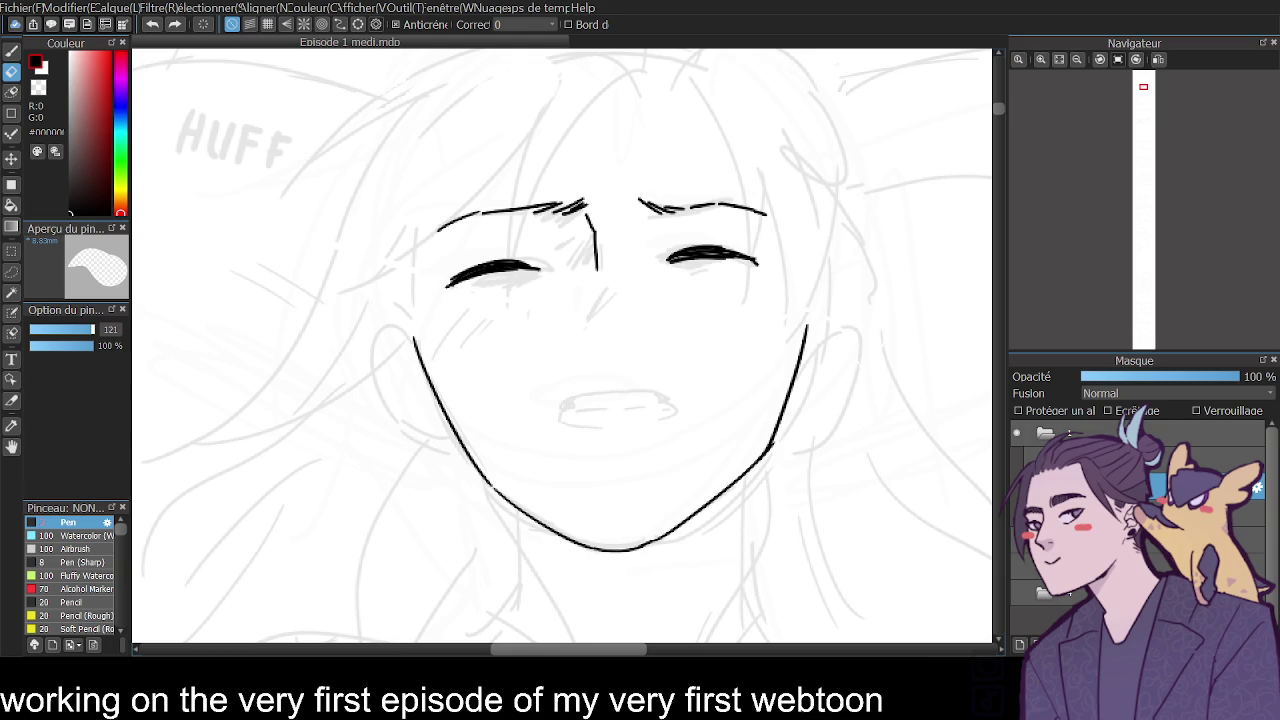
# With the Pen, ink the slightly arched upper lip and the lower lip of the open mouth.
pyautogui.press('p')
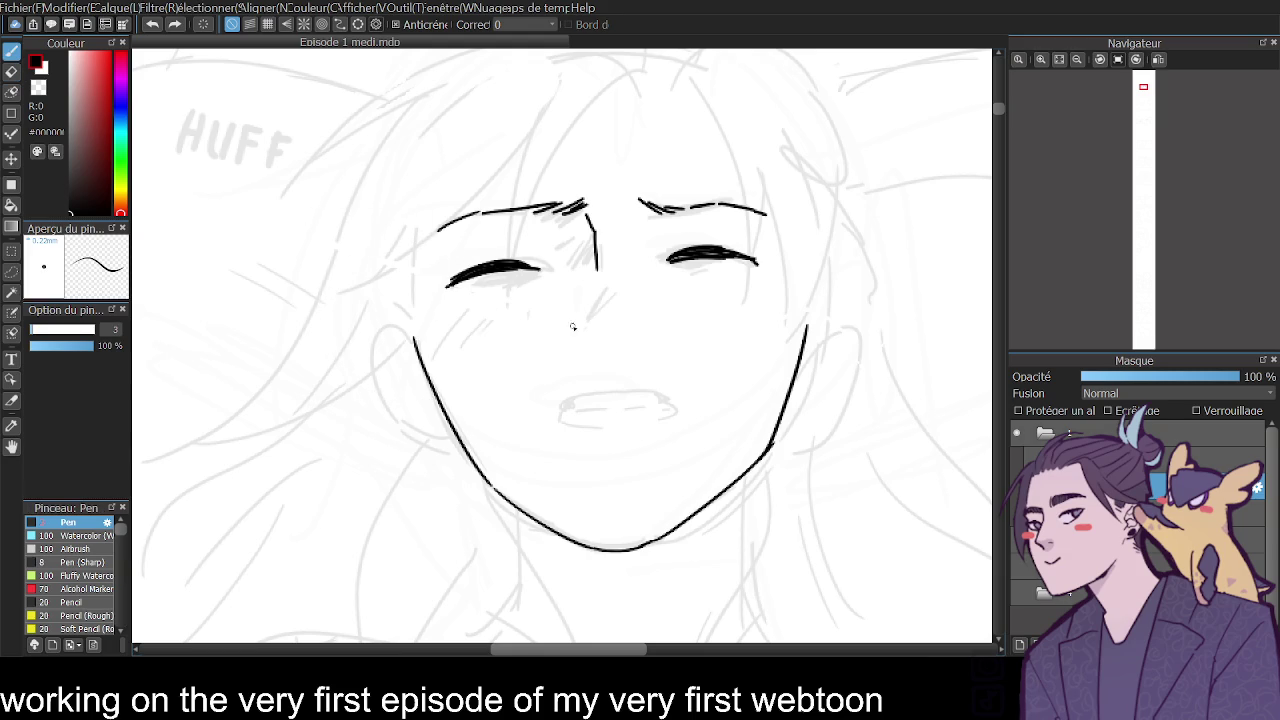
pyautogui.moveTo(557, 420)
pyautogui.mouseDown()
pyautogui.moveTo(576, 394)
pyautogui.moveTo(652, 393)
pyautogui.mouseUp()
pyautogui.hotkey('ctrl', 'z')
pyautogui.moveTo(572, 398); pyautogui.dragTo(657, 390)
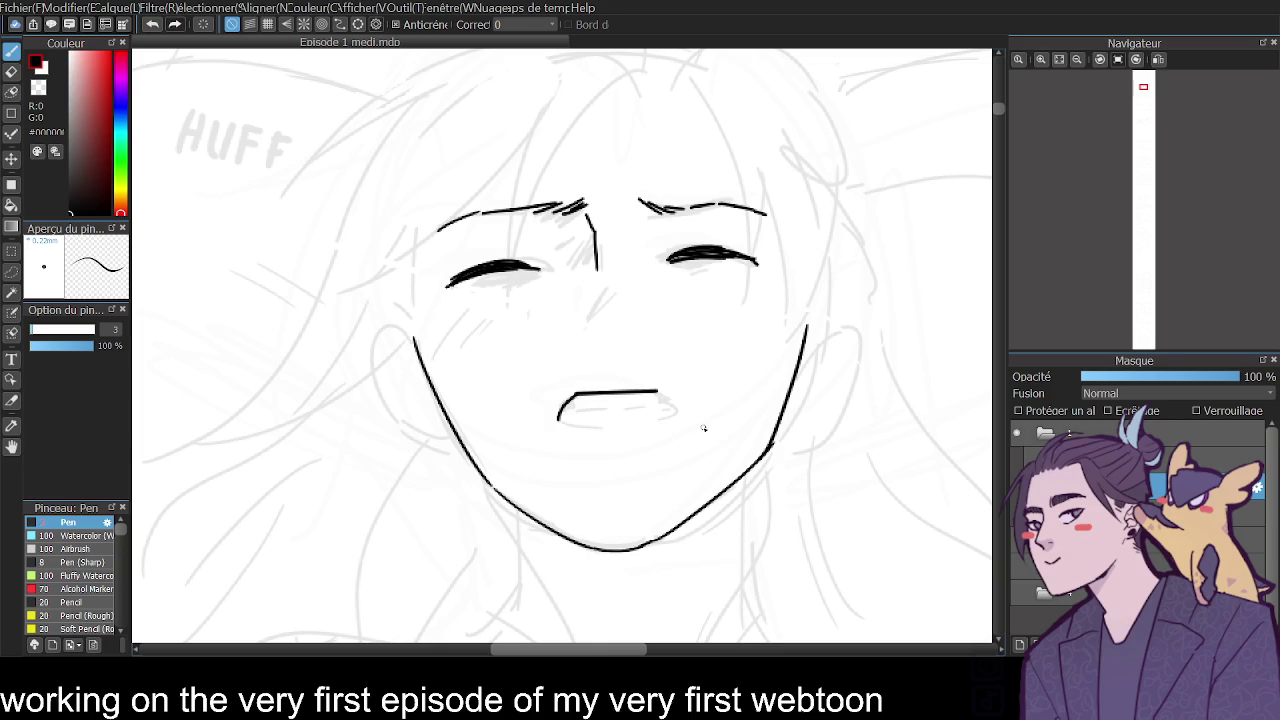
pyautogui.hotkey('ctrl', 'z')
pyautogui.moveTo(574, 392)
pyautogui.mouseDown()
pyautogui.moveTo(657, 388)
pyautogui.moveTo(678, 414)
pyautogui.mouseUp()
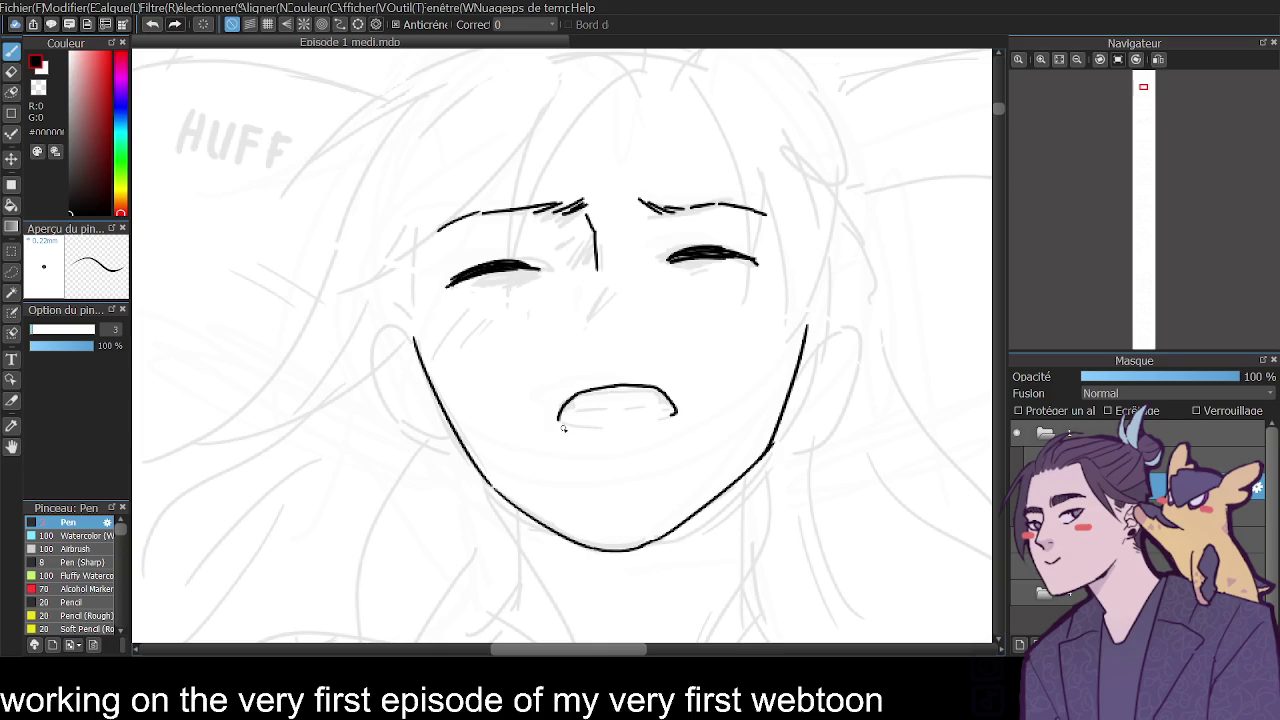
pyautogui.moveTo(558, 419); pyautogui.dragTo(678, 412)
pyautogui.hotkey('ctrl', 'z')
pyautogui.moveTo(604, 424); pyautogui.dragTo(679, 413)
# Ink the teeth line inside the mouth, then check the face with the view flipped upside down.
pyautogui.moveTo(570, 403); pyautogui.dragTo(657, 398)
pyautogui.hotkey('ctrl', 'z')
pyautogui.moveTo(572, 406)
pyautogui.mouseDown()
pyautogui.moveTo(650, 398)
pyautogui.moveTo(672, 409)
pyautogui.mouseUp()
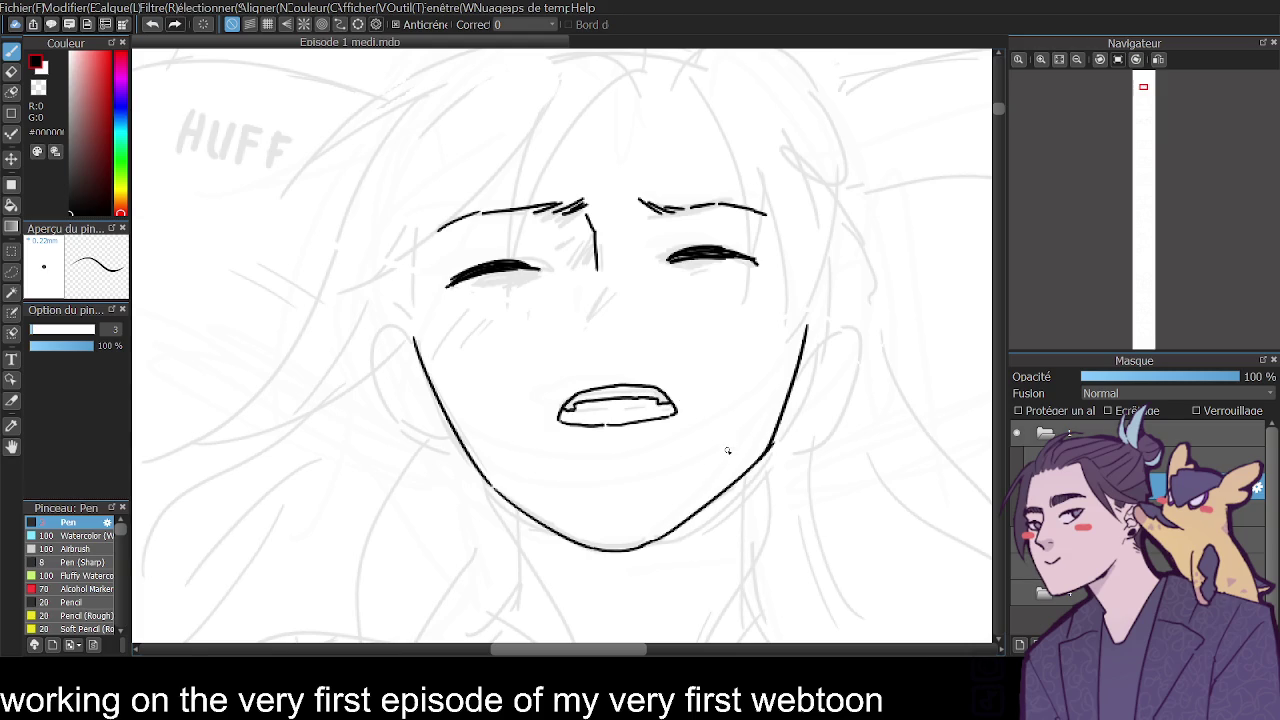
pyautogui.hotkey('ctrl', 'Right')
pyautogui.hotkey('ctrl', 'Right')
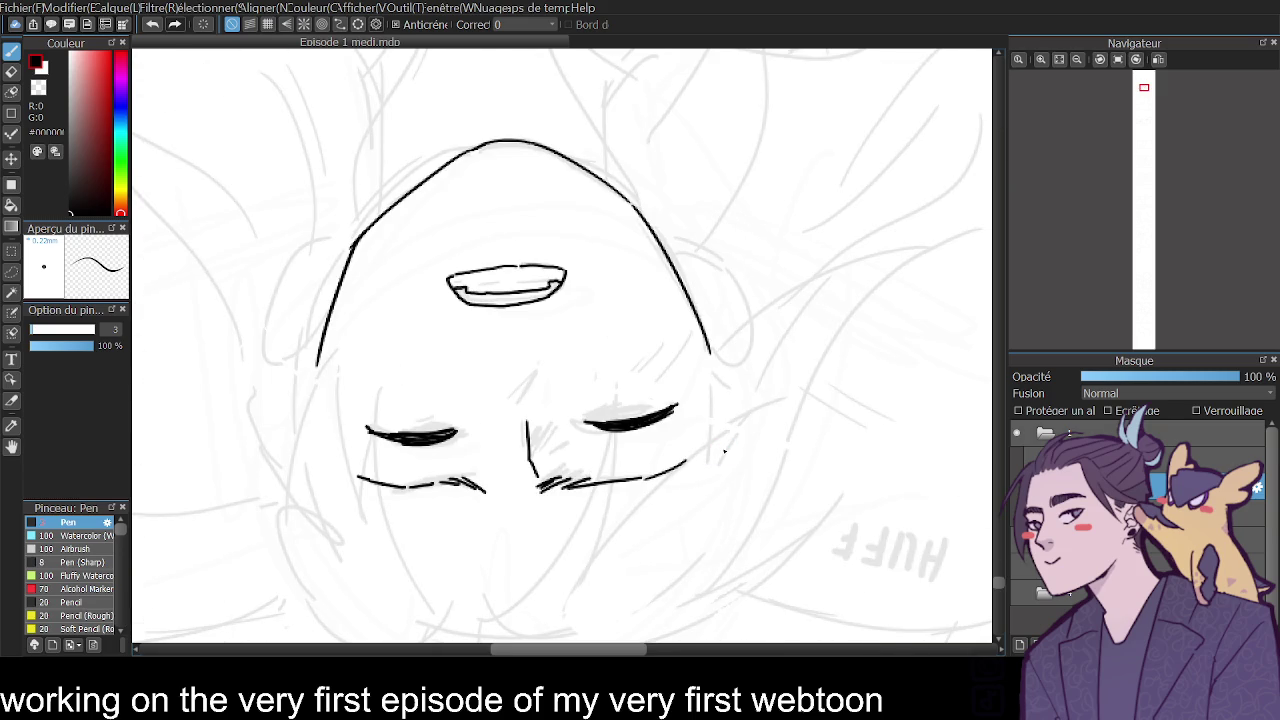
pyautogui.hotkey('ctrl', 'Left')
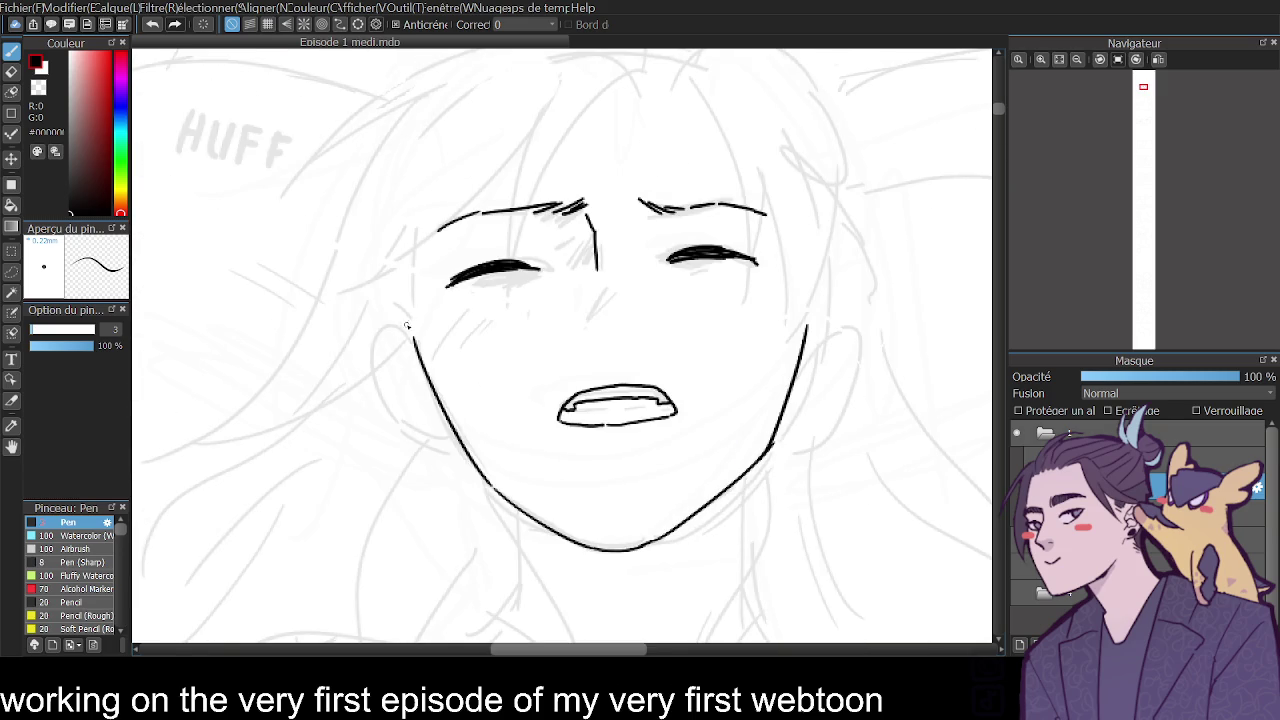
# Ink the left ear joined to the jawline, and try a right ear curve.
pyautogui.moveTo(410, 330)
pyautogui.mouseDown()
pyautogui.moveTo(364, 376)
pyautogui.moveTo(442, 417)
pyautogui.mouseUp()
pyautogui.hotkey('ctrl', 'z')
pyautogui.hotkey('ctrl', 'z')
pyautogui.moveTo(406, 322); pyautogui.dragTo(428, 415)
pyautogui.moveTo(402, 322); pyautogui.dragTo(416, 342)
pyautogui.moveTo(424, 414); pyautogui.dragTo(442, 418)
pyautogui.moveTo(808, 300)
pyautogui.mouseDown()
pyautogui.moveTo(842, 332)
pyautogui.moveTo(839, 353)
pyautogui.moveTo(790, 392)
pyautogui.mouseUp()
pyautogui.hotkey('ctrl', 'z')
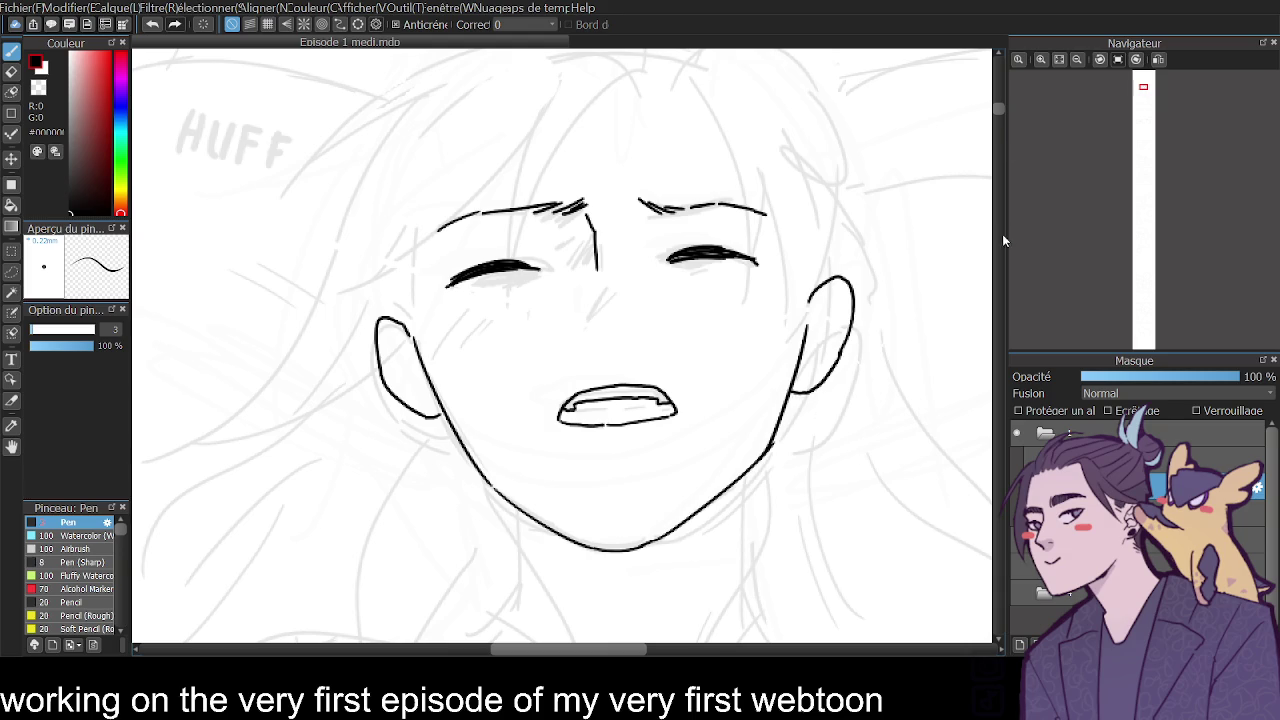
pyautogui.scroll(-5, 998, 106)
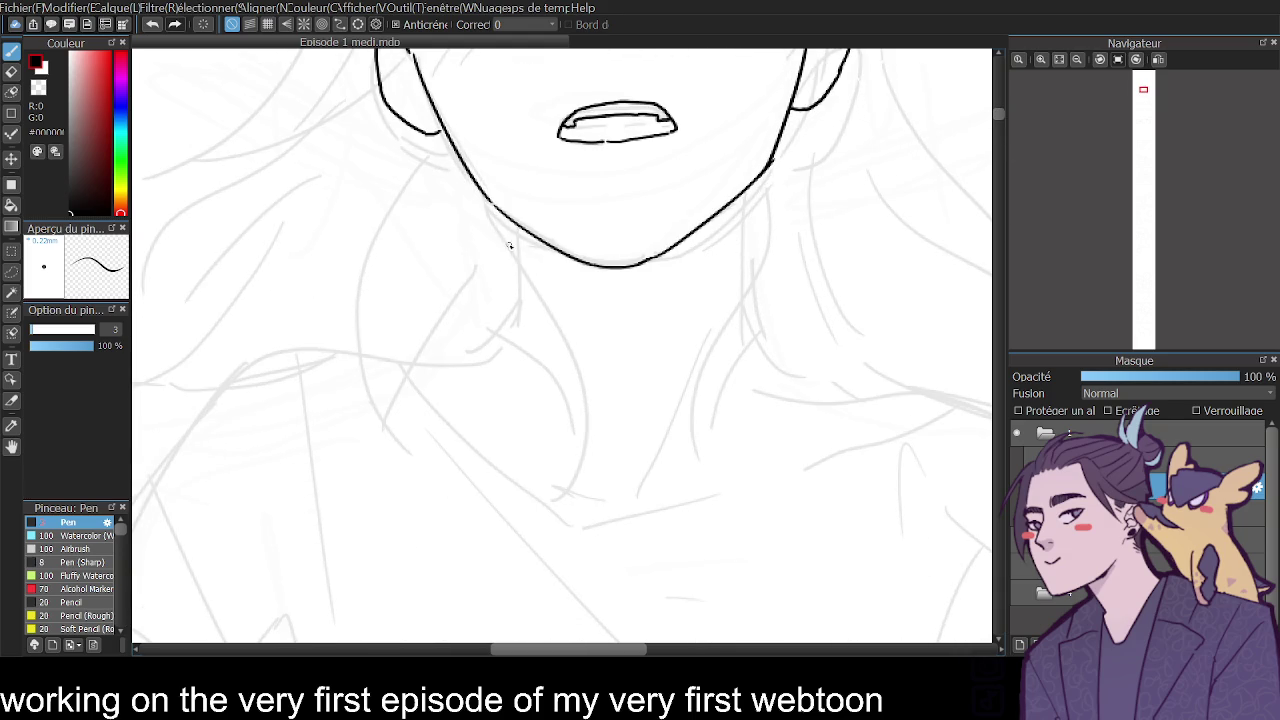
# Ink the left neck line and a longer, curving right neck line down from the jaw.
pyautogui.moveTo(510, 216)
pyautogui.mouseDown()
pyautogui.moveTo(522, 318)
pyautogui.moveTo(494, 352)
pyautogui.mouseUp()
pyautogui.moveTo(747, 188); pyautogui.dragTo(752, 300)
pyautogui.hotkey('ctrl', 'z')
pyautogui.moveTo(747, 188); pyautogui.dragTo(758, 340)
pyautogui.hotkey('ctrl', 'z')
pyautogui.moveTo(747, 188)
pyautogui.mouseDown()
pyautogui.moveTo(755, 335)
pyautogui.moveTo(778, 354)
pyautogui.mouseUp()
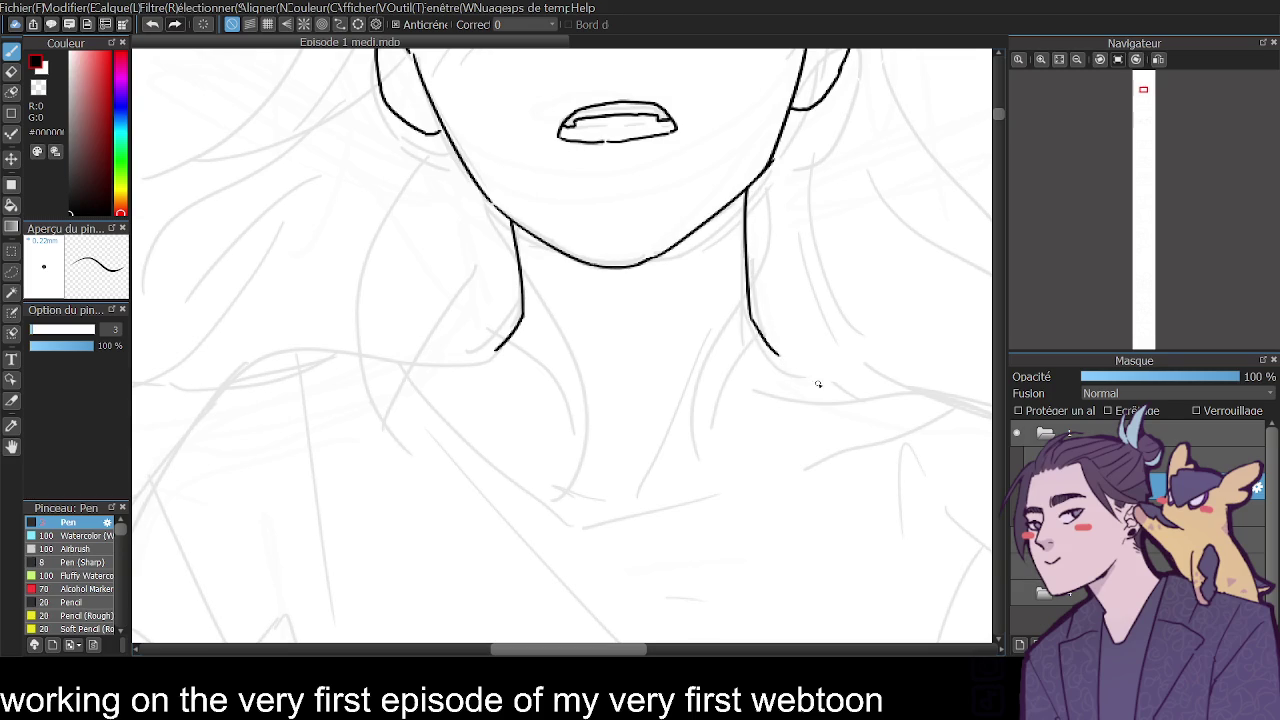
# Erase the bump on the right jawline with the Eraser.
pyautogui.press('e')
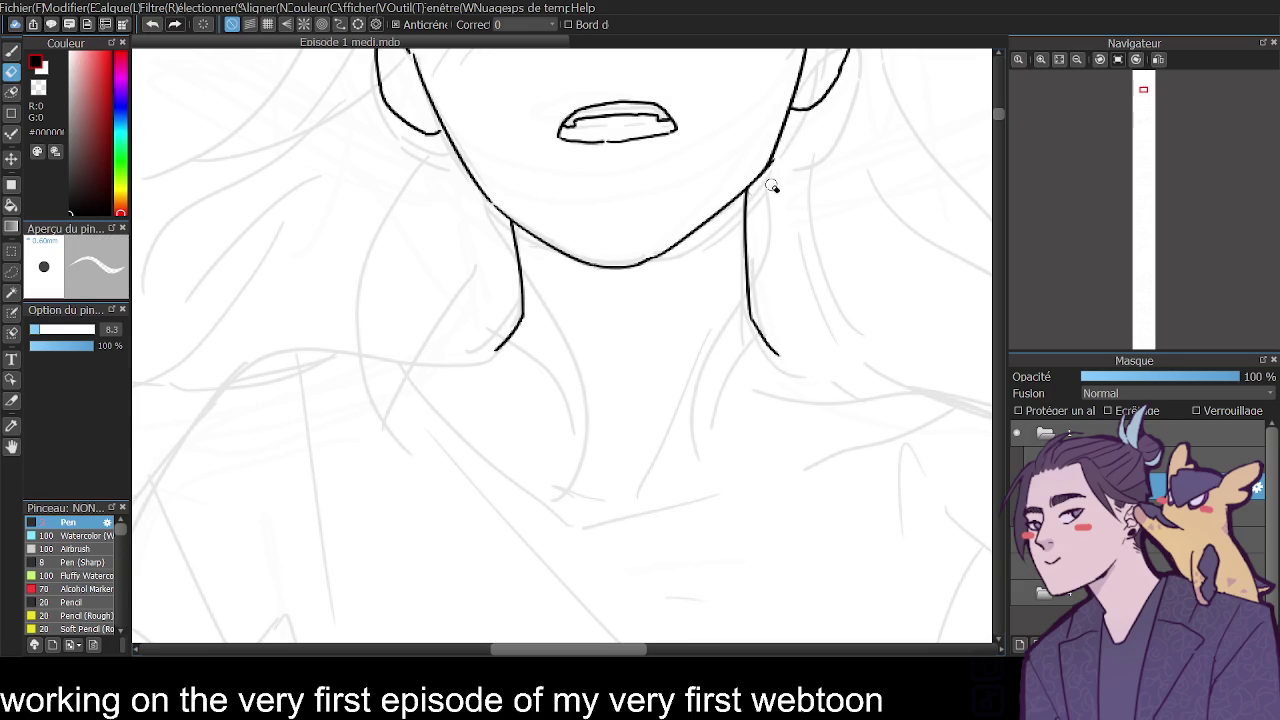
pyautogui.moveTo(777, 166); pyautogui.dragTo(770, 160)
pyautogui.scroll(3, 995, 111)
pyautogui.scroll(-2, 994, 116)
pyautogui.scroll(-5, 994, 116)
pyautogui.scroll(5, 990, 118)
pyautogui.scroll(1, 990, 116)
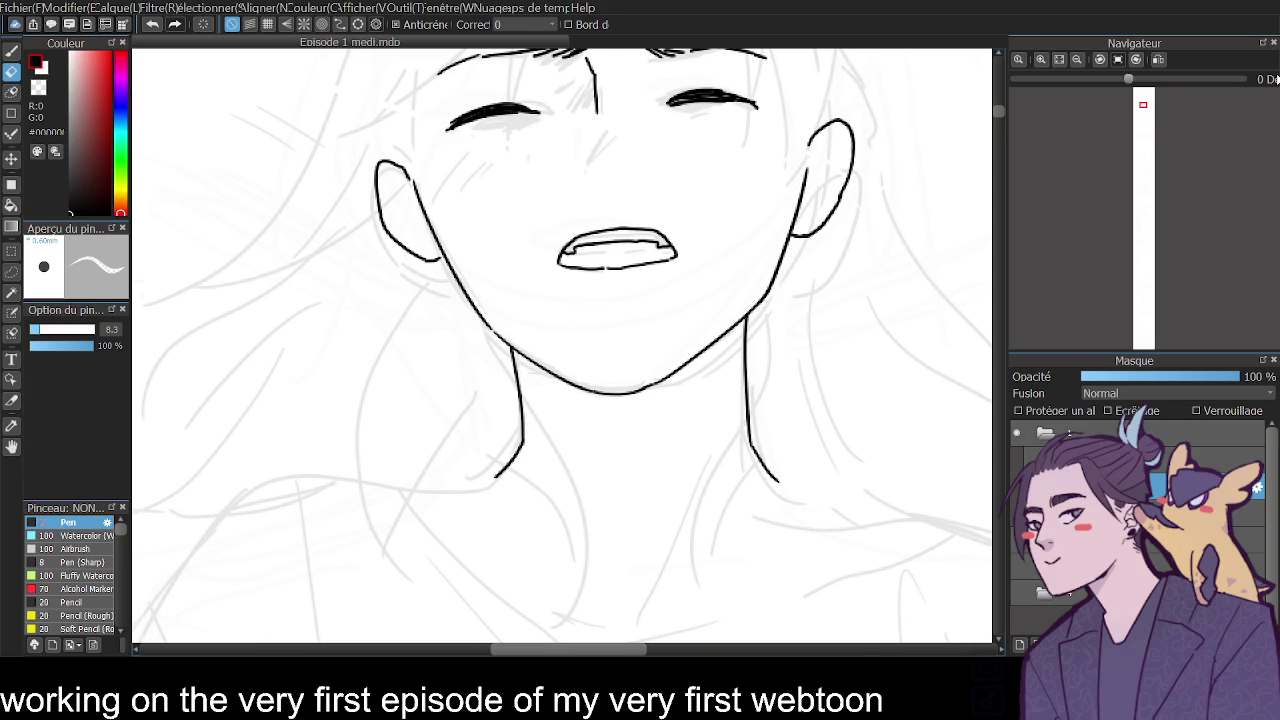
# Rotate the view 60°, then fit the whole webtoon page to the window, reset upright.
pyautogui.hotkey('ctrl', 'Right')
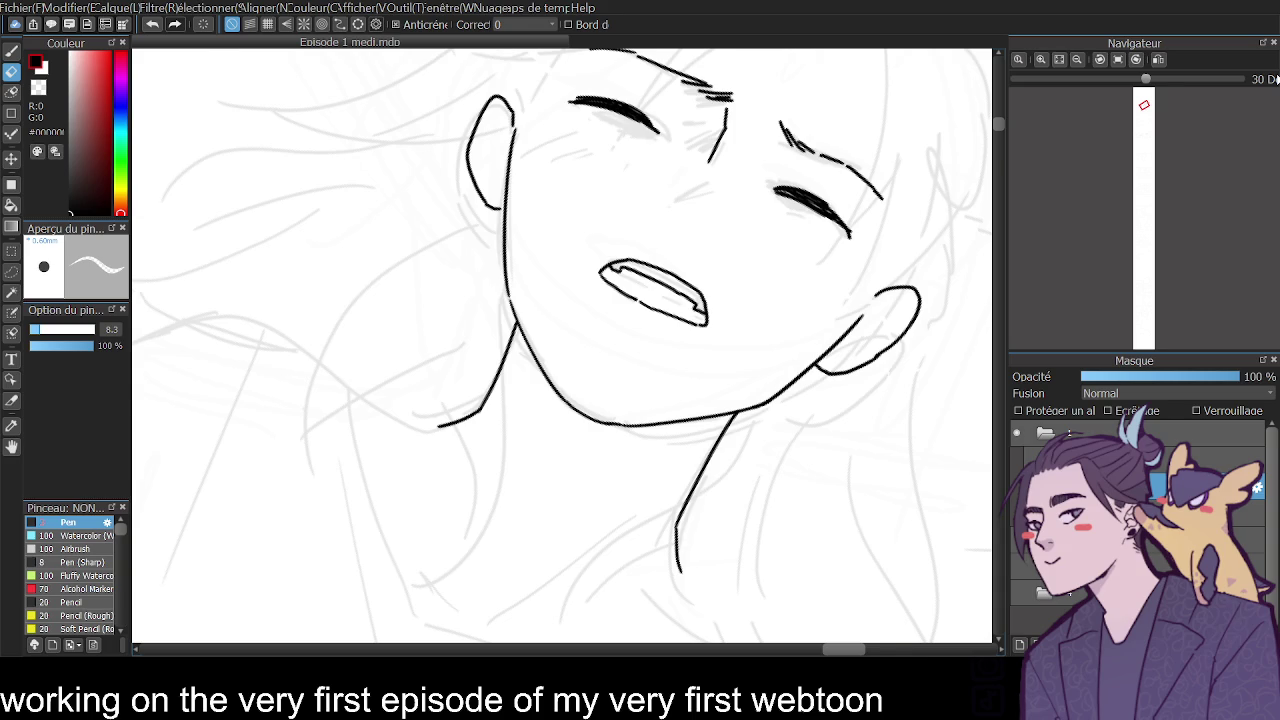
pyautogui.hotkey('ctrl', 'Right')
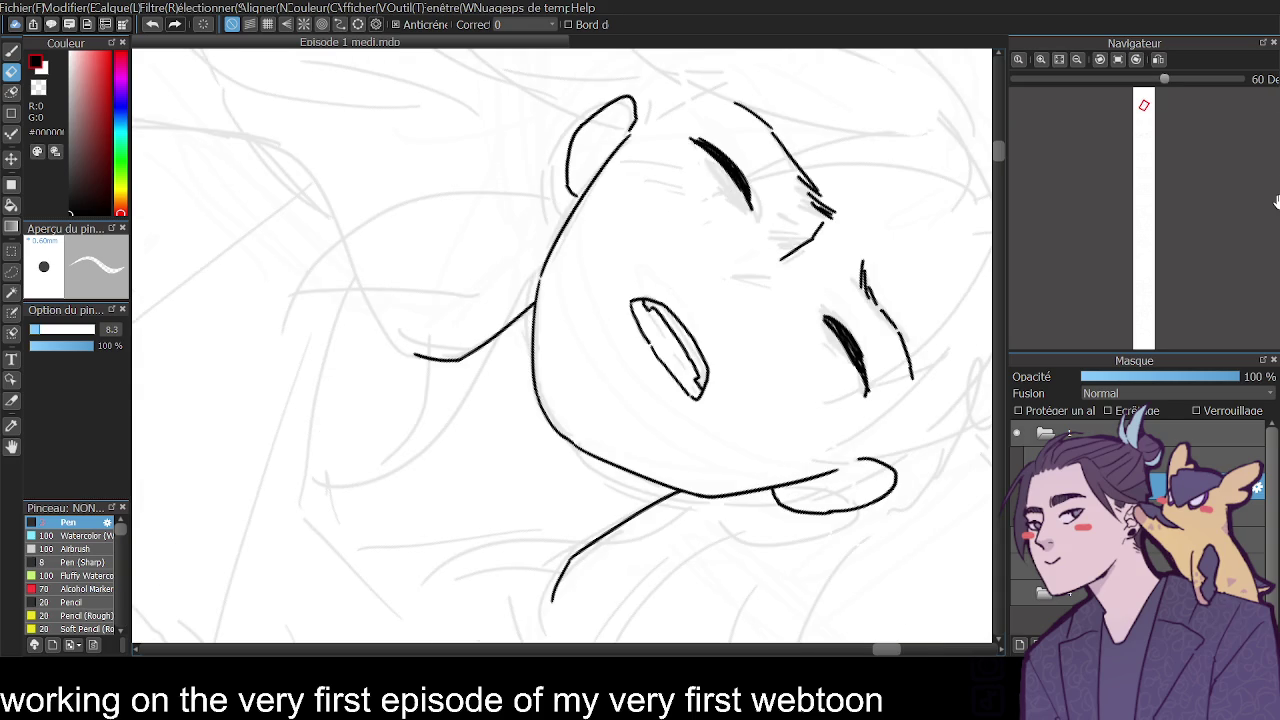
pyautogui.click(1059, 59)
pyautogui.click(1118, 60)
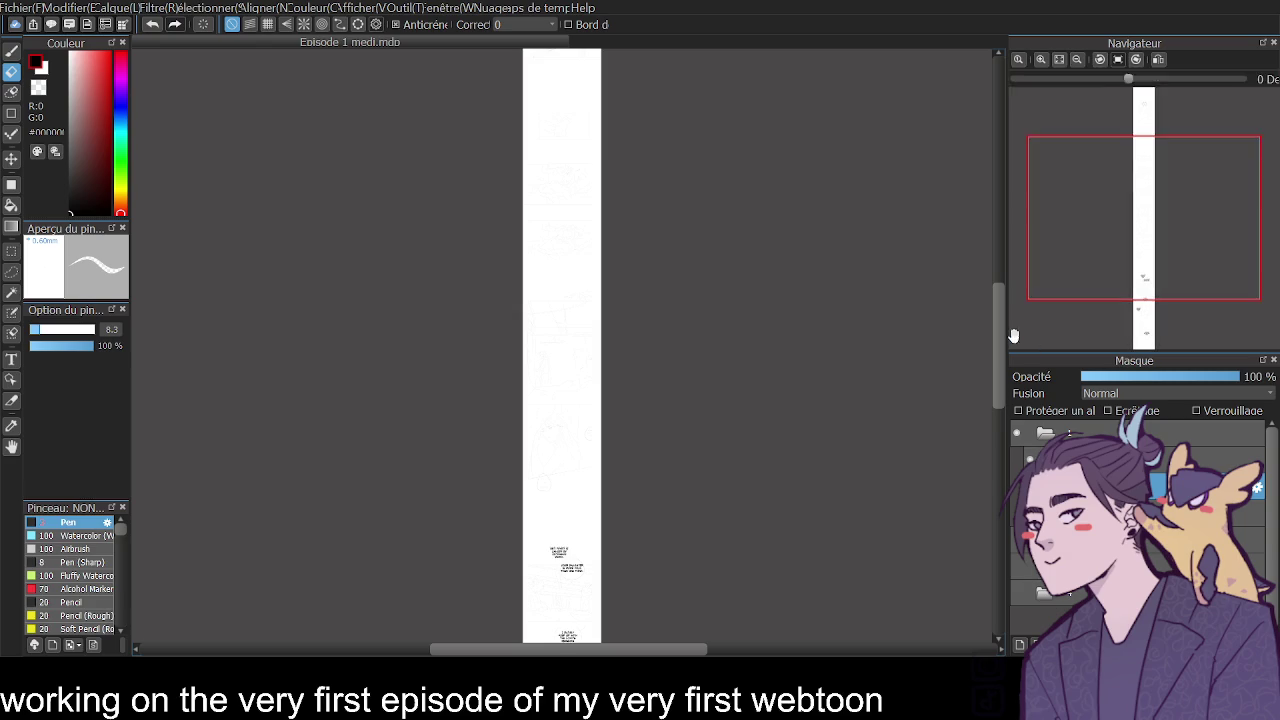
# Zoom in close on the face, pan up to the hair and HUFF text, and select the Pen.
pyautogui.scroll(3, 1010, 330)
pyautogui.scroll(1, 1006, 322)
pyautogui.scroll(2, 1037, 145)
pyautogui.click(1040, 59)
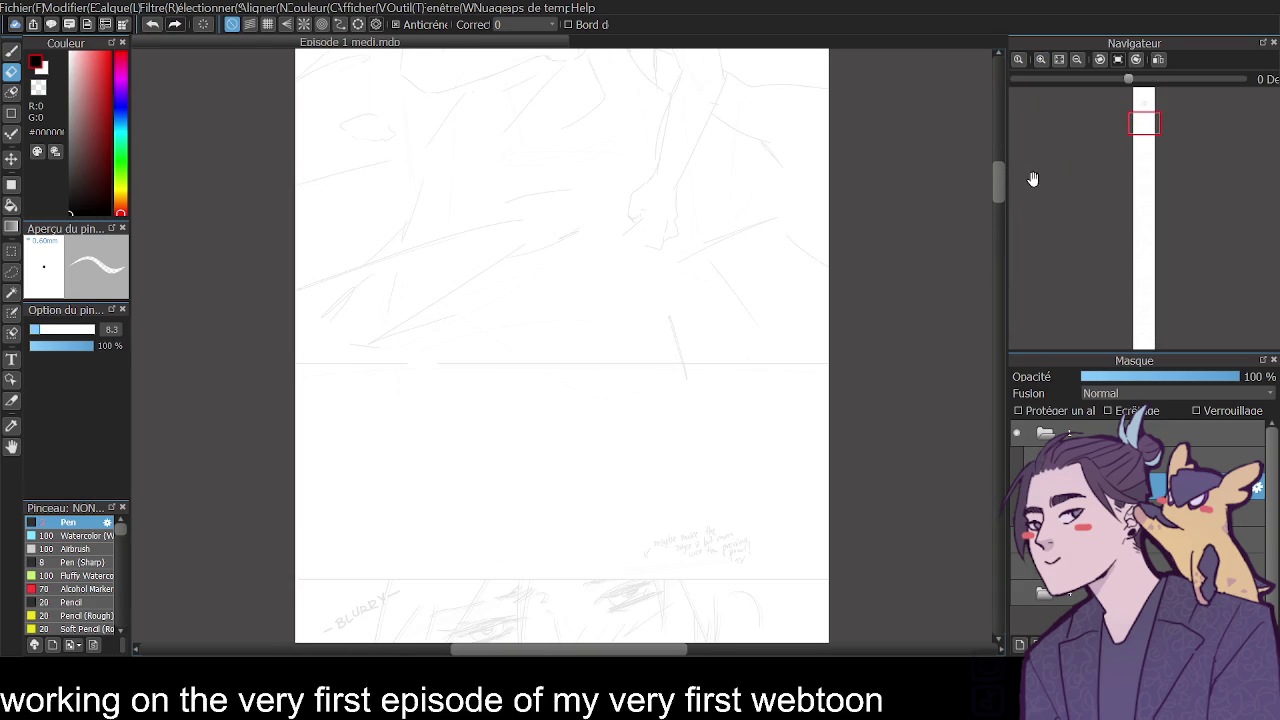
pyautogui.scroll(2, 1006, 155)
pyautogui.scroll(2, 1003, 151)
pyautogui.scroll(1, 1006, 155)
pyautogui.click(1040, 59)
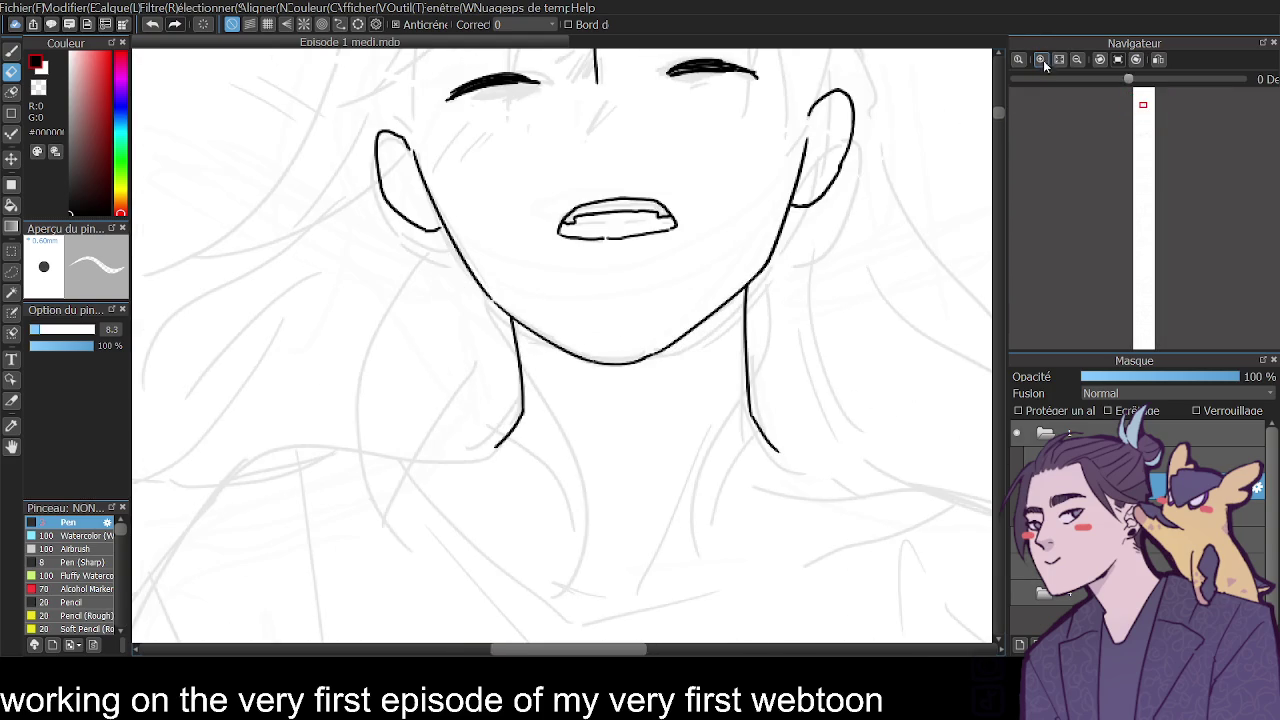
pyautogui.moveTo(1000, 112); pyautogui.dragTo(999, 101)
pyautogui.click(13, 50)
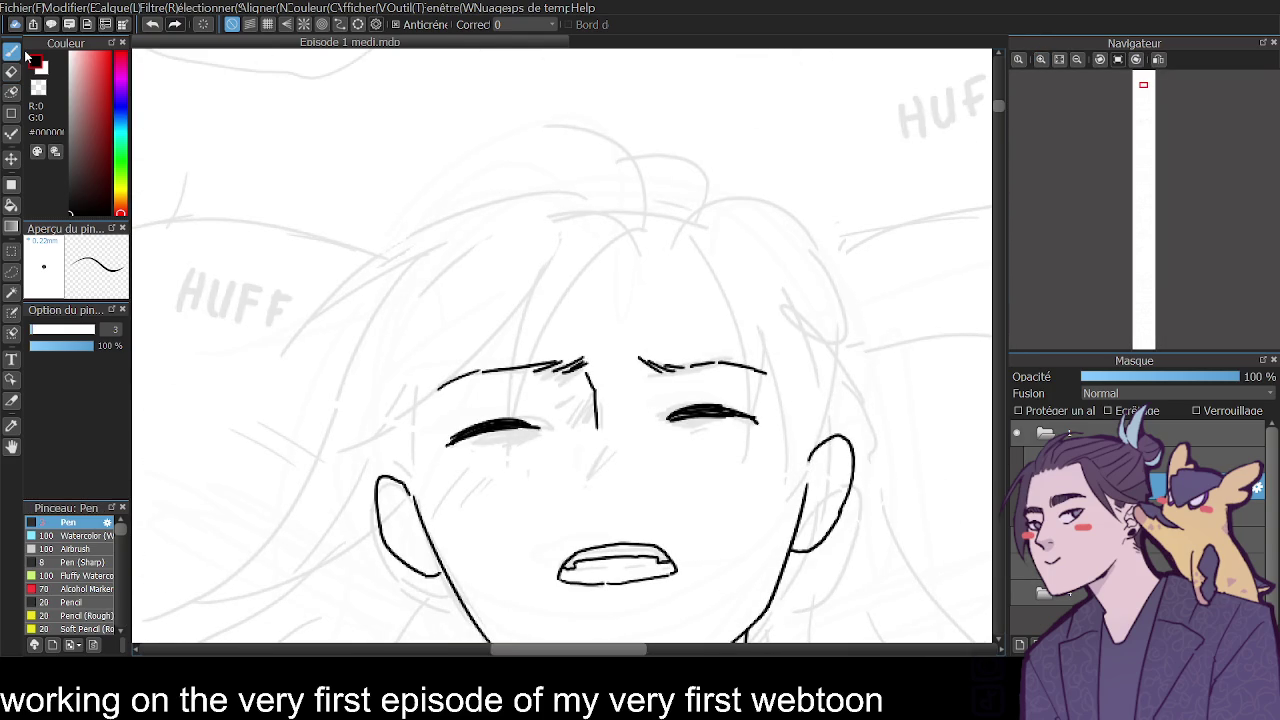
# Add a new layer folder and try long fringe strands past the left eyebrow.
pyautogui.moveTo(658, 226); pyautogui.dragTo(537, 372)
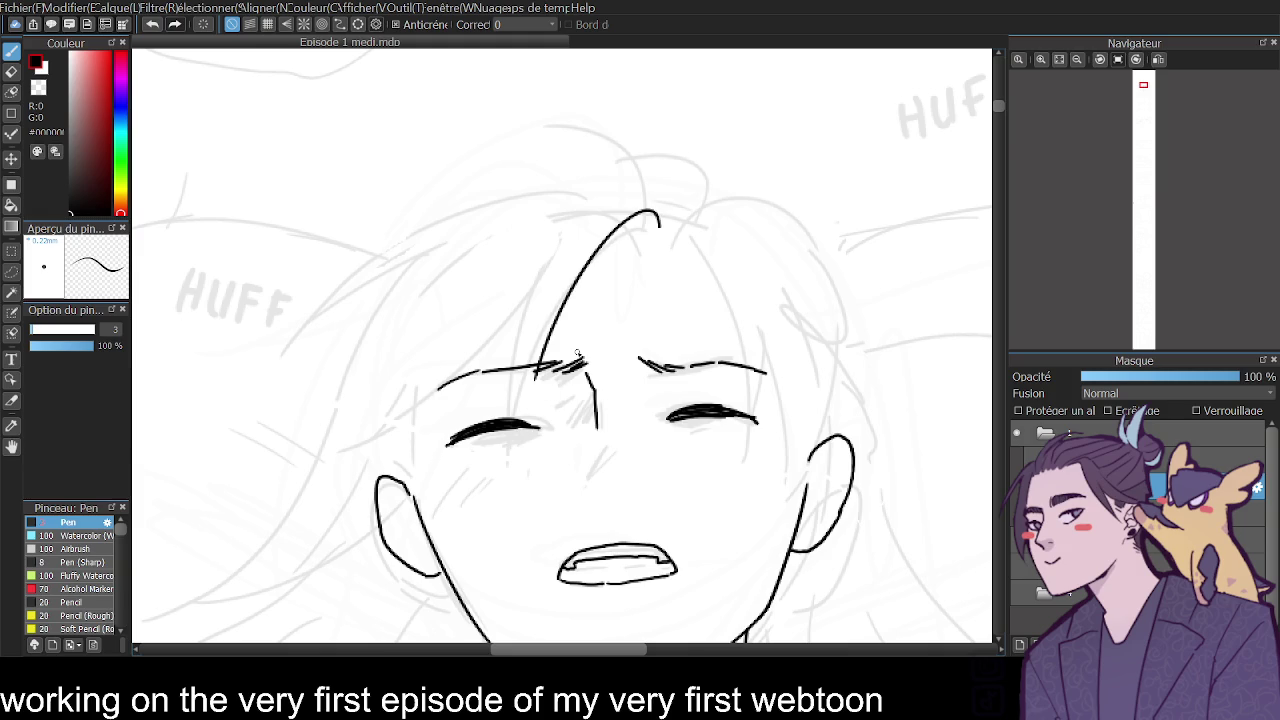
pyautogui.hotkey('ctrl', 'z')
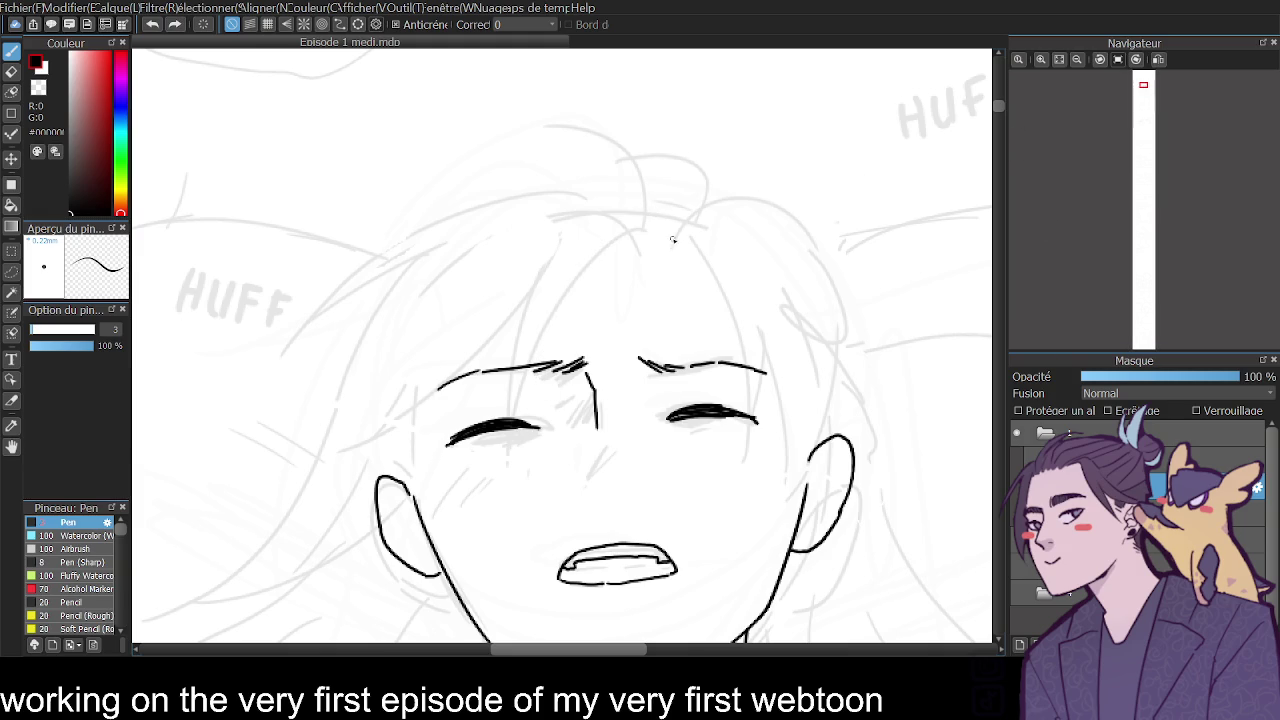
pyautogui.click(1020, 645)
pyautogui.moveTo(666, 229); pyautogui.dragTo(512, 432)
pyautogui.moveTo(580, 241); pyautogui.dragTo(504, 420)
pyautogui.hotkey('ctrl', 'z')
pyautogui.hotkey('ctrl', 'z')
pyautogui.moveTo(544, 238); pyautogui.dragTo(508, 420)
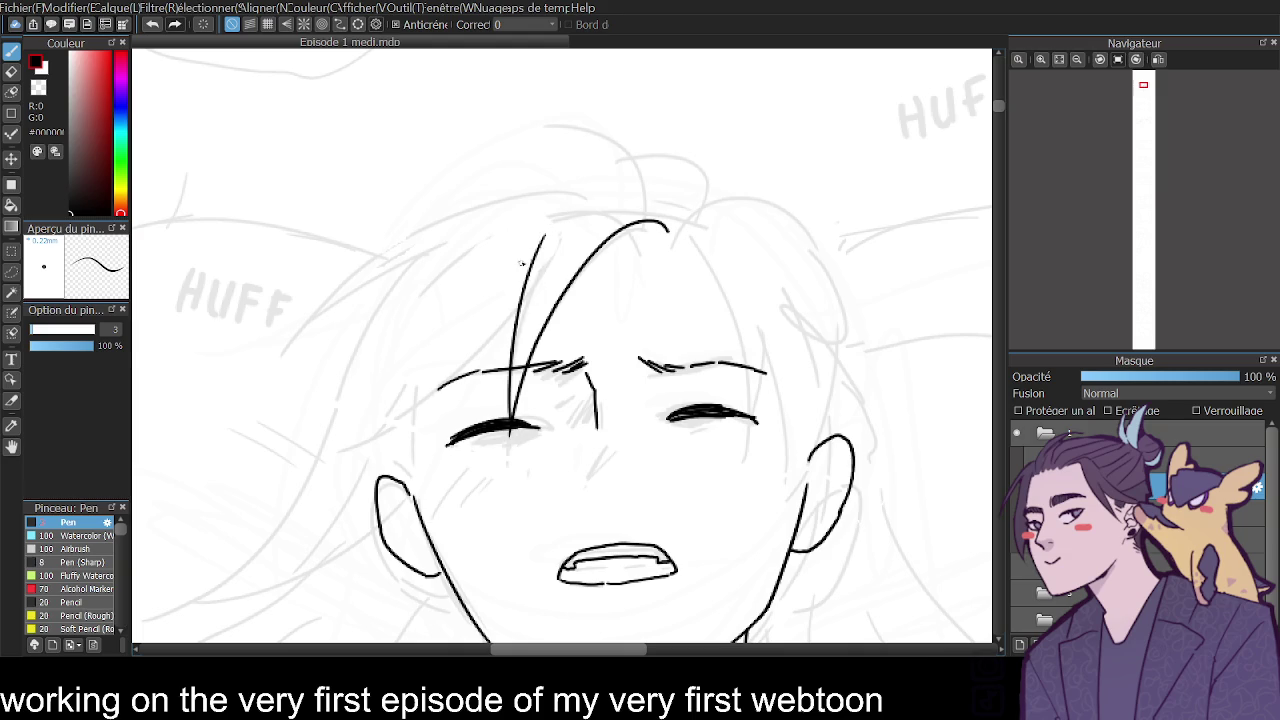
# Ink the hair bun outline with its inner line, inner arc and left edge.
pyautogui.hotkey('ctrl', 'z')
pyautogui.hotkey('ctrl', 'z')
pyautogui.moveTo(660, 240)
pyautogui.mouseDown()
pyautogui.moveTo(433, 150)
pyautogui.moveTo(652, 178)
pyautogui.mouseUp()
pyautogui.hotkey('ctrl', 'z')
pyautogui.moveTo(484, 124); pyautogui.dragTo(619, 187)
pyautogui.moveTo(506, 125); pyautogui.dragTo(440, 200)
pyautogui.moveTo(612, 182); pyautogui.dragTo(450, 200)
pyautogui.moveTo(433, 150); pyautogui.dragTo(416, 218)
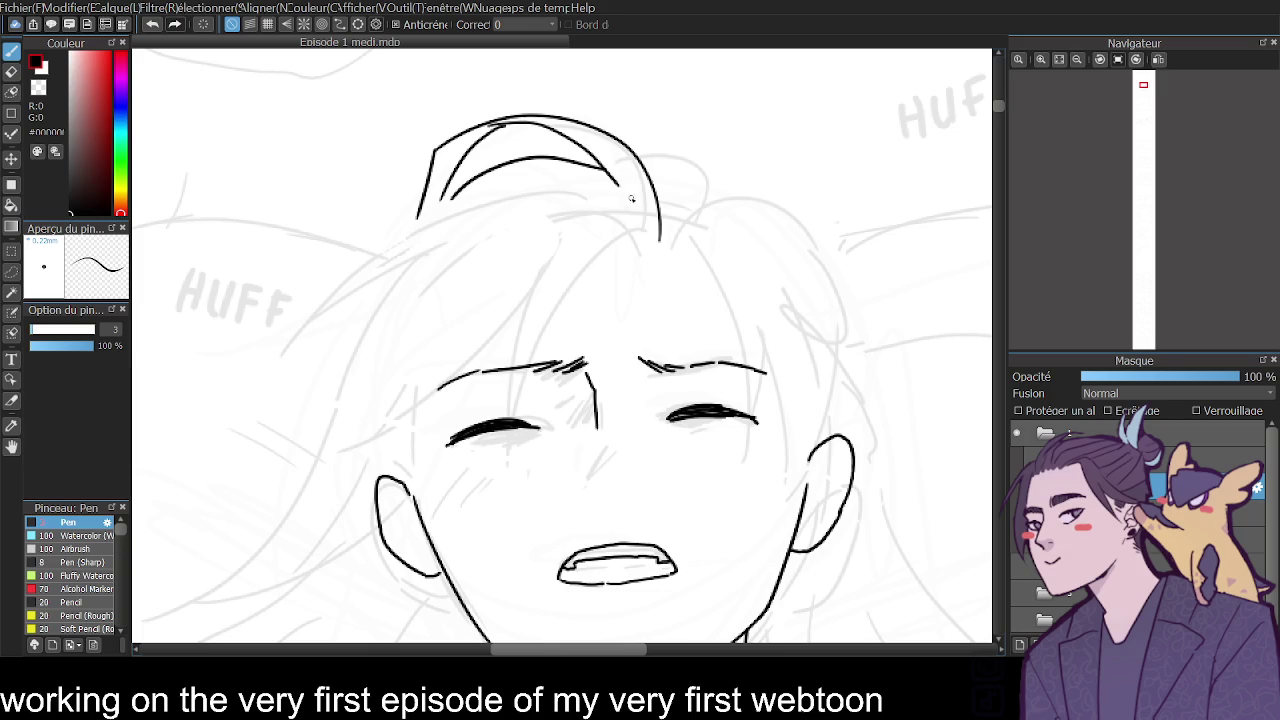
# Ink long strands and an inner curve running down the left side of the hair.
pyautogui.moveTo(466, 198); pyautogui.dragTo(299, 358)
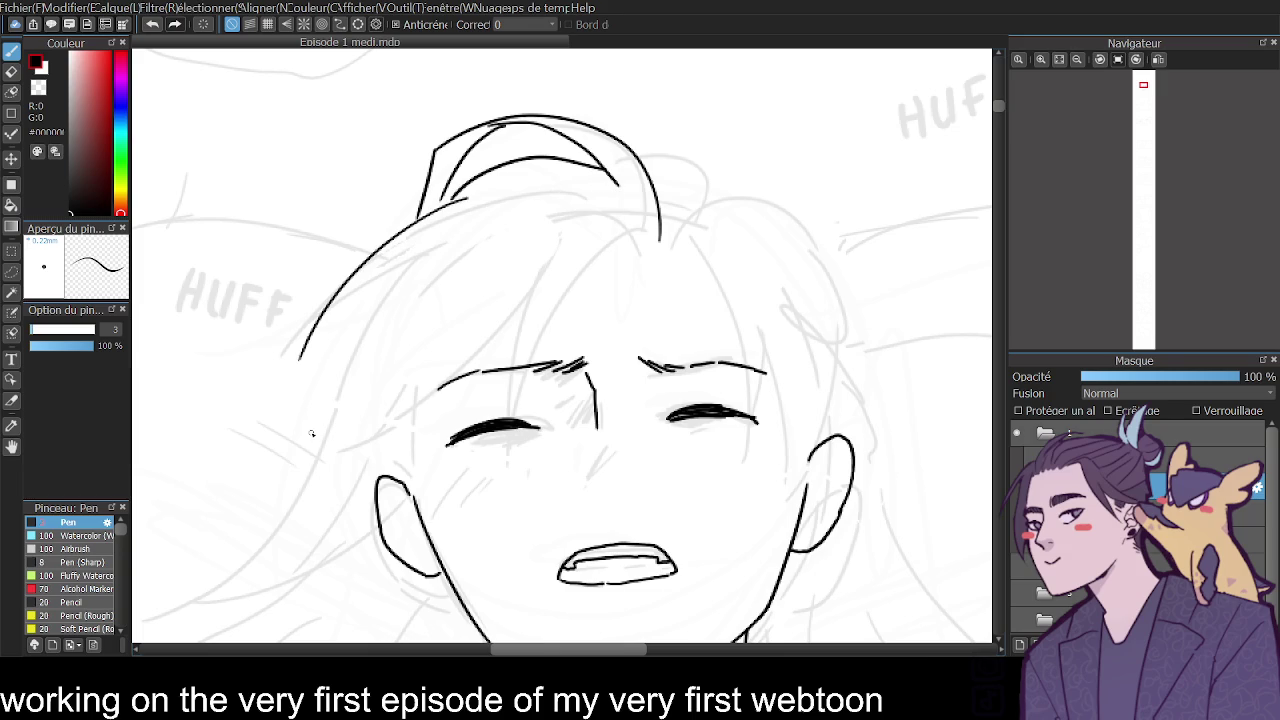
pyautogui.moveTo(440, 230); pyautogui.dragTo(305, 345)
pyautogui.moveTo(478, 195); pyautogui.dragTo(327, 430)
pyautogui.hotkey('ctrl', 'z')
pyautogui.moveTo(497, 186); pyautogui.dragTo(320, 415)
pyautogui.hotkey('ctrl', 'z')
pyautogui.moveTo(503, 182); pyautogui.dragTo(326, 428)
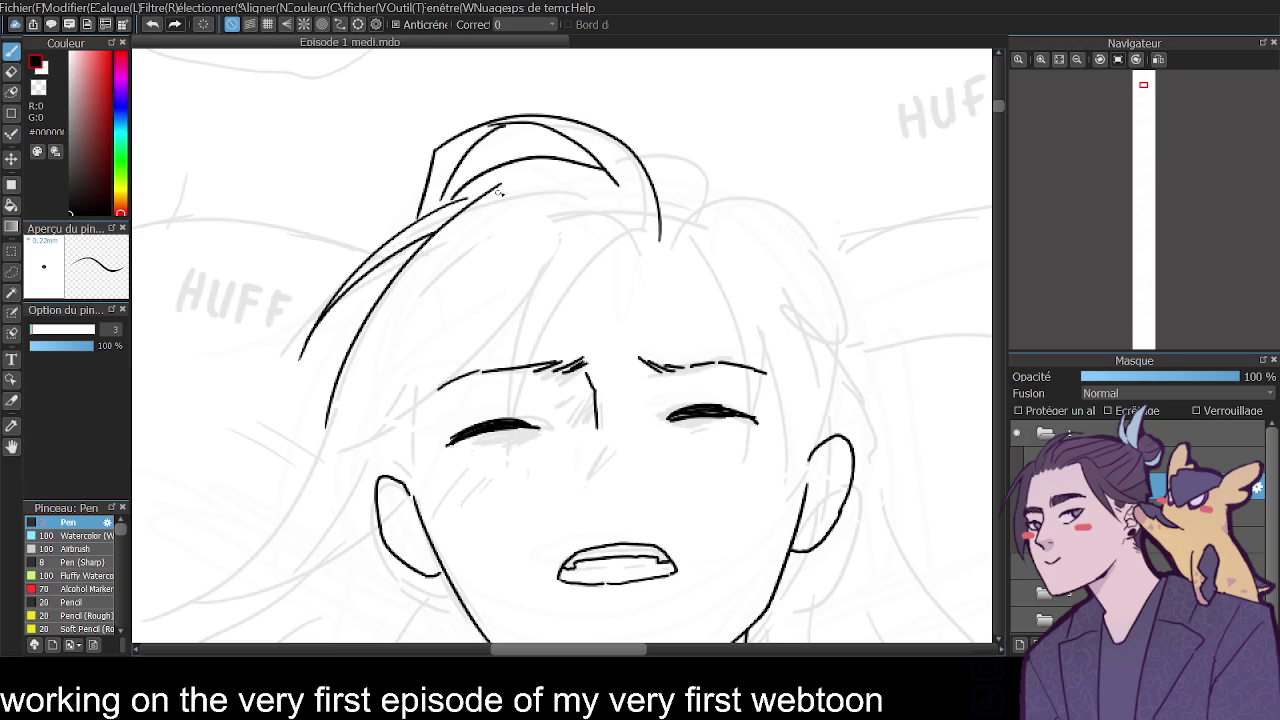
pyautogui.moveTo(500, 180)
pyautogui.mouseDown()
pyautogui.moveTo(636, 240)
pyautogui.moveTo(570, 174)
pyautogui.moveTo(643, 222)
pyautogui.moveTo(556, 212)
pyautogui.moveTo(474, 338)
pyautogui.mouseUp()
pyautogui.hotkey('ctrl', 'z')
pyautogui.hotkey('ctrl', 'z')
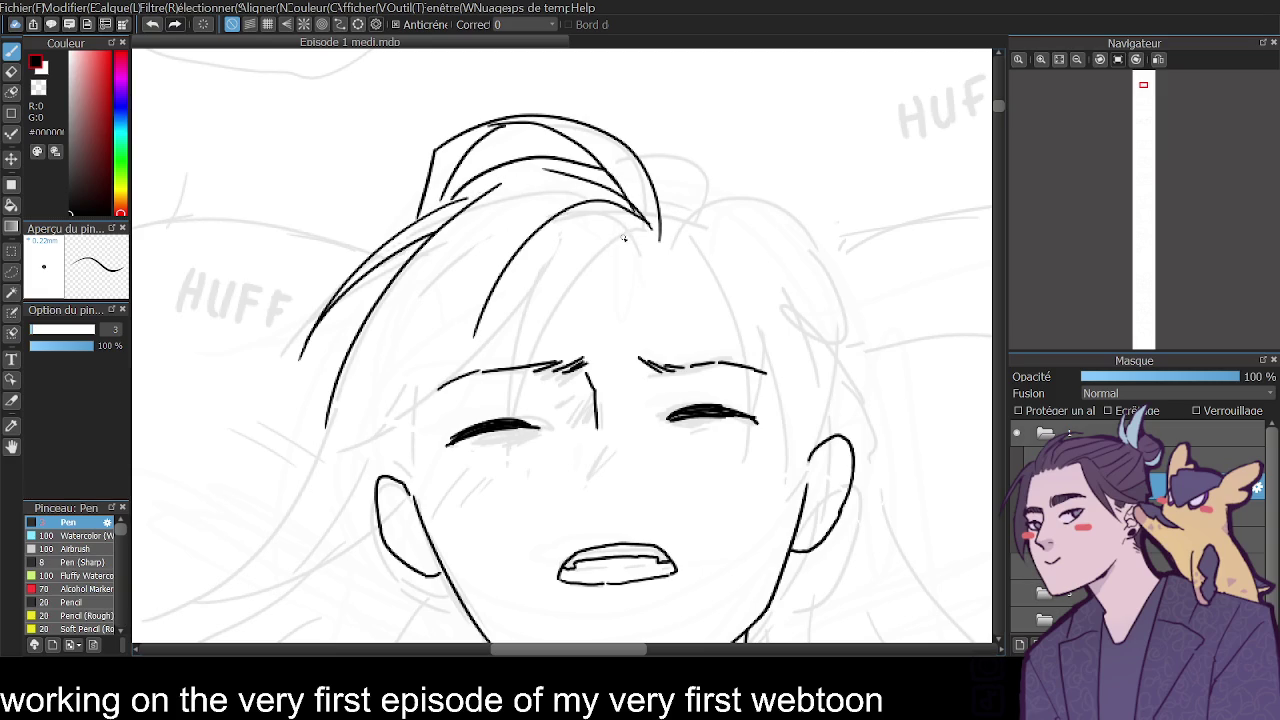
pyautogui.hotkey('ctrl', 'z')
pyautogui.hotkey('ctrl', 'z')
# Ink a shorter strand of fringe falling down to the left eye.
pyautogui.moveTo(658, 226); pyautogui.dragTo(506, 416)
pyautogui.hotkey('ctrl', 'z')
pyautogui.moveTo(660, 224)
pyautogui.mouseDown()
pyautogui.moveTo(512, 474)
pyautogui.moveTo(554, 266)
pyautogui.mouseUp()
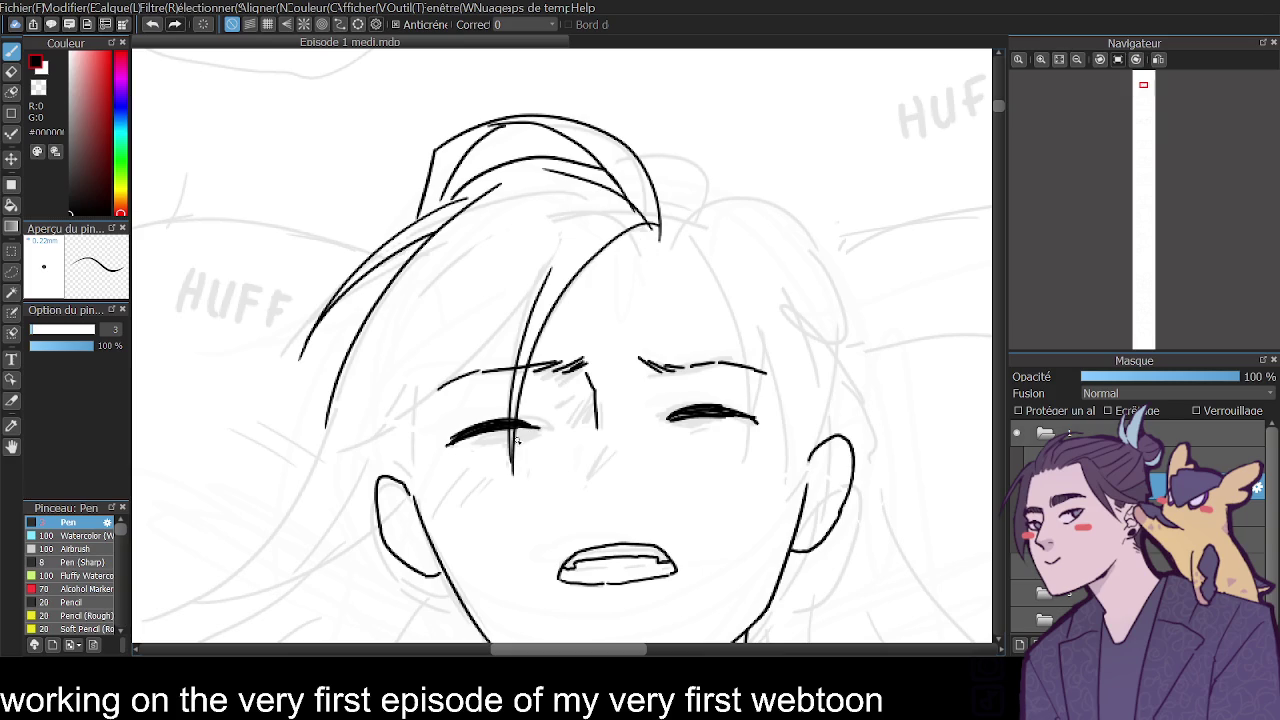
pyautogui.hotkey('ctrl', 'z')
pyautogui.moveTo(508, 422); pyautogui.dragTo(561, 236)
pyautogui.hotkey('ctrl', 'z')
pyautogui.moveTo(510, 446); pyautogui.dragTo(534, 277)
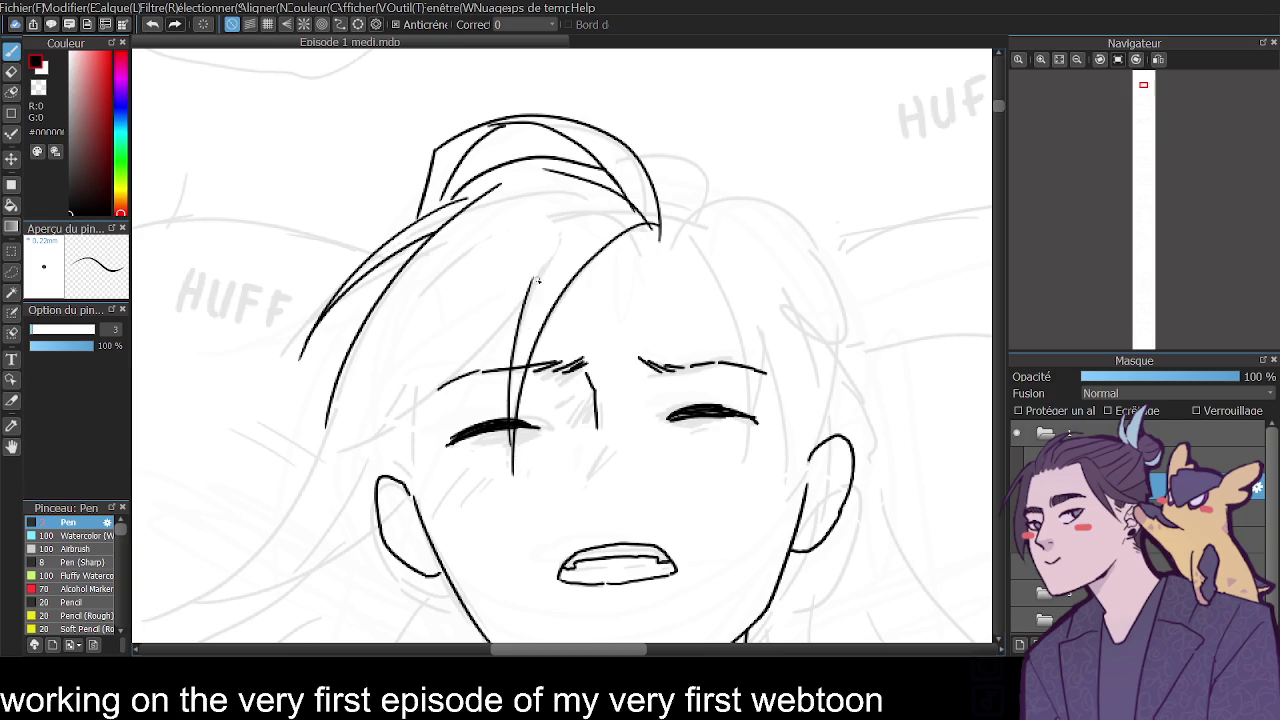
# Ink two long strands sweeping down-left from the bun toward the left eyebrow.
pyautogui.moveTo(582, 214); pyautogui.dragTo(390, 415)
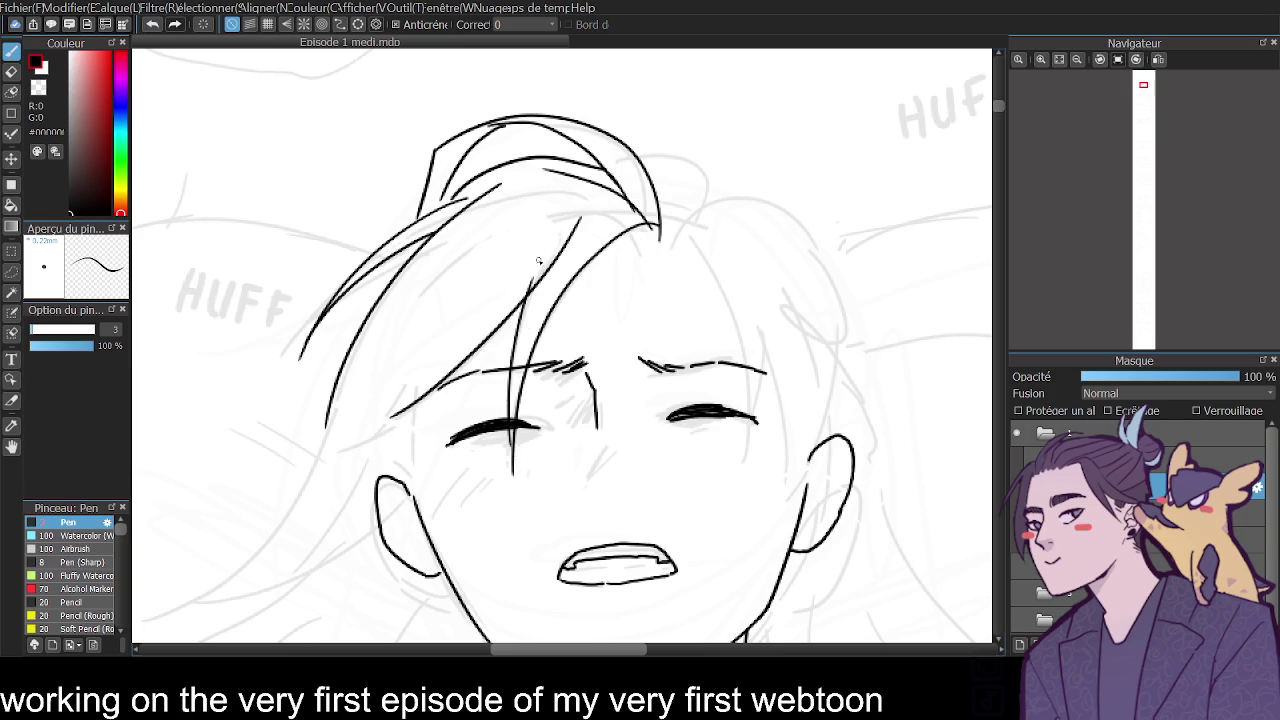
pyautogui.hotkey('ctrl', 'z')
pyautogui.moveTo(644, 226); pyautogui.dragTo(434, 408)
pyautogui.hotkey('ctrl', 'z')
pyautogui.moveTo(644, 226); pyautogui.dragTo(405, 403)
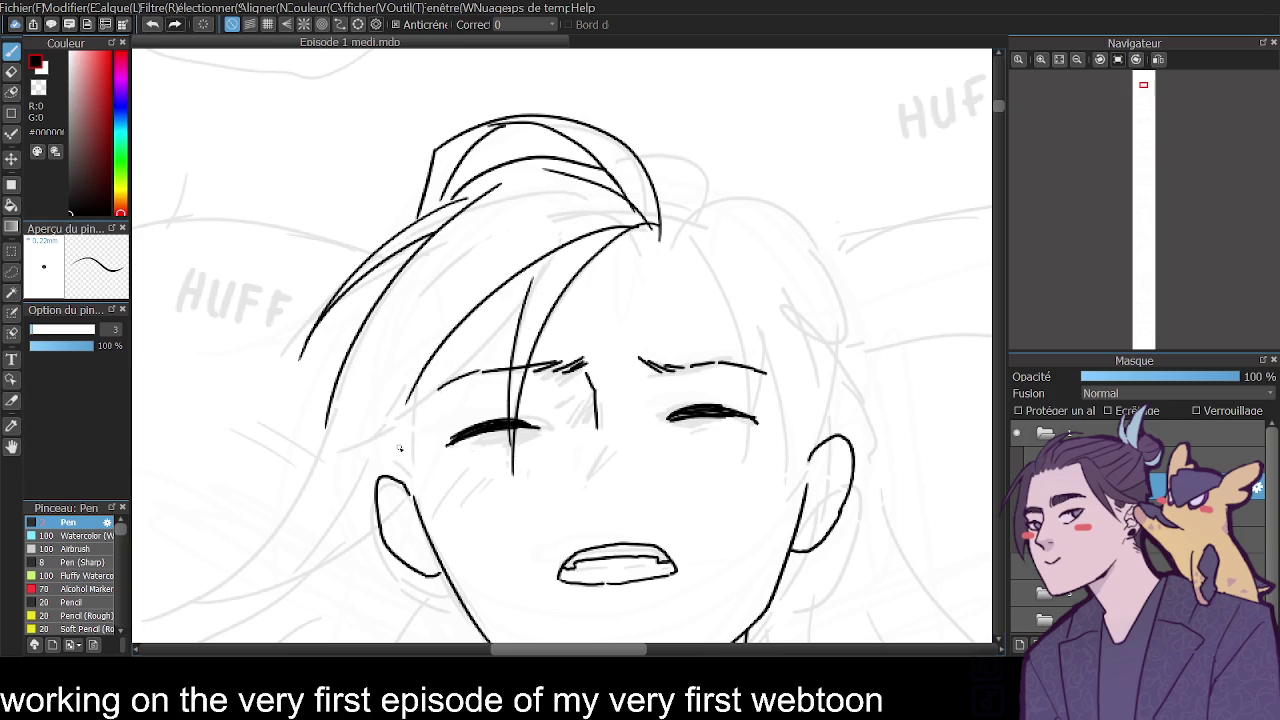
pyautogui.moveTo(616, 209); pyautogui.dragTo(414, 280)
pyautogui.hotkey('ctrl', 'z')
pyautogui.moveTo(620, 205); pyautogui.dragTo(360, 335)
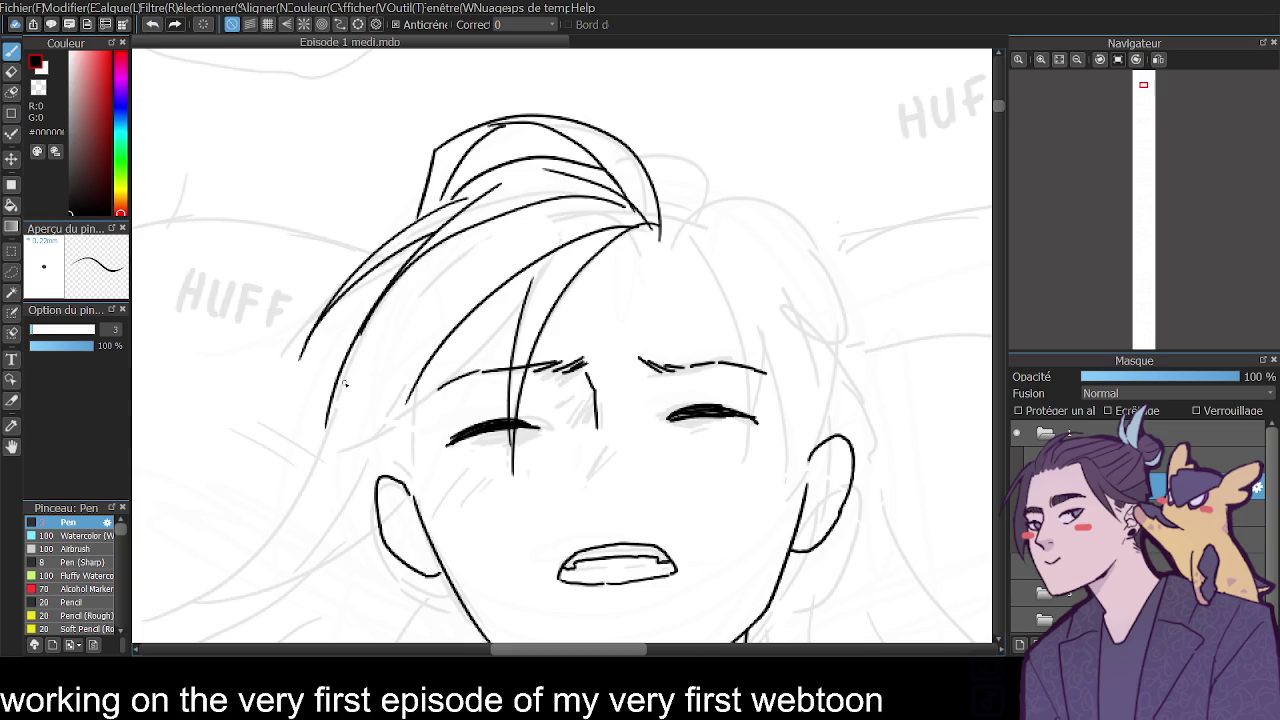
pyautogui.click(1076, 60)
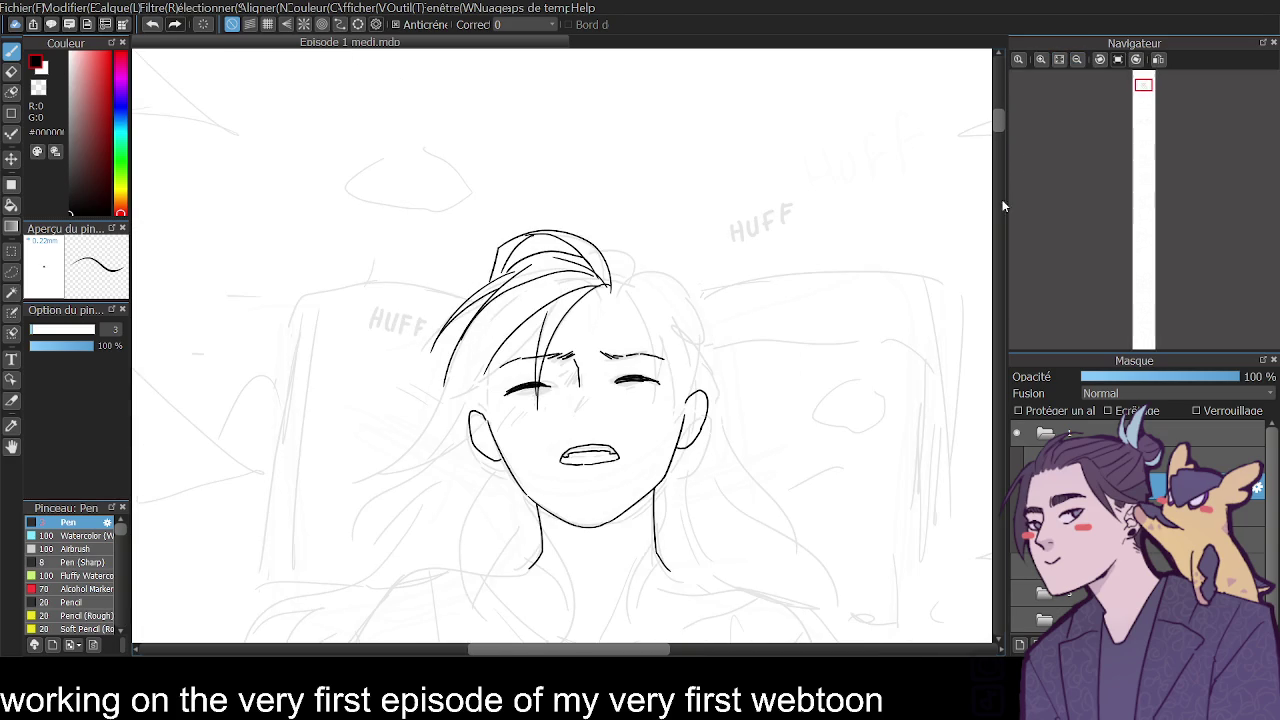
# Unflip the canvas, zoom in on the face, and ink a clean left jawline.
pyautogui.click(1158, 62)
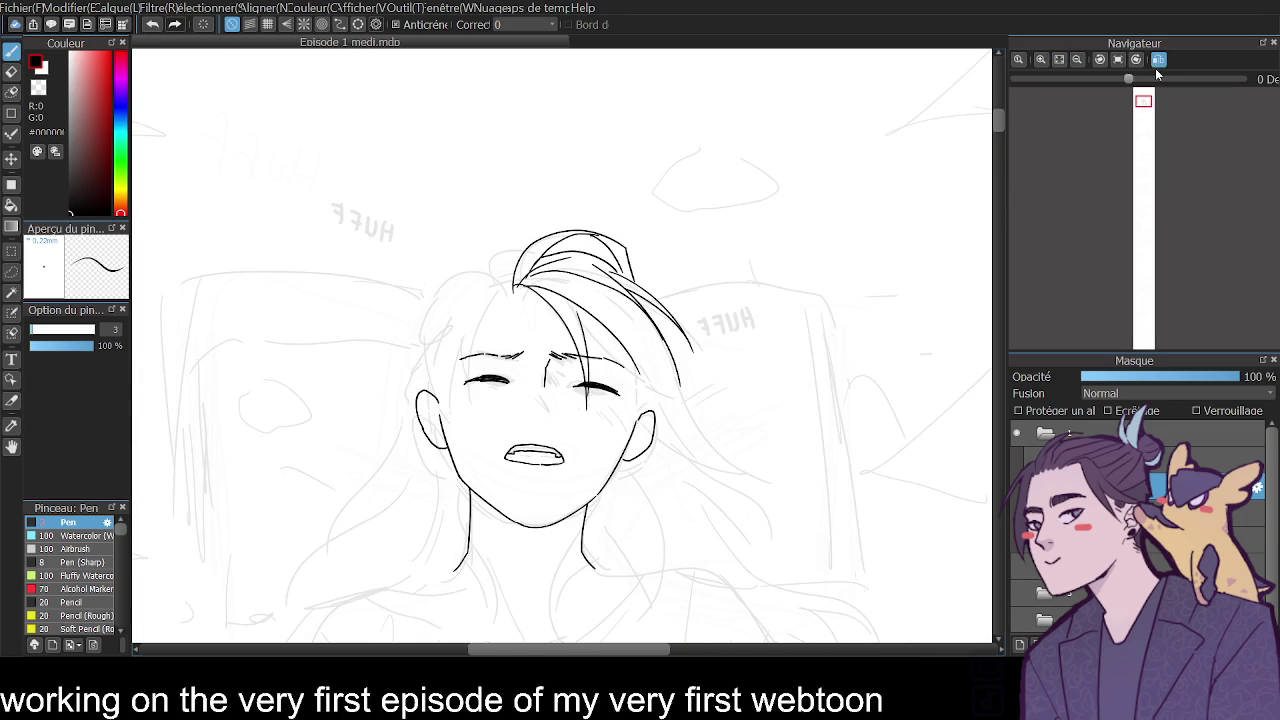
pyautogui.click(1137, 62)
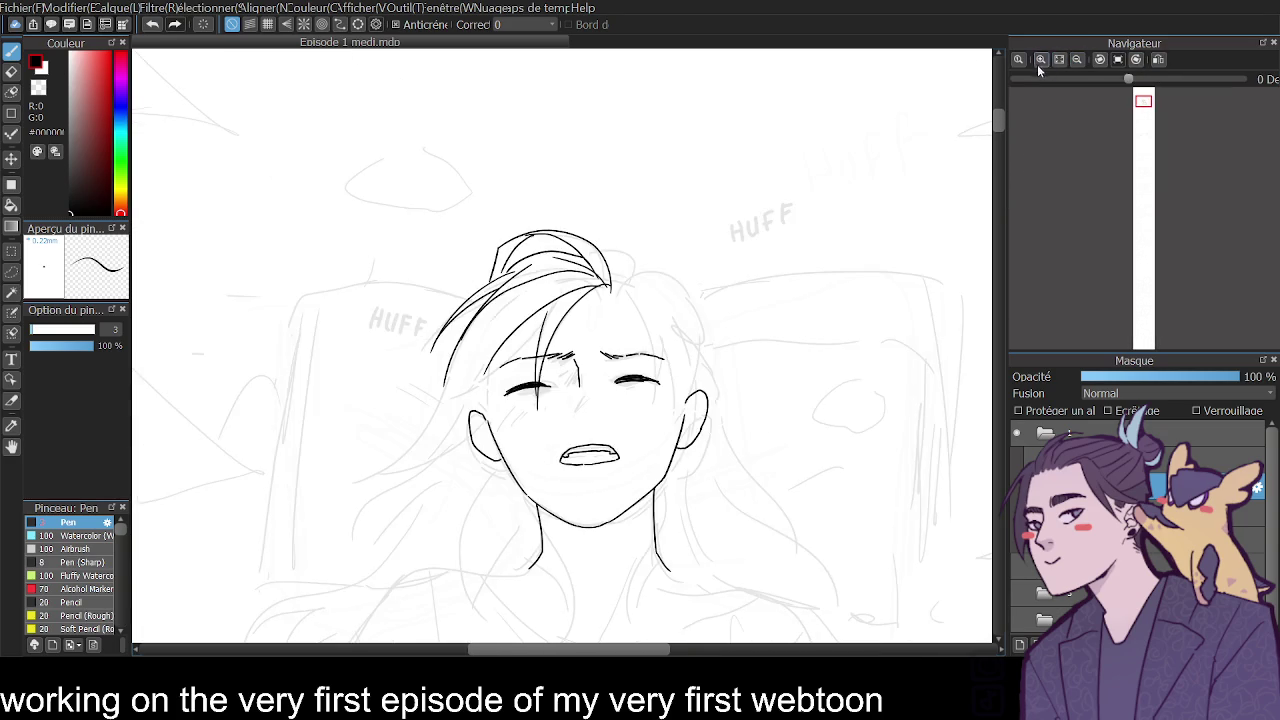
pyautogui.click(1042, 62)
pyautogui.moveTo(518, 272); pyautogui.dragTo(437, 528)
pyautogui.hotkey('ctrl', 'z')
pyautogui.moveTo(528, 266)
pyautogui.mouseDown()
pyautogui.moveTo(437, 530)
pyautogui.moveTo(449, 540)
pyautogui.mouseUp()
pyautogui.hotkey('ctrl', 'z')
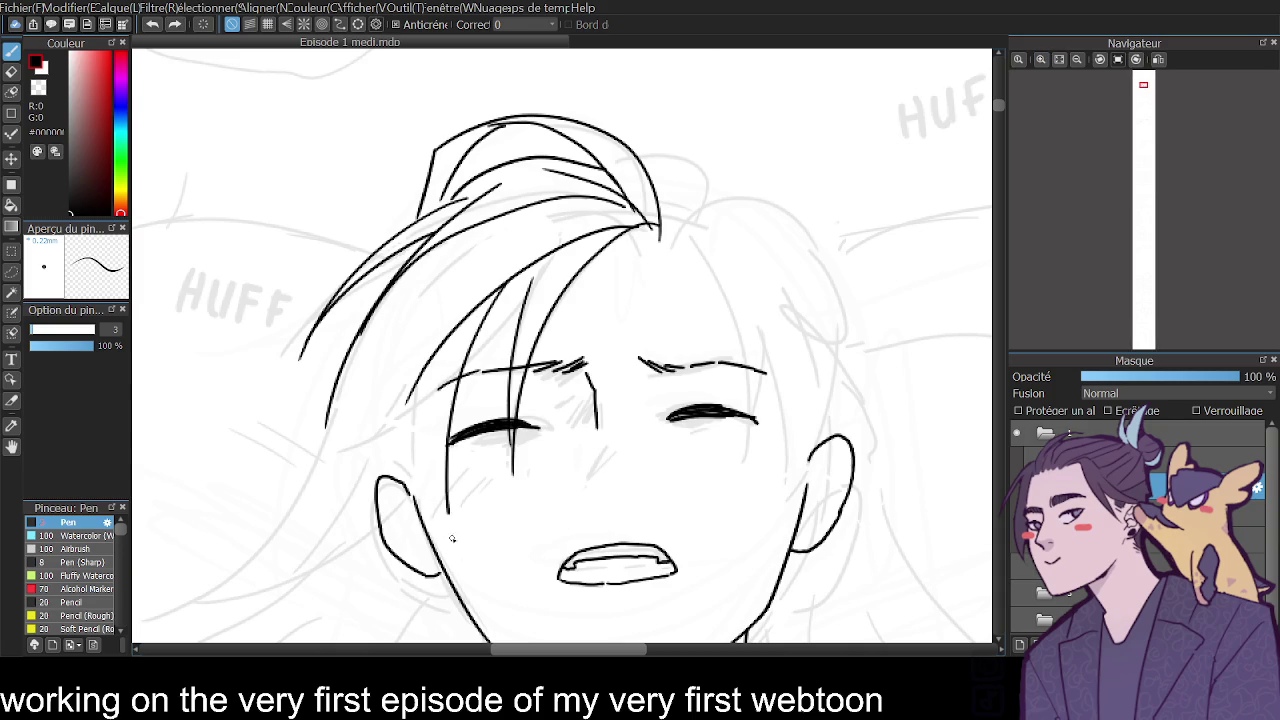
pyautogui.moveTo(413, 406); pyautogui.dragTo(446, 520)
pyautogui.hotkey('ctrl', 'z')
pyautogui.moveTo(411, 393); pyautogui.dragTo(441, 508)
# Ink a short curved strand along the left side of the hair.
pyautogui.moveTo(402, 332); pyautogui.dragTo(263, 472)
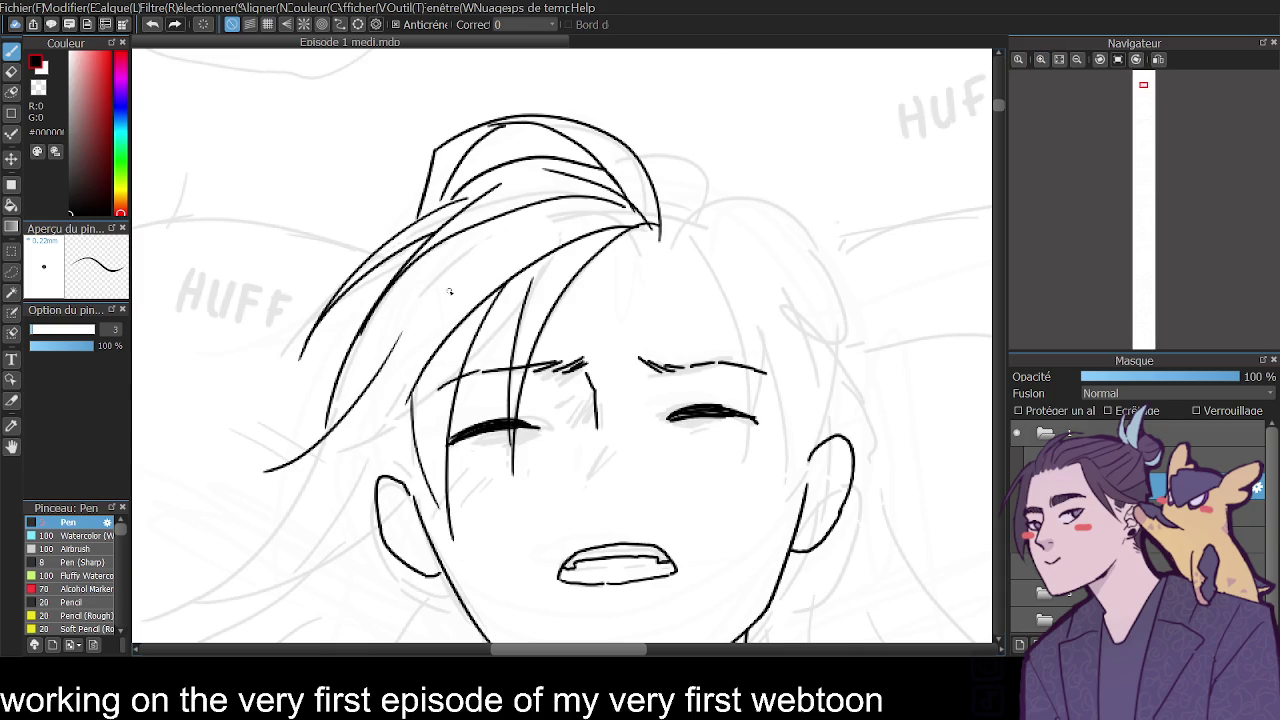
pyautogui.hotkey('ctrl', 'z')
pyautogui.moveTo(436, 305); pyautogui.dragTo(258, 440)
pyautogui.hotkey('ctrl', 'z')
pyautogui.moveTo(439, 309)
pyautogui.mouseDown()
pyautogui.moveTo(262, 446)
pyautogui.moveTo(394, 406)
pyautogui.mouseUp()
# Ink the right side of the face from the jaw up to the hairline.
pyautogui.scroll(-3, 999, 109)
pyautogui.scroll(-2, 999, 109)
pyautogui.moveTo(664, 112)
pyautogui.mouseDown()
pyautogui.moveTo(749, 340)
pyautogui.moveTo(726, 158)
pyautogui.moveTo(757, 290)
pyautogui.mouseUp()
pyautogui.hotkey('ctrl', 'z')
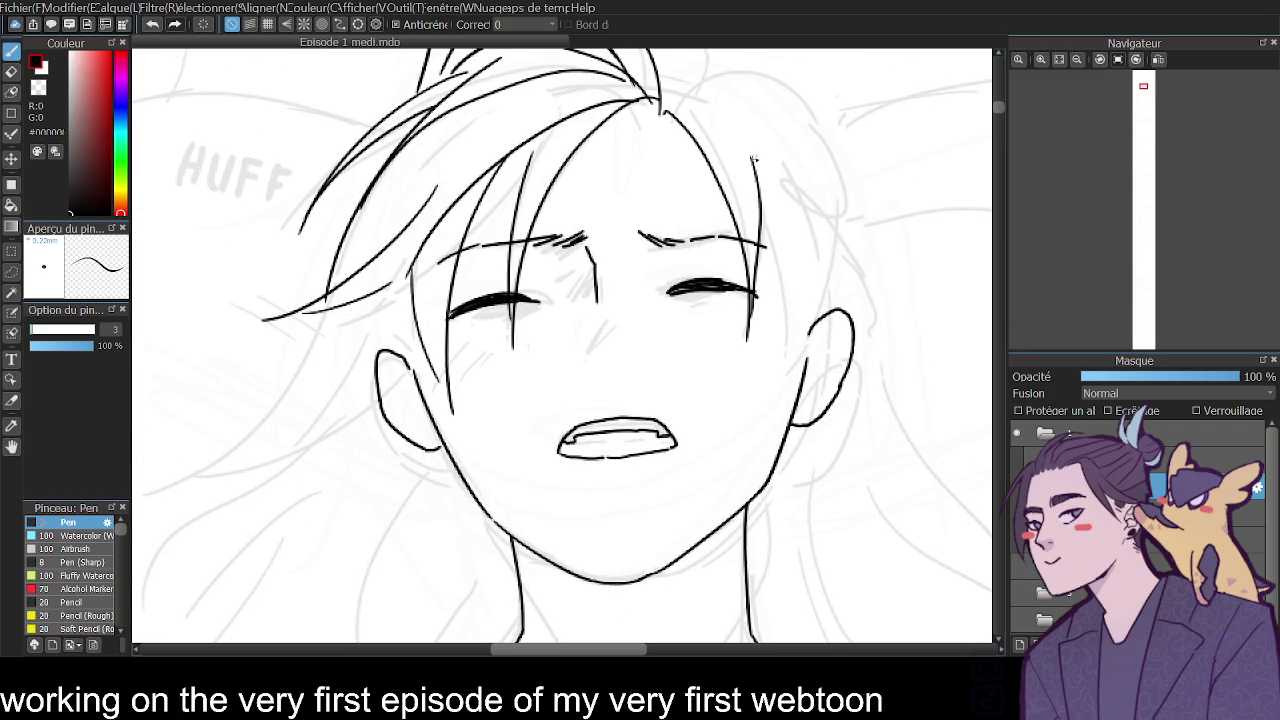
pyautogui.moveTo(752, 176); pyautogui.dragTo(758, 420)
pyautogui.hotkey('ctrl', 'z')
pyautogui.moveTo(750, 150); pyautogui.dragTo(680, 101)
pyautogui.moveTo(755, 183)
pyautogui.mouseDown()
pyautogui.moveTo(766, 376)
pyautogui.moveTo(828, 198)
pyautogui.mouseUp()
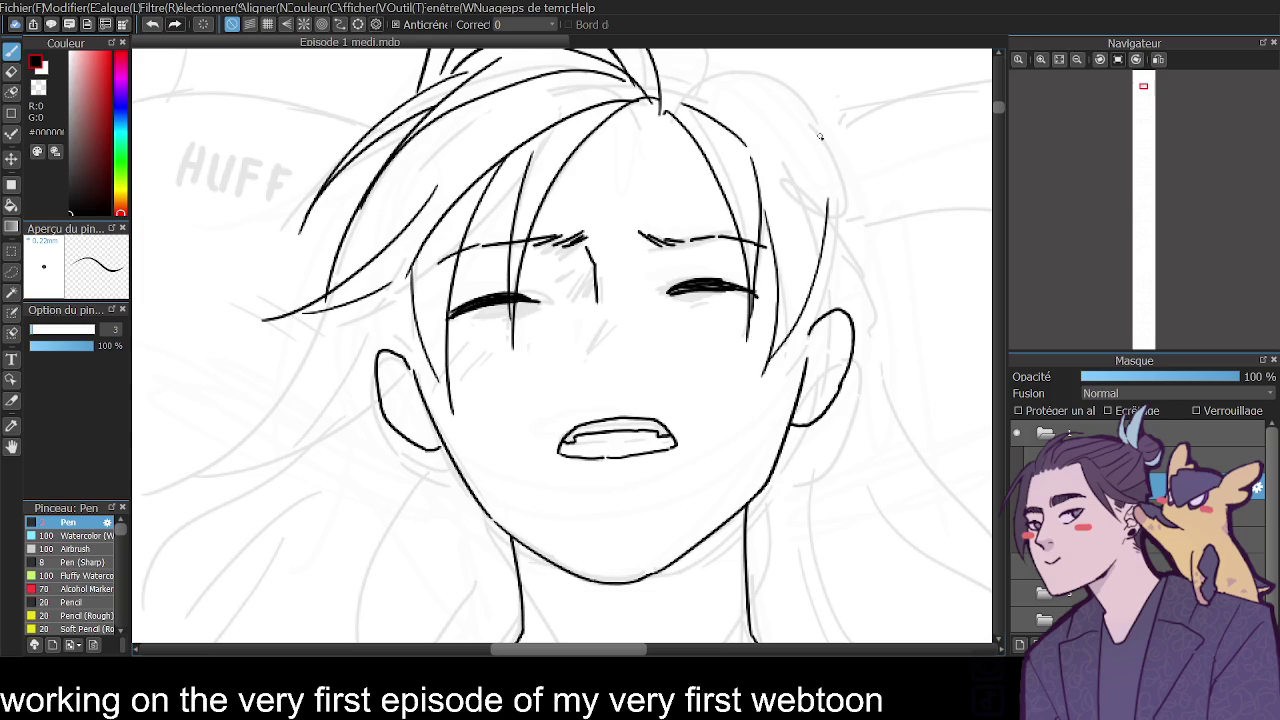
pyautogui.hotkey('ctrl', 'z')
pyautogui.moveTo(766, 372); pyautogui.dragTo(830, 230)
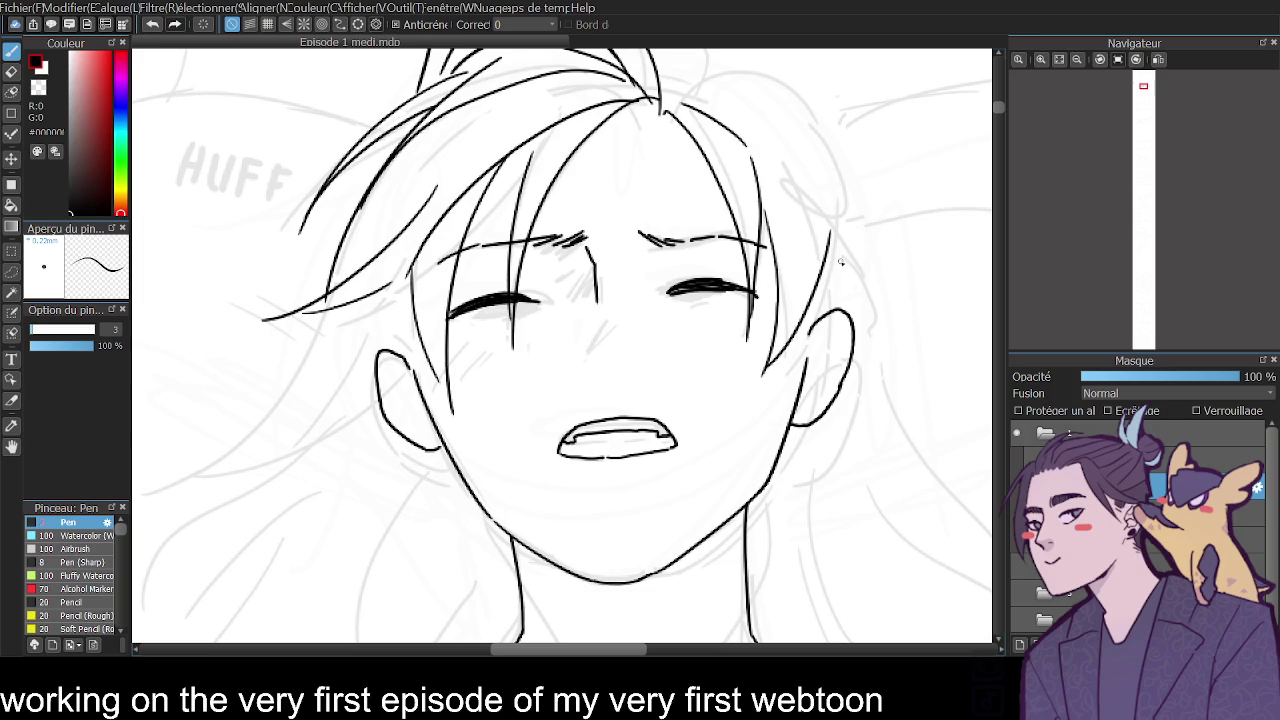
# Zoom out, return to the top of the page and zoom back in on the face.
pyautogui.hotkey('ctrl', '-')
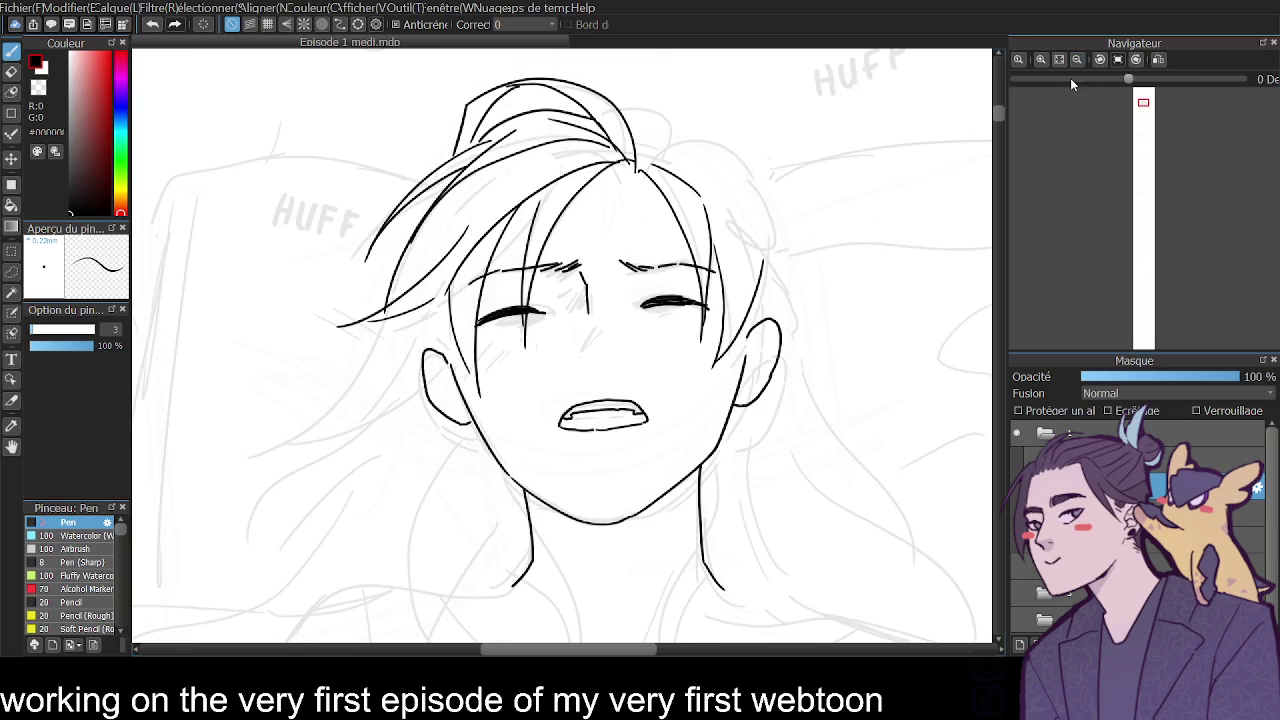
pyautogui.scroll(-2, 997, 118)
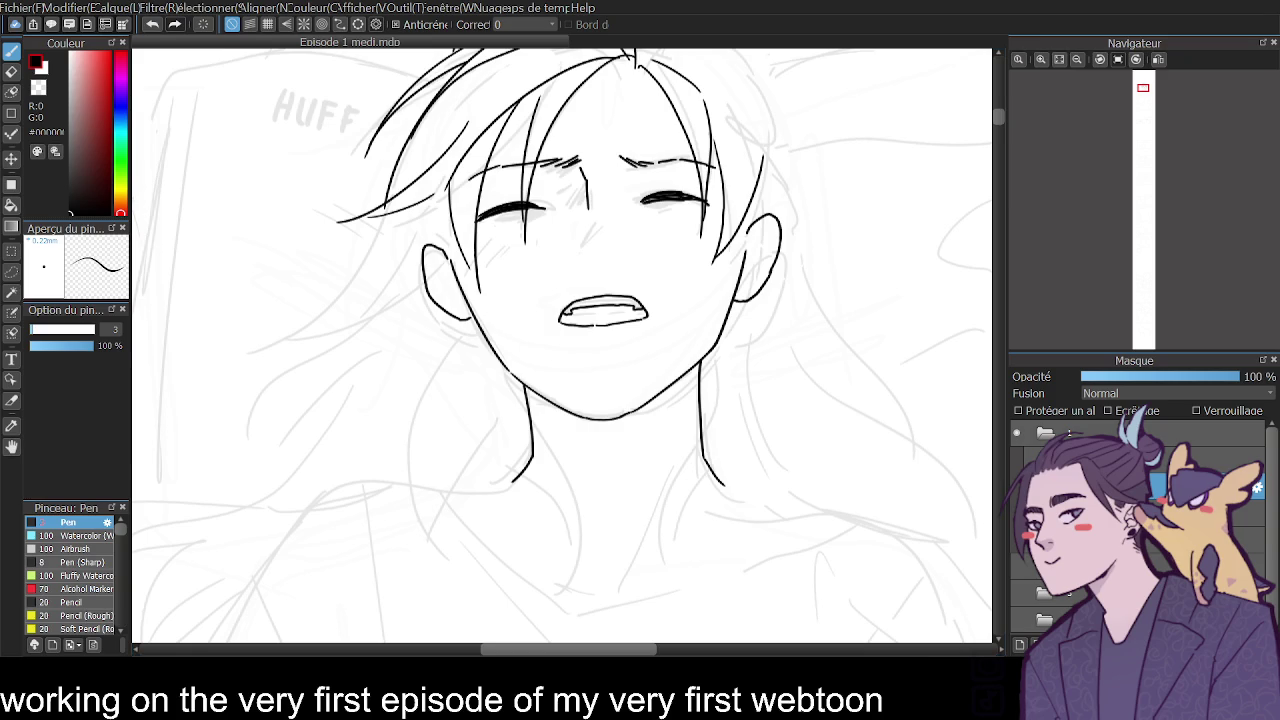
pyautogui.moveTo(995, 117); pyautogui.dragTo(1000, 110)
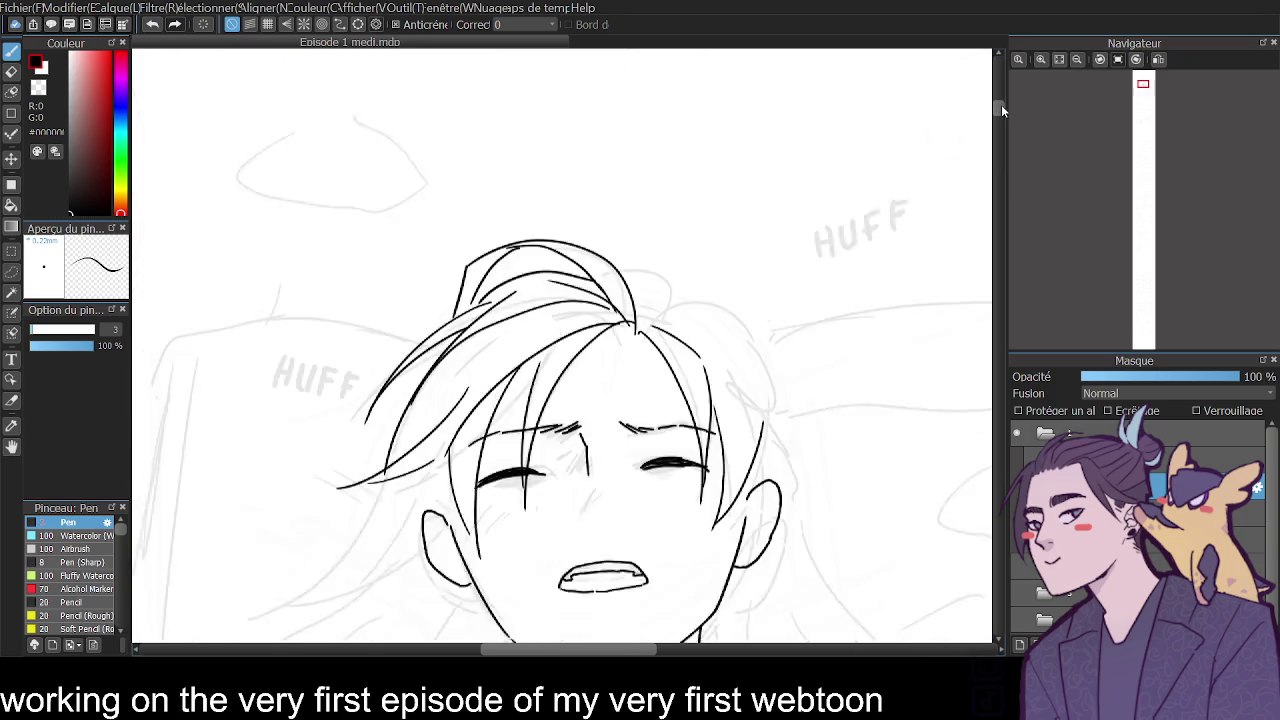
pyautogui.click(1041, 59)
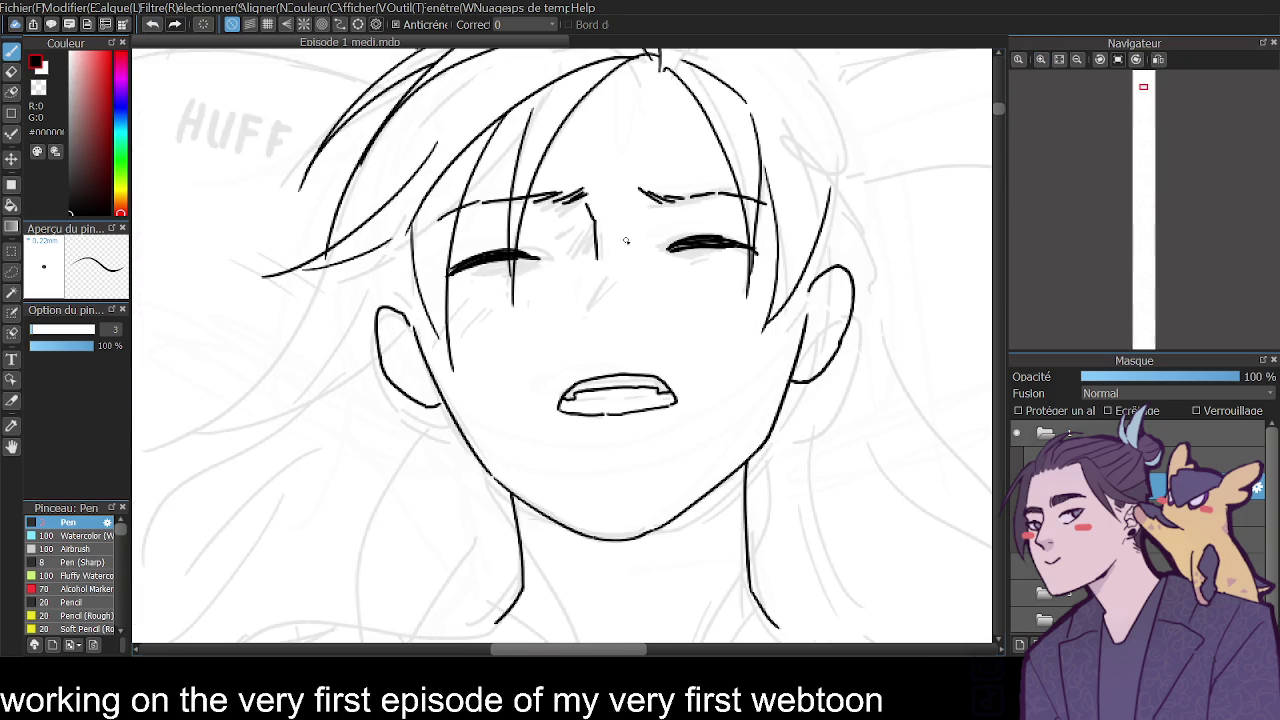
pyautogui.moveTo(598, 299)
pyautogui.mouseDown()
pyautogui.moveTo(585, 316)
pyautogui.moveTo(640, 311)
pyautogui.mouseUp()
# Ink a short nose line and retry the line under the lower lip.
pyautogui.moveTo(603, 298); pyautogui.dragTo(602, 310)
pyautogui.moveTo(592, 440); pyautogui.dragTo(644, 436)
pyautogui.hotkey('ctrl', 'z')
pyautogui.hotkey('ctrl', 'z')
pyautogui.moveTo(592, 441); pyautogui.dragTo(643, 440)
# Ink inner-ear detail lines in the left and right ears.
pyautogui.hotkey('ctrl', 'z')
pyautogui.moveTo(438, 399); pyautogui.dragTo(386, 322)
pyautogui.hotkey('ctrl', 'z')
pyautogui.hotkey('ctrl', 'z')
pyautogui.moveTo(436, 386); pyautogui.dragTo(388, 314)
pyautogui.hotkey('ctrl', 'z')
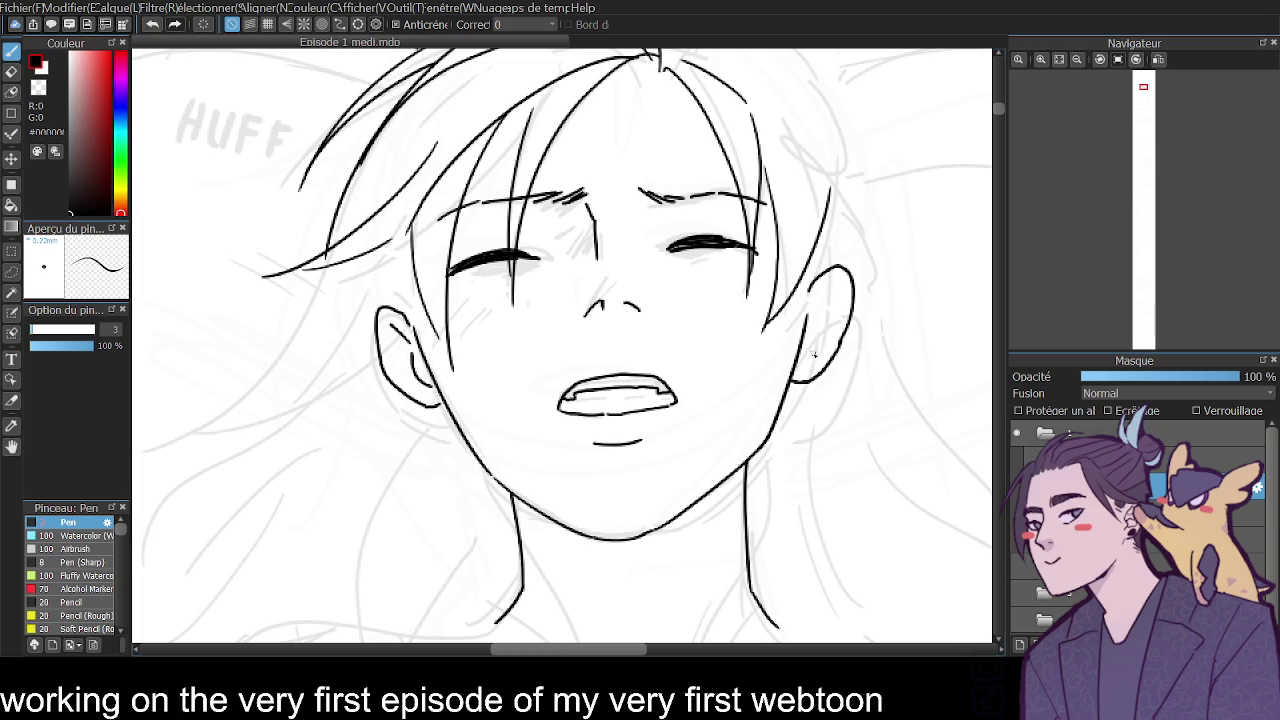
pyautogui.moveTo(798, 366); pyautogui.dragTo(815, 318)
pyautogui.hotkey('ctrl', 'z')
# Try brow creases and an under-eye stroke, then undo them and restore the earlier strokes.
pyautogui.moveTo(585, 202)
pyautogui.mouseDown()
pyautogui.moveTo(560, 235)
pyautogui.moveTo(575, 238)
pyautogui.mouseUp()
pyautogui.hotkey('ctrl', 'z')
pyautogui.hotkey('ctrl', 'z')
pyautogui.moveTo(472, 285); pyautogui.dragTo(500, 268)
pyautogui.hotkey('ctrl', 'z')
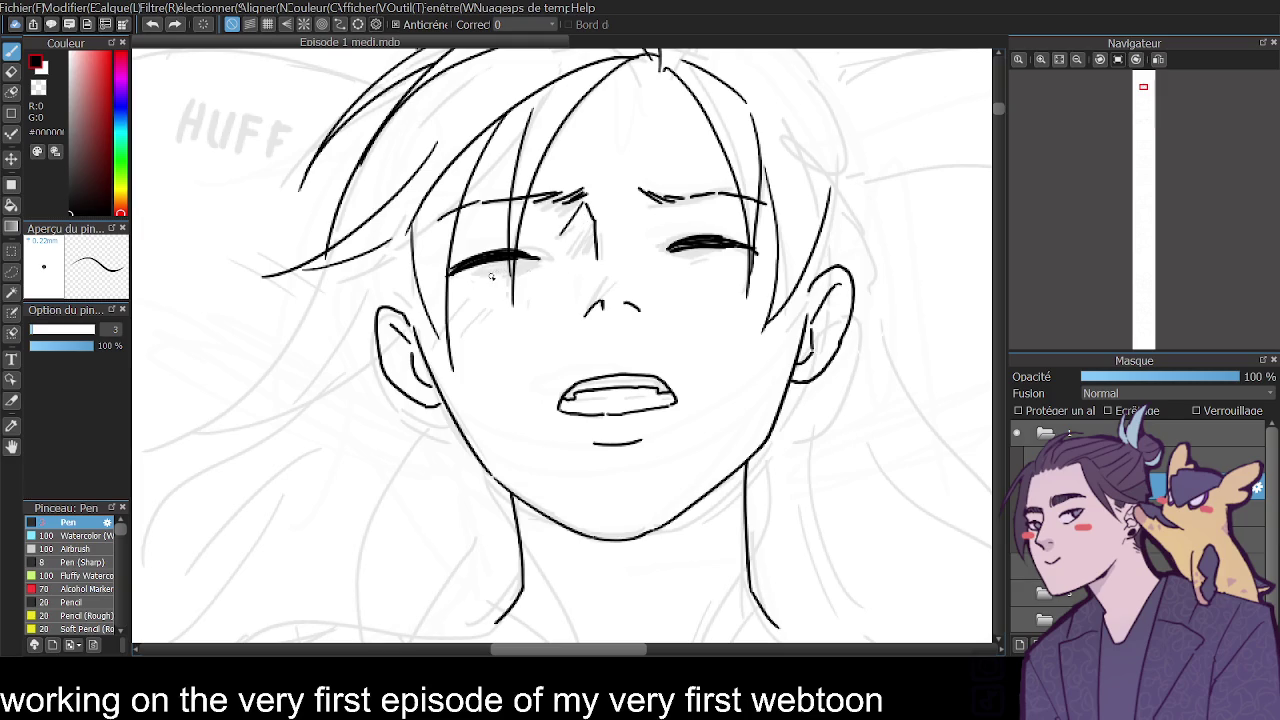
pyautogui.hotkey('ctrl', 'z')
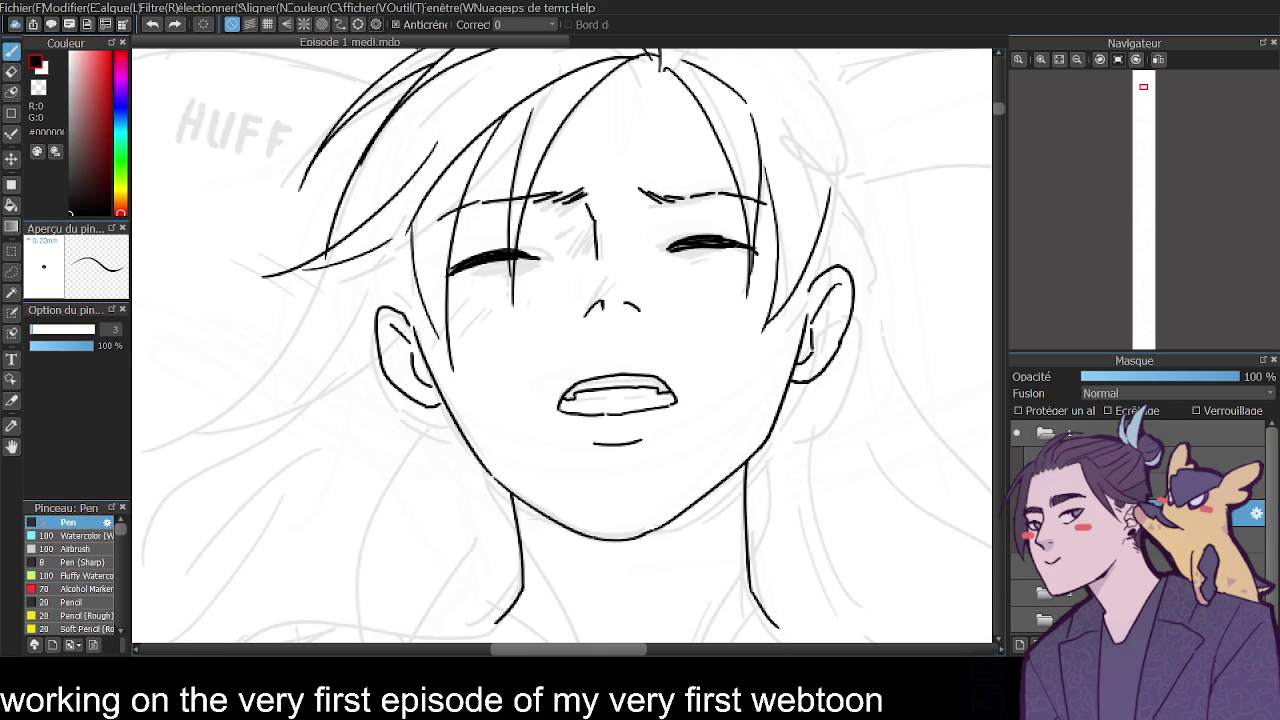
pyautogui.press('Delete')
pyautogui.hotkey('ctrl', 'z')
# Ink heavier lash strokes along both closed eyelids and their corners.
pyautogui.moveTo(497, 271)
pyautogui.mouseDown()
pyautogui.moveTo(468, 281)
pyautogui.moveTo(530, 264)
pyautogui.moveTo(503, 284)
pyautogui.moveTo(530, 262)
pyautogui.mouseUp()
pyautogui.hotkey('ctrl', 'z')
pyautogui.hotkey('ctrl', 'z')
pyautogui.hotkey('ctrl', 'z')
pyautogui.hotkey('ctrl', 'z')
pyautogui.hotkey('ctrl', 'z')
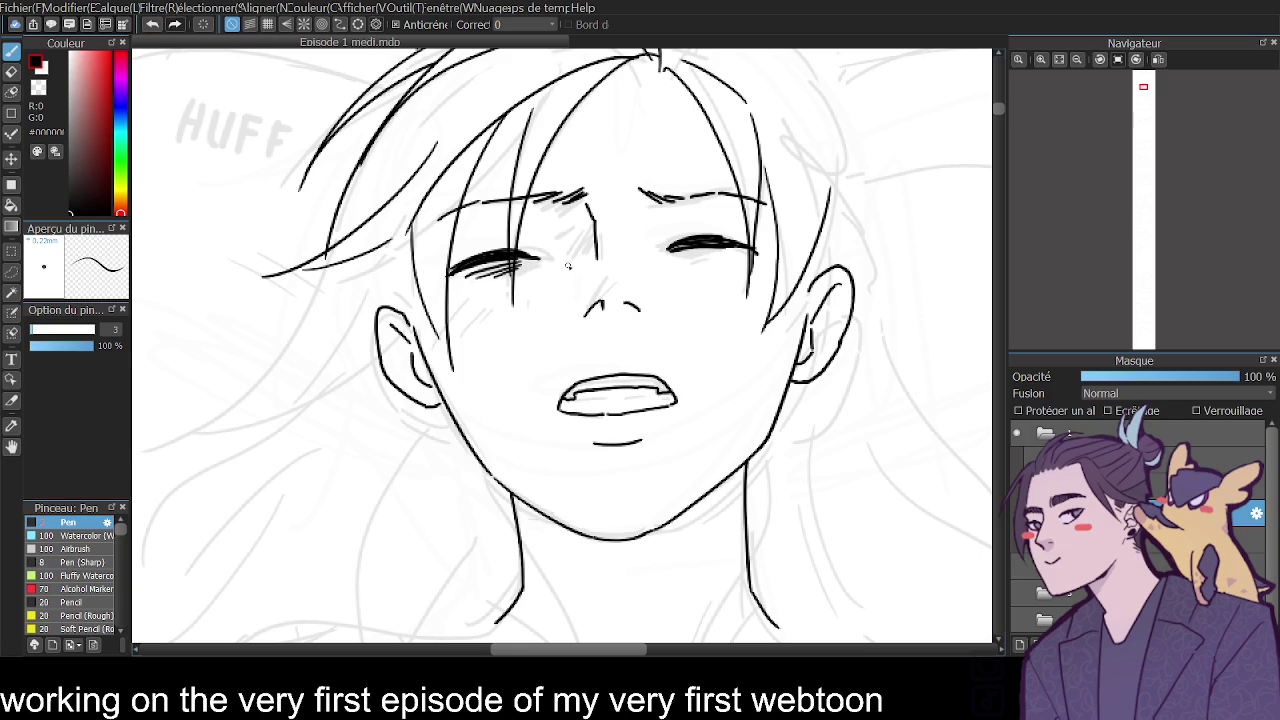
pyautogui.moveTo(738, 255); pyautogui.dragTo(678, 262)
pyautogui.moveTo(558, 260); pyautogui.dragTo(538, 270)
pyautogui.moveTo(660, 244); pyautogui.dragTo(676, 248)
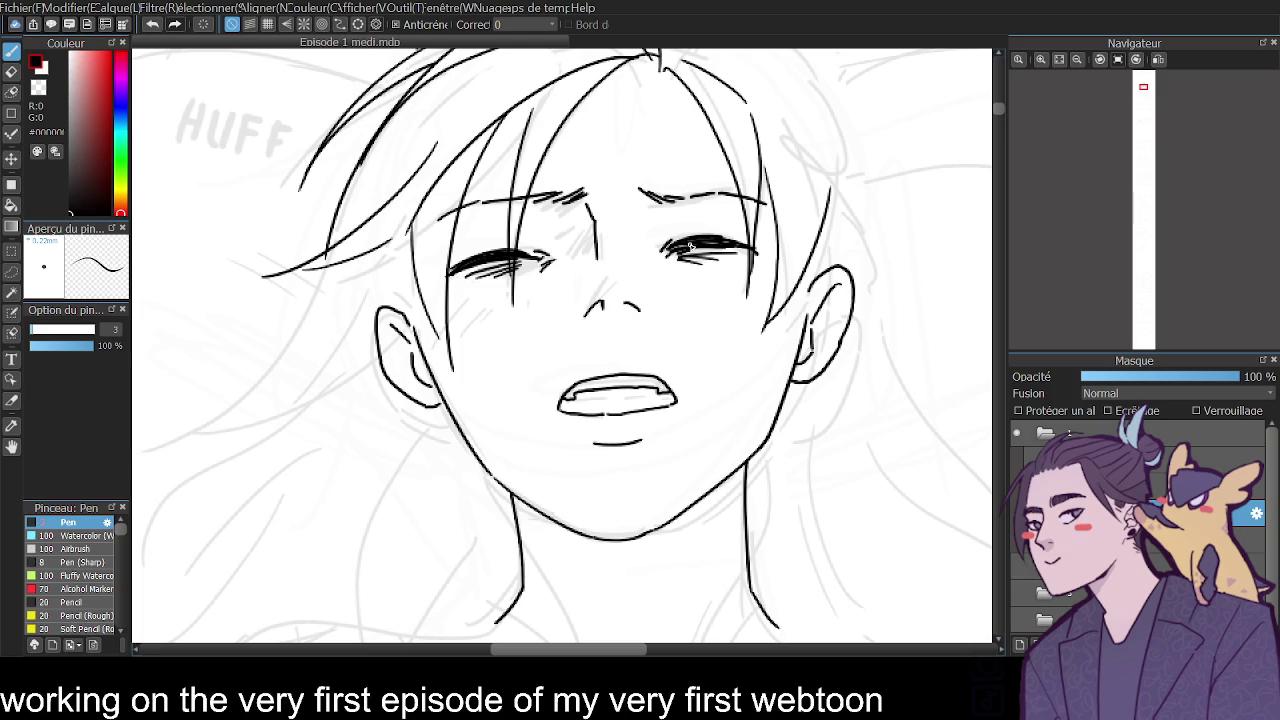
pyautogui.click(1077, 59)
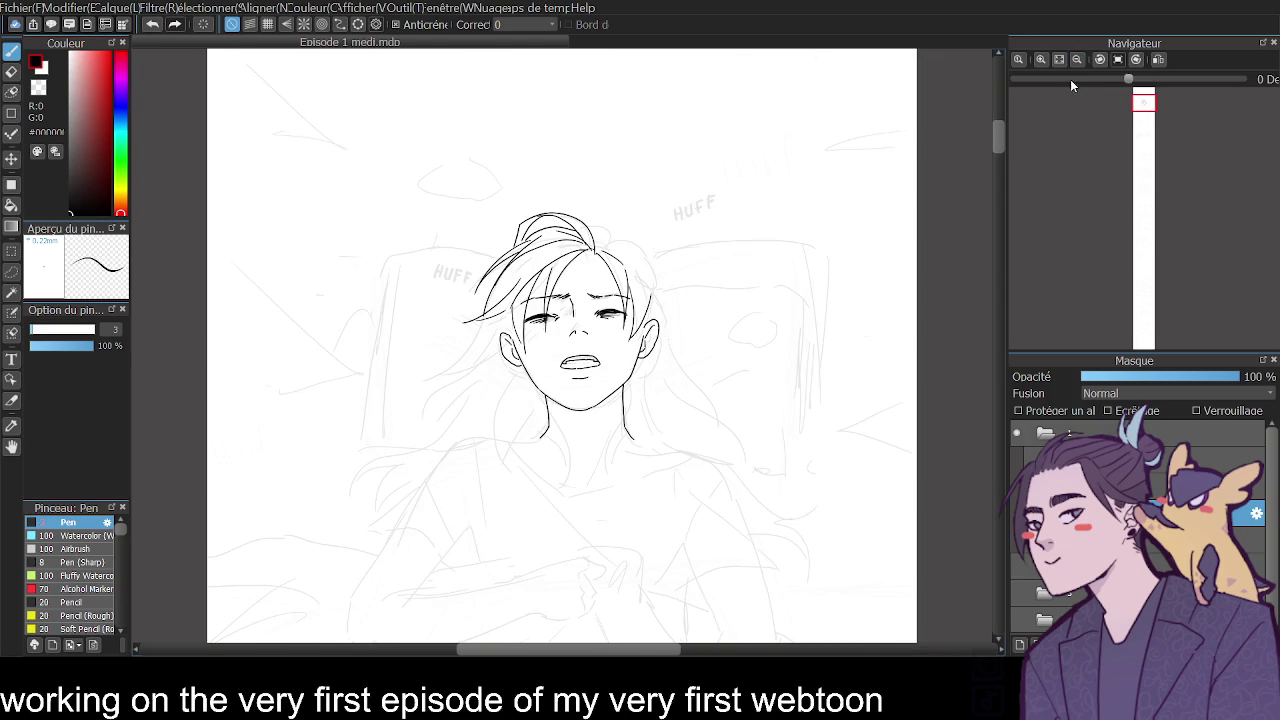
# Zoom in and ink the top-right hair strand curving down the head.
pyautogui.click(1041, 60)
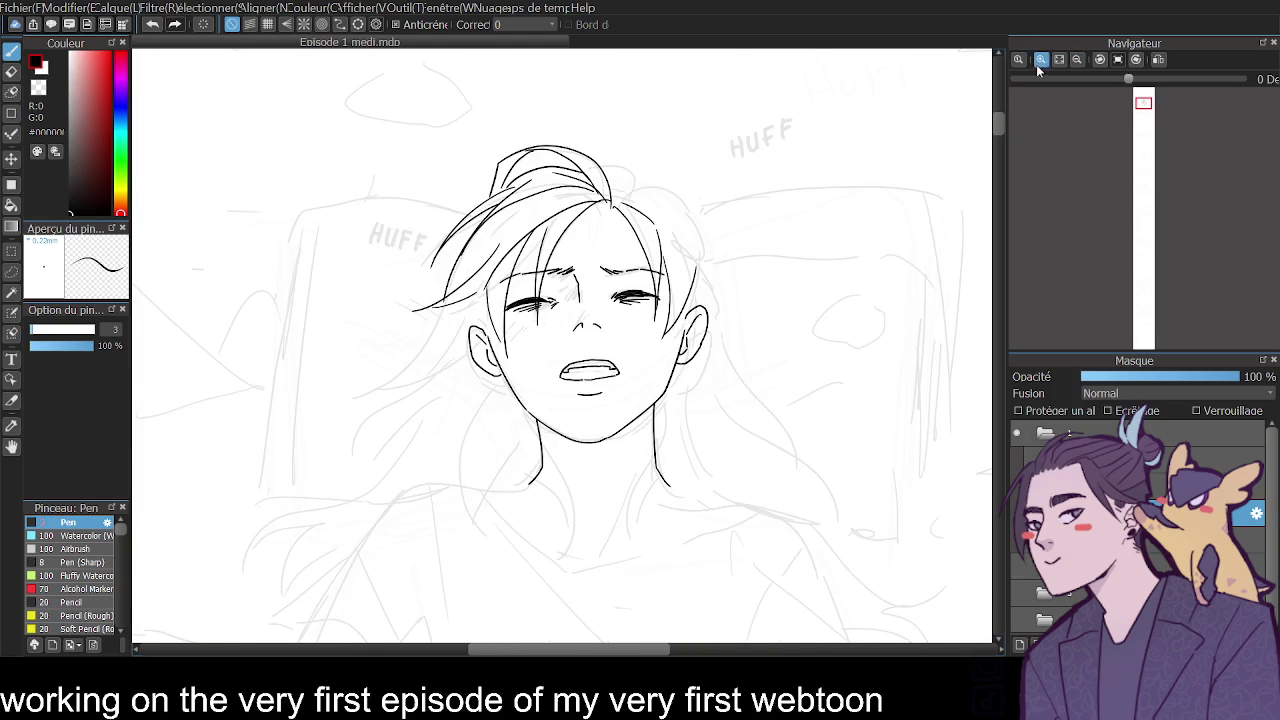
pyautogui.click(1040, 60)
pyautogui.moveTo(652, 127)
pyautogui.mouseDown()
pyautogui.moveTo(634, 77)
pyautogui.moveTo(747, 129)
pyautogui.mouseUp()
pyautogui.hotkey('ctrl', 'z')
pyautogui.hotkey('ctrl', 'z')
pyautogui.hotkey('ctrl', 'z')
pyautogui.moveTo(668, 108); pyautogui.dragTo(776, 168)
pyautogui.moveTo(714, 130)
pyautogui.mouseDown()
pyautogui.moveTo(778, 172)
pyautogui.moveTo(786, 252)
pyautogui.mouseUp()
pyautogui.moveTo(716, 130); pyautogui.dragTo(778, 224)
pyautogui.moveTo(754, 146)
pyautogui.mouseDown()
pyautogui.moveTo(787, 252)
pyautogui.moveTo(868, 335)
pyautogui.mouseUp()
# Ink the long hair strand falling to the right and a rising hair curve.
pyautogui.moveTo(787, 289); pyautogui.dragTo(845, 324)
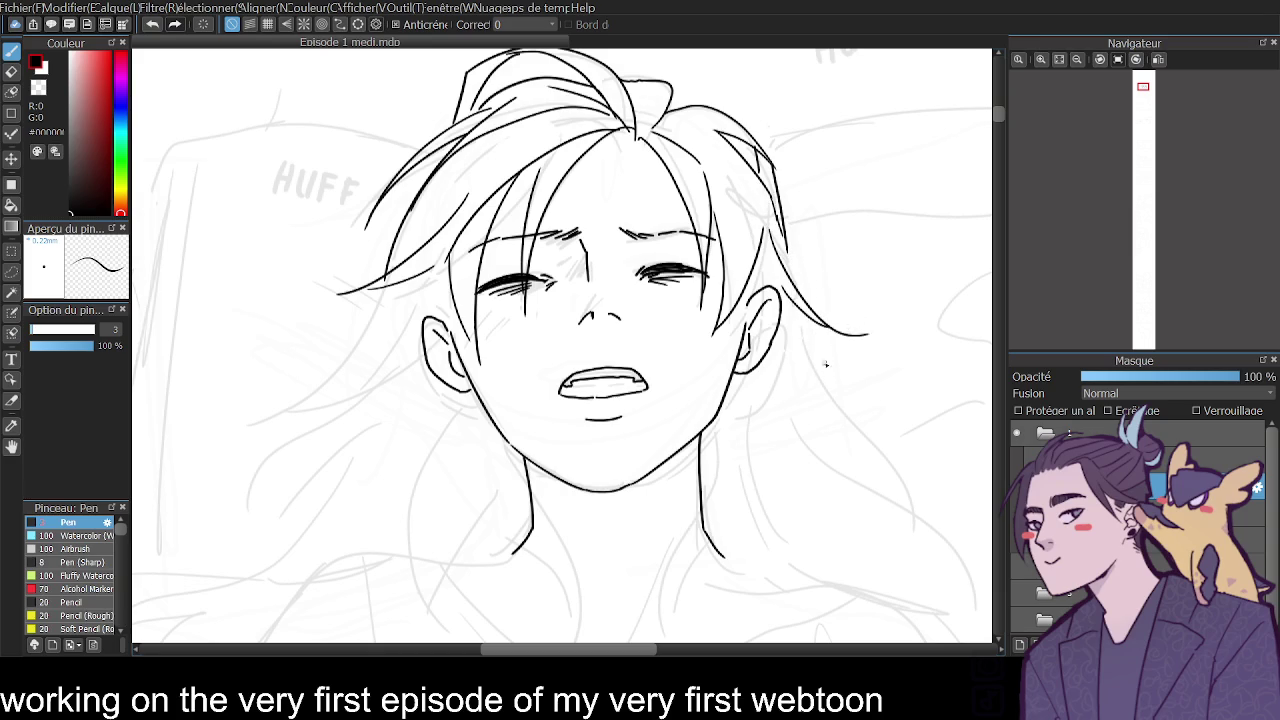
pyautogui.moveTo(785, 289); pyautogui.dragTo(846, 438)
pyautogui.hotkey('ctrl', 'z')
pyautogui.moveTo(782, 289); pyautogui.dragTo(913, 488)
pyautogui.moveTo(786, 271); pyautogui.dragTo(846, 152)
pyautogui.hotkey('ctrl', 'z')
pyautogui.moveTo(786, 273); pyautogui.dragTo(805, 228)
pyautogui.hotkey('ctrl', 'z')
pyautogui.moveTo(786, 272); pyautogui.dragTo(822, 192)
pyautogui.hotkey('ctrl', 'z')
pyautogui.moveTo(786, 272); pyautogui.dragTo(833, 178)
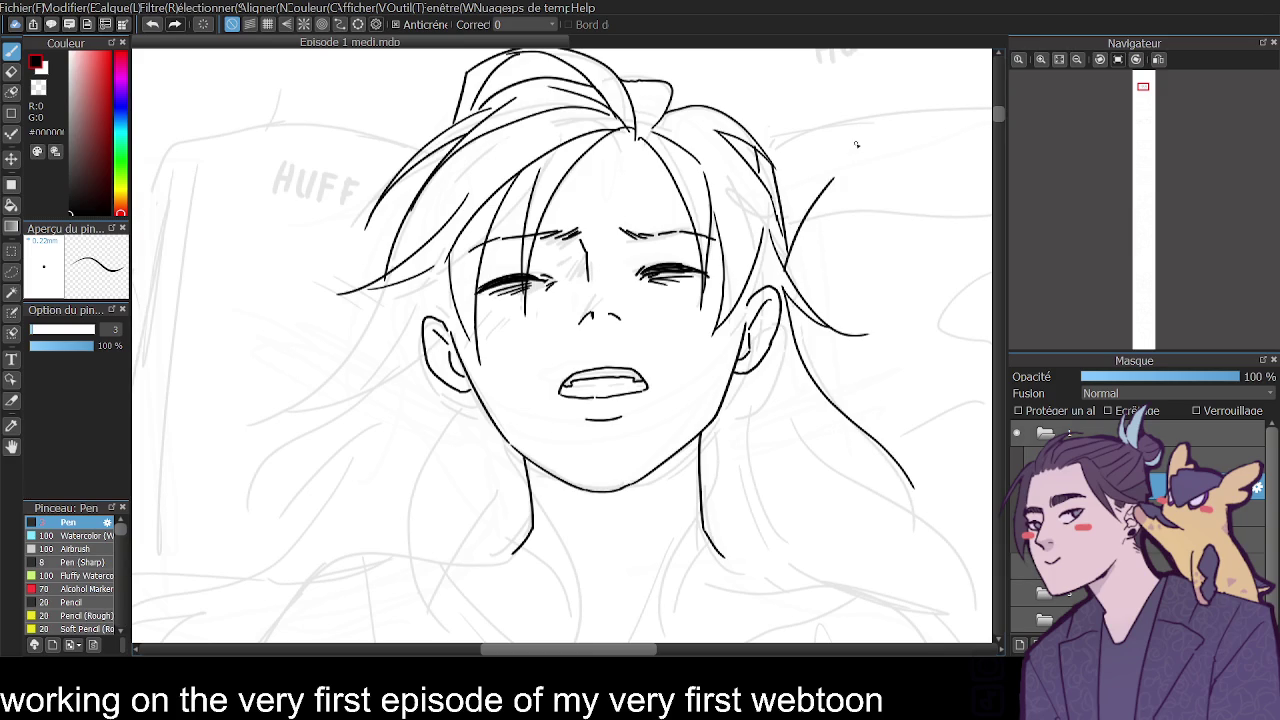
# Ink the pillow's top edge and its right side running downward.
pyautogui.click(1078, 60)
pyautogui.moveTo(695, 213); pyautogui.dragTo(906, 182)
pyautogui.hotkey('ctrl', 'z')
pyautogui.moveTo(682, 199)
pyautogui.mouseDown()
pyautogui.moveTo(857, 178)
pyautogui.moveTo(925, 287)
pyautogui.mouseUp()
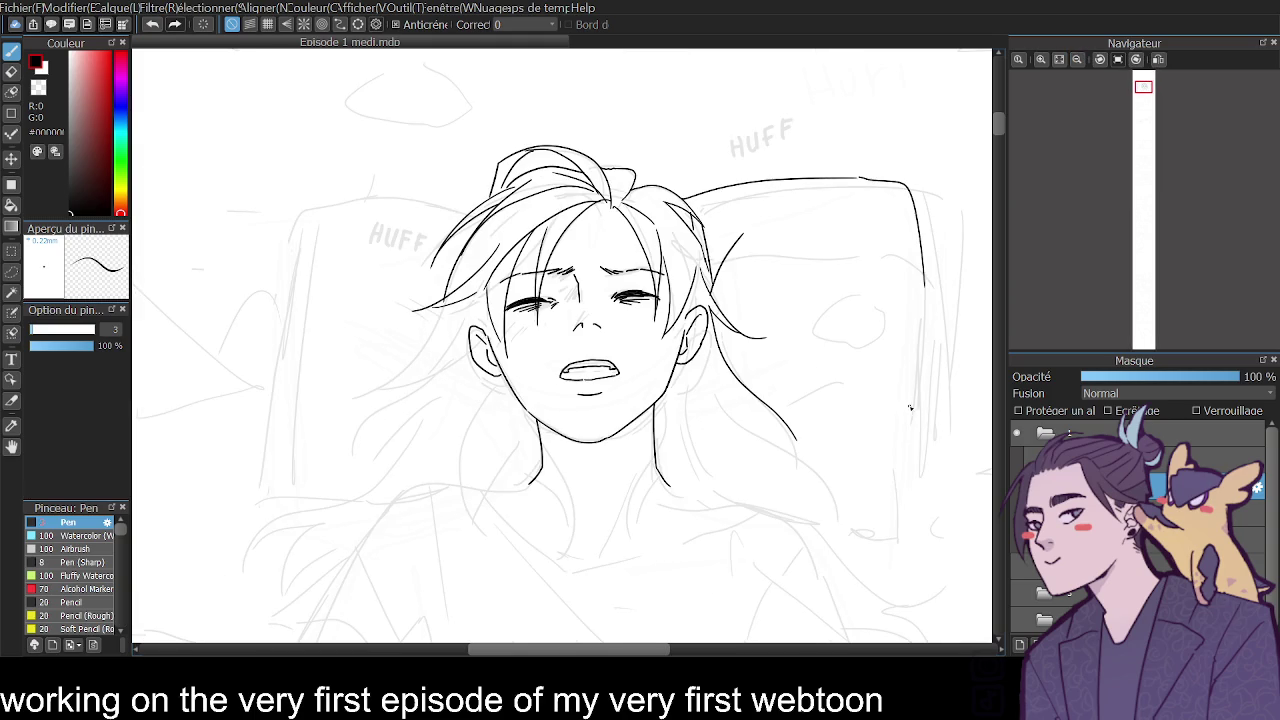
pyautogui.hotkey('ctrl', 'z')
pyautogui.moveTo(856, 178)
pyautogui.mouseDown()
pyautogui.moveTo(928, 246)
pyautogui.moveTo(929, 364)
pyautogui.moveTo(902, 484)
pyautogui.moveTo(933, 574)
pyautogui.moveTo(870, 586)
pyautogui.mouseUp()
pyautogui.click(1077, 59)
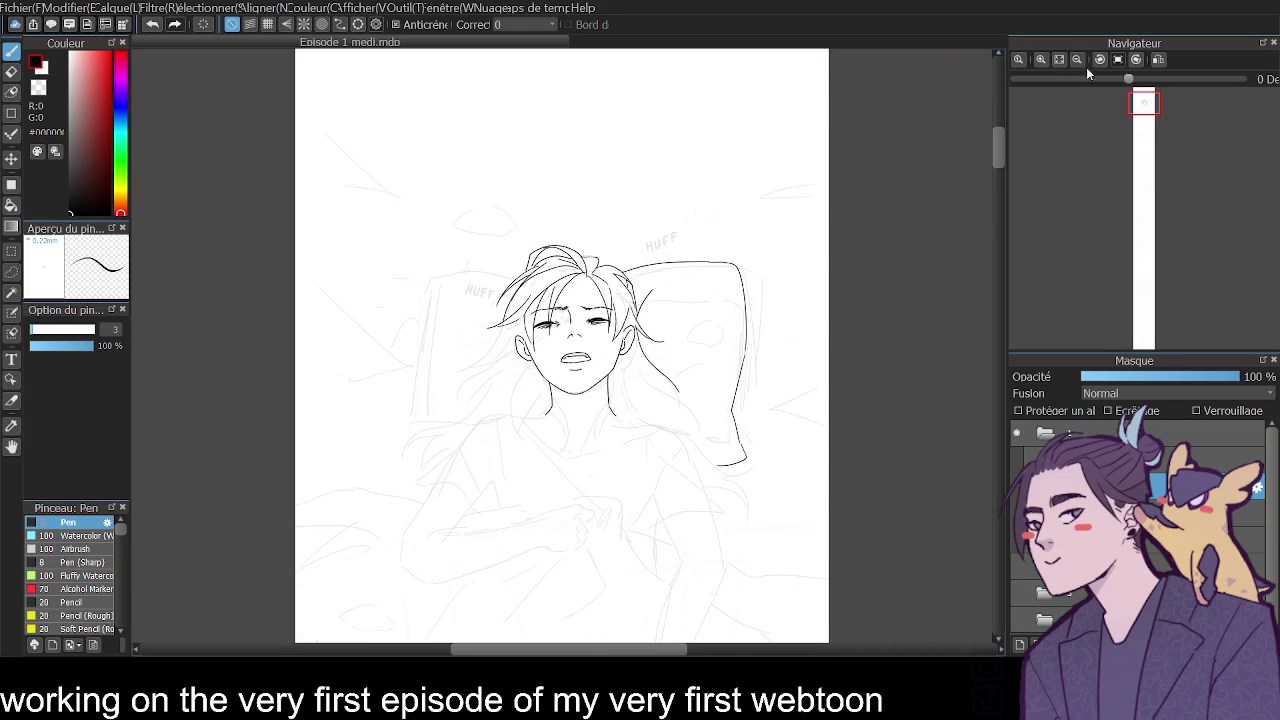
# Ink the pillow's left top edge and left side outline with a left hair curve.
pyautogui.click(1040, 59)
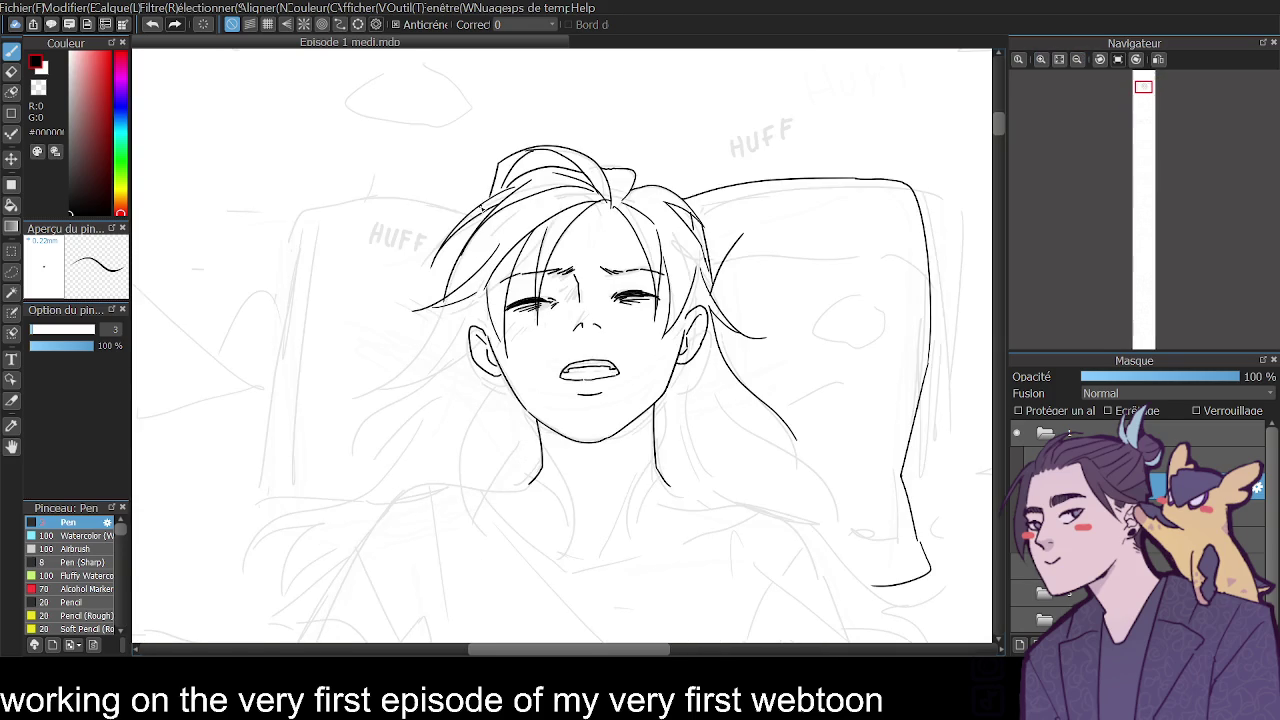
pyautogui.hotkey('ctrl', 'z')
pyautogui.moveTo(490, 222); pyautogui.dragTo(362, 193)
pyautogui.hotkey('ctrl', 'z')
pyautogui.moveTo(472, 214); pyautogui.dragTo(362, 200)
pyautogui.hotkey('ctrl', 'z')
pyautogui.moveTo(472, 214)
pyautogui.mouseDown()
pyautogui.moveTo(322, 206)
pyautogui.moveTo(256, 522)
pyautogui.mouseUp()
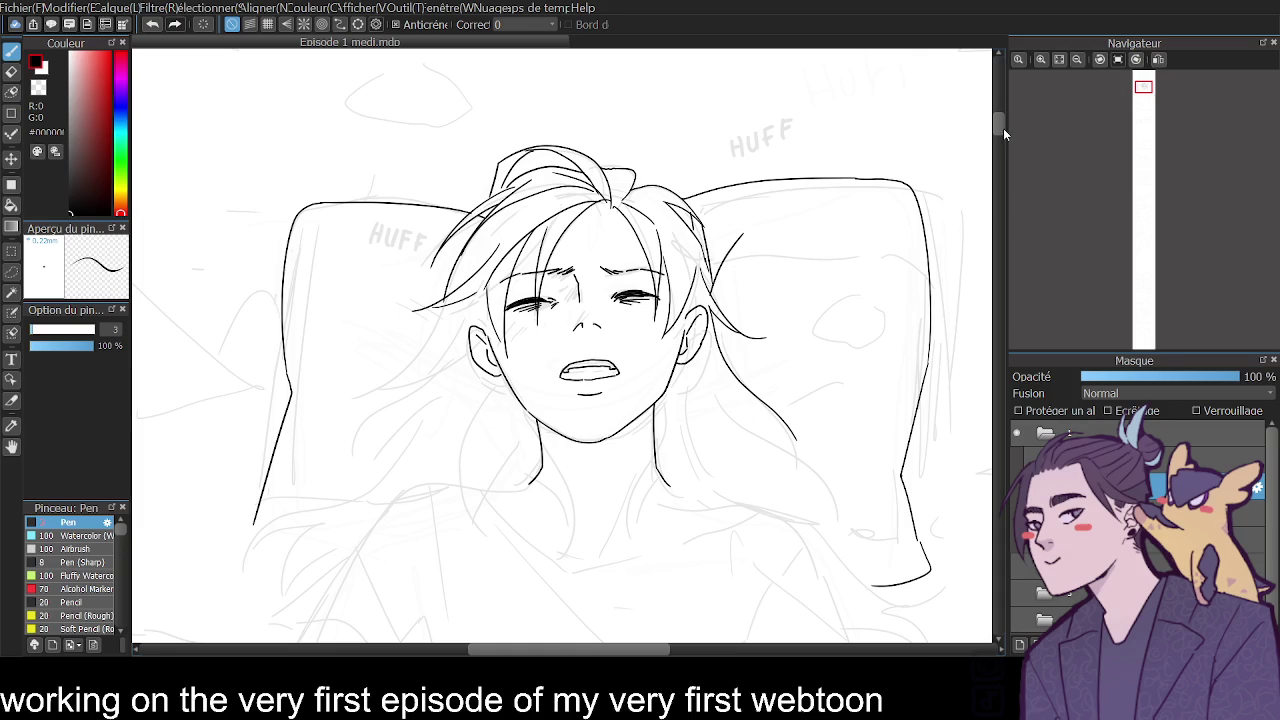
pyautogui.moveTo(1003, 128); pyautogui.dragTo(999, 132)
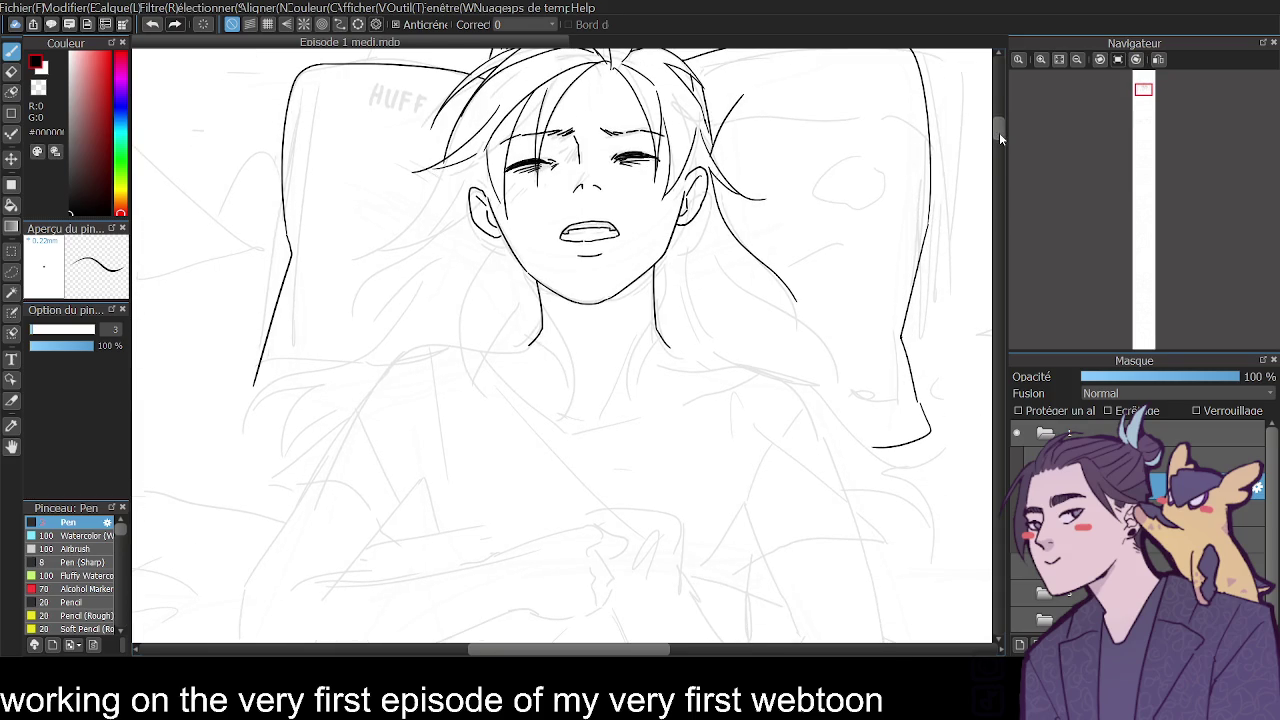
pyautogui.moveTo(253, 389); pyautogui.dragTo(263, 406)
pyautogui.moveTo(390, 352)
pyautogui.mouseDown()
pyautogui.moveTo(258, 400)
pyautogui.moveTo(236, 436)
pyautogui.moveTo(304, 412)
pyautogui.moveTo(292, 500)
pyautogui.mouseUp()
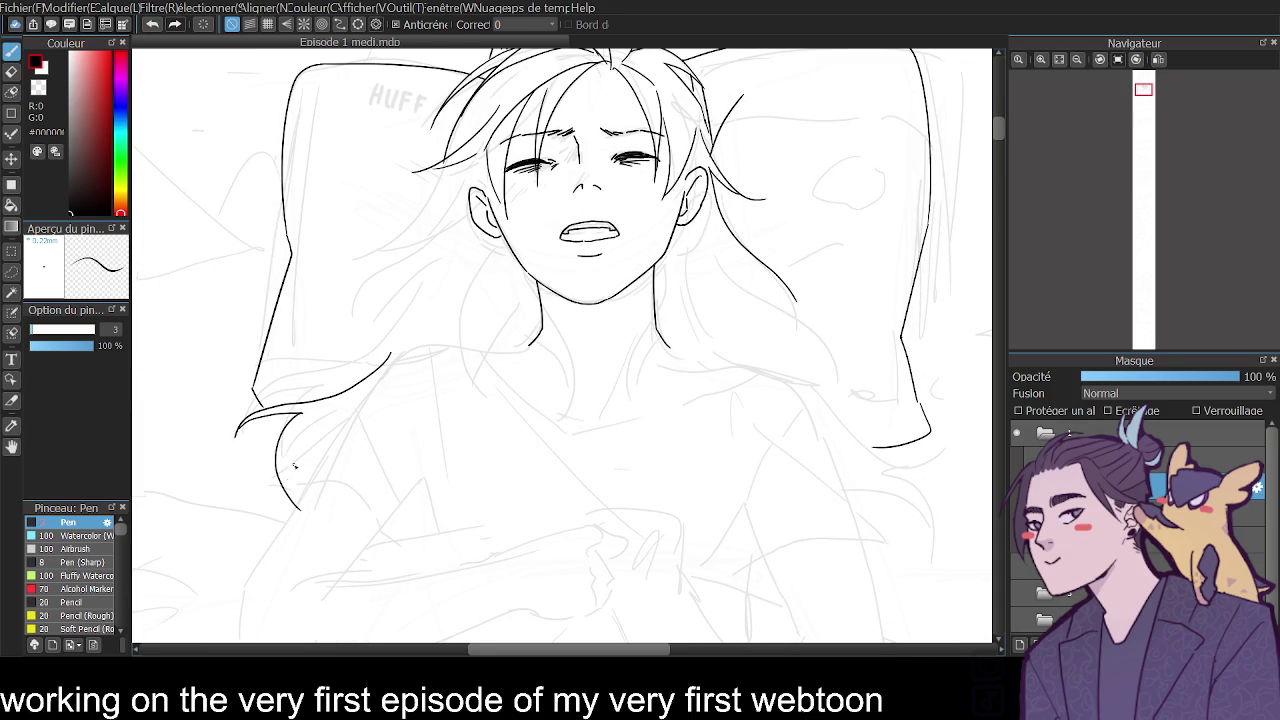
# Ink short hair strands curving out at the lower right.
pyautogui.moveTo(830, 404)
pyautogui.mouseDown()
pyautogui.moveTo(967, 459)
pyautogui.moveTo(884, 468)
pyautogui.moveTo(905, 488)
pyautogui.moveTo(922, 548)
pyautogui.moveTo(855, 496)
pyautogui.moveTo(916, 530)
pyautogui.mouseUp()
pyautogui.hotkey('ctrl', 'z')
pyautogui.hotkey('ctrl', 'z')
pyautogui.moveTo(834, 472); pyautogui.dragTo(911, 516)
pyautogui.moveTo(822, 440); pyautogui.dragTo(896, 511)
pyautogui.hotkey('ctrl', 'z')
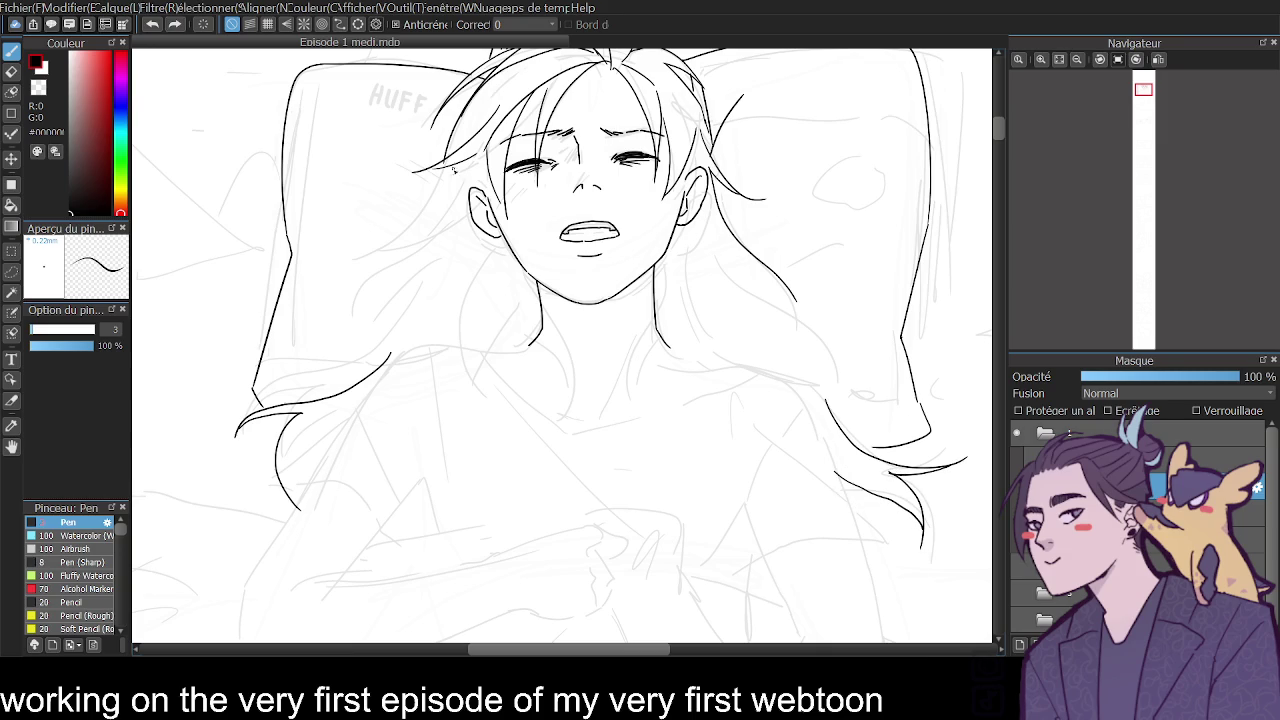
# Ink hair strands to the left of the face near the head.
pyautogui.moveTo(442, 211); pyautogui.dragTo(350, 239)
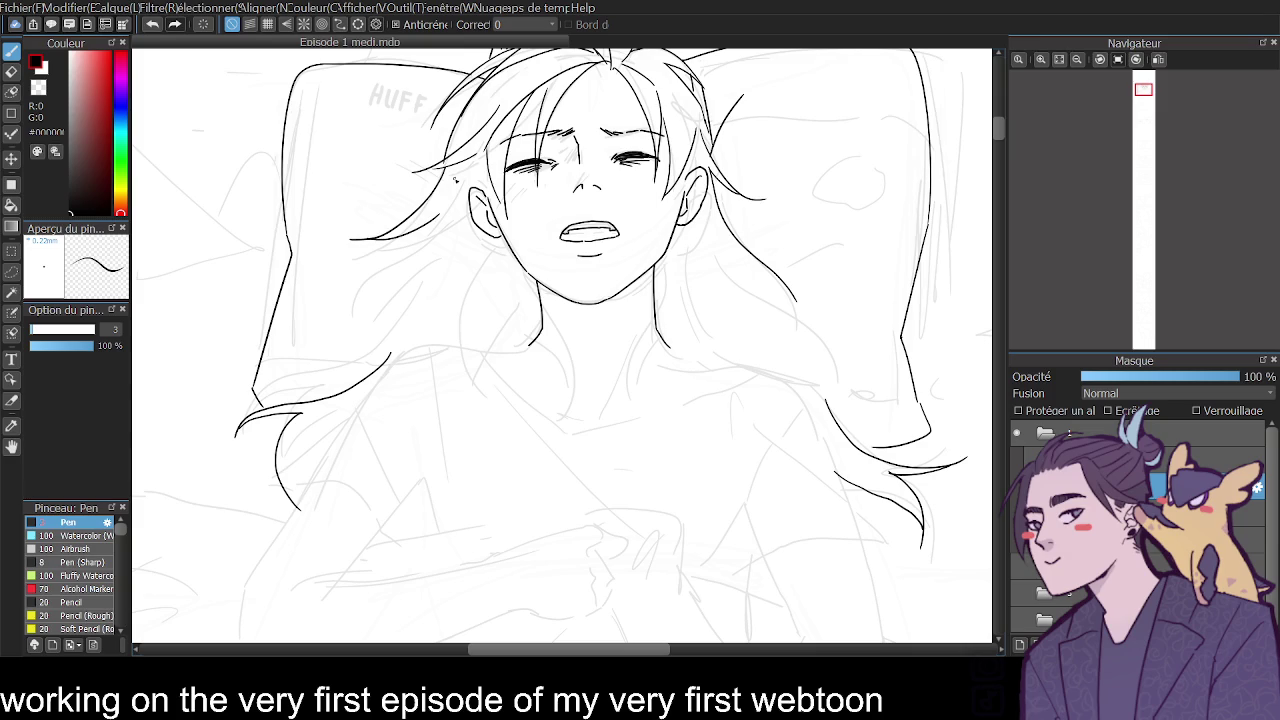
pyautogui.moveTo(442, 216)
pyautogui.mouseDown()
pyautogui.moveTo(466, 172)
pyautogui.moveTo(476, 314)
pyautogui.mouseUp()
pyautogui.hotkey('ctrl', 'z')
pyautogui.hotkey('ctrl', 'z')
pyautogui.moveTo(452, 166); pyautogui.dragTo(446, 289)
pyautogui.hotkey('ctrl', 'z')
pyautogui.moveTo(446, 165)
pyautogui.mouseDown()
pyautogui.moveTo(466, 280)
pyautogui.moveTo(452, 186)
pyautogui.mouseUp()
pyautogui.moveTo(1000, 125); pyautogui.dragTo(1000, 119)
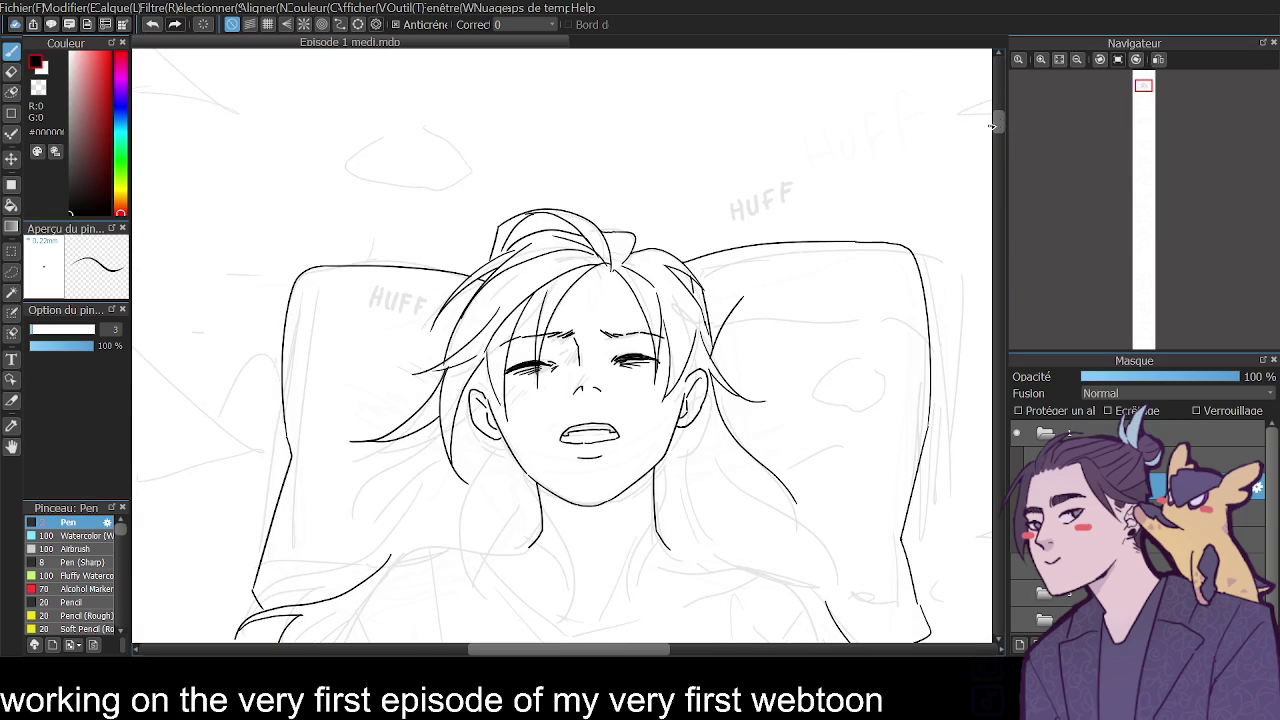
# Zoom in and ink hair strands beside the neck and falling from the right ear.
pyautogui.moveTo(996, 118); pyautogui.dragTo(1000, 124)
pyautogui.click(1042, 59)
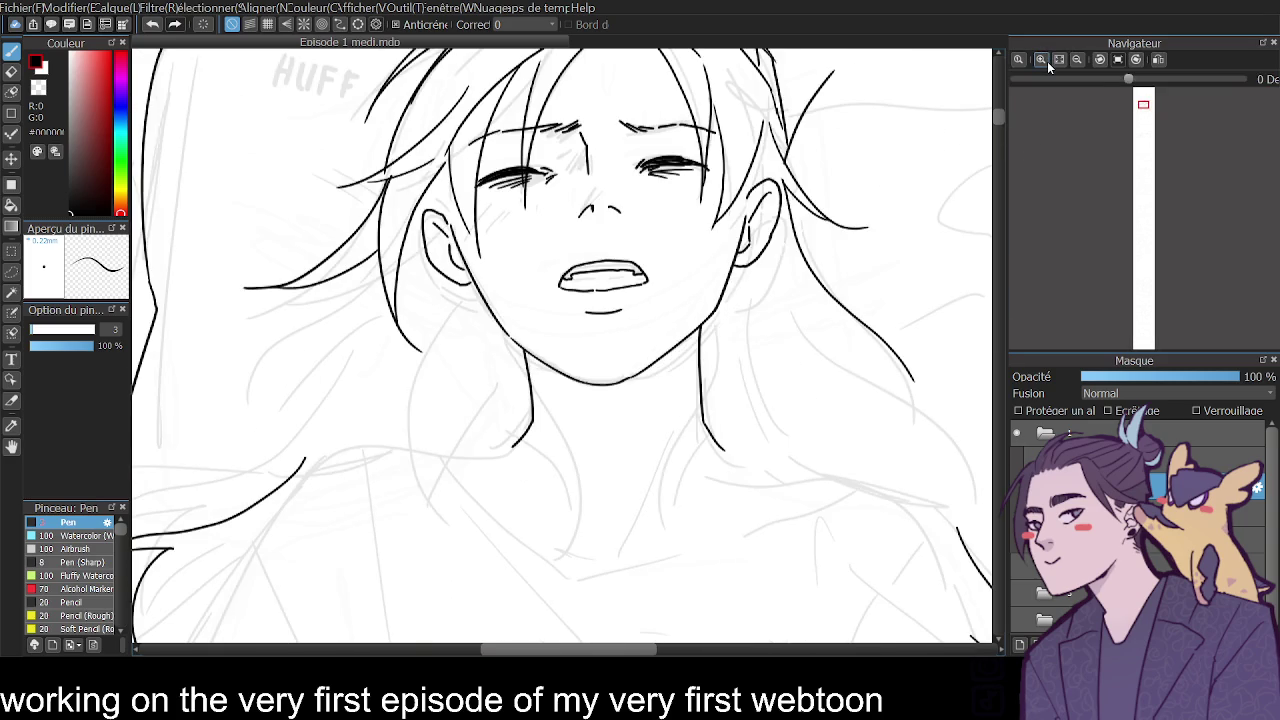
pyautogui.moveTo(723, 295); pyautogui.dragTo(813, 449)
pyautogui.moveTo(704, 340); pyautogui.dragTo(772, 410)
pyautogui.hotkey('ctrl', 'z')
pyautogui.hotkey('ctrl', 'z')
pyautogui.moveTo(700, 335); pyautogui.dragTo(806, 437)
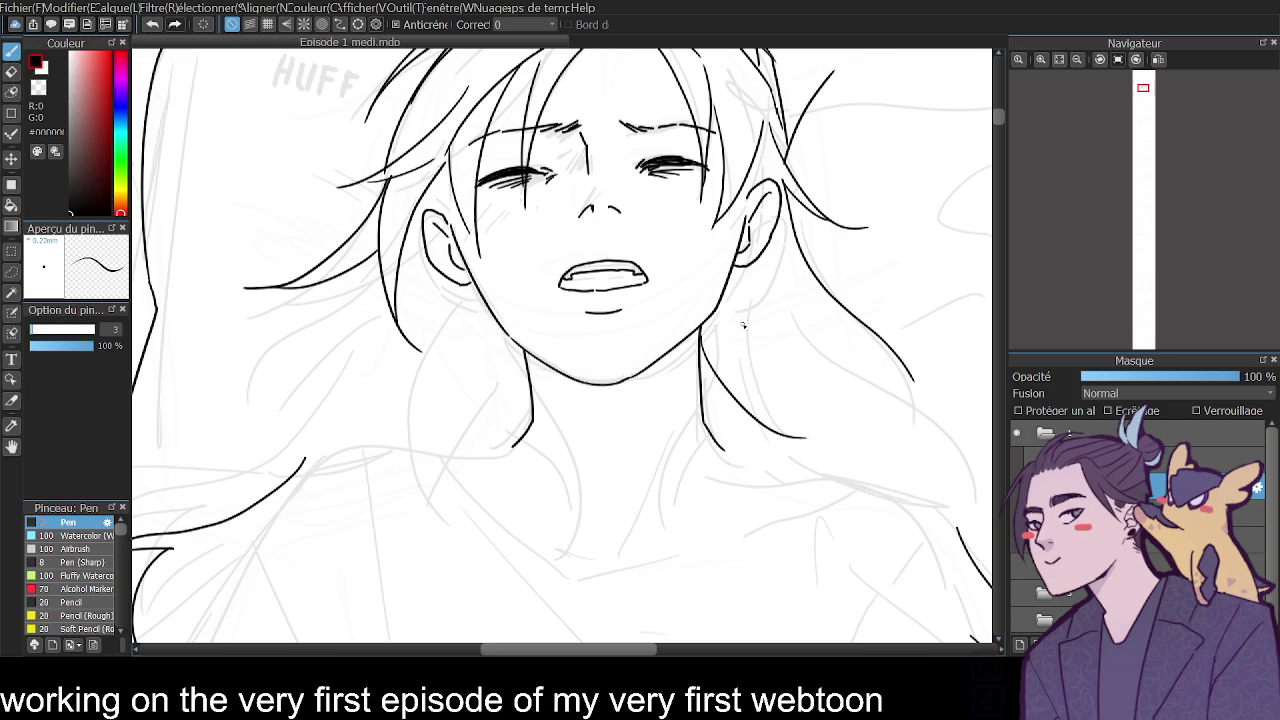
pyautogui.moveTo(745, 268)
pyautogui.mouseDown()
pyautogui.moveTo(772, 412)
pyautogui.moveTo(830, 450)
pyautogui.mouseUp()
# Ink right-side hair curves from the ear outward and a long far-right strand.
pyautogui.hotkey('ctrl', 'z')
pyautogui.moveTo(774, 416); pyautogui.dragTo(880, 450)
pyautogui.hotkey('ctrl', 'z')
pyautogui.moveTo(776, 414)
pyautogui.mouseDown()
pyautogui.moveTo(900, 438)
pyautogui.moveTo(956, 348)
pyautogui.mouseUp()
pyautogui.hotkey('ctrl', 'z')
pyautogui.moveTo(903, 434)
pyautogui.mouseDown()
pyautogui.moveTo(946, 348)
pyautogui.moveTo(920, 459)
pyautogui.moveTo(870, 486)
pyautogui.mouseUp()
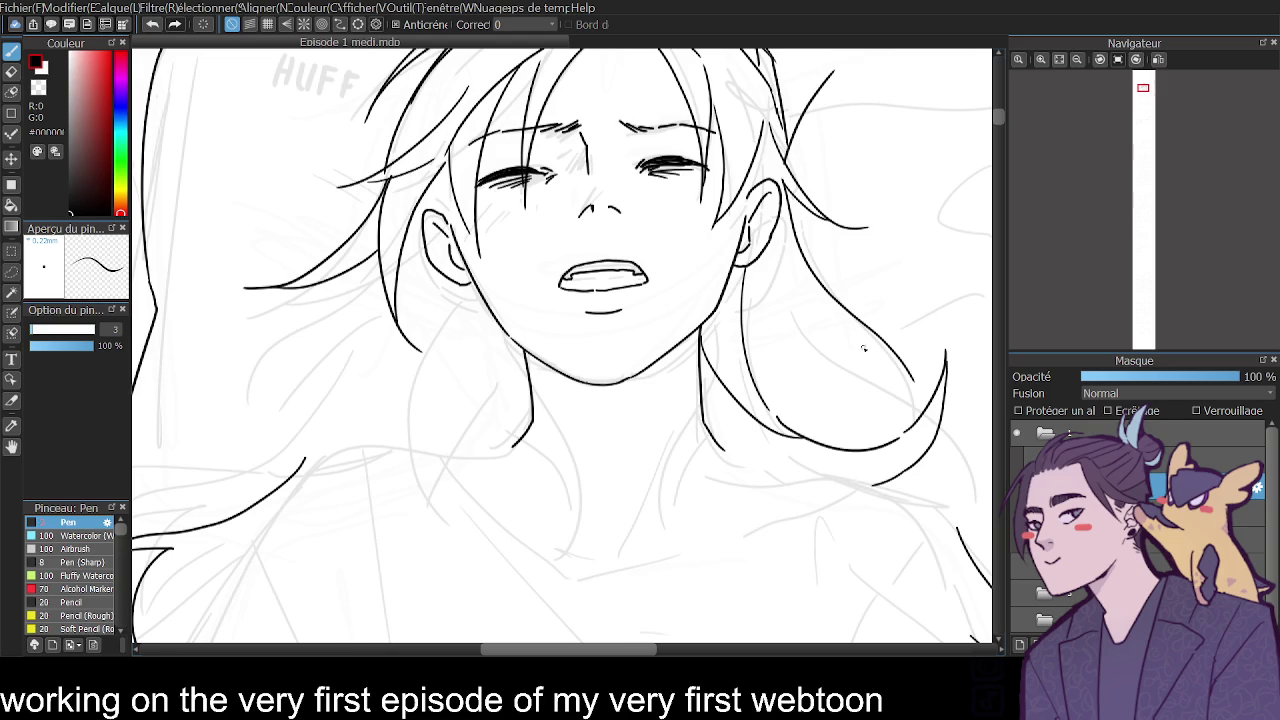
pyautogui.hotkey('ctrl', 'z')
pyautogui.moveTo(777, 259); pyautogui.dragTo(912, 386)
pyautogui.moveTo(936, 420); pyautogui.dragTo(978, 568)
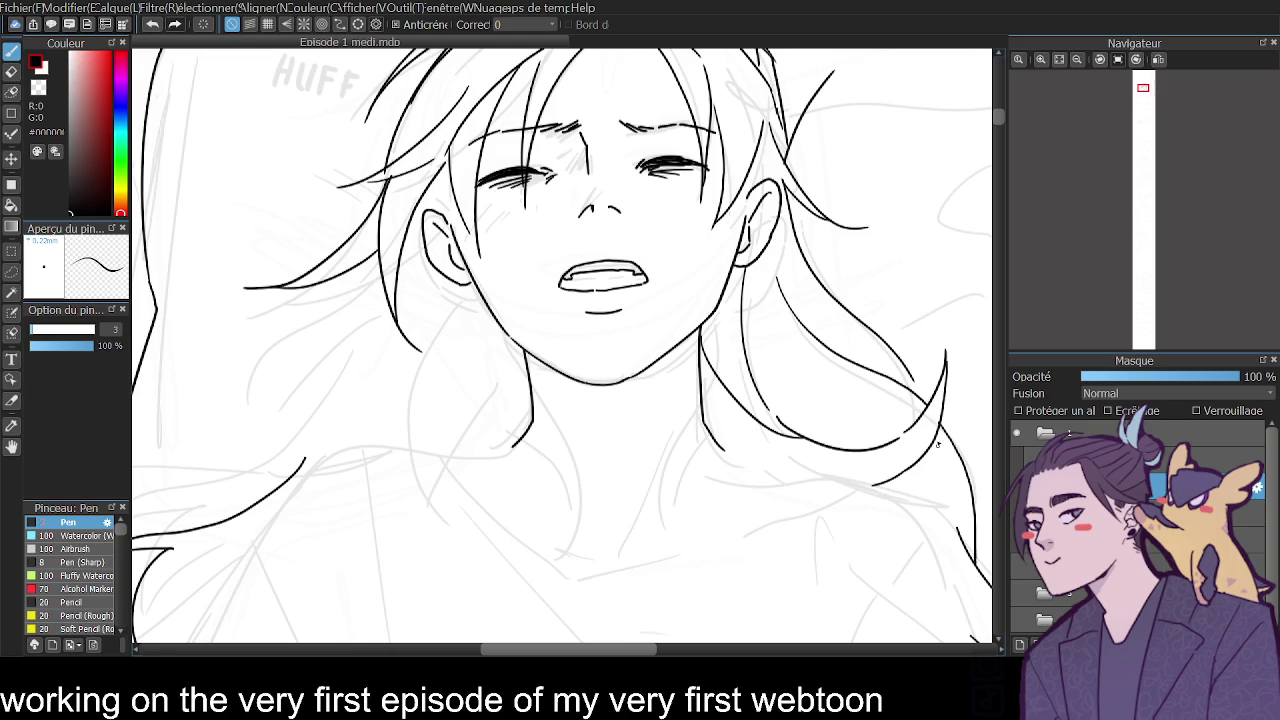
# Ink left-side hair strands sweeping down toward the neck.
pyautogui.moveTo(384, 270)
pyautogui.mouseDown()
pyautogui.moveTo(288, 350)
pyautogui.moveTo(227, 463)
pyautogui.mouseUp()
pyautogui.hotkey('ctrl', 'z')
pyautogui.moveTo(254, 410); pyautogui.dragTo(352, 325)
pyautogui.hotkey('ctrl', 'z')
pyautogui.hotkey('ctrl', 'z')
pyautogui.moveTo(383, 265); pyautogui.dragTo(150, 527)
pyautogui.hotkey('ctrl', 'z')
pyautogui.moveTo(408, 254); pyautogui.dragTo(446, 432)
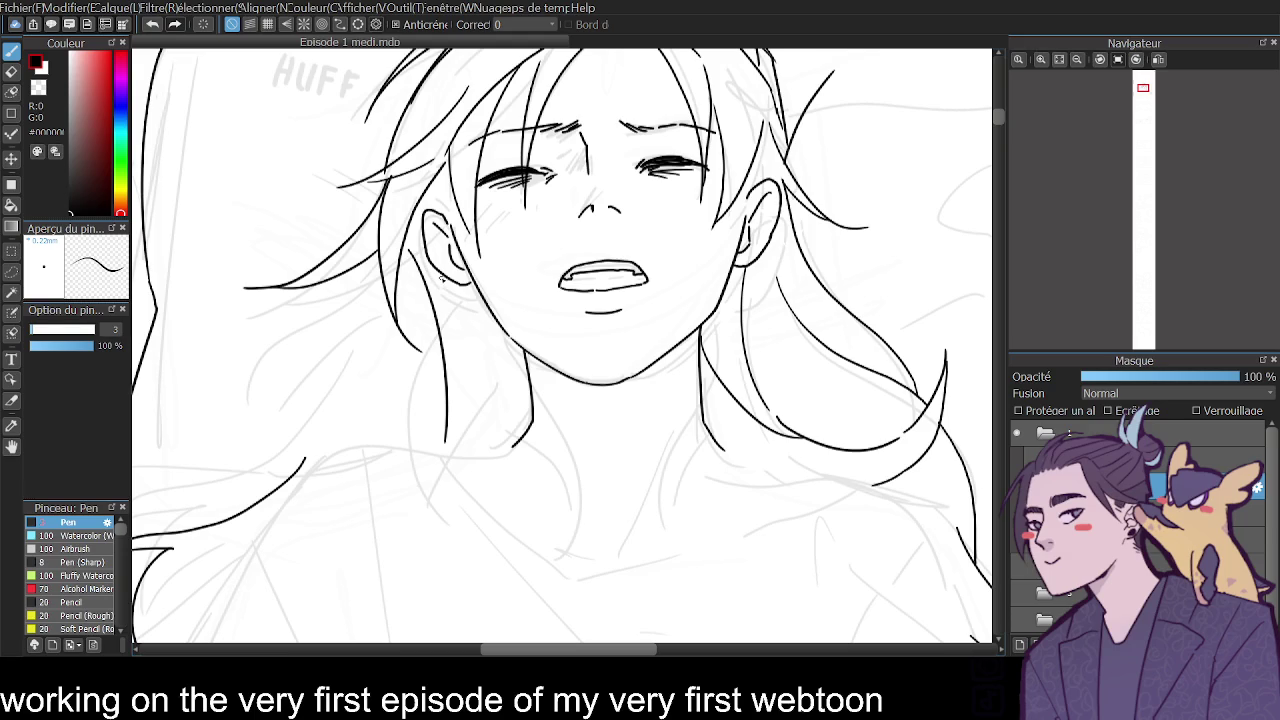
pyautogui.hotkey('ctrl', 'z')
pyautogui.moveTo(350, 270)
pyautogui.mouseDown()
pyautogui.moveTo(384, 358)
pyautogui.moveTo(314, 448)
pyautogui.mouseUp()
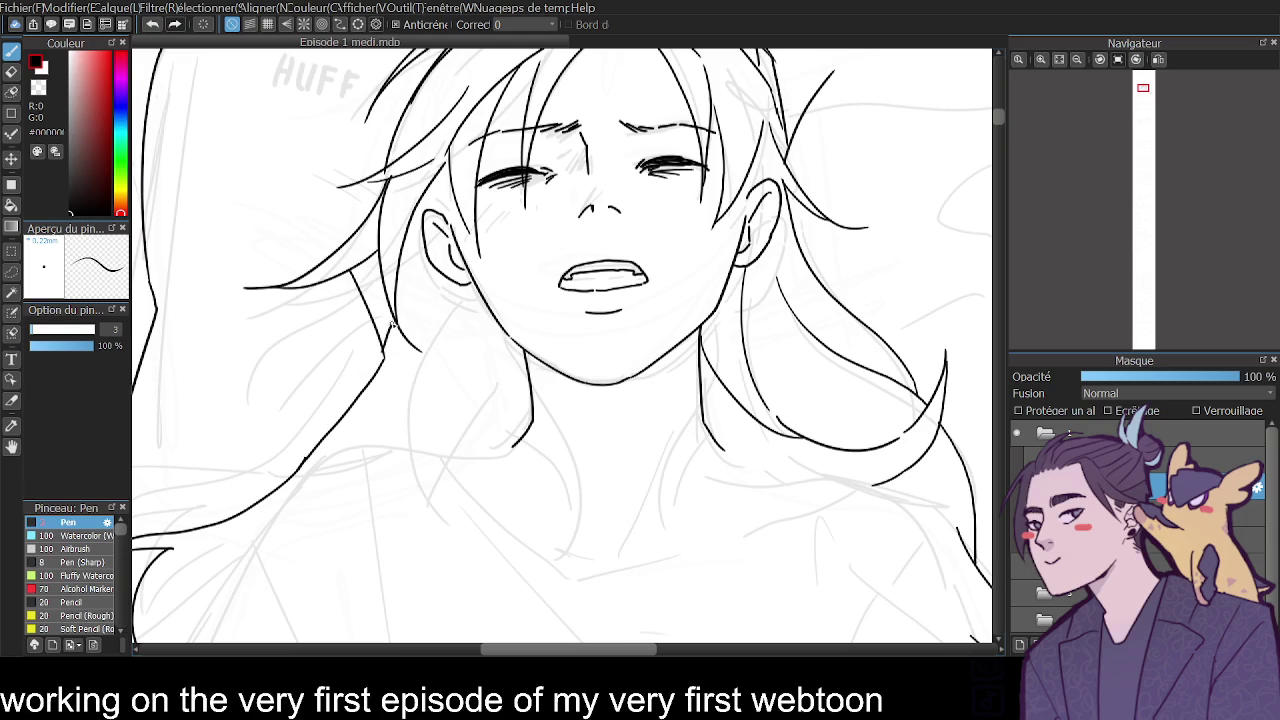
pyautogui.moveTo(386, 345); pyautogui.dragTo(383, 271)
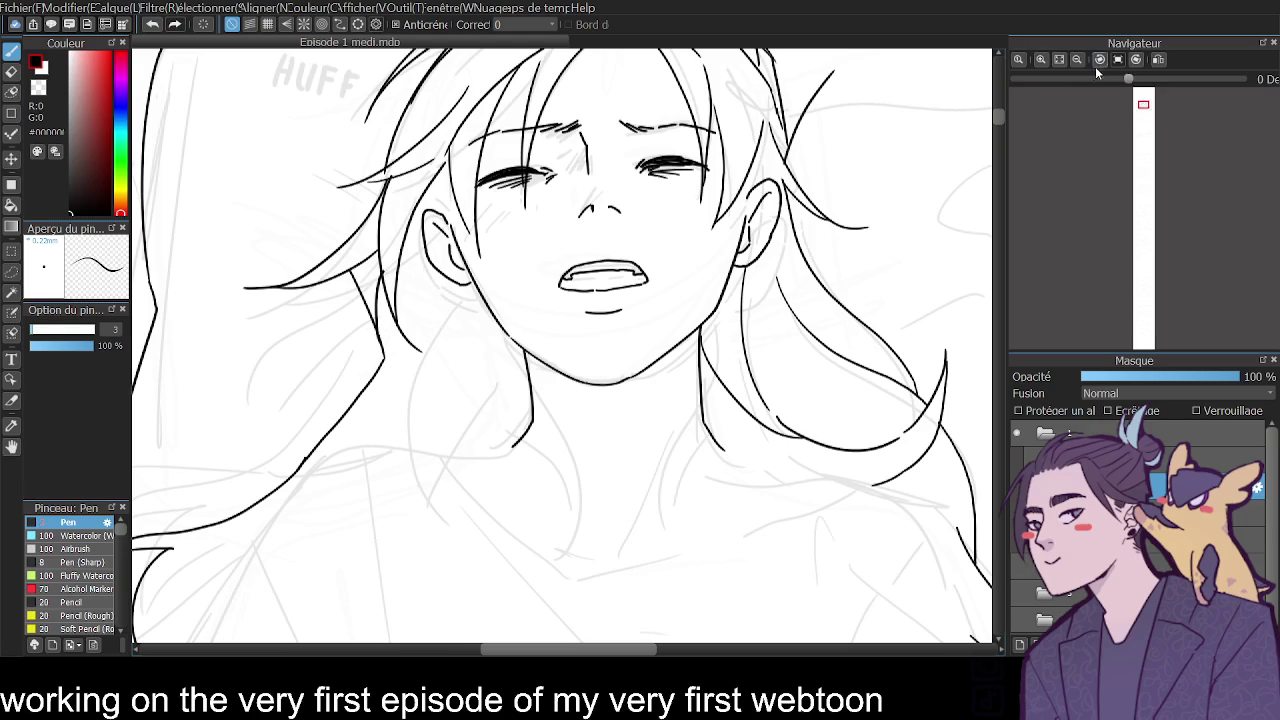
# Flip the canvas horizontally, redraw a right hair strand, then flip it back.
pyautogui.click(1077, 59)
pyautogui.click(1160, 60)
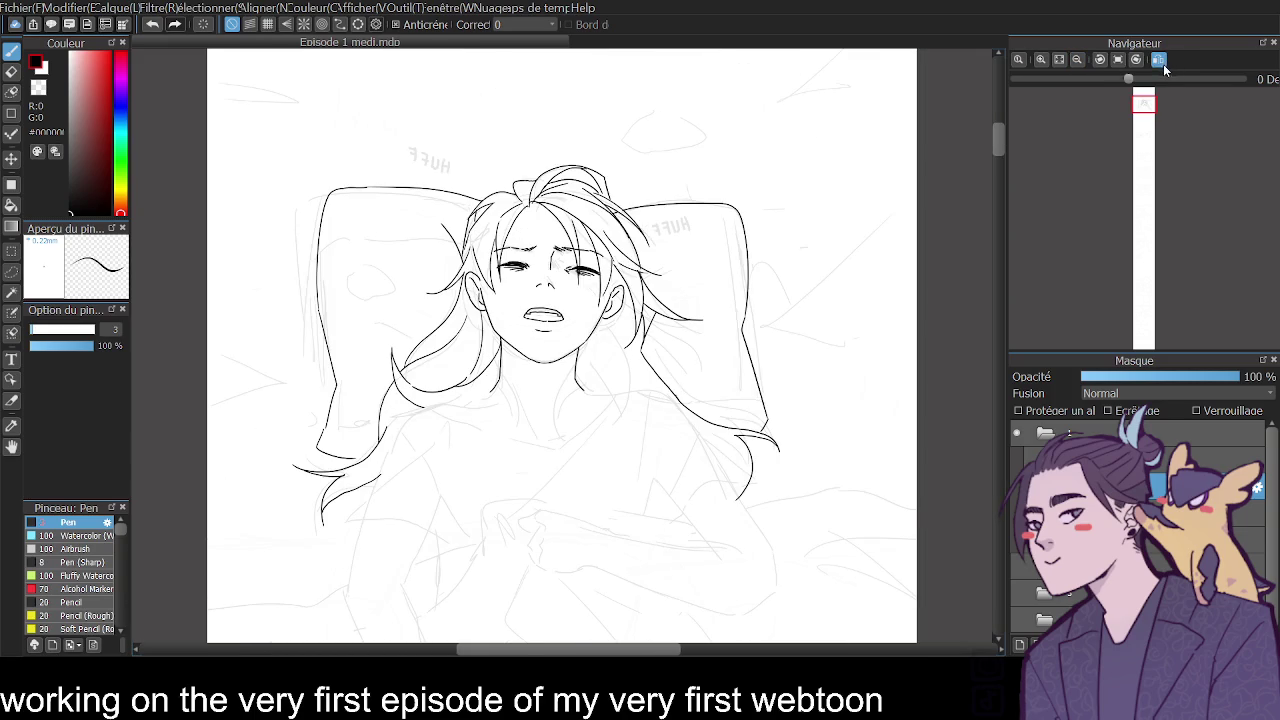
pyautogui.moveTo(640, 332); pyautogui.dragTo(704, 405)
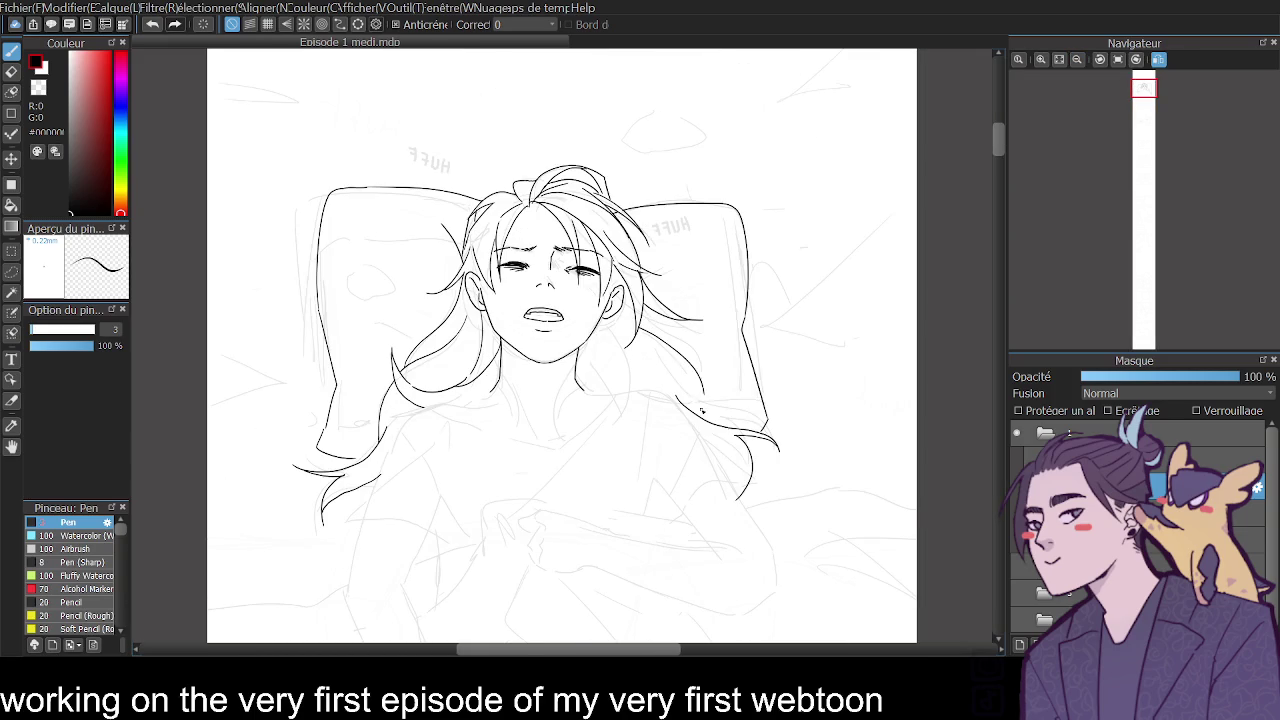
pyautogui.hotkey('ctrl', 'z')
pyautogui.moveTo(660, 340); pyautogui.dragTo(682, 405)
pyautogui.hotkey('ctrl', 'z')
pyautogui.moveTo(642, 318); pyautogui.dragTo(677, 400)
pyautogui.click(1158, 59)
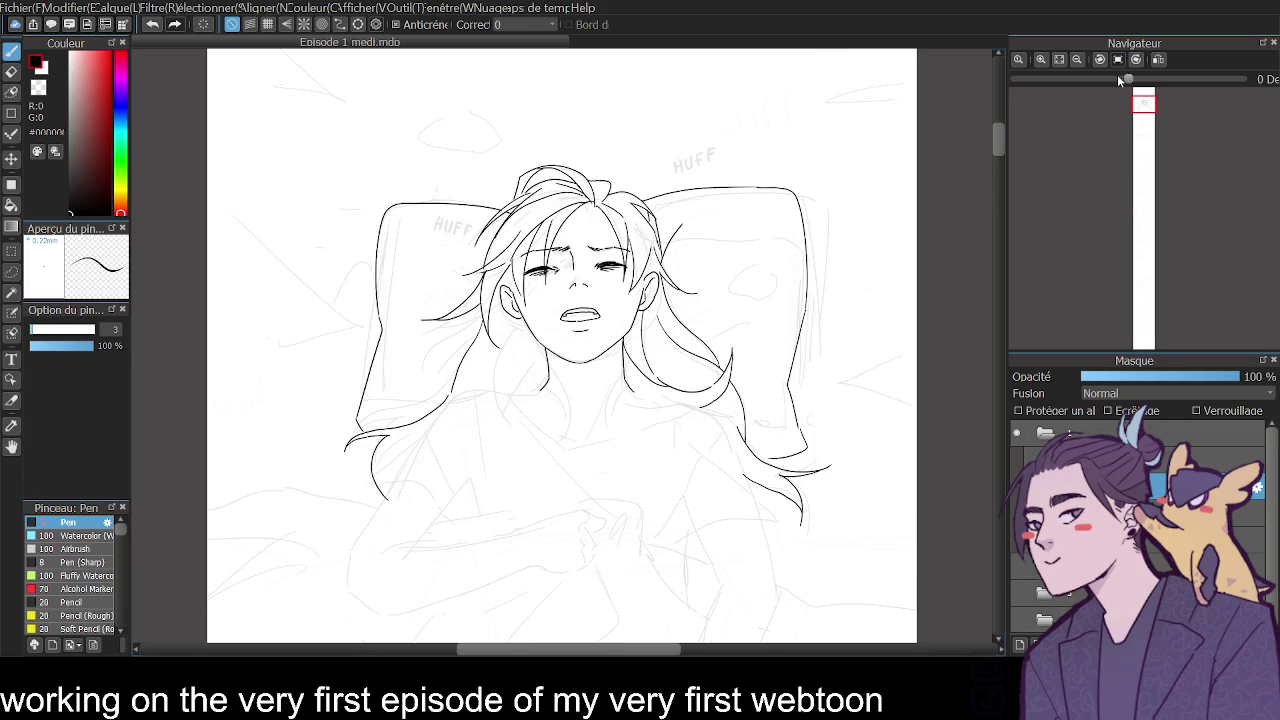
# Ink the left side of the neck and the chest curve below it.
pyautogui.moveTo(498, 322); pyautogui.dragTo(500, 392)
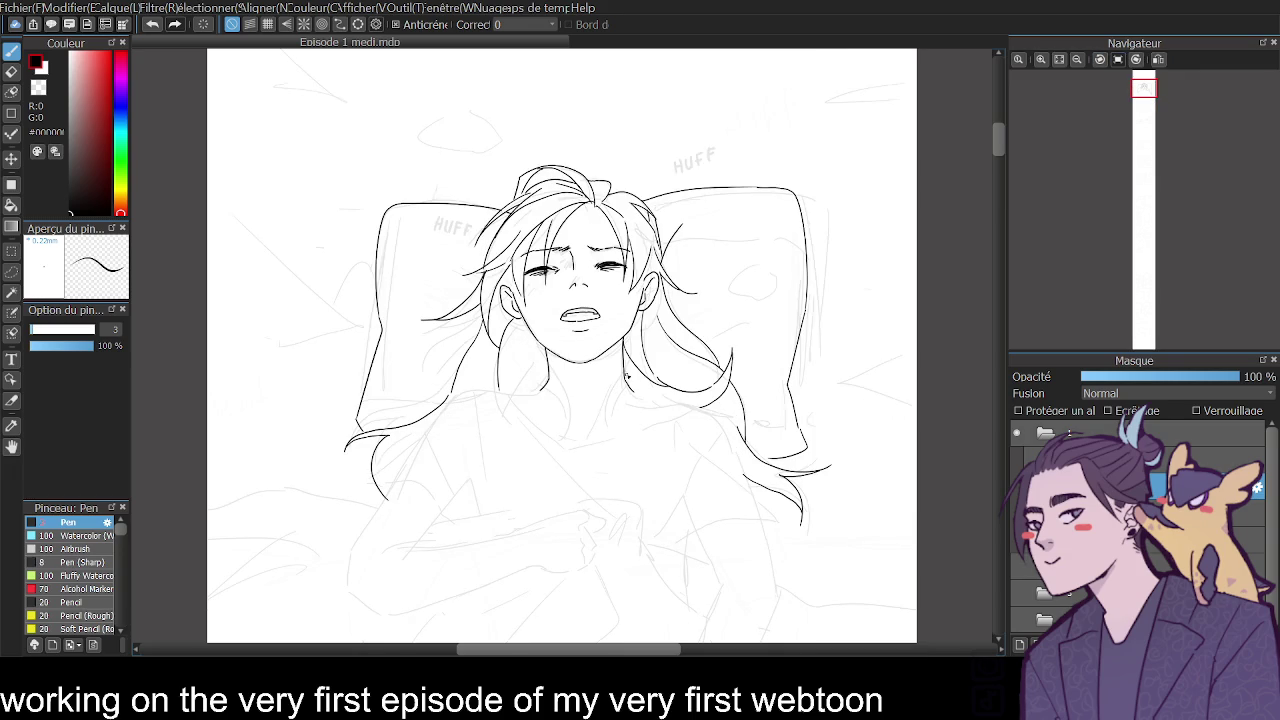
pyautogui.moveTo(626, 356)
pyautogui.mouseDown()
pyautogui.moveTo(612, 470)
pyautogui.moveTo(648, 410)
pyautogui.mouseUp()
pyautogui.hotkey('ctrl', 'z')
pyautogui.moveTo(534, 360); pyautogui.dragTo(590, 412)
pyautogui.click(1040, 59)
pyautogui.hotkey('ctrl', 'z')
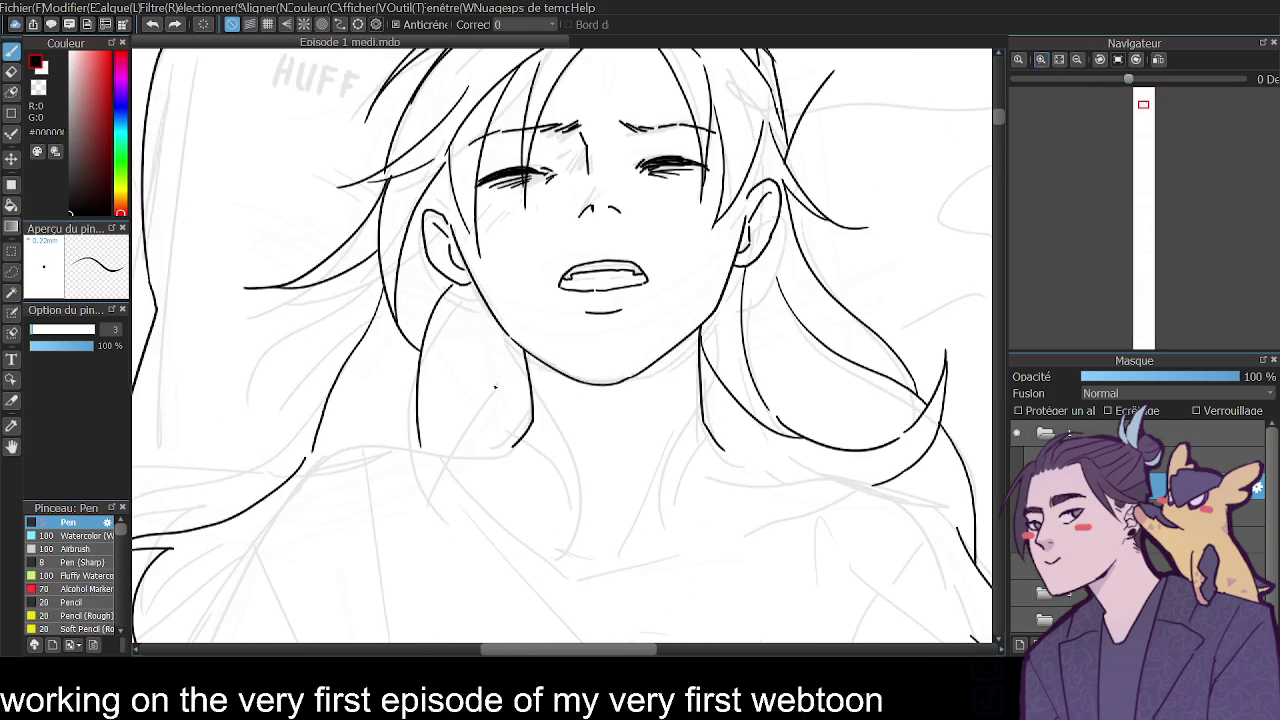
# Ink the curved stroke at the lower left of the neck, retrying until it sits right.
pyautogui.moveTo(508, 340); pyautogui.dragTo(568, 498)
pyautogui.hotkey('ctrl', 'z')
pyautogui.moveTo(508, 342); pyautogui.dragTo(575, 505)
pyautogui.moveTo(490, 424)
pyautogui.mouseDown()
pyautogui.moveTo(548, 492)
pyautogui.moveTo(500, 464)
pyautogui.mouseUp()
pyautogui.hotkey('ctrl', 'z')
pyautogui.hotkey('ctrl', 'z')
pyautogui.moveTo(486, 412); pyautogui.dragTo(530, 494)
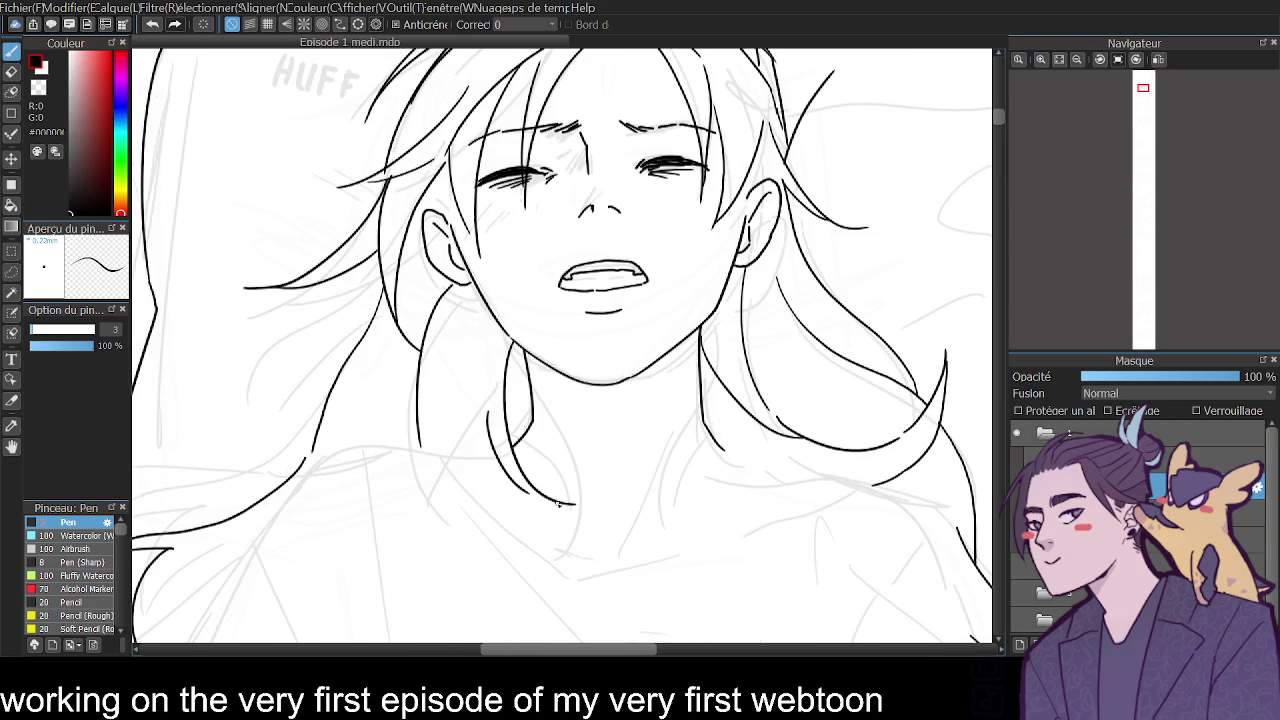
# Draw the vertical line running up the left side of the neck.
pyautogui.hotkey('ctrl', 'z')
pyautogui.moveTo(476, 420); pyautogui.dragTo(548, 498)
pyautogui.moveTo(476, 420); pyautogui.dragTo(468, 314)
pyautogui.hotkey('ctrl', 'z')
pyautogui.moveTo(473, 457); pyautogui.dragTo(505, 332)
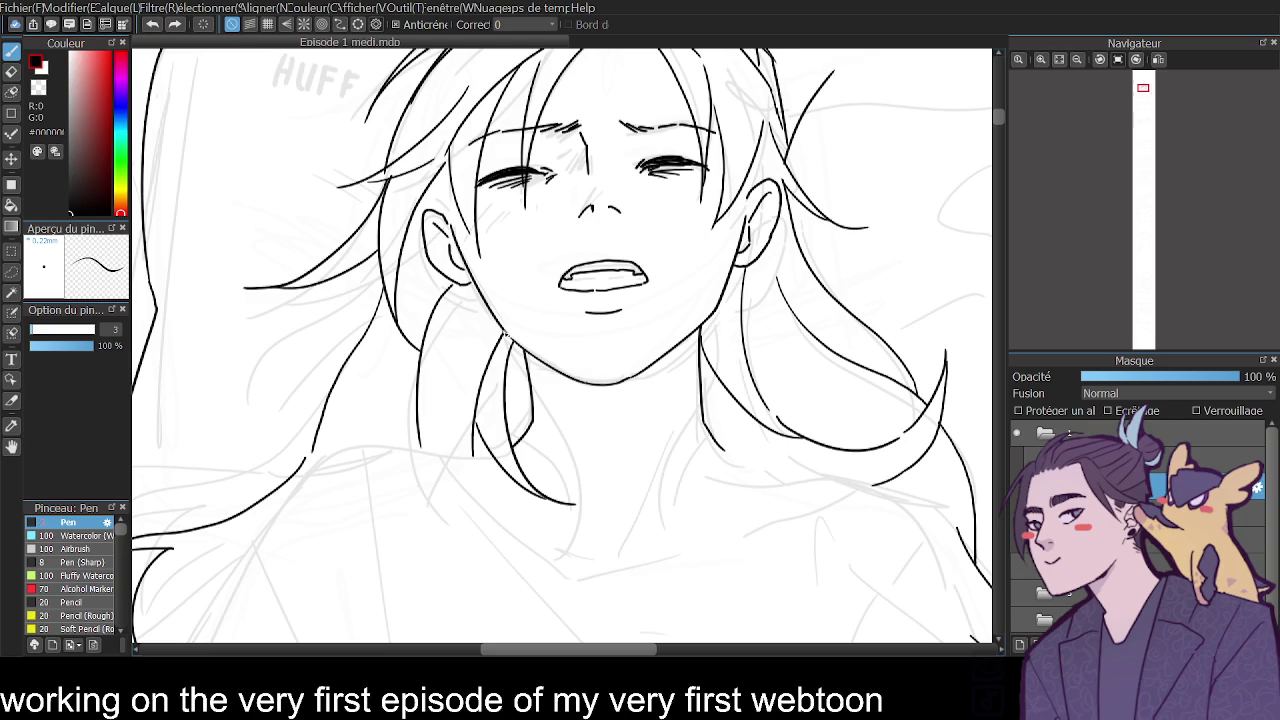
pyautogui.moveTo(466, 446); pyautogui.dragTo(465, 282)
pyautogui.hotkey('ctrl', 'z')
pyautogui.moveTo(447, 443); pyautogui.dragTo(440, 290)
pyautogui.hotkey('ctrl', 'z')
pyautogui.moveTo(446, 462); pyautogui.dragTo(428, 328)
# Check the whole page, then attempt long hair strokes on the left beside the cheek.
pyautogui.click(1078, 60)
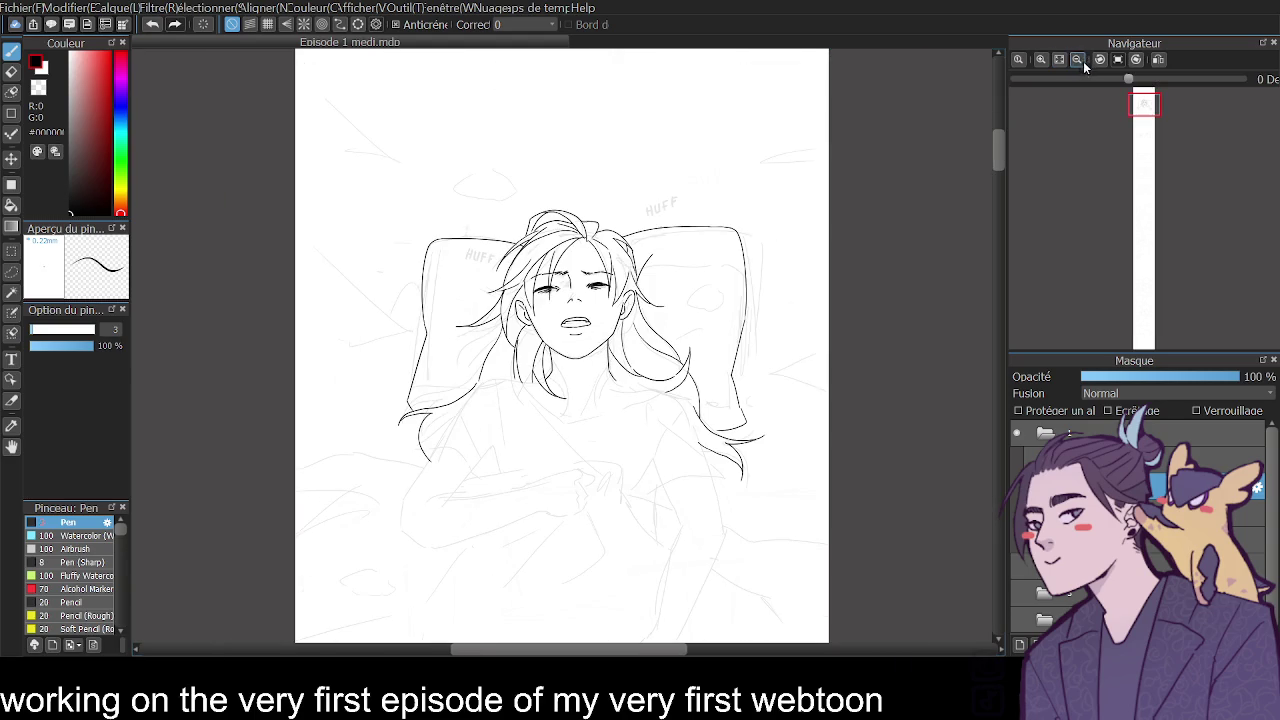
pyautogui.click(1041, 59)
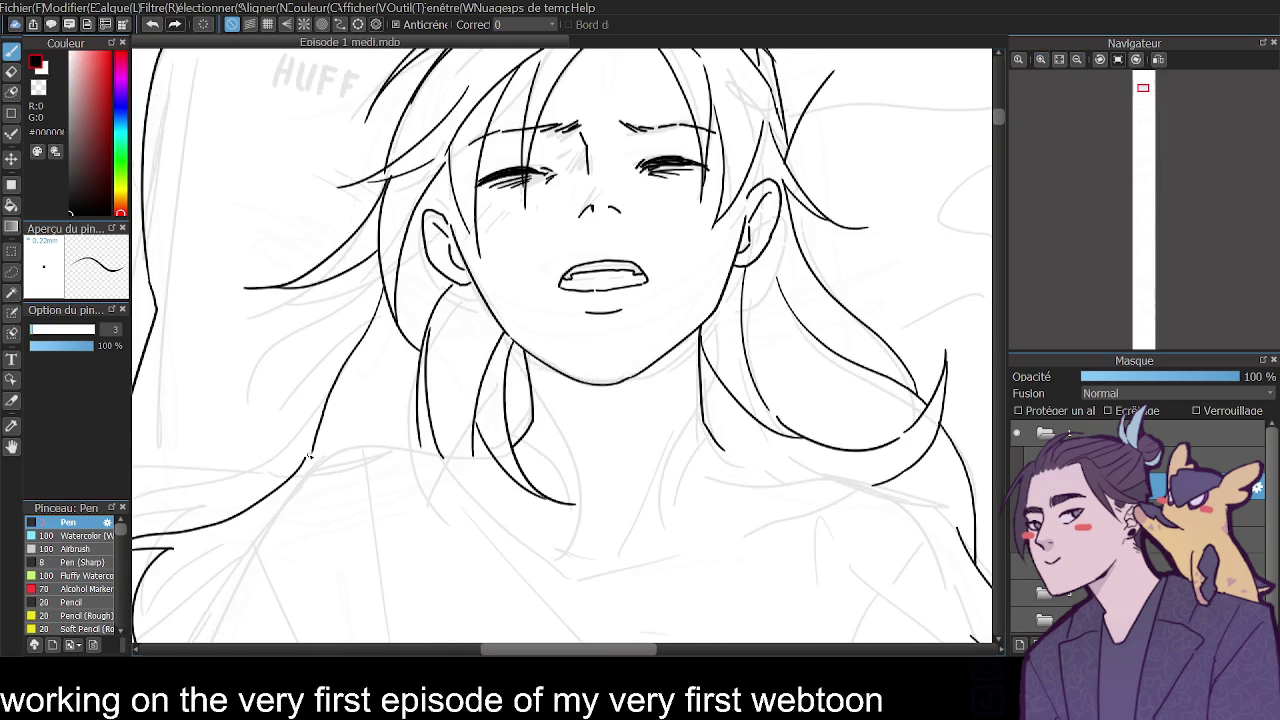
pyautogui.hotkey('ctrl', 'z')
pyautogui.moveTo(306, 458)
pyautogui.mouseDown()
pyautogui.moveTo(320, 414)
pyautogui.moveTo(450, 282)
pyautogui.mouseUp()
pyautogui.hotkey('ctrl', 'z')
pyautogui.hotkey('ctrl', 'z')
pyautogui.moveTo(320, 440); pyautogui.dragTo(430, 318)
pyautogui.hotkey('ctrl', 'z')
pyautogui.moveTo(316, 442)
pyautogui.mouseDown()
pyautogui.moveTo(354, 362)
pyautogui.moveTo(430, 272)
pyautogui.moveTo(393, 333)
pyautogui.moveTo(432, 262)
pyautogui.mouseUp()
pyautogui.hotkey('ctrl', 'z')
pyautogui.hotkey('ctrl', 'z')
# Add hair strands beside the left ear and on the right side of the head.
pyautogui.moveTo(436, 175); pyautogui.dragTo(462, 230)
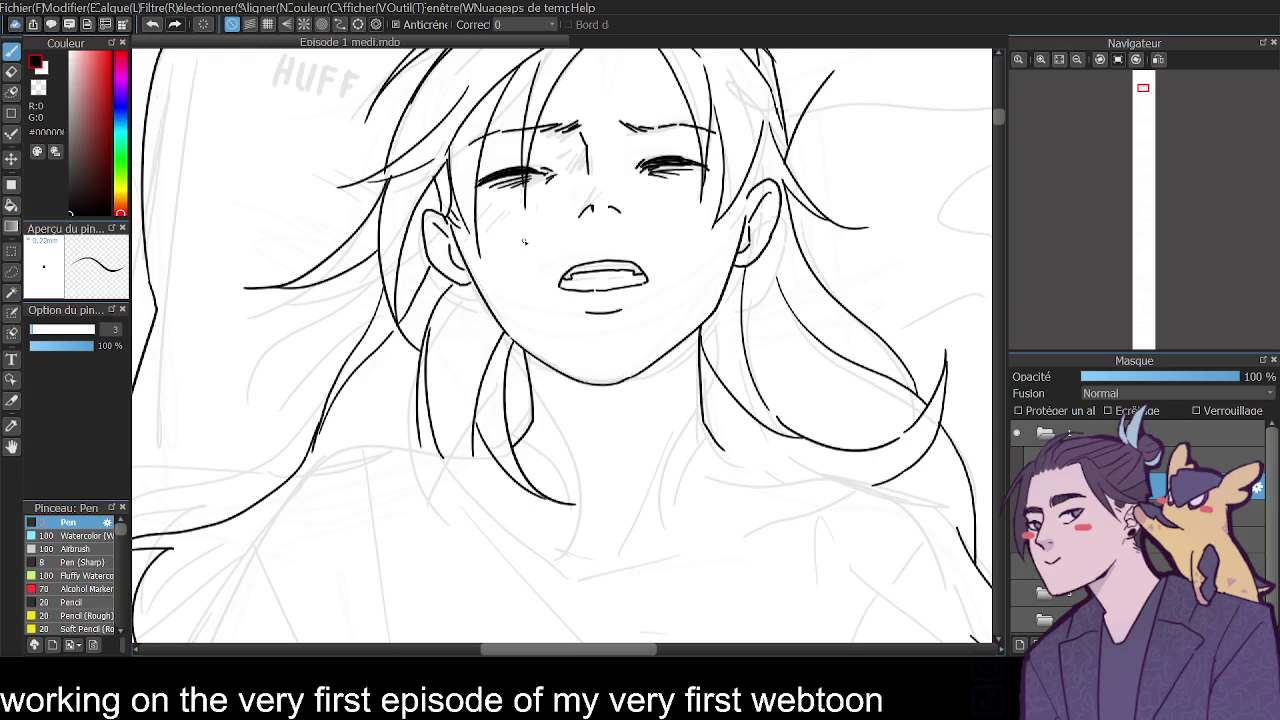
pyautogui.moveTo(745, 198)
pyautogui.mouseDown()
pyautogui.moveTo(754, 172)
pyautogui.moveTo(744, 198)
pyautogui.mouseUp()
pyautogui.hotkey('ctrl', 'z')
pyautogui.moveTo(765, 125); pyautogui.dragTo(771, 182)
# Draw the long hair strand below the right ear, then hide the lineart to compare.
pyautogui.moveTo(776, 230); pyautogui.dragTo(838, 440)
pyautogui.hotkey('ctrl', 'z')
pyautogui.moveTo(776, 246)
pyautogui.mouseDown()
pyautogui.moveTo(786, 308)
pyautogui.moveTo(822, 356)
pyautogui.mouseUp()
pyautogui.hotkey('ctrl', 'z')
pyautogui.moveTo(746, 308); pyautogui.dragTo(918, 420)
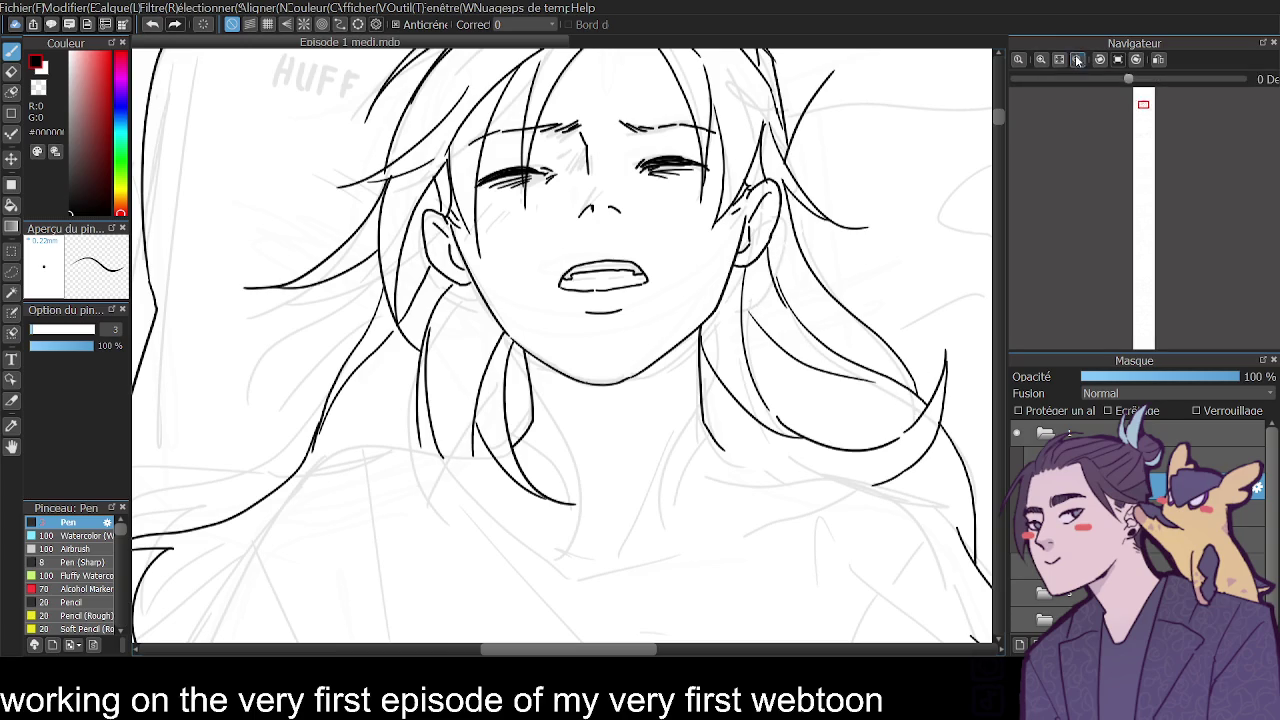
pyautogui.click(1077, 59)
pyautogui.click(1077, 59)
pyautogui.click(1017, 459)
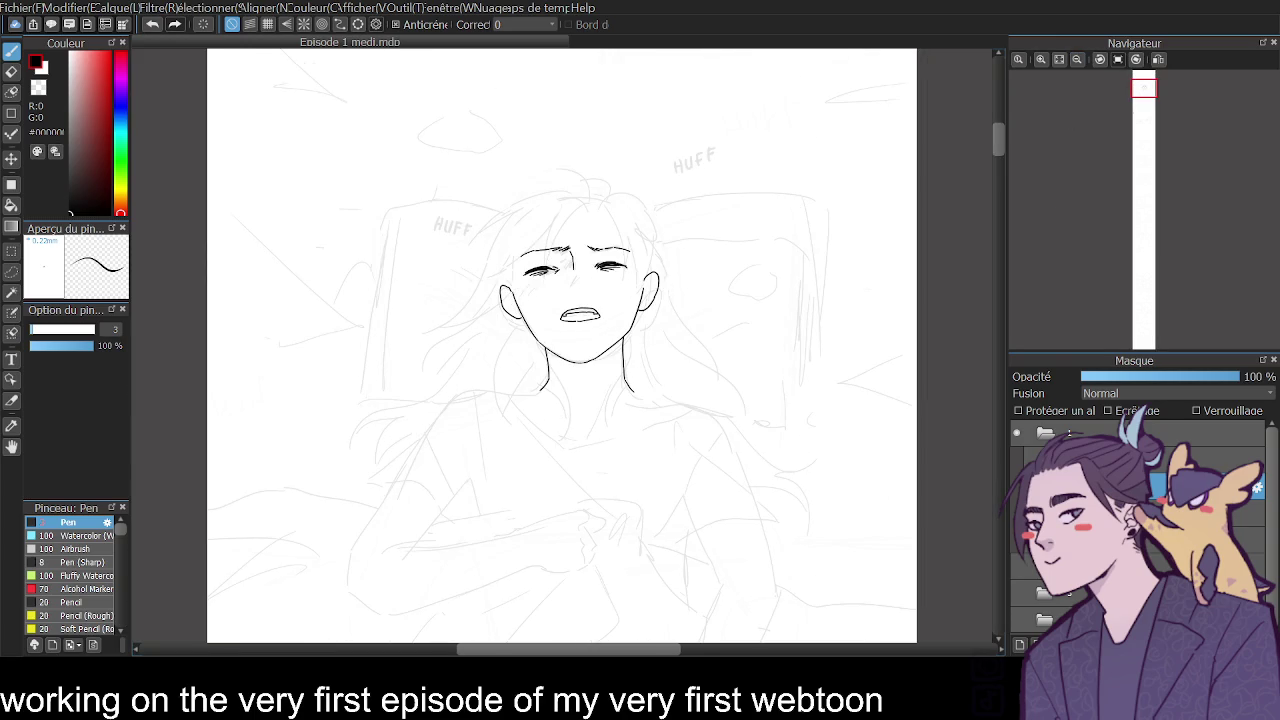
# Show the lineart layer again and redraw the jawline stroke.
pyautogui.click(1017, 459)
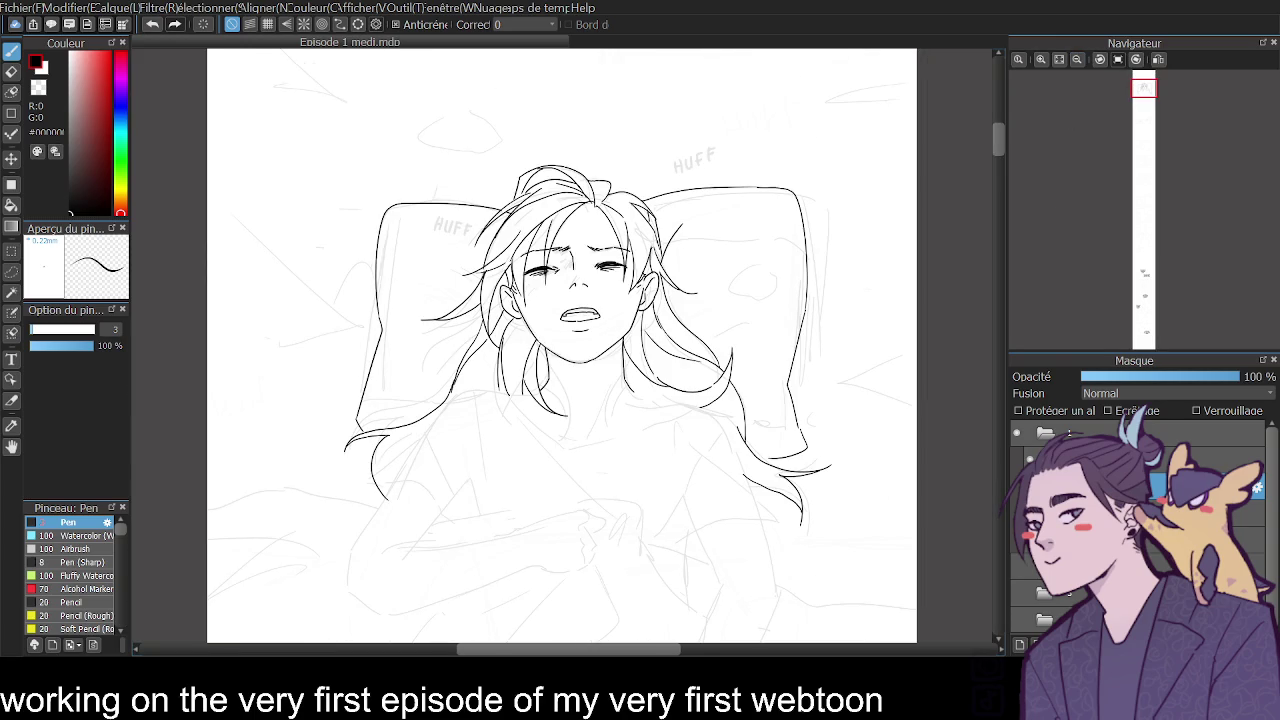
pyautogui.click(1040, 59)
pyautogui.moveTo(815, 335); pyautogui.dragTo(685, 418)
pyautogui.hotkey('ctrl', 'z')
pyautogui.moveTo(790, 354)
pyautogui.mouseDown()
pyautogui.moveTo(662, 422)
pyautogui.moveTo(726, 410)
pyautogui.moveTo(697, 421)
pyautogui.mouseUp()
pyautogui.hotkey('ctrl', 'z')
# Refine the small nose-tip stroke, then zoom out to the whole figure.
pyautogui.scroll(3, 1001, 105)
pyautogui.scroll(3, 1001, 98)
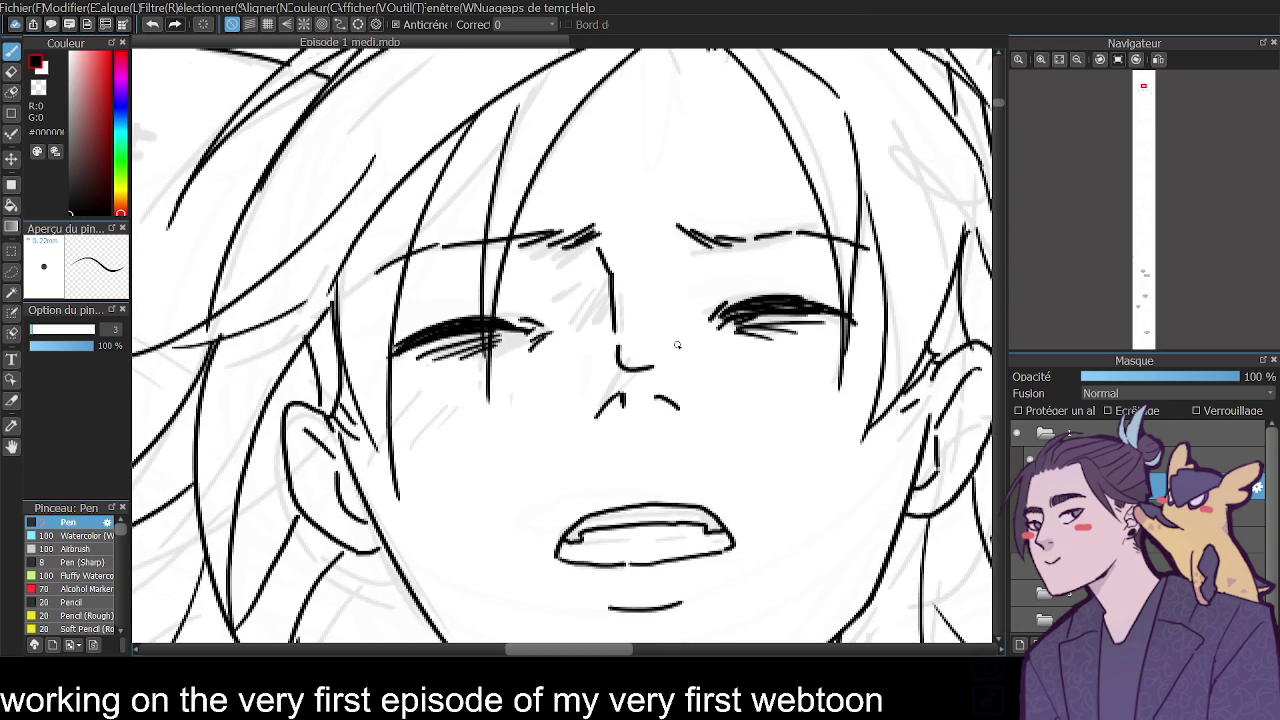
pyautogui.click(1078, 60)
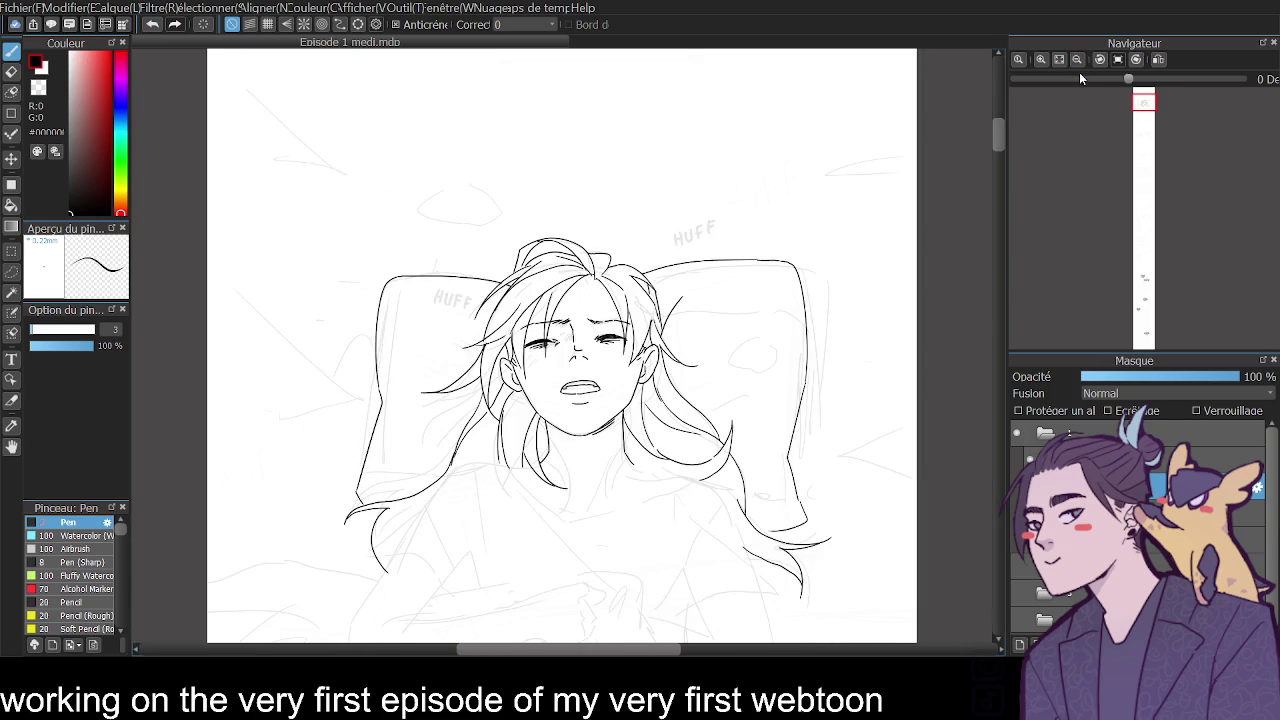
pyautogui.click(1040, 59)
pyautogui.click(1040, 59)
pyautogui.hotkey('ctrl', 'z')
pyautogui.moveTo(596, 398); pyautogui.dragTo(582, 420)
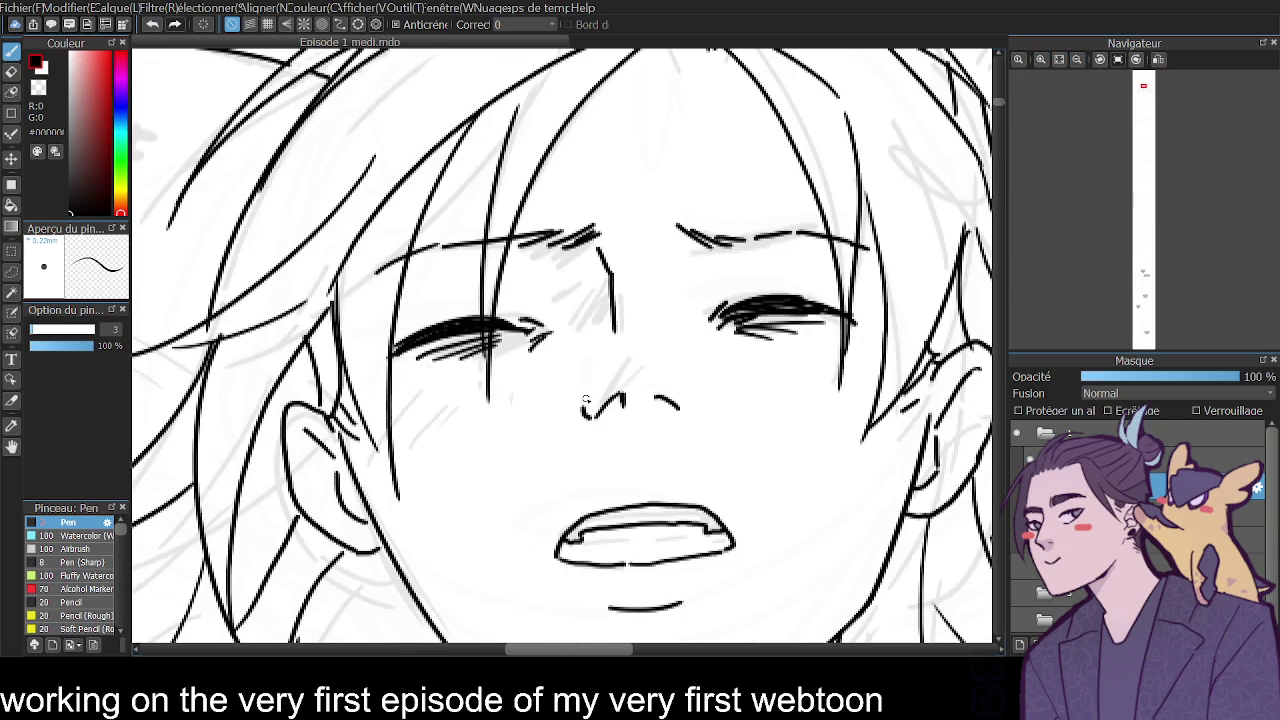
pyautogui.hotkey('ctrl', 'z')
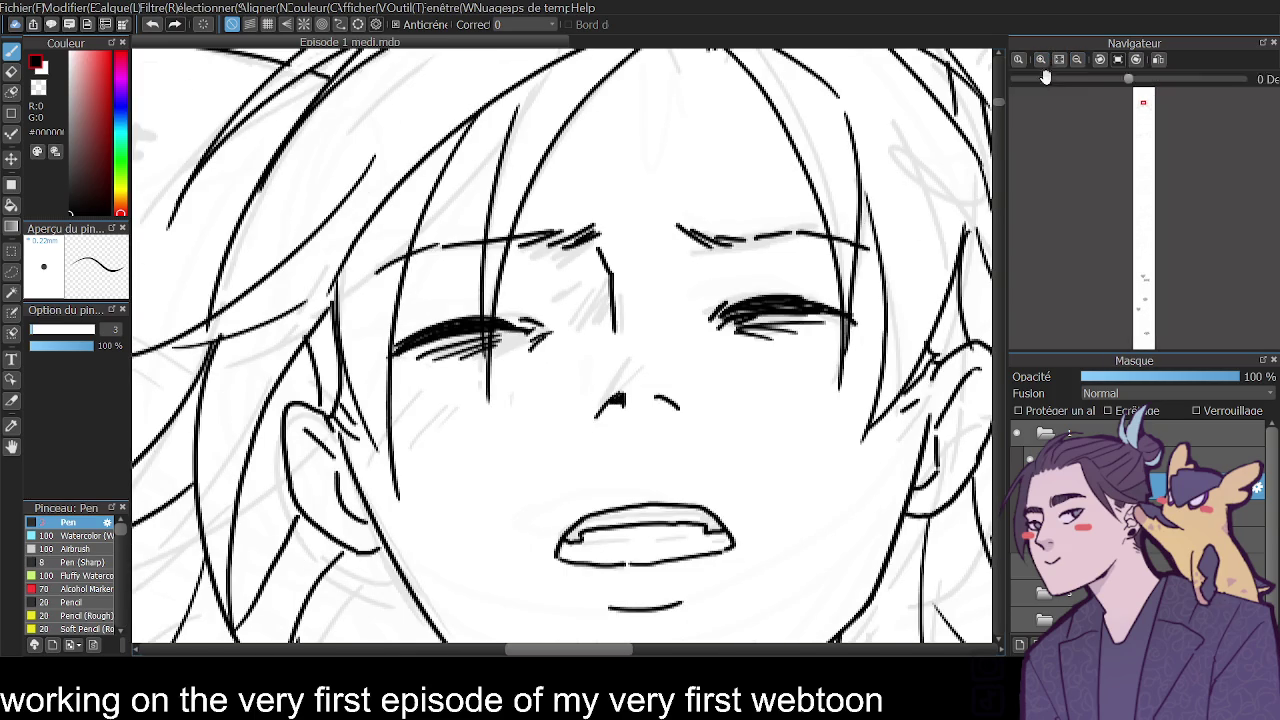
pyautogui.click(1078, 60)
pyautogui.click(1078, 60)
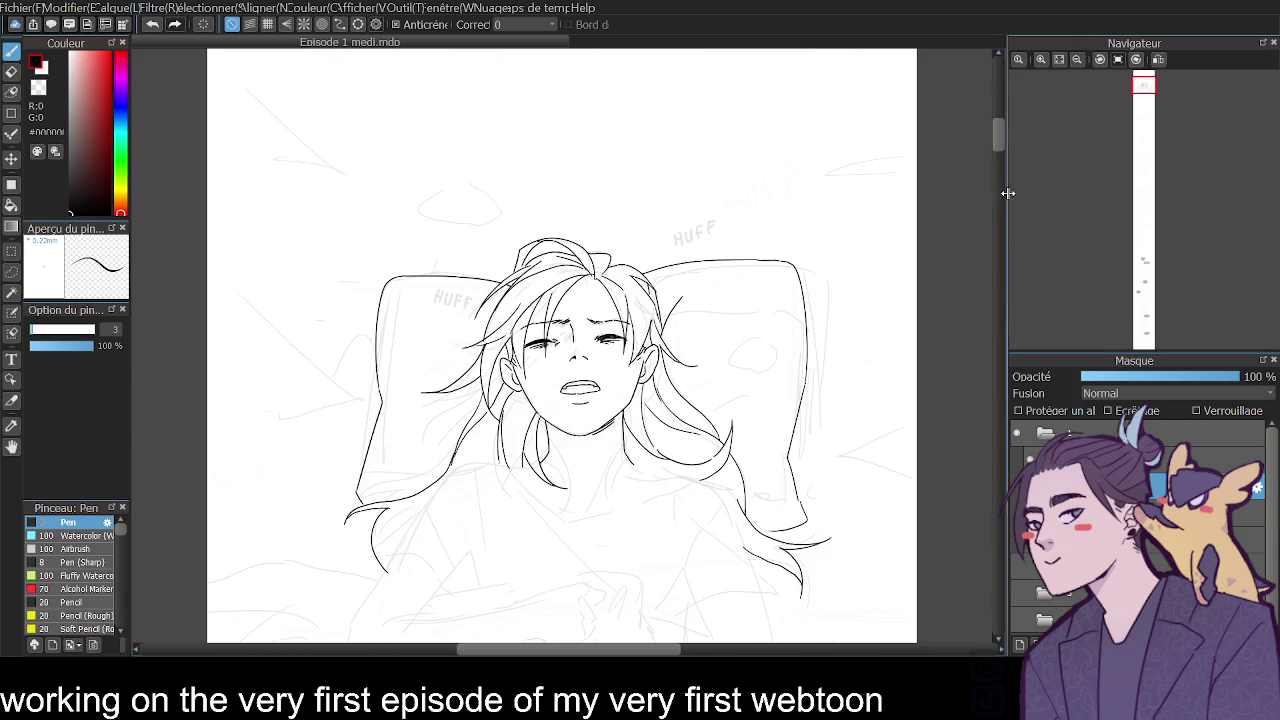
pyautogui.moveTo(997, 134); pyautogui.dragTo(997, 139)
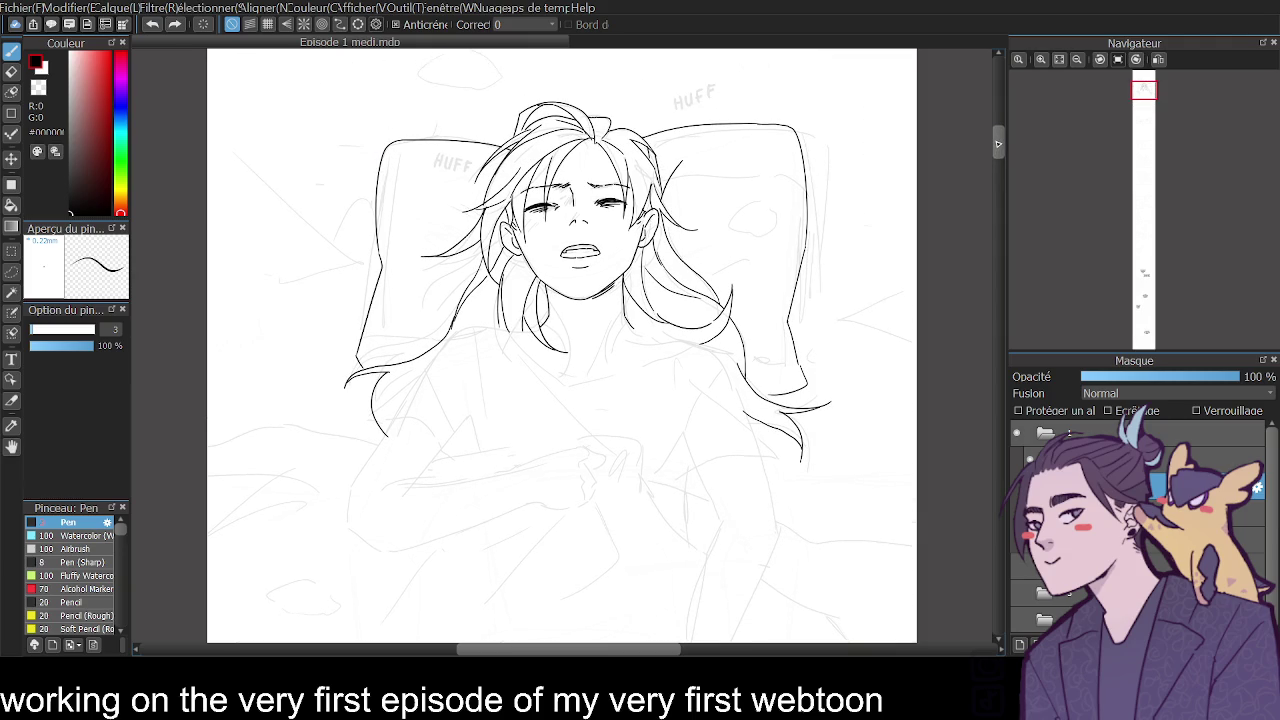
# Extend a hair strand curving to the right across the head.
pyautogui.click(1041, 60)
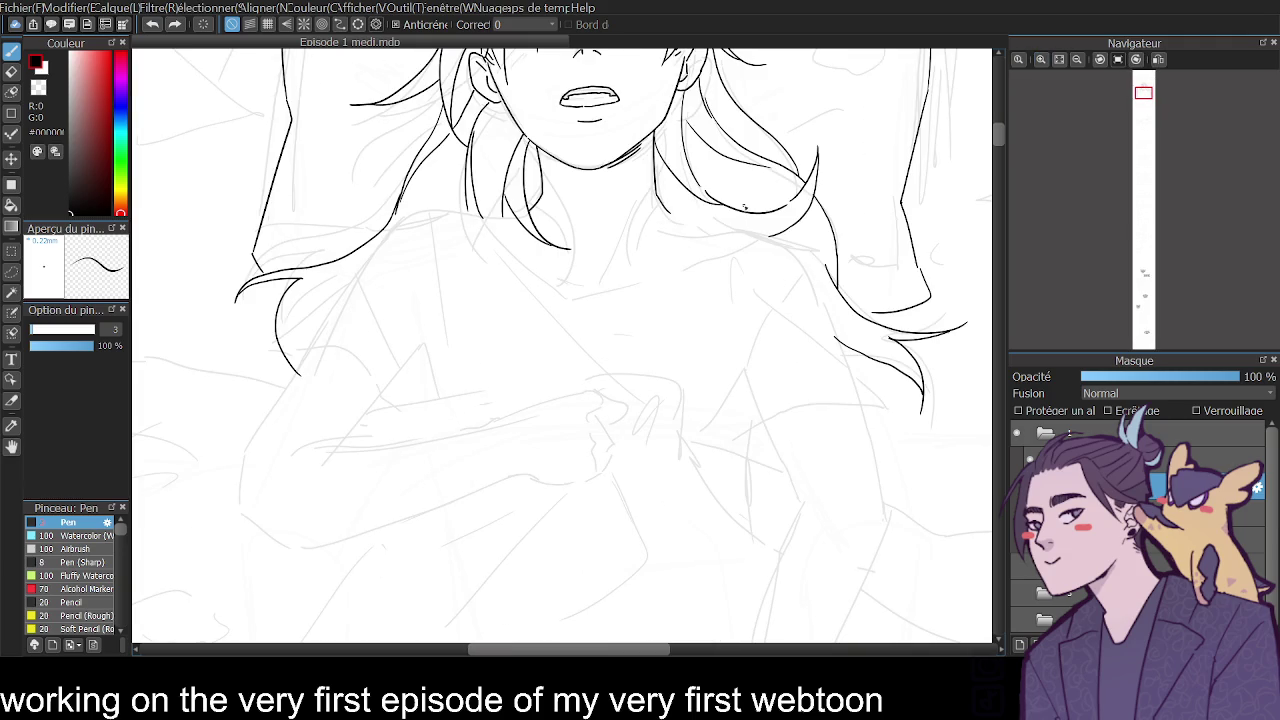
pyautogui.moveTo(665, 206); pyautogui.dragTo(764, 242)
pyautogui.hotkey('ctrl', 'z')
pyautogui.moveTo(672, 213); pyautogui.dragTo(764, 216)
pyautogui.hotkey('ctrl', 'z')
pyautogui.moveTo(668, 212); pyautogui.dragTo(759, 236)
# Draw the right and left collarbones.
pyautogui.moveTo(605, 278); pyautogui.dragTo(655, 271)
pyautogui.hotkey('ctrl', 'z')
pyautogui.moveTo(570, 288); pyautogui.dragTo(527, 270)
pyautogui.hotkey('ctrl', 'z')
pyautogui.moveTo(1001, 139); pyautogui.dragTo(1004, 126)
# Ink the line beside the collarbone, retrying its length and position.
pyautogui.moveTo(626, 356); pyautogui.dragTo(606, 394)
pyautogui.hotkey('ctrl', 'z')
pyautogui.moveTo(626, 350); pyautogui.dragTo(606, 396)
pyautogui.hotkey('ctrl', 'z')
pyautogui.moveTo(637, 330); pyautogui.dragTo(606, 396)
pyautogui.hotkey('ctrl', 'z')
# Try a small curve and shorter line beside the collarbone, then remove them.
pyautogui.moveTo(633, 345); pyautogui.dragTo(638, 380)
pyautogui.hotkey('ctrl', 'z')
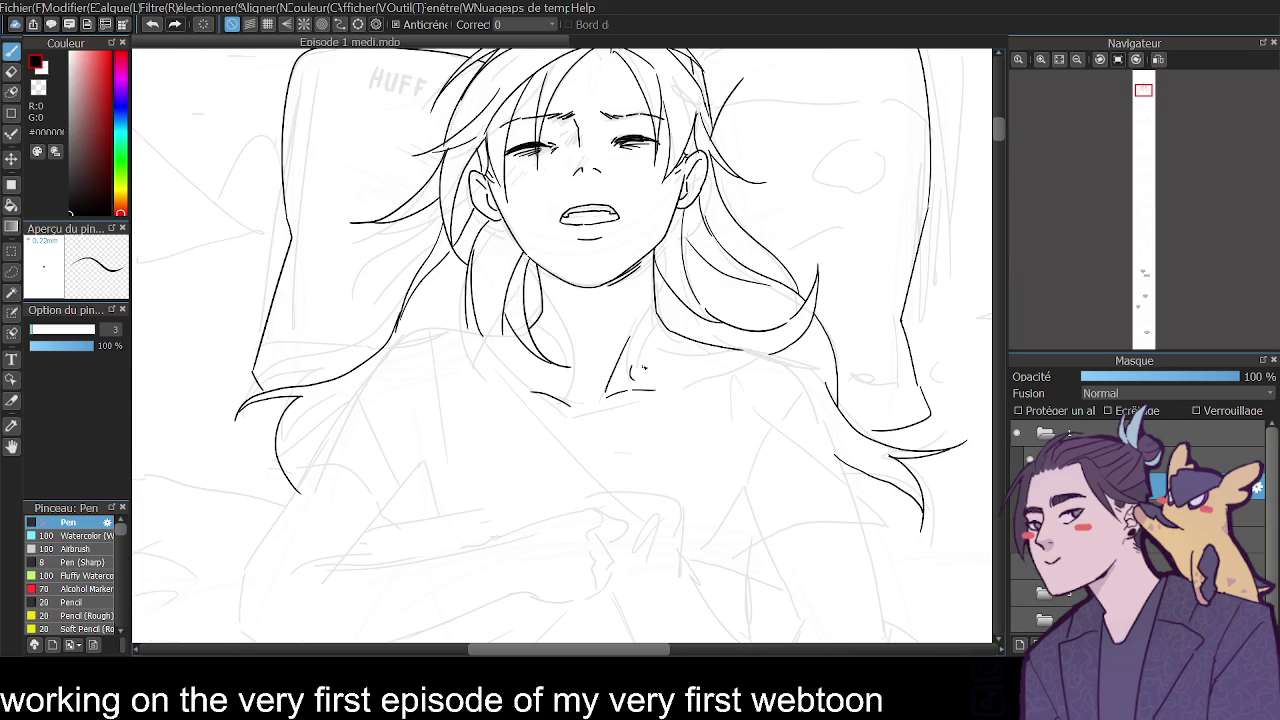
pyautogui.hotkey('ctrl', 'z')
pyautogui.hotkey('ctrl', 'z')
pyautogui.hotkey('ctrl', 'z')
pyautogui.moveTo(625, 352)
pyautogui.mouseDown()
pyautogui.moveTo(620, 390)
pyautogui.moveTo(572, 404)
pyautogui.mouseUp()
# Ink the shirt's shoulder curve below the hair and the long collar line.
pyautogui.hotkey('ctrl', 'z')
pyautogui.hotkey('ctrl', 'z')
pyautogui.moveTo(305, 467); pyautogui.dragTo(393, 522)
pyautogui.moveTo(381, 425)
pyautogui.mouseDown()
pyautogui.moveTo(405, 512)
pyautogui.moveTo(386, 480)
pyautogui.moveTo(407, 512)
pyautogui.mouseUp()
pyautogui.hotkey('ctrl', 'z')
pyautogui.moveTo(381, 422)
pyautogui.mouseDown()
pyautogui.moveTo(384, 372)
pyautogui.moveTo(304, 460)
pyautogui.moveTo(418, 332)
pyautogui.moveTo(522, 341)
pyautogui.moveTo(548, 402)
pyautogui.mouseUp()
pyautogui.hotkey('ctrl', 'z')
pyautogui.hotkey('ctrl', 'z')
pyautogui.moveTo(502, 338); pyautogui.dragTo(533, 404)
pyautogui.hotkey('ctrl', 'z')
pyautogui.moveTo(502, 338)
pyautogui.mouseDown()
pyautogui.moveTo(532, 395)
pyautogui.moveTo(578, 422)
pyautogui.moveTo(690, 388)
pyautogui.moveTo(750, 350)
pyautogui.moveTo(806, 374)
pyautogui.moveTo(840, 461)
pyautogui.mouseUp()
# Erase a stray mark and try extending the hair tip to the left.
pyautogui.press('e')
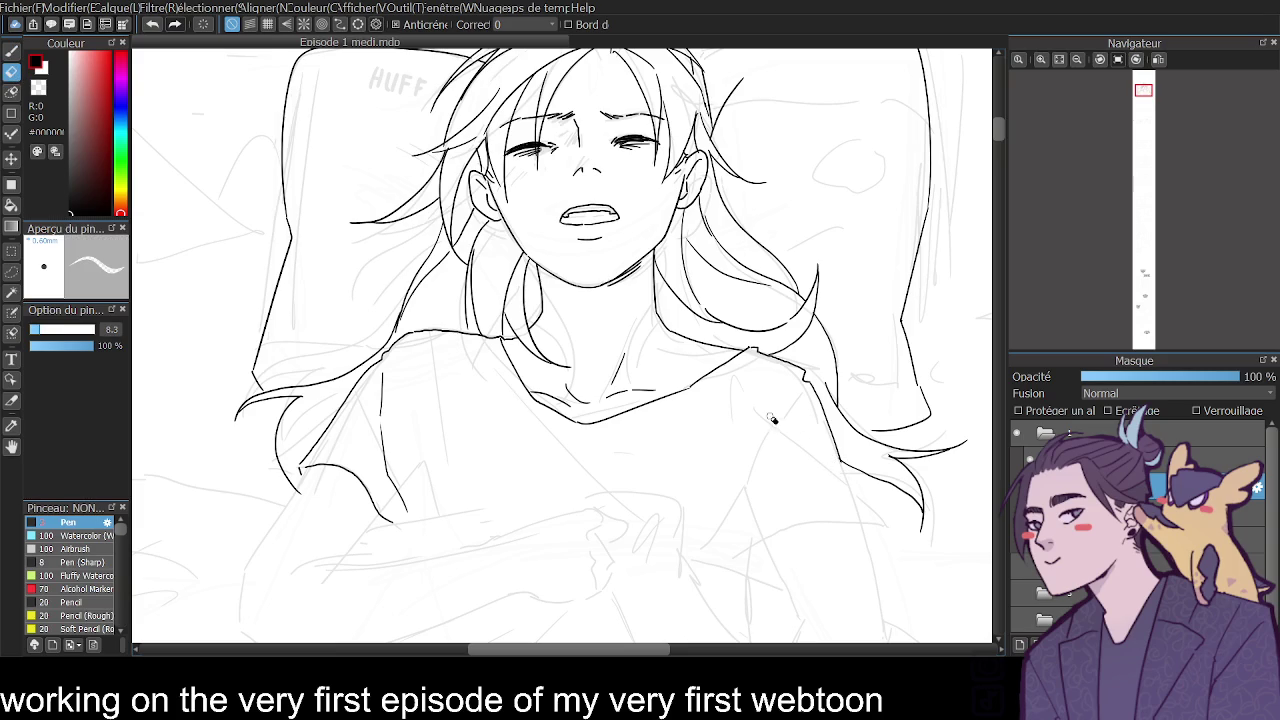
pyautogui.press('b')
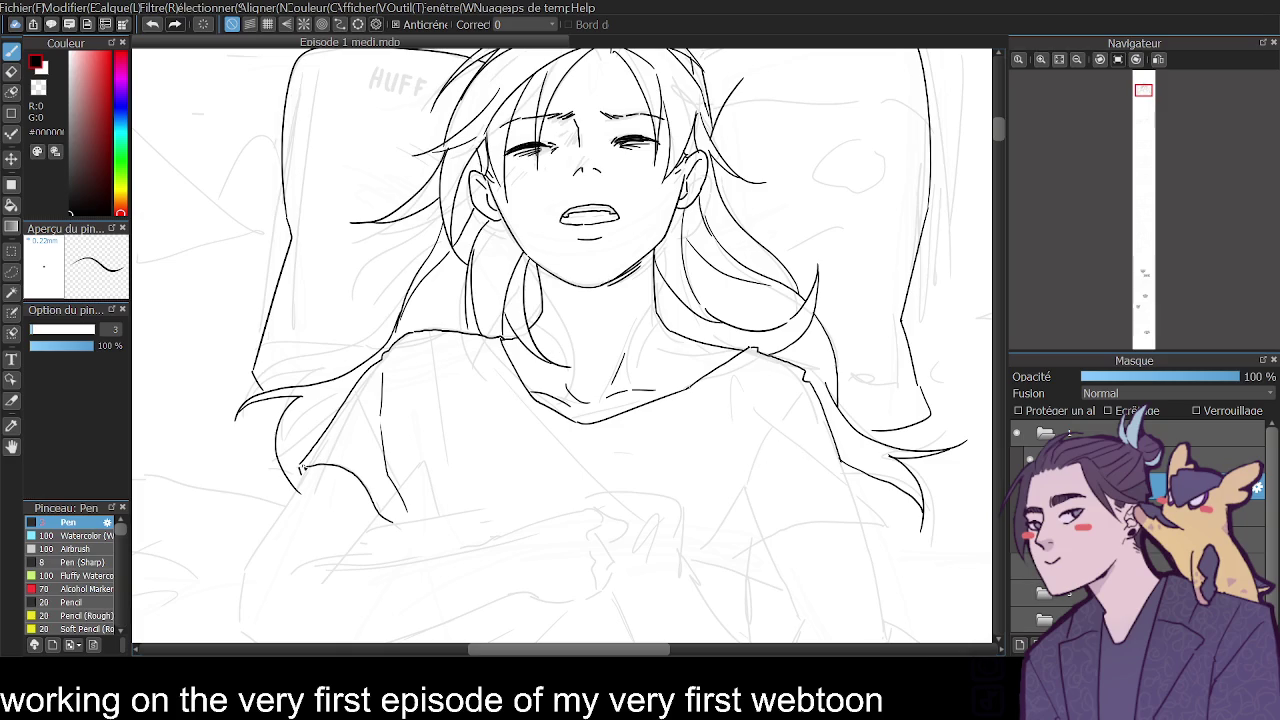
pyautogui.moveTo(298, 463)
pyautogui.mouseDown()
pyautogui.moveTo(250, 479)
pyautogui.moveTo(300, 489)
pyautogui.moveTo(285, 508)
pyautogui.mouseUp()
pyautogui.hotkey('ctrl', 'z')
pyautogui.hotkey('ctrl', 'z')
pyautogui.hotkey('ctrl', 'z')
pyautogui.hotkey('ctrl', 'z')
pyautogui.hotkey('ctrl', 'y')
pyautogui.hotkey('ctrl', 'y')
pyautogui.hotkey('ctrl', 'z')
# Ink the right sleeve's edges and the left sleeve's edge.
pyautogui.moveTo(765, 417)
pyautogui.mouseDown()
pyautogui.moveTo(848, 487)
pyautogui.moveTo(880, 528)
pyautogui.moveTo(869, 543)
pyautogui.mouseUp()
pyautogui.moveTo(766, 431); pyautogui.dragTo(745, 484)
pyautogui.moveTo(771, 429); pyautogui.dragTo(807, 392)
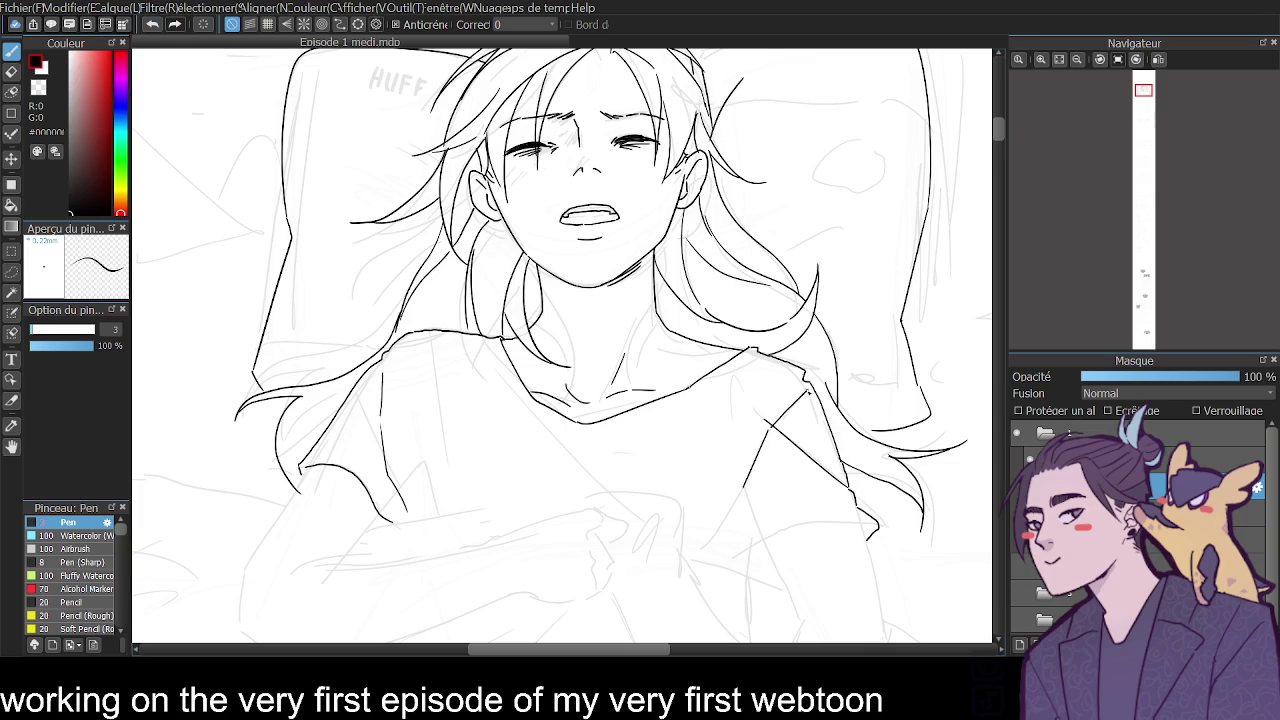
pyautogui.hotkey('ctrl', 'z')
pyautogui.moveTo(430, 334); pyautogui.dragTo(450, 512)
# Extend both sleeve lines downward, redrawing the right one straight.
pyautogui.scroll(-3, 995, 136)
pyautogui.scroll(-2, 995, 136)
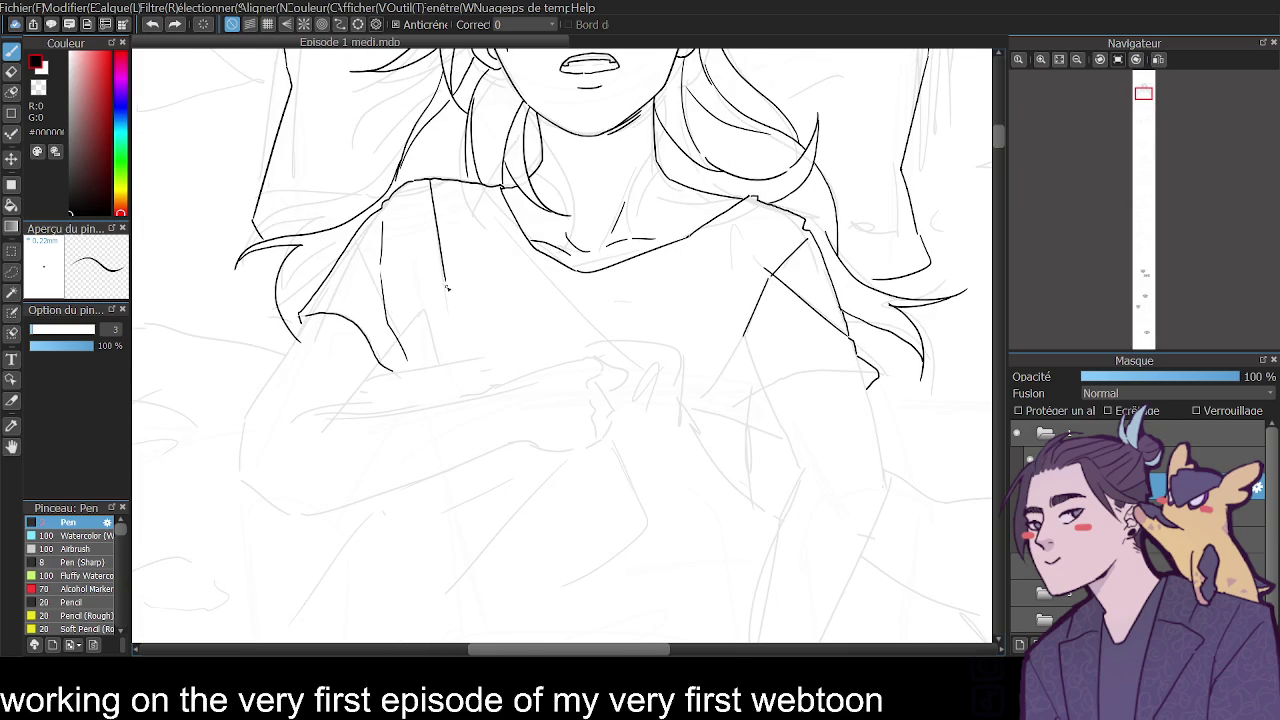
pyautogui.moveTo(433, 350); pyautogui.dragTo(432, 362)
pyautogui.moveTo(745, 340)
pyautogui.mouseDown()
pyautogui.moveTo(734, 408)
pyautogui.moveTo(752, 484)
pyautogui.mouseUp()
pyautogui.hotkey('ctrl', 'z')
pyautogui.hotkey('ctrl', 'z')
pyautogui.moveTo(745, 336); pyautogui.dragTo(754, 430)
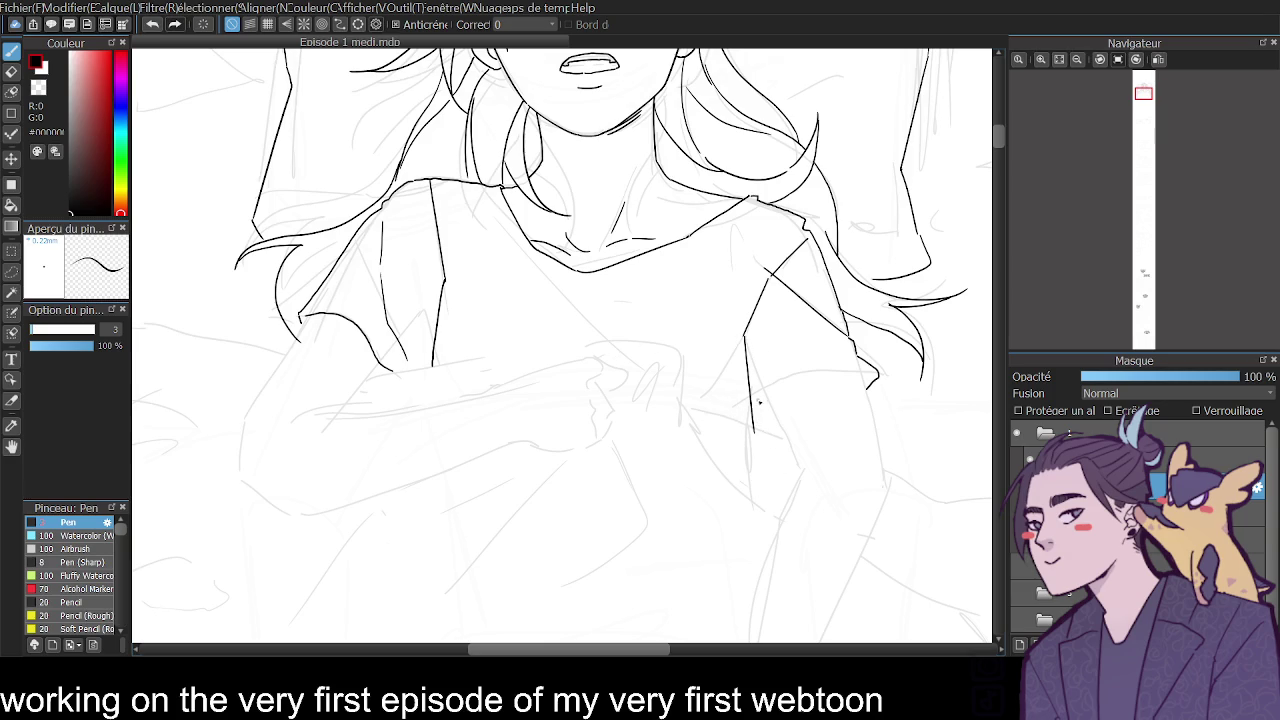
# Draw the right sleeve cuff and a short stroke at the sleeve end.
pyautogui.moveTo(754, 430)
pyautogui.mouseDown()
pyautogui.moveTo(797, 385)
pyautogui.moveTo(867, 385)
pyautogui.mouseUp()
pyautogui.hotkey('ctrl', 'z')
pyautogui.moveTo(872, 418); pyautogui.dragTo(888, 500)
pyautogui.hotkey('ctrl', 'z')
pyautogui.hotkey('ctrl', 'z')
pyautogui.moveTo(753, 422); pyautogui.dragTo(865, 373)
pyautogui.moveTo(858, 354); pyautogui.dragTo(883, 449)
pyautogui.hotkey('ctrl', 'z')
pyautogui.hotkey('ctrl', 'y')
# Settle on a longer stroke at the right sleeve's end.
pyautogui.hotkey('ctrl', 'z')
pyautogui.moveTo(859, 369); pyautogui.dragTo(885, 488)
pyautogui.hotkey('ctrl', 'z')
pyautogui.hotkey('ctrl', 'y')
pyautogui.hotkey('ctrl', 'z')
pyautogui.hotkey('ctrl', 'y')
pyautogui.scroll(-5, 840, 320)
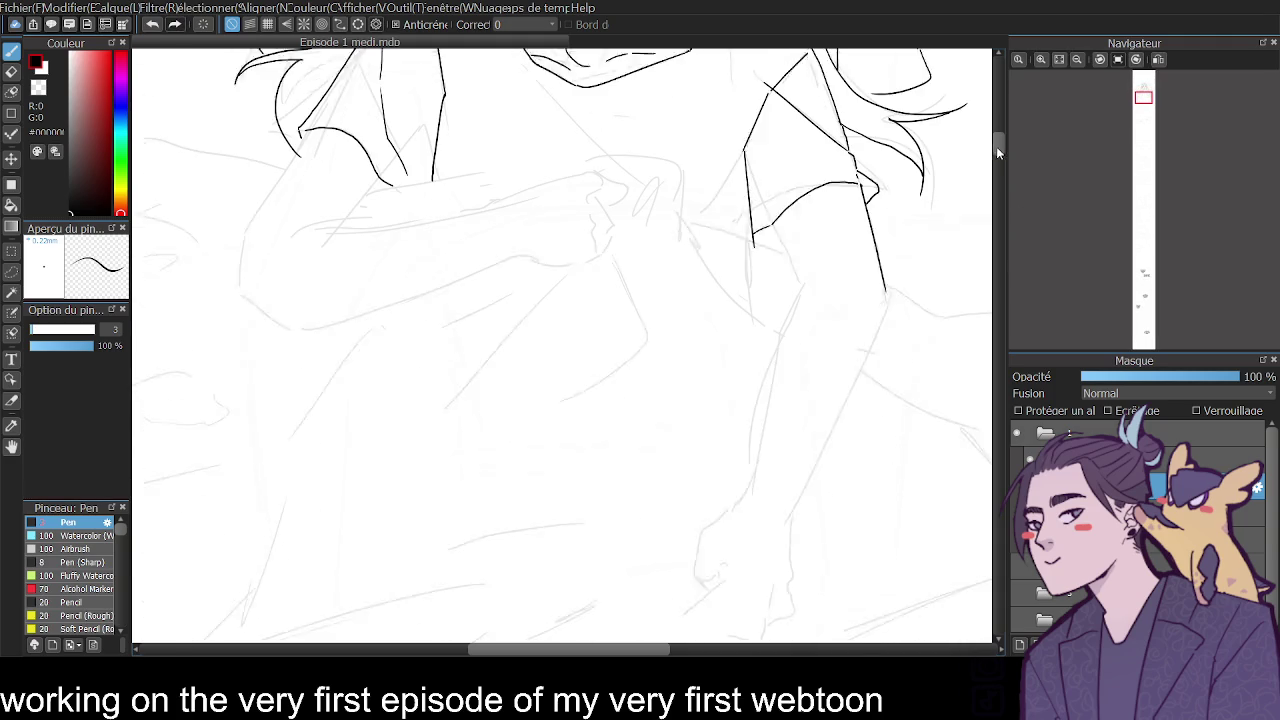
# Ink a line from the sleeve corner and the outer line down the arm.
pyautogui.moveTo(773, 193); pyautogui.dragTo(797, 243)
pyautogui.hotkey('ctrl', 'z')
pyautogui.moveTo(773, 193); pyautogui.dragTo(797, 243)
pyautogui.moveTo(886, 264); pyautogui.dragTo(806, 488)
pyautogui.hotkey('ctrl', 'z')
pyautogui.moveTo(887, 258); pyautogui.dragTo(777, 508)
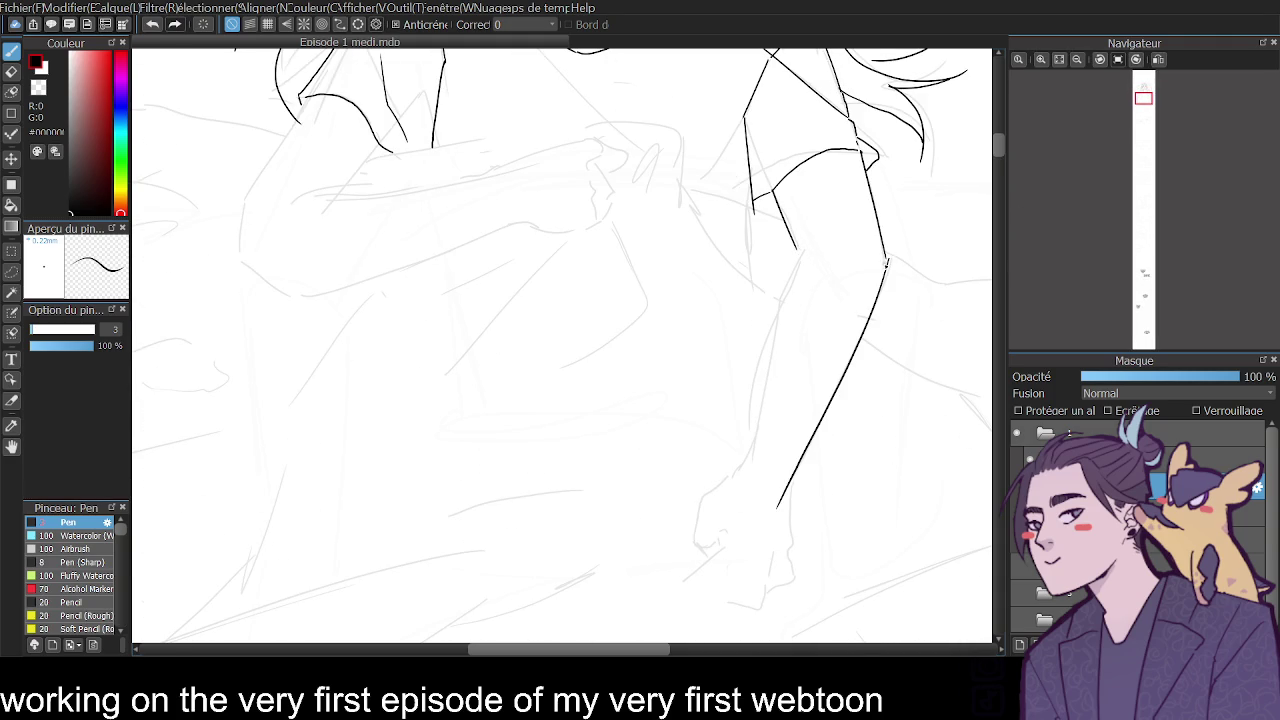
# Erase a mark, ink the arm's inner contour toward the hand, and zoom out.
pyautogui.press('e')
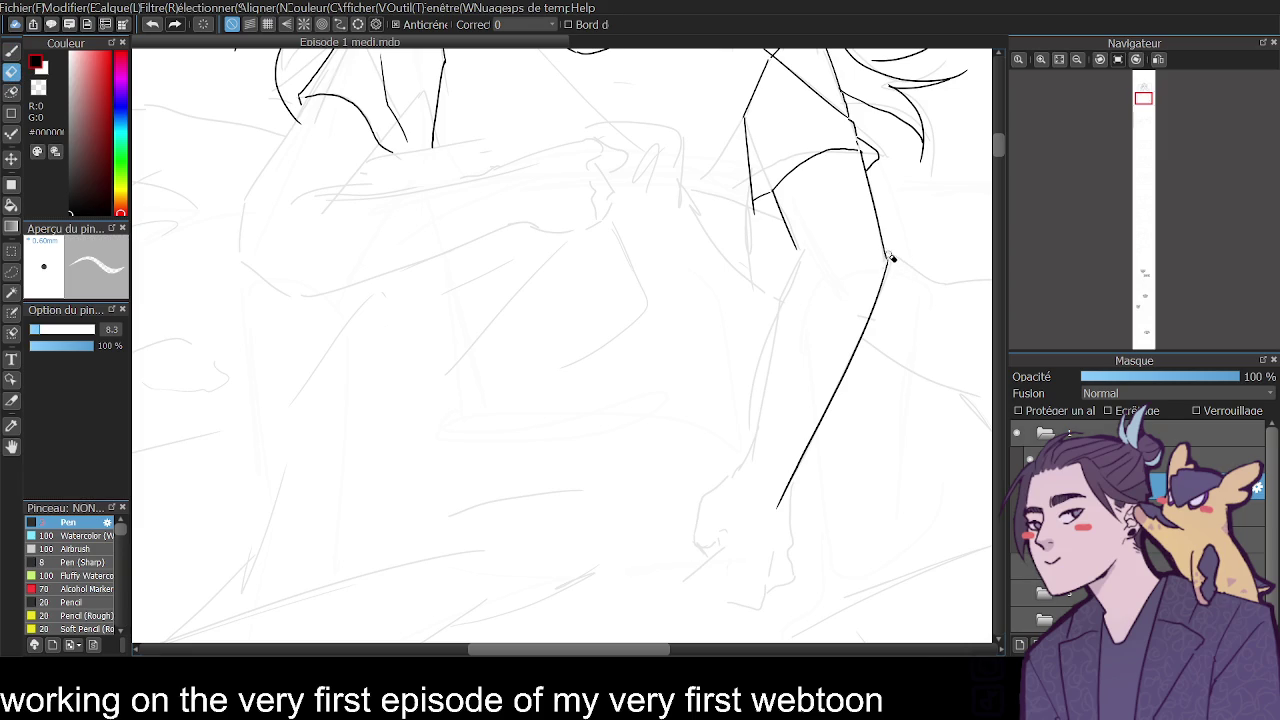
pyautogui.press('p')
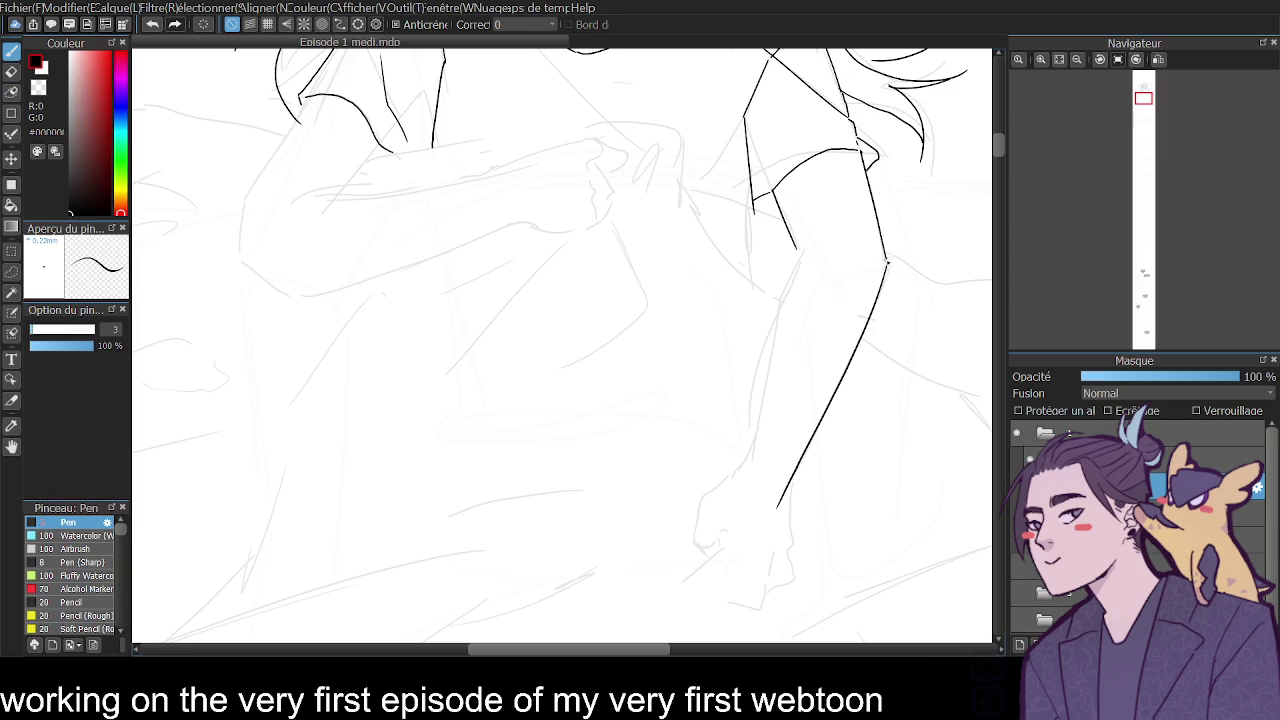
pyautogui.moveTo(801, 251); pyautogui.dragTo(752, 436)
pyautogui.moveTo(757, 431); pyautogui.dragTo(750, 462)
pyautogui.scroll(3, 1000, 150)
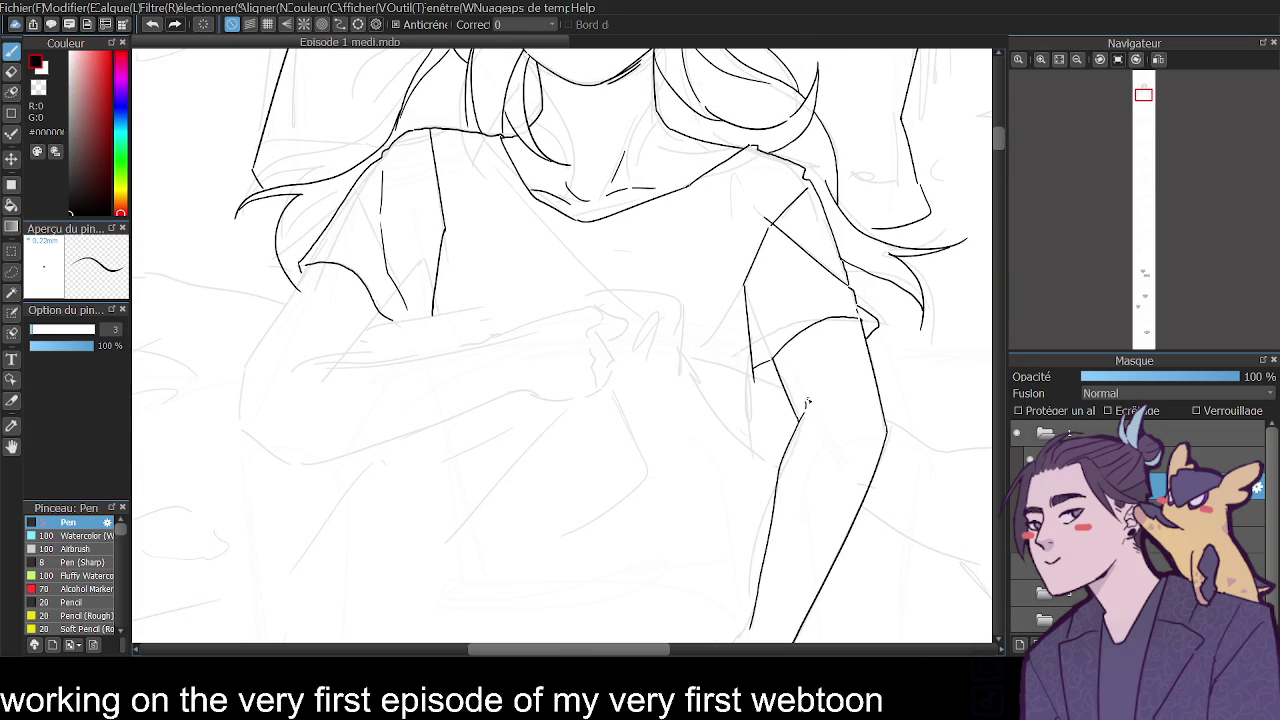
pyautogui.click(1077, 59)
pyautogui.click(1077, 59)
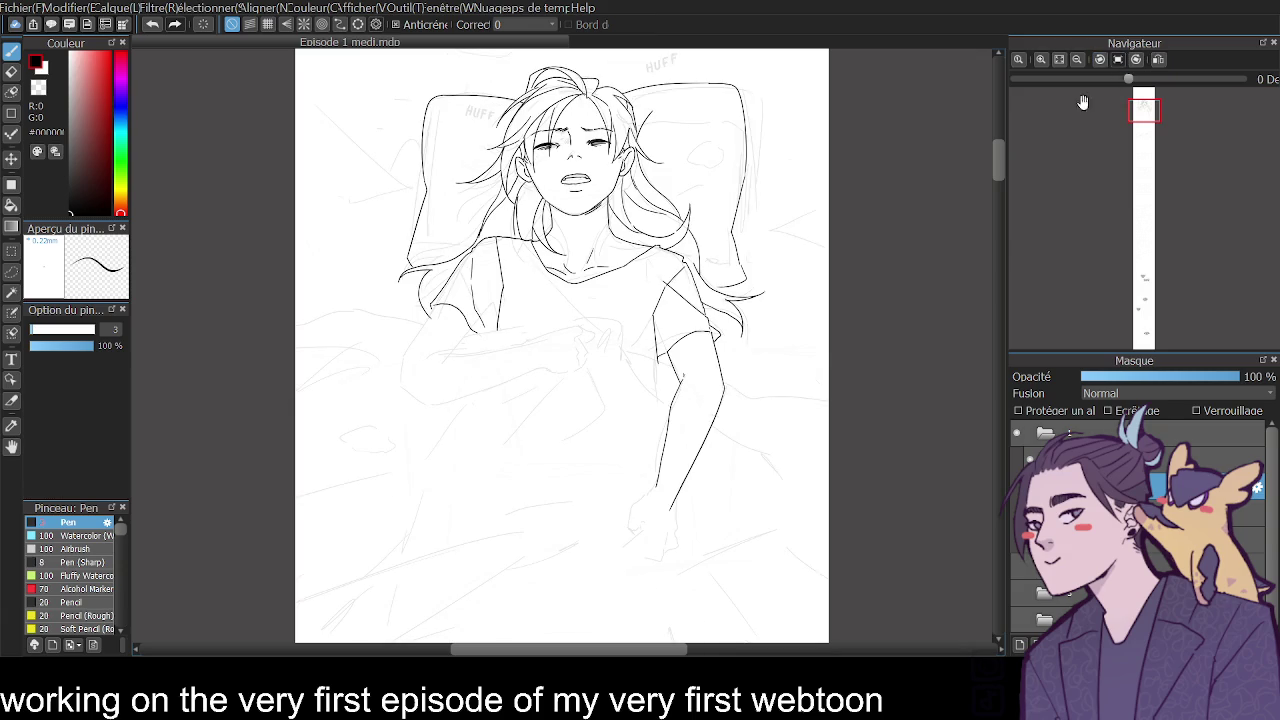
# Scroll and zoom so the chest and blanket edge fill the view.
pyautogui.moveTo(998, 172)
pyautogui.mouseDown()
pyautogui.moveTo(997, 146)
pyautogui.moveTo(986, 188)
pyautogui.mouseUp()
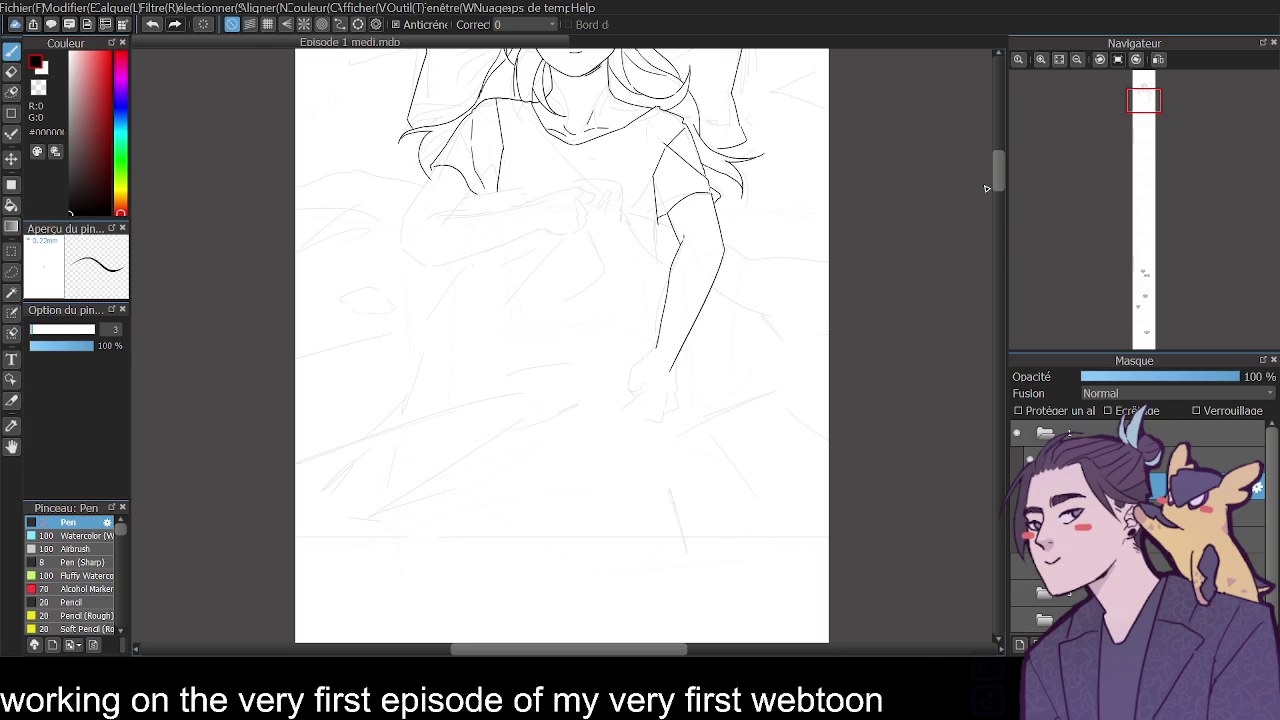
pyautogui.moveTo(1002, 168); pyautogui.dragTo(993, 143)
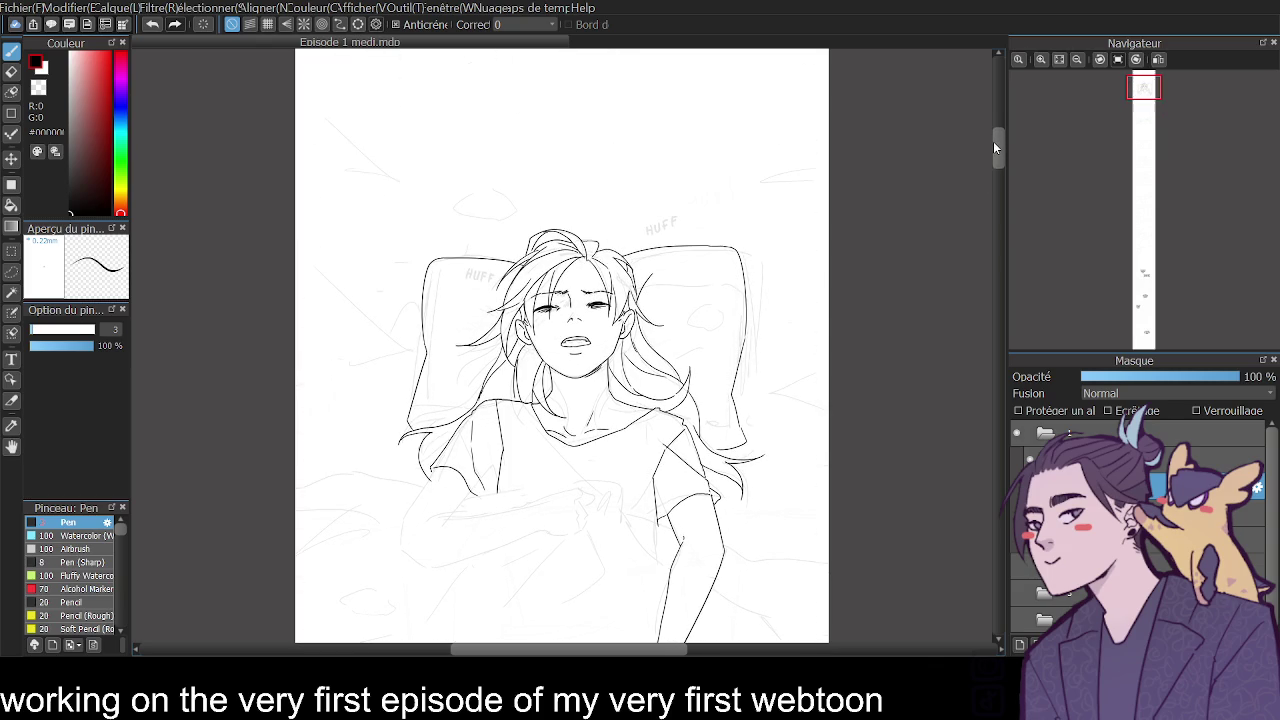
pyautogui.click(1076, 60)
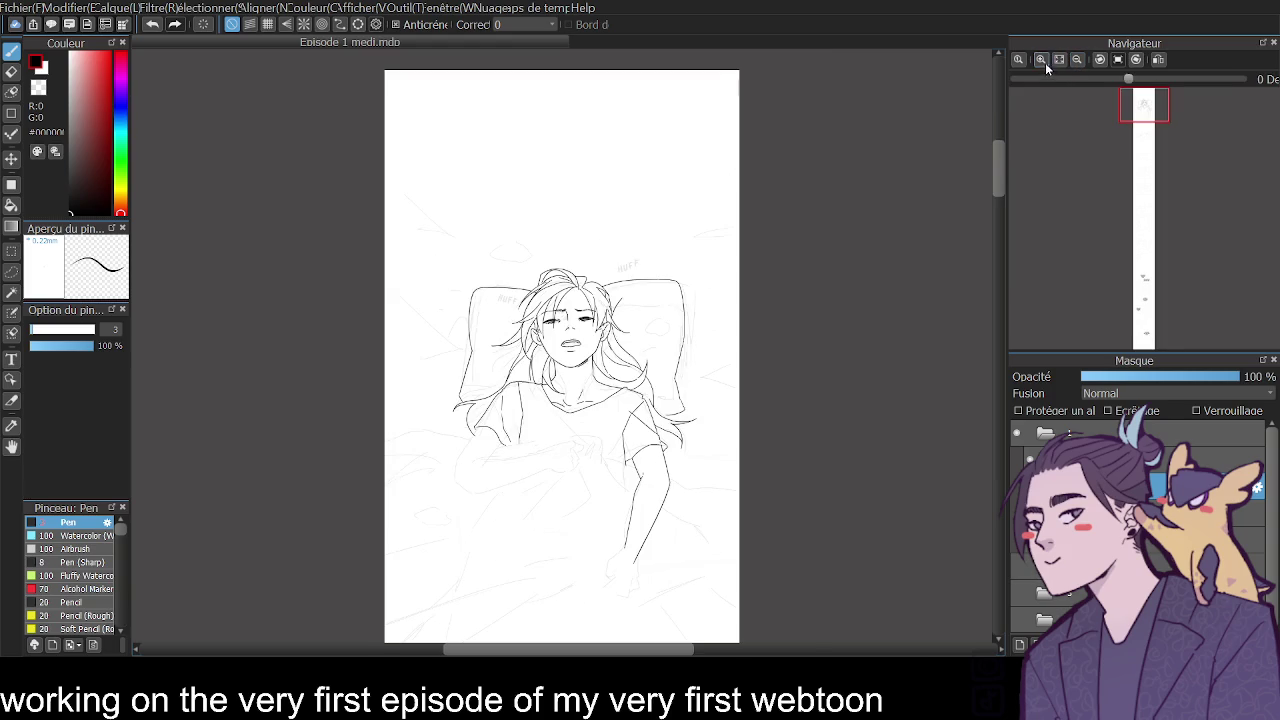
pyautogui.click(1045, 60)
pyautogui.moveTo(998, 115); pyautogui.dragTo(997, 134)
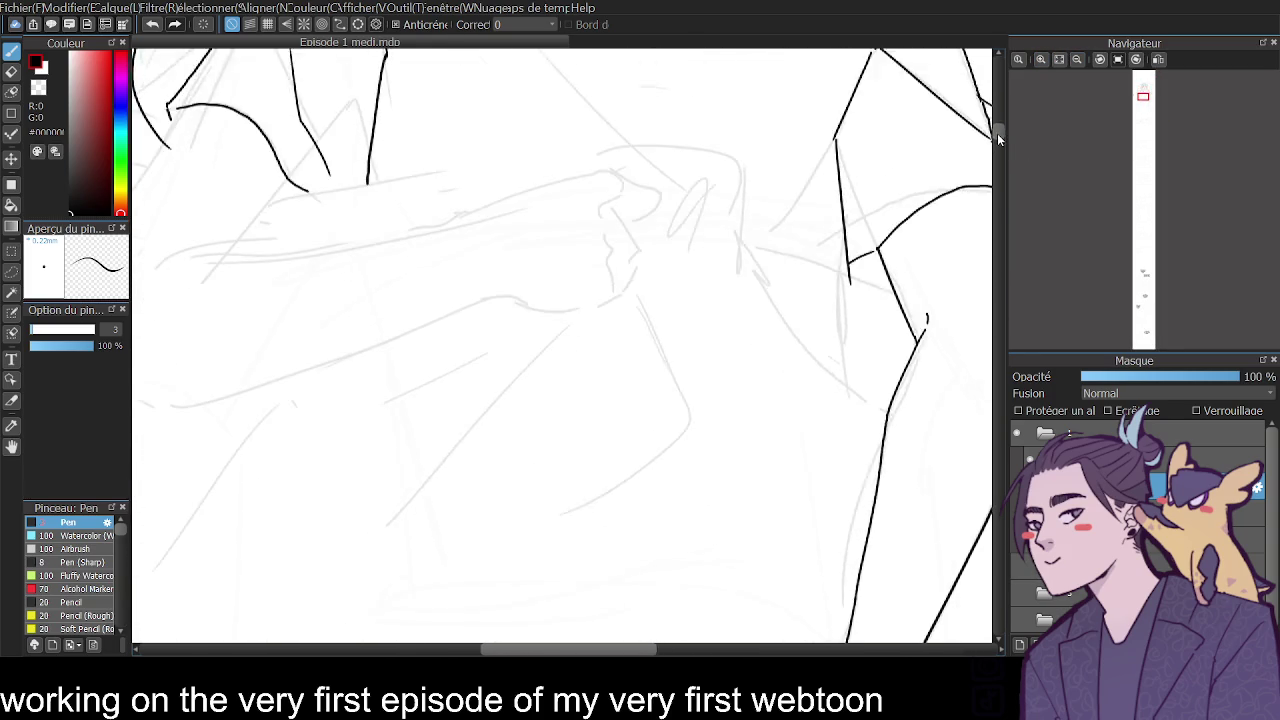
# Ink the forearm's upper edge toward the fist, redoing misplaced strokes.
pyautogui.click(1040, 60)
pyautogui.moveTo(316, 372); pyautogui.dragTo(534, 304)
pyautogui.hotkey('ctrl', 'z')
pyautogui.moveTo(366, 362); pyautogui.dragTo(558, 293)
pyautogui.hotkey('ctrl', 'z')
pyautogui.moveTo(382, 350)
pyautogui.mouseDown()
pyautogui.moveTo(598, 271)
pyautogui.moveTo(632, 268)
pyautogui.moveTo(690, 305)
pyautogui.moveTo(670, 360)
pyautogui.moveTo(648, 330)
pyautogui.moveTo(668, 324)
pyautogui.mouseUp()
# Add short strokes on the fist and a line running down from it.
pyautogui.hotkey('ctrl', 'z')
pyautogui.hotkey('ctrl', 'z')
pyautogui.hotkey('ctrl', 'z')
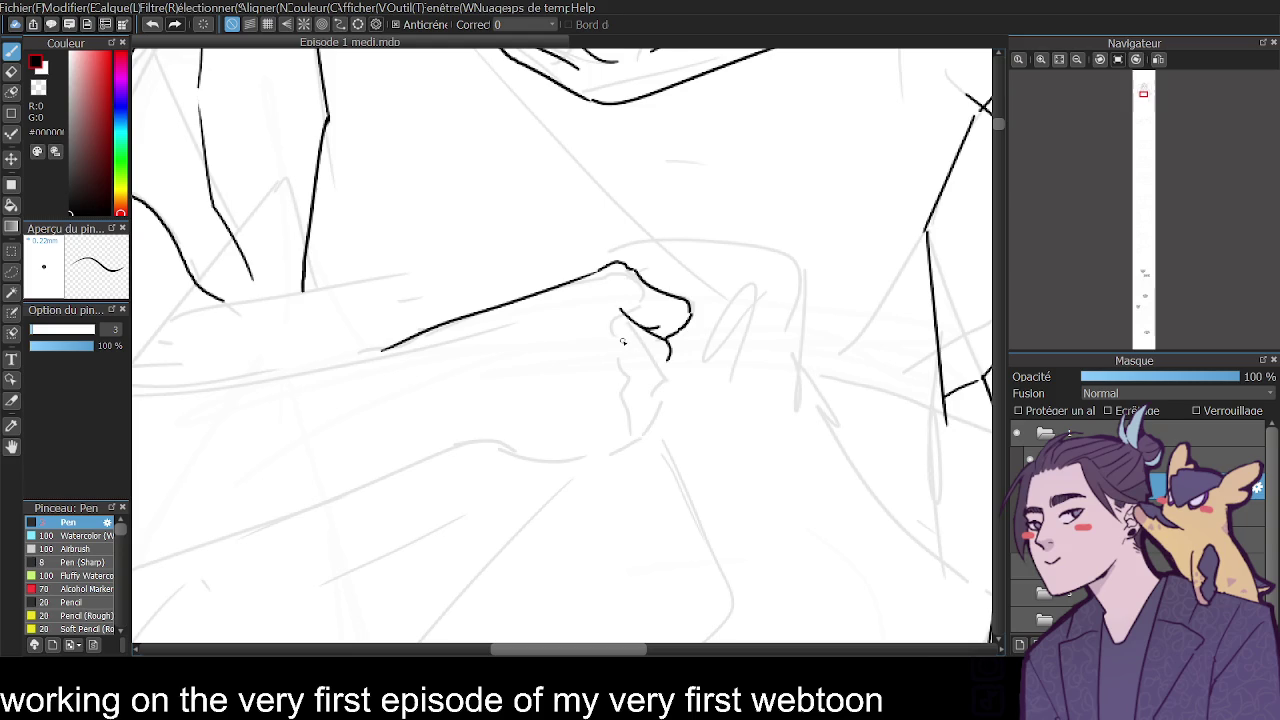
pyautogui.moveTo(618, 311)
pyautogui.mouseDown()
pyautogui.moveTo(603, 307)
pyautogui.moveTo(620, 368)
pyautogui.moveTo(670, 394)
pyautogui.mouseUp()
pyautogui.hotkey('ctrl', 'z')
pyautogui.moveTo(622, 344)
pyautogui.mouseDown()
pyautogui.moveTo(654, 403)
pyautogui.moveTo(658, 388)
pyautogui.mouseUp()
pyautogui.moveTo(429, 301)
pyautogui.mouseDown()
pyautogui.moveTo(485, 284)
pyautogui.moveTo(464, 271)
pyautogui.moveTo(551, 287)
pyautogui.mouseUp()
pyautogui.scroll(-1, 510, 292)
pyautogui.hotkey('ctrl', 'z')
pyautogui.hotkey('ctrl', 'z')
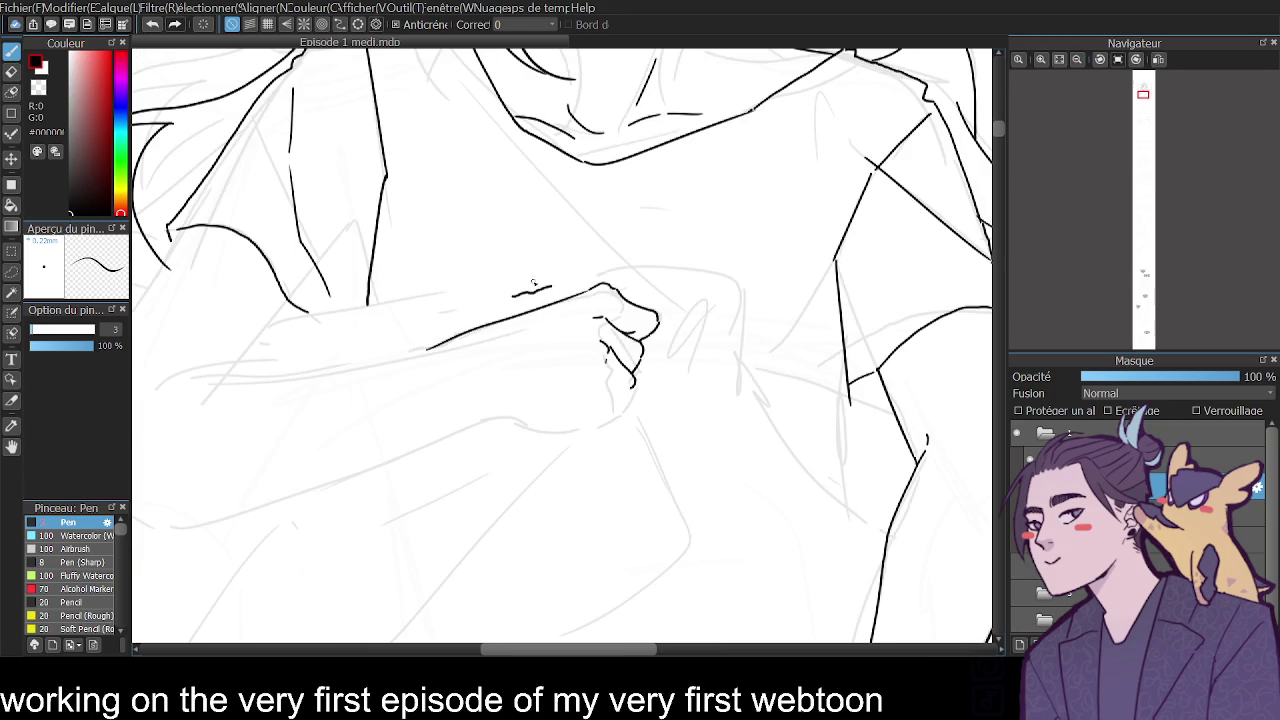
pyautogui.hotkey('ctrl', 'z')
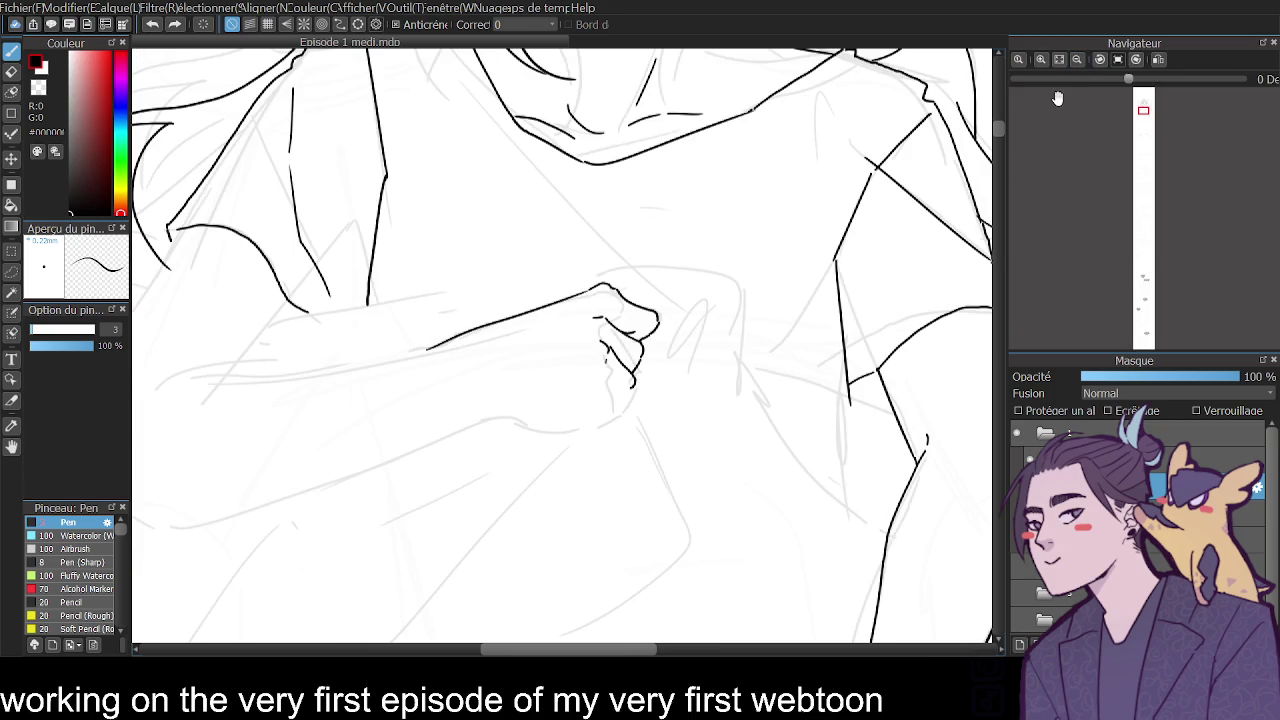
pyautogui.moveTo(1001, 121); pyautogui.dragTo(998, 129)
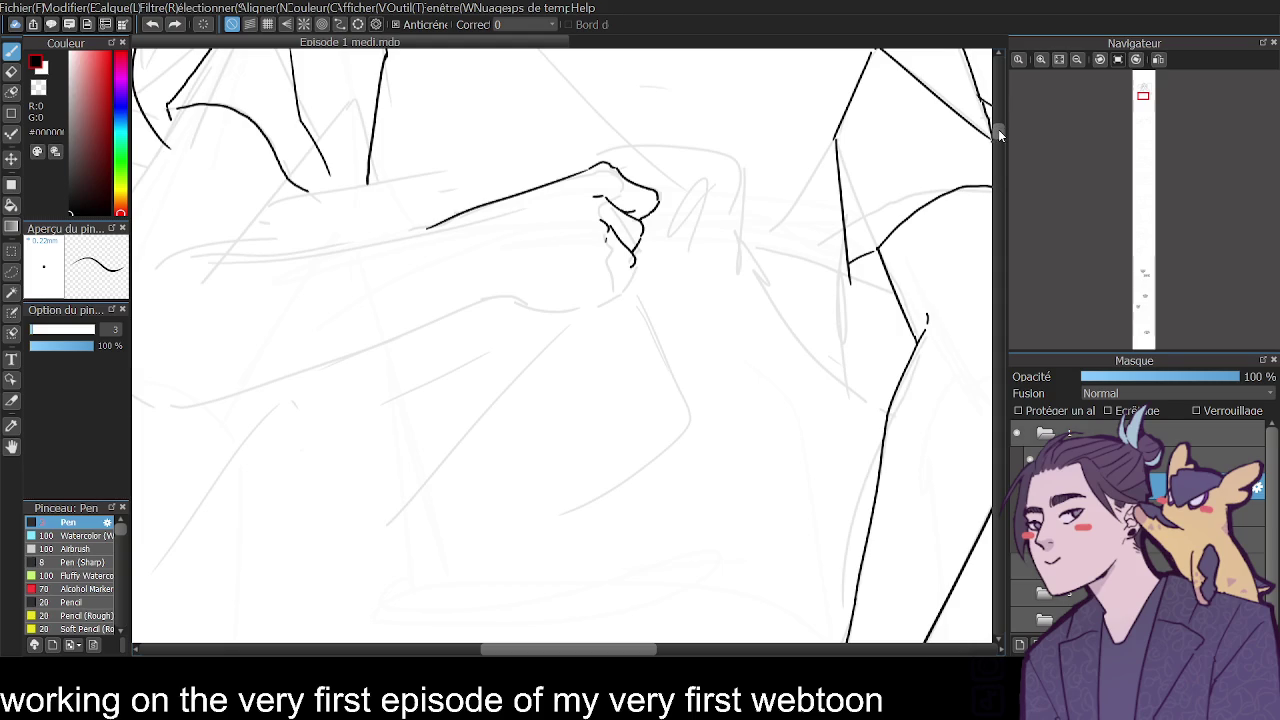
# Ink the wrist lines and the diagonal and vertical folds falling below the fist.
pyautogui.moveTo(605, 260)
pyautogui.mouseDown()
pyautogui.moveTo(610, 300)
pyautogui.moveTo(494, 401)
pyautogui.mouseUp()
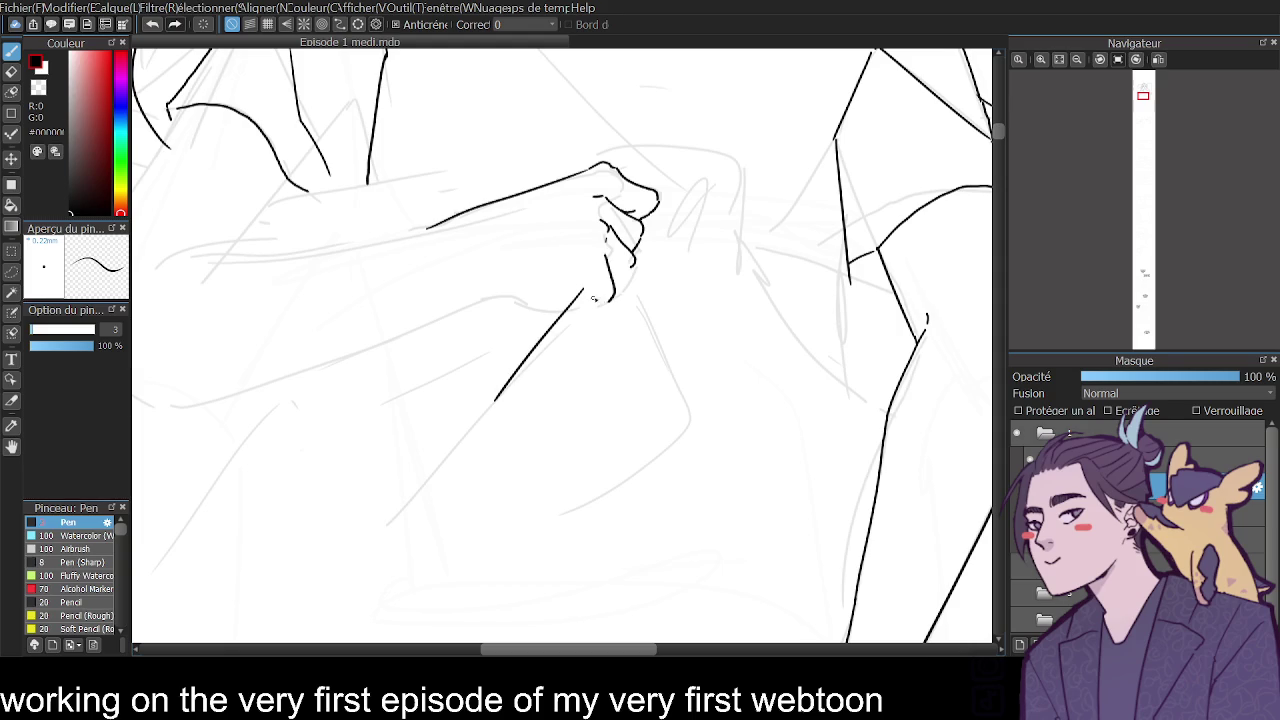
pyautogui.moveTo(584, 289); pyautogui.dragTo(636, 427)
pyautogui.moveTo(496, 399); pyautogui.dragTo(388, 532)
pyautogui.moveTo(488, 352); pyautogui.dragTo(298, 458)
pyautogui.moveTo(617, 434); pyautogui.dragTo(597, 451)
pyautogui.moveTo(575, 330); pyautogui.dragTo(571, 382)
# Touch up small marks at the wrist and hand, then zoom out to the whole page.
pyautogui.moveTo(597, 311)
pyautogui.mouseDown()
pyautogui.moveTo(592, 324)
pyautogui.moveTo(609, 308)
pyautogui.moveTo(650, 322)
pyautogui.mouseUp()
pyautogui.hotkey('ctrl', 'z')
pyautogui.hotkey('ctrl', 'z')
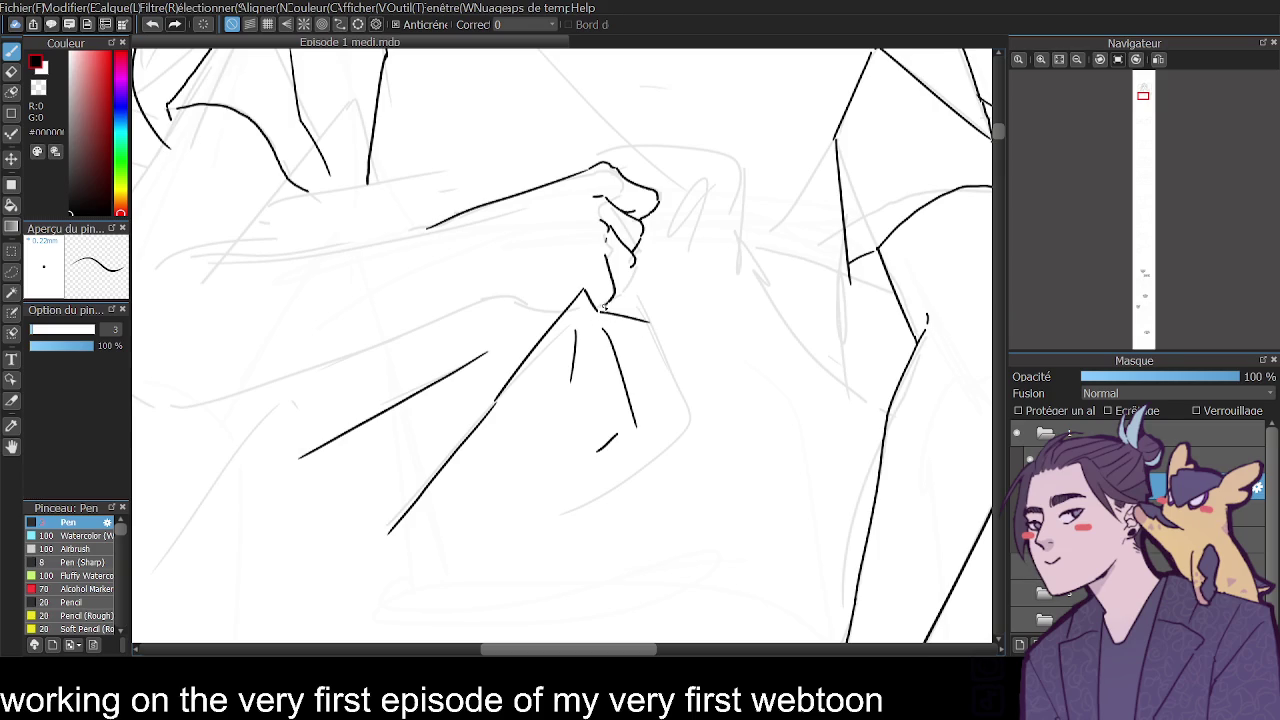
pyautogui.moveTo(588, 291); pyautogui.dragTo(594, 298)
pyautogui.hotkey('ctrl', 'z')
pyautogui.moveTo(504, 290); pyautogui.dragTo(571, 310)
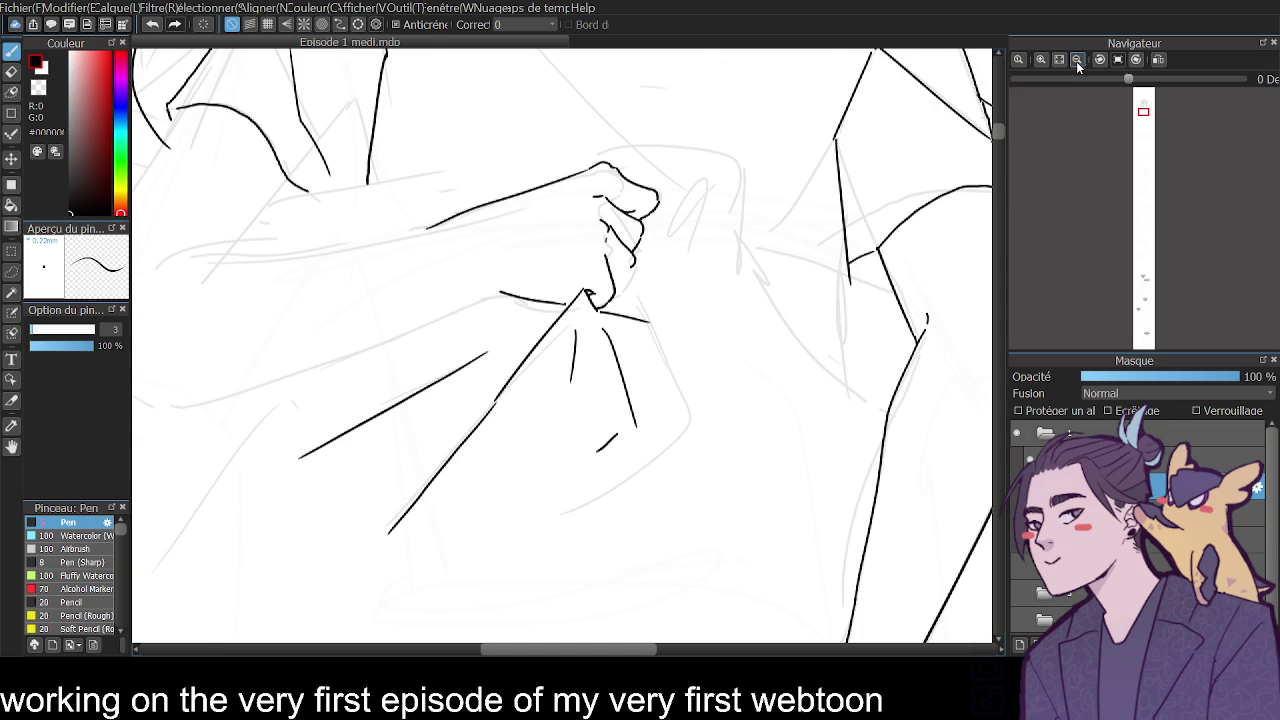
pyautogui.click(1077, 60)
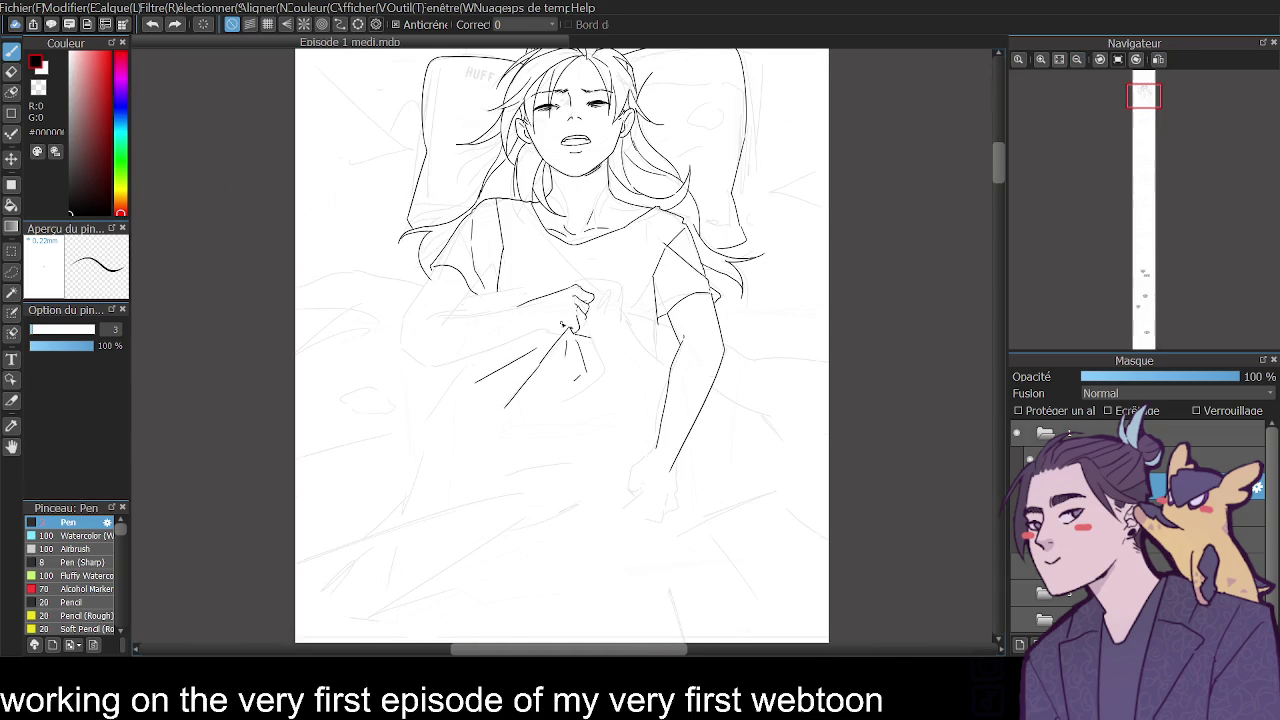
# Mirror the view and ink a fold line beside the fist plus knuckle details.
pyautogui.click(1158, 59)
pyautogui.click(1040, 59)
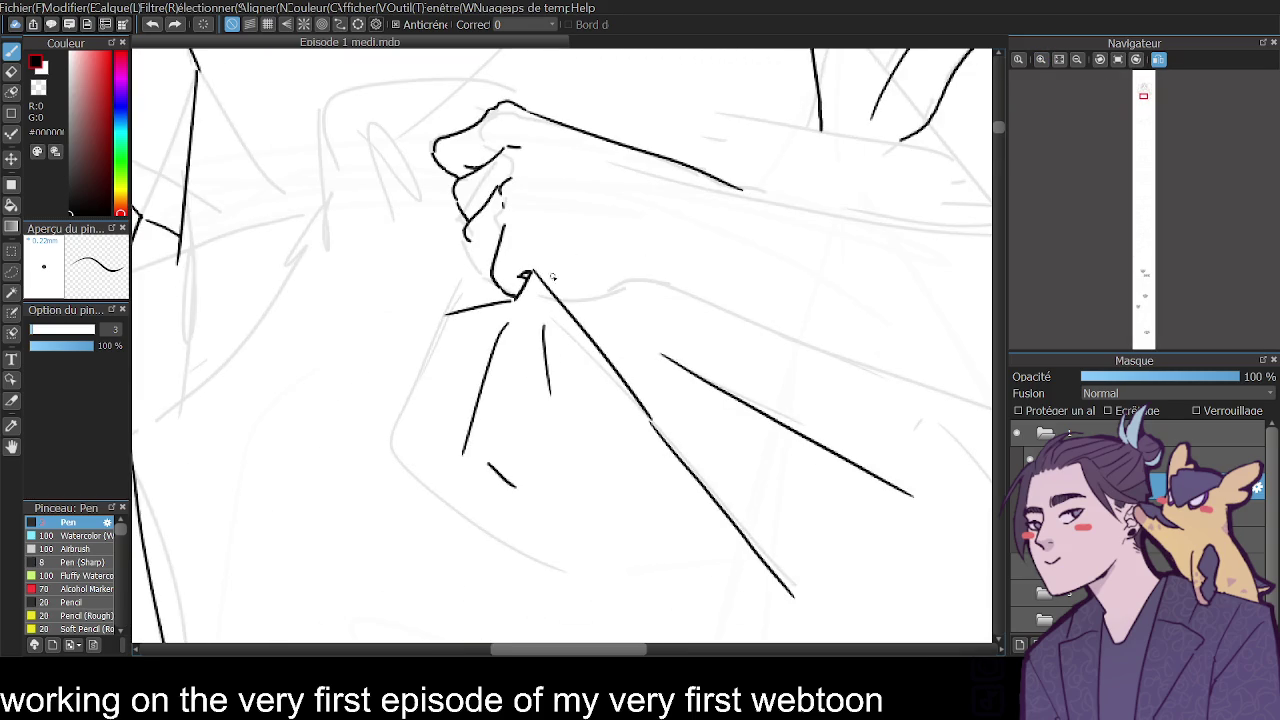
pyautogui.moveTo(559, 284); pyautogui.dragTo(756, 316)
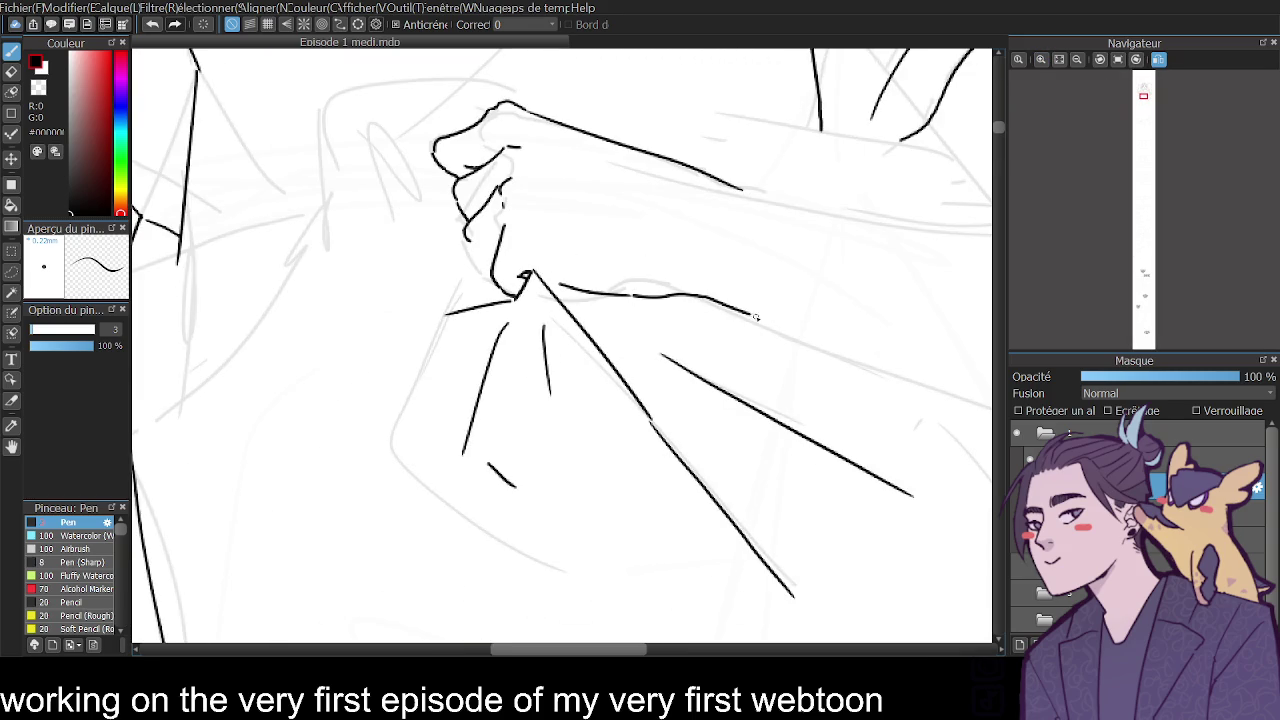
pyautogui.hotkey('ctrl', 'z')
pyautogui.moveTo(577, 296)
pyautogui.mouseDown()
pyautogui.moveTo(722, 287)
pyautogui.moveTo(786, 320)
pyautogui.mouseUp()
pyautogui.moveTo(506, 215)
pyautogui.mouseDown()
pyautogui.moveTo(521, 216)
pyautogui.moveTo(480, 252)
pyautogui.mouseUp()
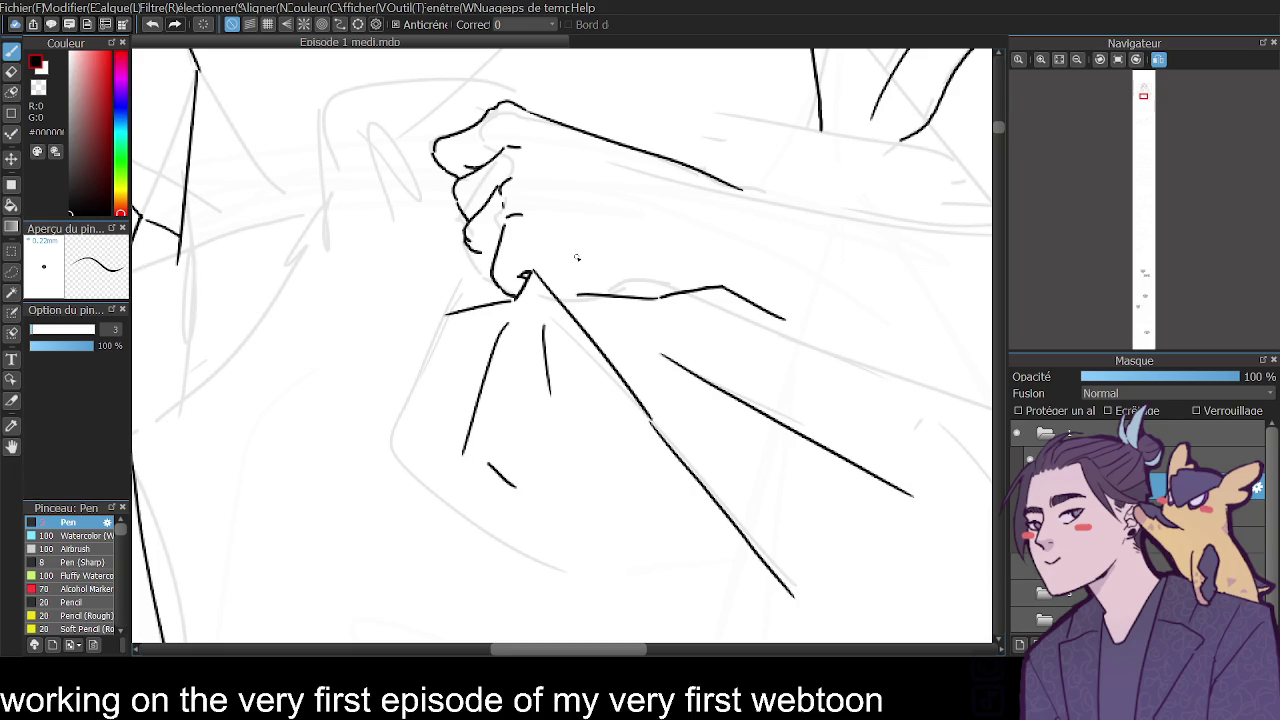
# Try the arm's top edge and fist-edge lines, undoing them, and zoom out.
pyautogui.moveTo(481, 116)
pyautogui.mouseDown()
pyautogui.moveTo(412, 106)
pyautogui.moveTo(258, 338)
pyautogui.mouseUp()
pyautogui.moveTo(420, 158); pyautogui.dragTo(450, 256)
pyautogui.hotkey('ctrl', 'z')
pyautogui.moveTo(412, 153)
pyautogui.mouseDown()
pyautogui.moveTo(425, 170)
pyautogui.moveTo(207, 325)
pyautogui.mouseUp()
pyautogui.hotkey('ctrl', 'z')
pyautogui.hotkey('ctrl', 'z')
pyautogui.click(1077, 59)
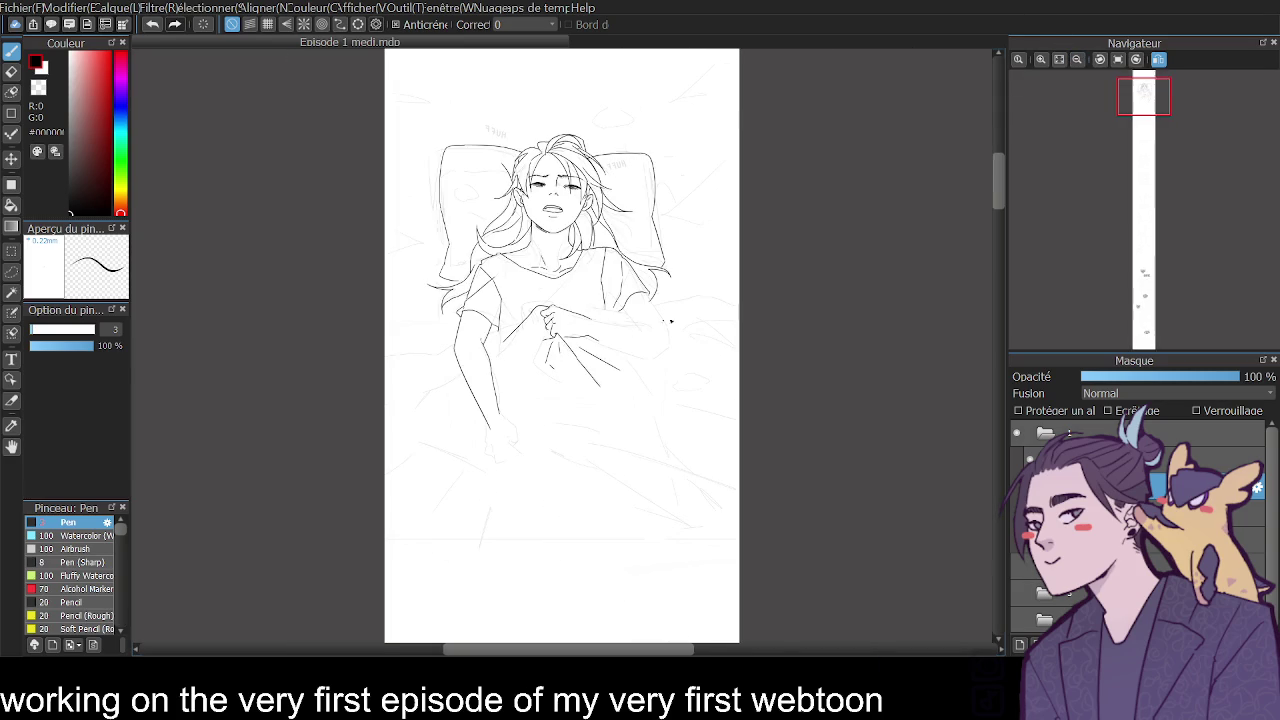
# Draw diagonal and long fold lines right of the fist, with the view unflipped.
pyautogui.click(1048, 60)
pyautogui.click(1048, 60)
pyautogui.moveTo(398, 230); pyautogui.dragTo(226, 304)
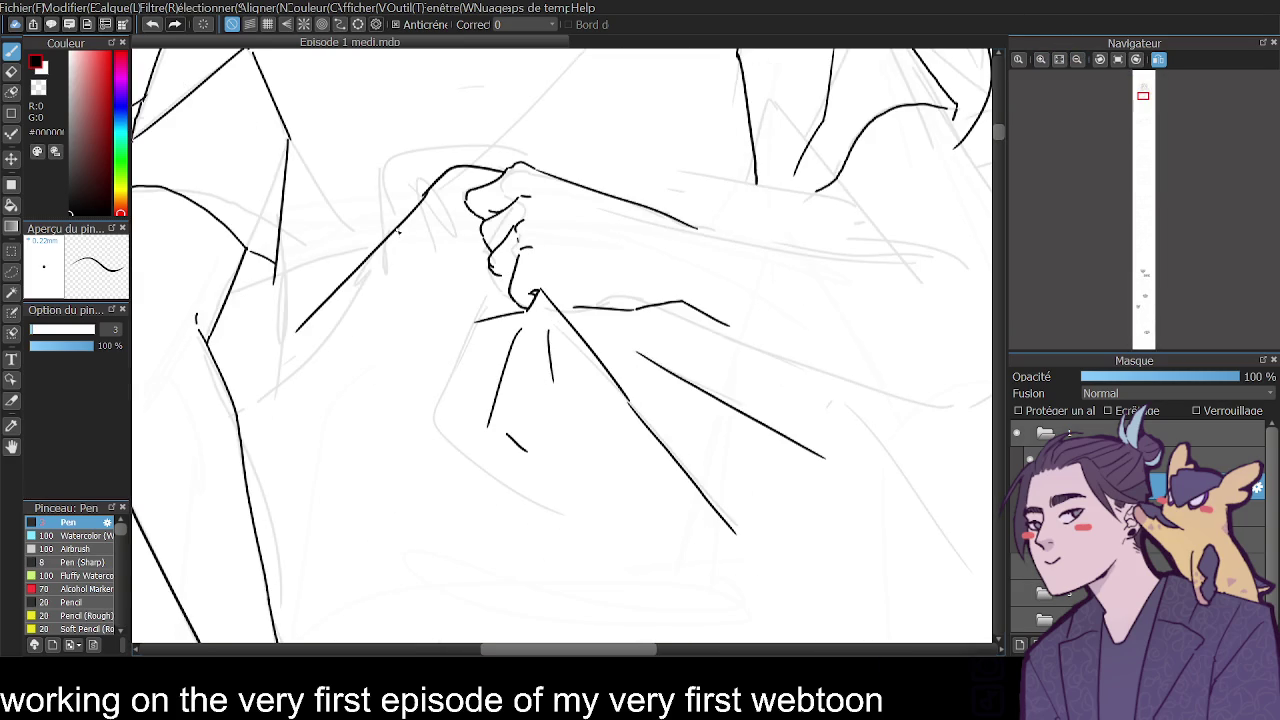
pyautogui.click(1158, 59)
pyautogui.hotkey('ctrl', 'z')
pyautogui.moveTo(836, 342); pyautogui.dragTo(895, 386)
pyautogui.moveTo(667, 234); pyautogui.dragTo(842, 625)
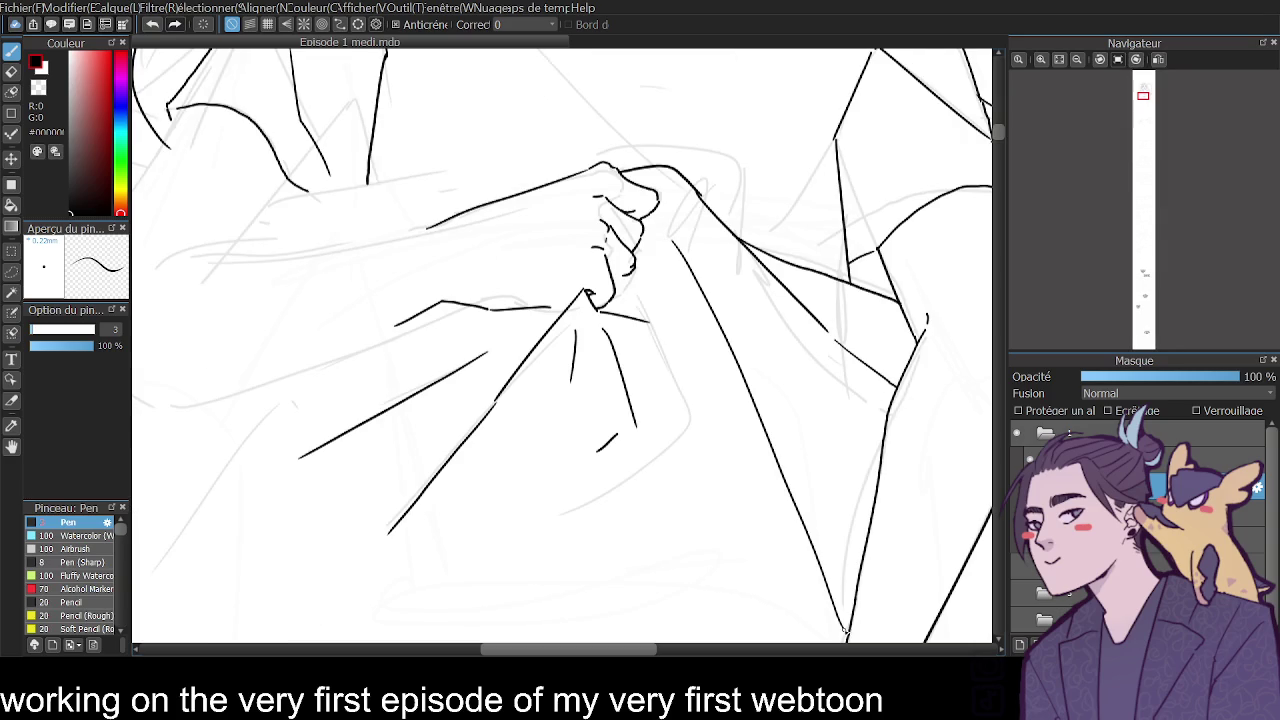
pyautogui.click(1077, 59)
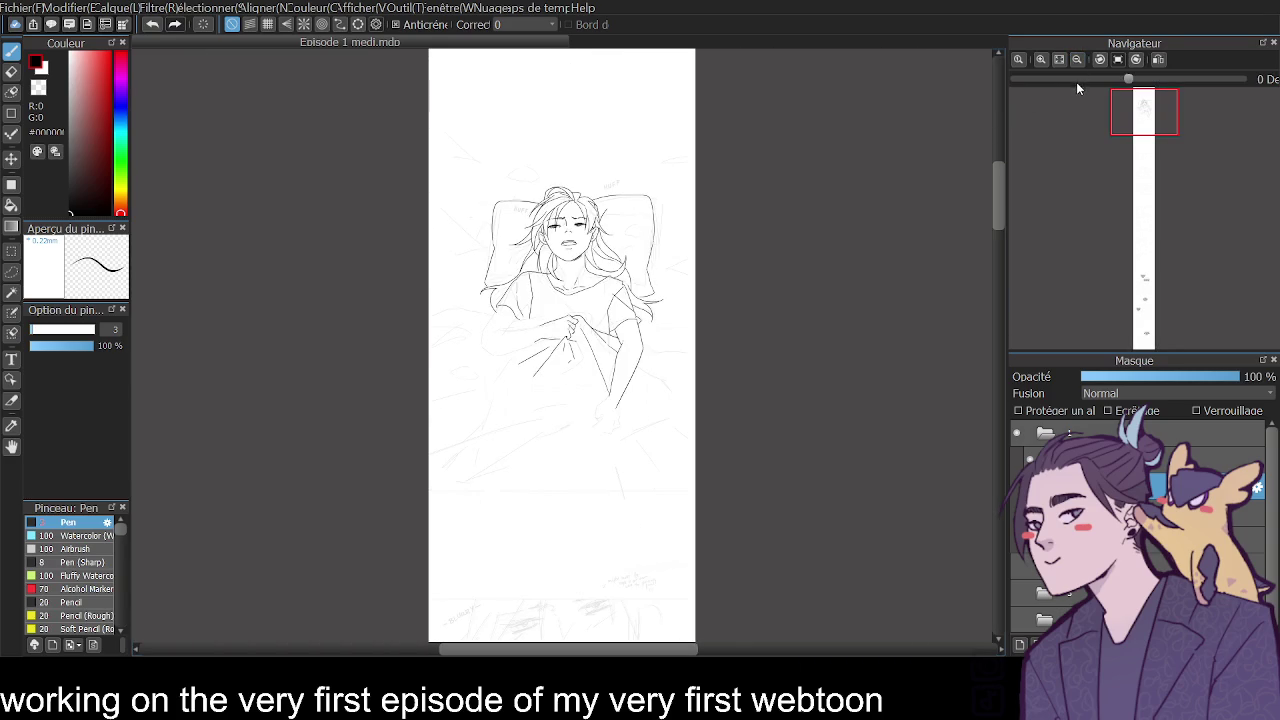
# Draw fold lines and a short fold tick around the lower hand.
pyautogui.click(1041, 59)
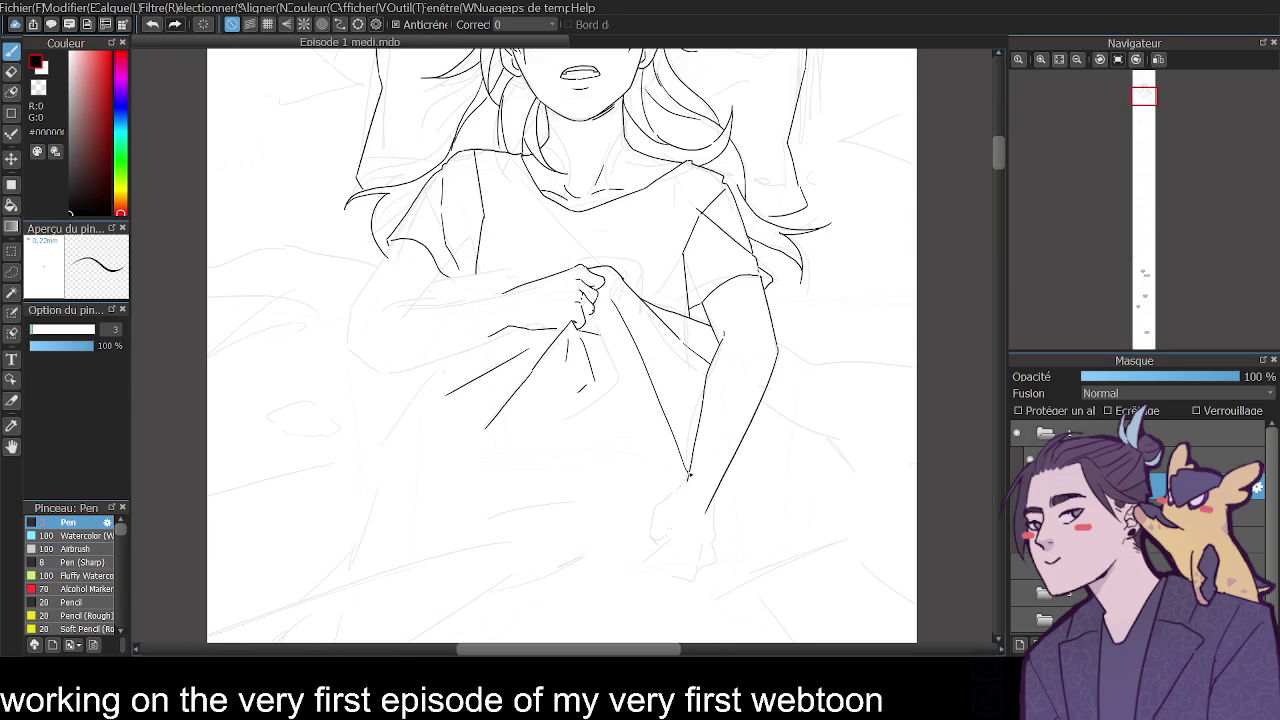
pyautogui.scroll(-3, 993, 168)
pyautogui.moveTo(735, 397); pyautogui.dragTo(855, 540)
pyautogui.moveTo(467, 462)
pyautogui.mouseDown()
pyautogui.moveTo(617, 383)
pyautogui.moveTo(620, 413)
pyautogui.mouseUp()
pyautogui.moveTo(617, 361); pyautogui.dragTo(531, 371)
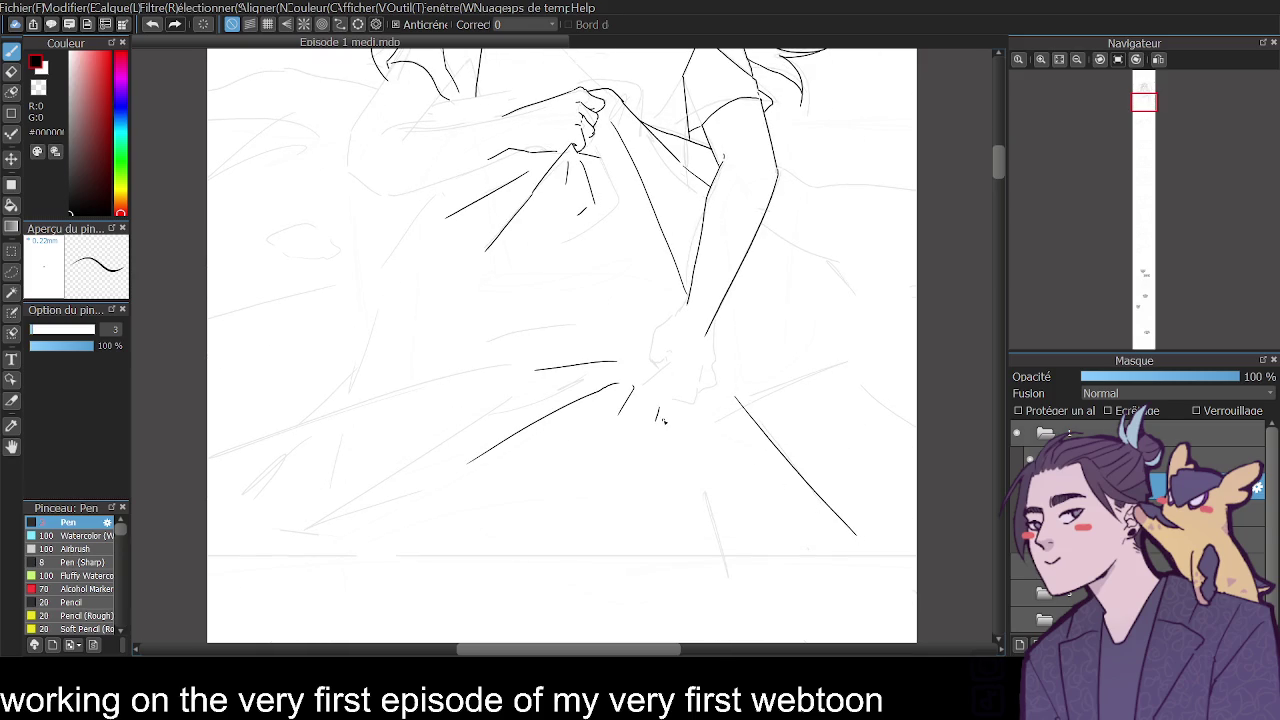
# Ink long parallel blanket folds running down-left to the page's left edge.
pyautogui.moveTo(392, 265)
pyautogui.mouseDown()
pyautogui.moveTo(353, 398)
pyautogui.moveTo(152, 460)
pyautogui.mouseUp()
pyautogui.hotkey('ctrl', 'z')
pyautogui.hotkey('ctrl', 'y')
pyautogui.hotkey('ctrl', 'z')
pyautogui.hotkey('ctrl', 'z')
pyautogui.moveTo(356, 380); pyautogui.dragTo(311, 407)
pyautogui.moveTo(440, 393); pyautogui.dragTo(207, 471)
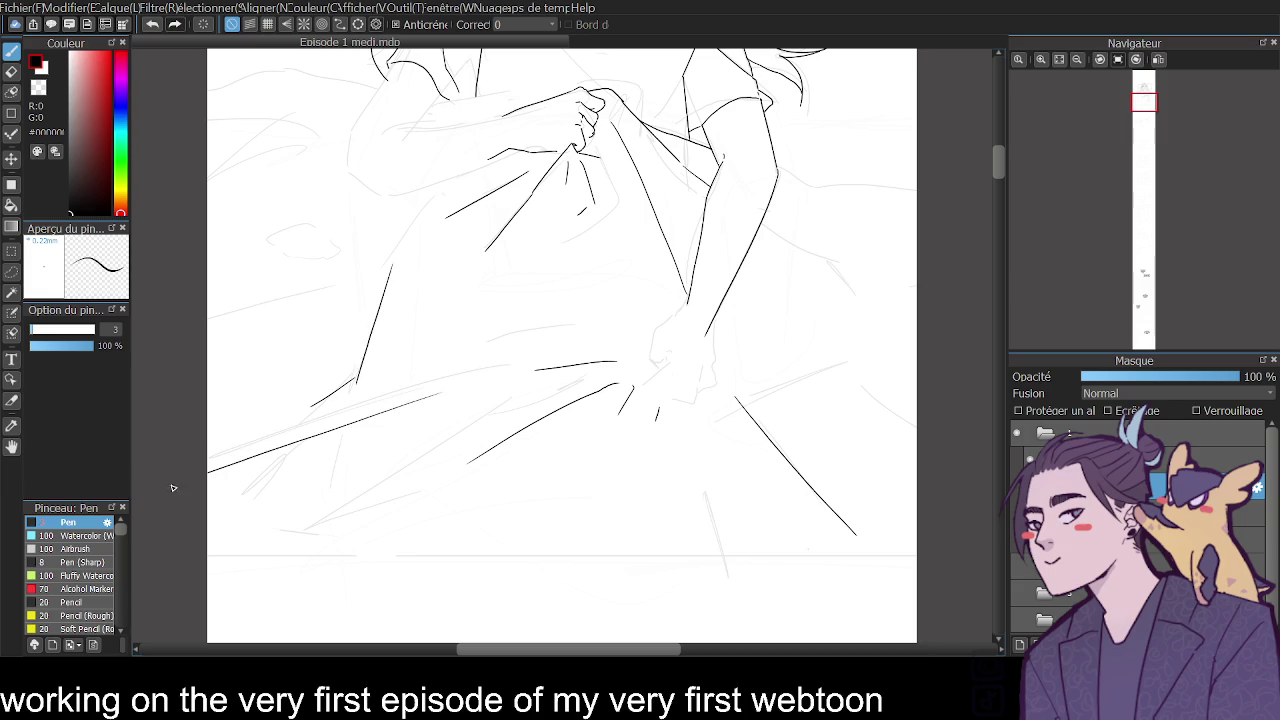
pyautogui.moveTo(454, 440); pyautogui.dragTo(274, 538)
pyautogui.moveTo(418, 488); pyautogui.dragTo(386, 518)
pyautogui.hotkey('ctrl', 'z')
pyautogui.moveTo(410, 476); pyautogui.dragTo(348, 518)
pyautogui.scroll(5, 497, 429)
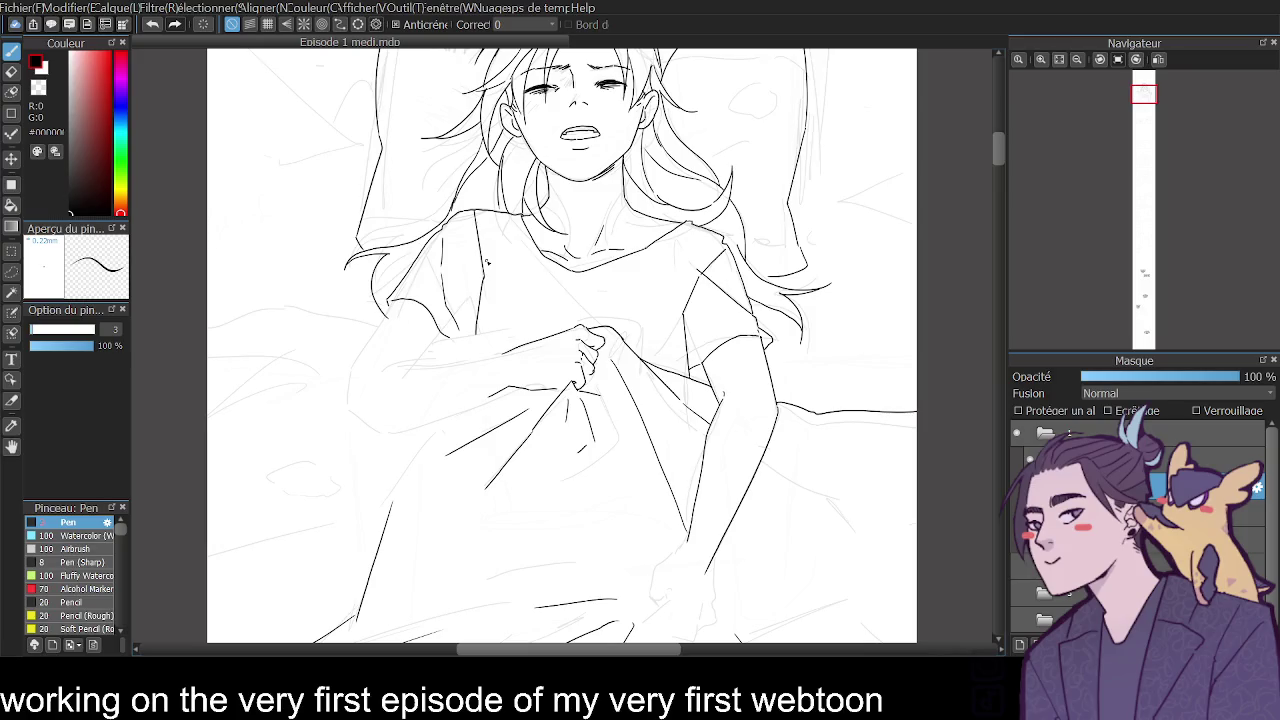
# Try a stroke along the blanket edge, toggling between eraser and pen.
pyautogui.click(1041, 59)
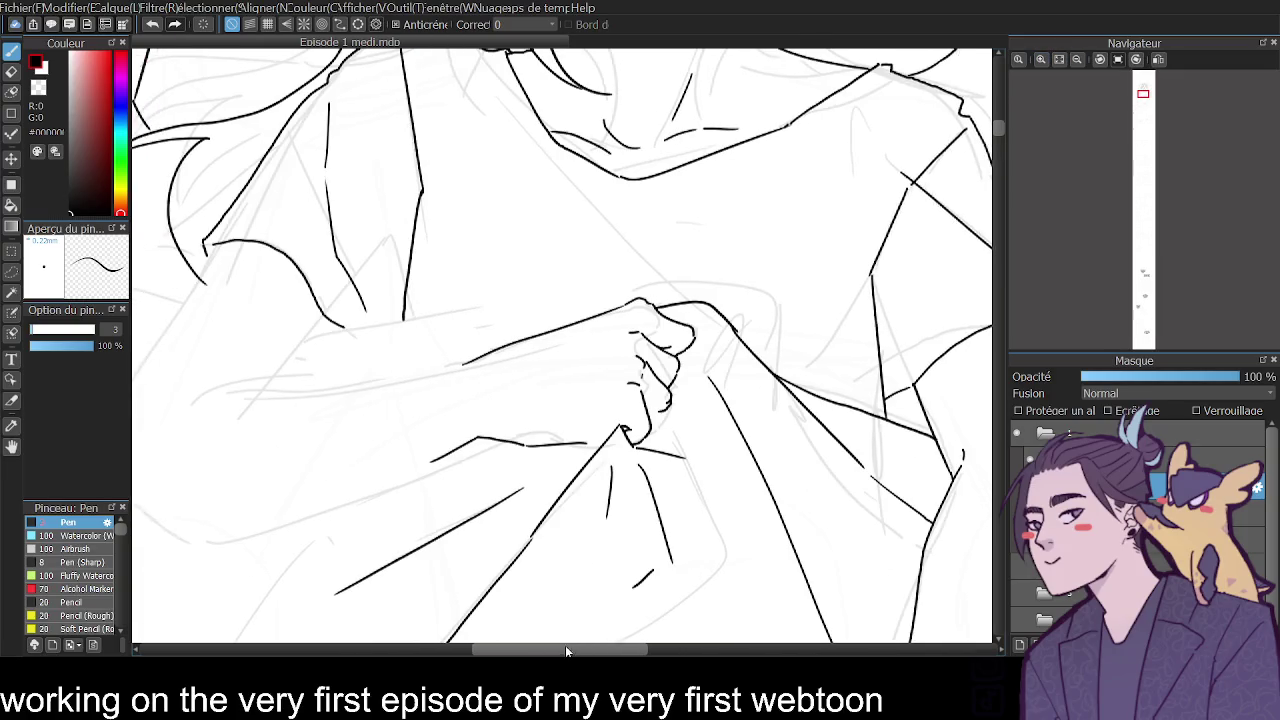
pyautogui.moveTo(569, 651); pyautogui.dragTo(547, 651)
pyautogui.press('e')
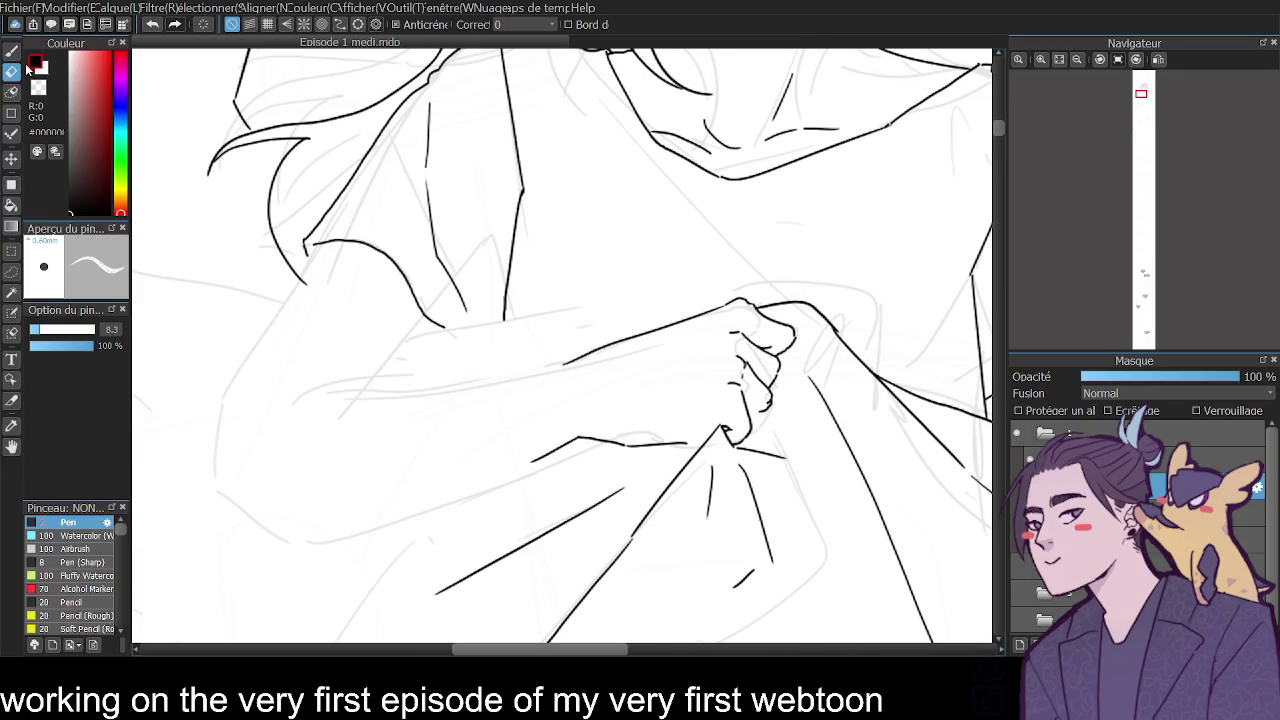
pyautogui.press('b')
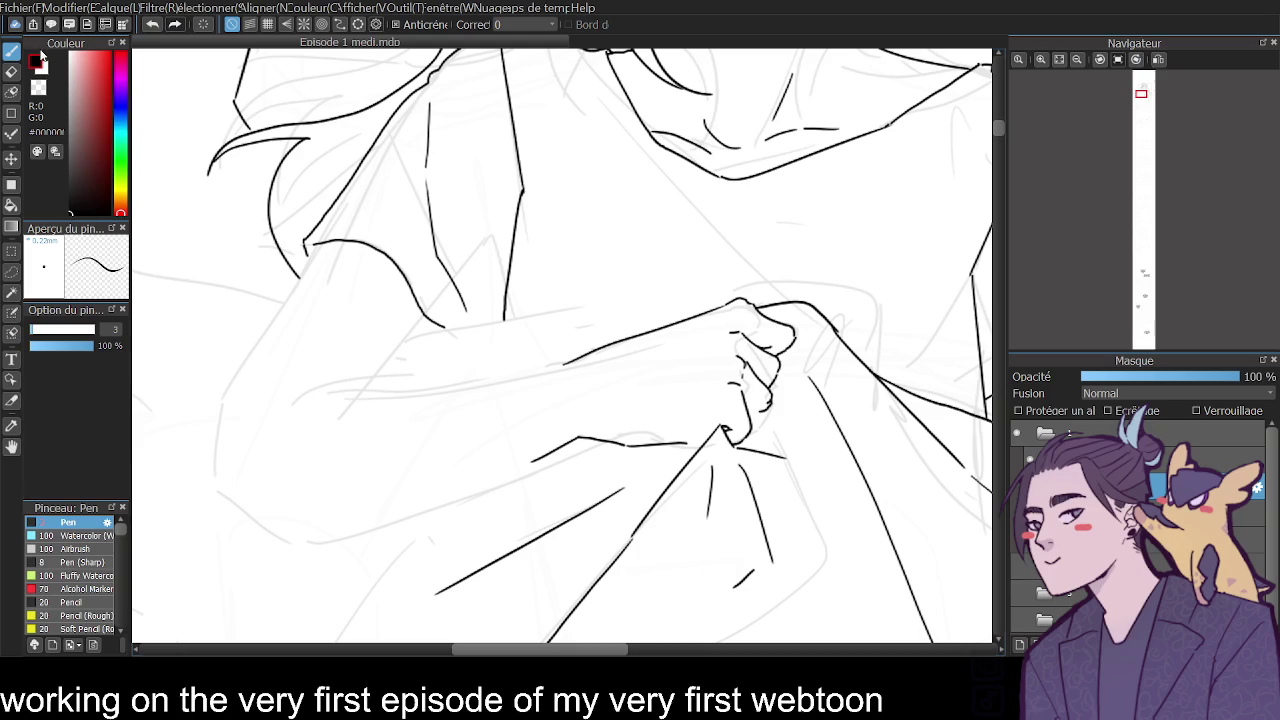
pyautogui.moveTo(312, 256); pyautogui.dragTo(245, 375)
pyautogui.hotkey('ctrl', 'z')
pyautogui.press('e')
pyautogui.press('b')
# Ink the long left blanket fold and a fold line under the forearm.
pyautogui.moveTo(316, 254); pyautogui.dragTo(217, 407)
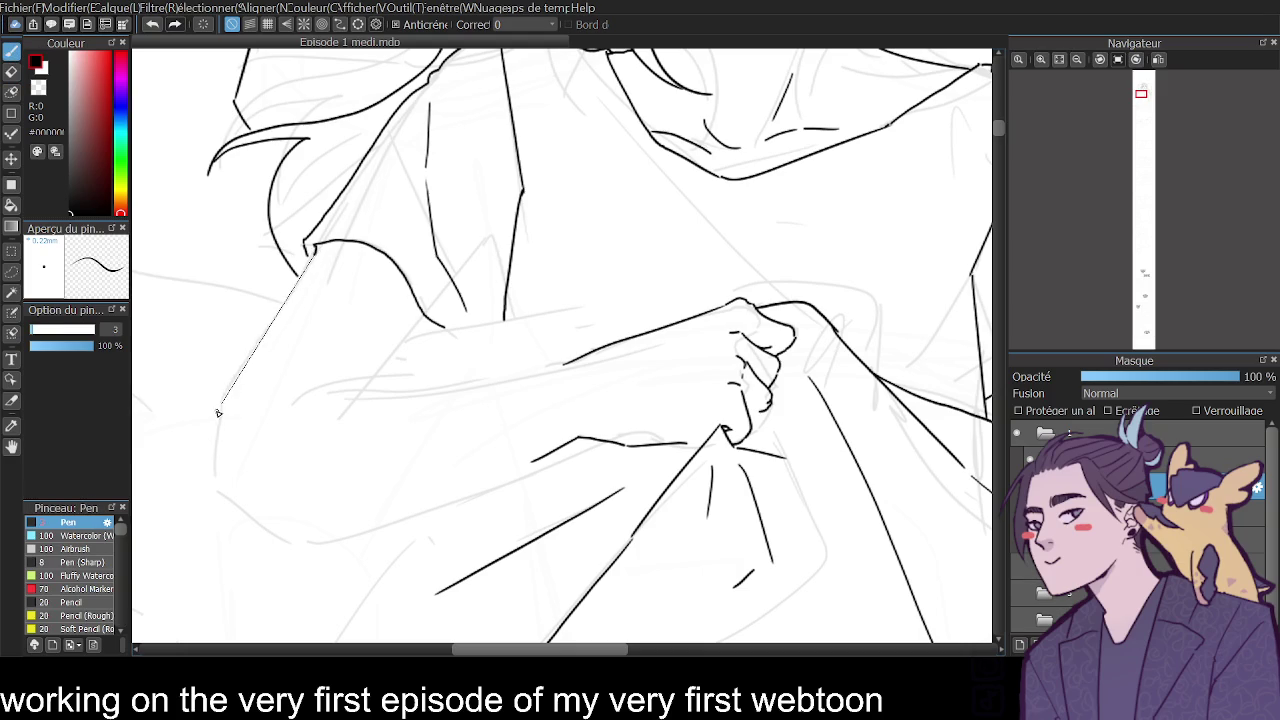
pyautogui.keyDown('shift'); pyautogui.click(357, 392); pyautogui.keyUp('shift')
pyautogui.hotkey('ctrl', 'z')
pyautogui.hotkey('ctrl', 'z')
pyautogui.moveTo(424, 316); pyautogui.dragTo(368, 387)
pyautogui.moveTo(219, 408); pyautogui.dragTo(212, 466)
pyautogui.hotkey('ctrl', 'z')
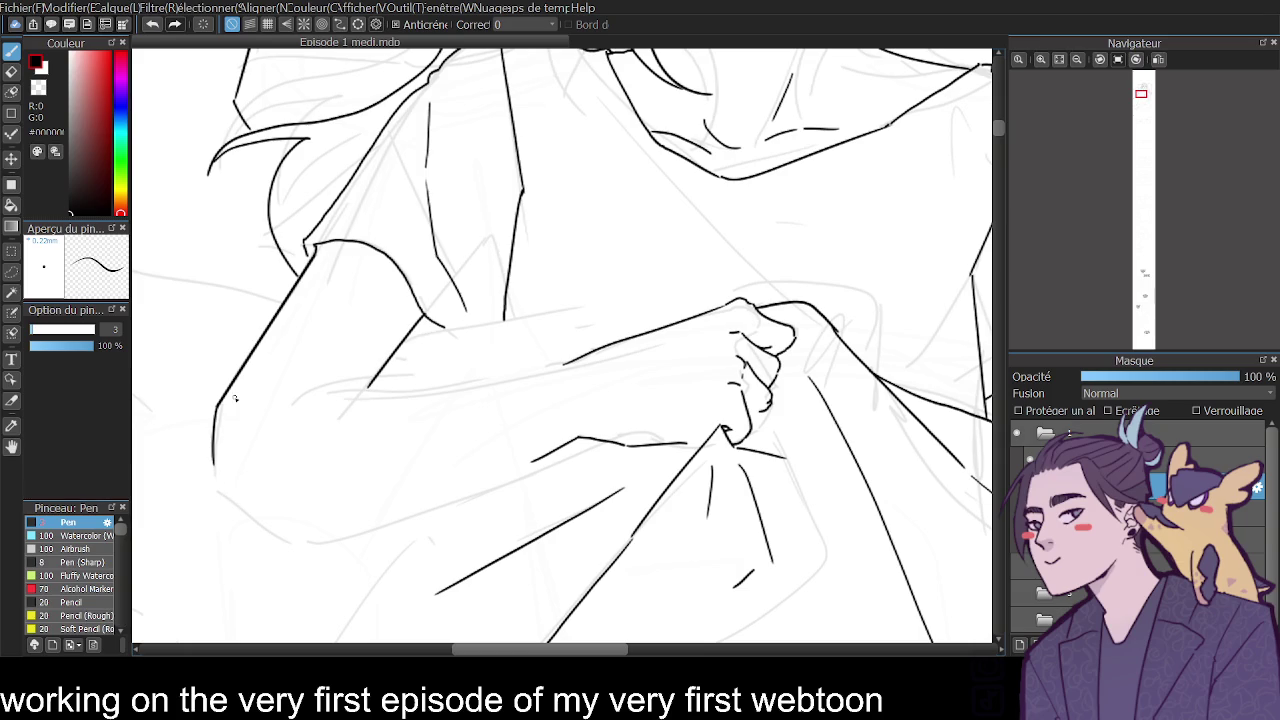
# Rotate the view and ink the long sleeve contour line.
pyautogui.click(1137, 60)
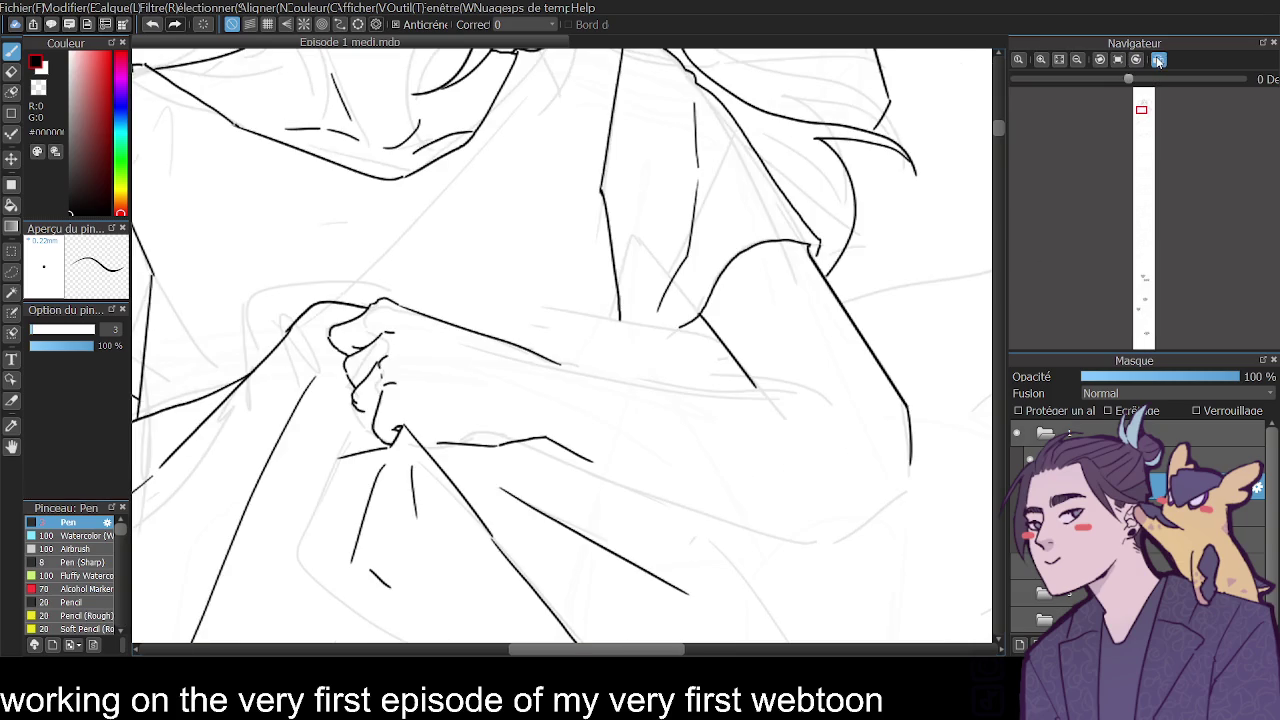
pyautogui.click(1137, 60)
pyautogui.scroll(-3, 997, 168)
pyautogui.moveTo(543, 198); pyautogui.dragTo(622, 370)
pyautogui.hotkey('ctrl', 'z')
pyautogui.moveTo(543, 198); pyautogui.dragTo(640, 470)
pyautogui.hotkey('ctrl', 'z')
pyautogui.hotkey('ctrl', 'z')
pyautogui.moveTo(543, 198)
pyautogui.mouseDown()
pyautogui.moveTo(626, 398)
pyautogui.moveTo(633, 460)
pyautogui.mouseUp()
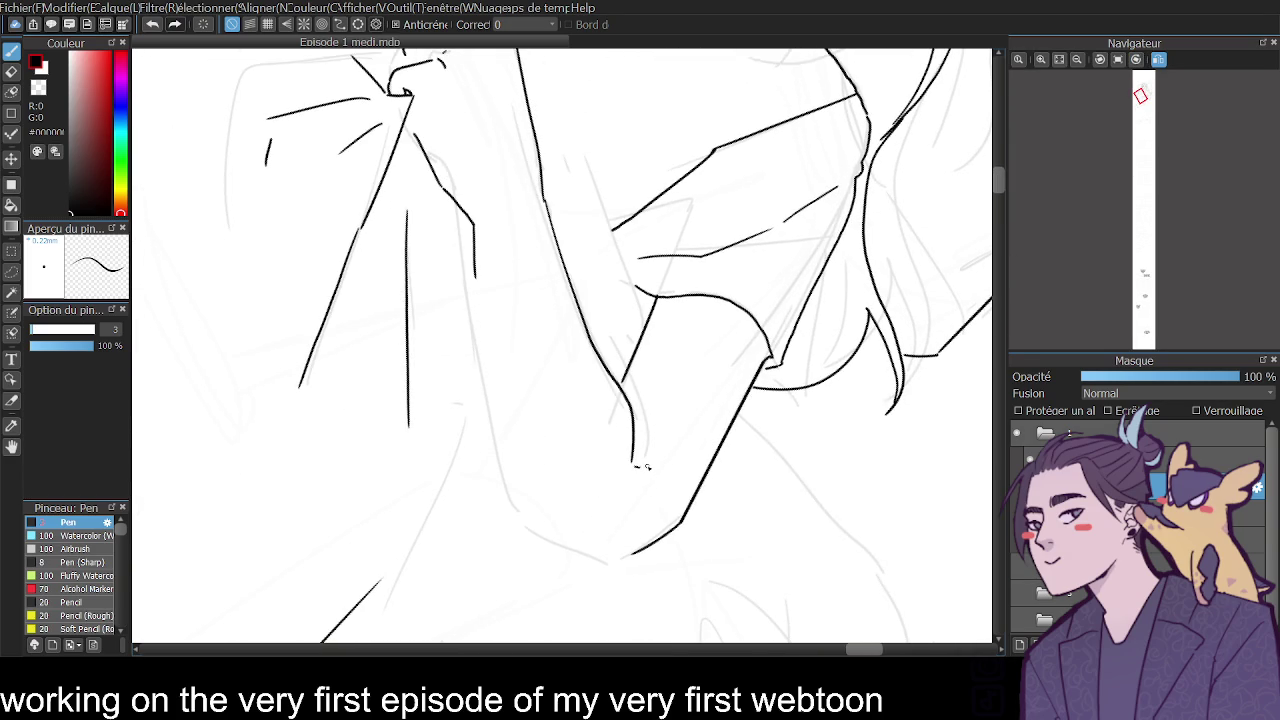
# Ink the long line down the body, then pick the eraser and reset rotation.
pyautogui.moveTo(475, 262)
pyautogui.mouseDown()
pyautogui.moveTo(513, 515)
pyautogui.moveTo(585, 555)
pyautogui.moveTo(632, 556)
pyautogui.mouseUp()
pyautogui.hotkey('ctrl', 'z')
pyautogui.hotkey('ctrl', 'z')
pyautogui.moveTo(474, 225)
pyautogui.mouseDown()
pyautogui.moveTo(540, 530)
pyautogui.moveTo(620, 560)
pyautogui.mouseUp()
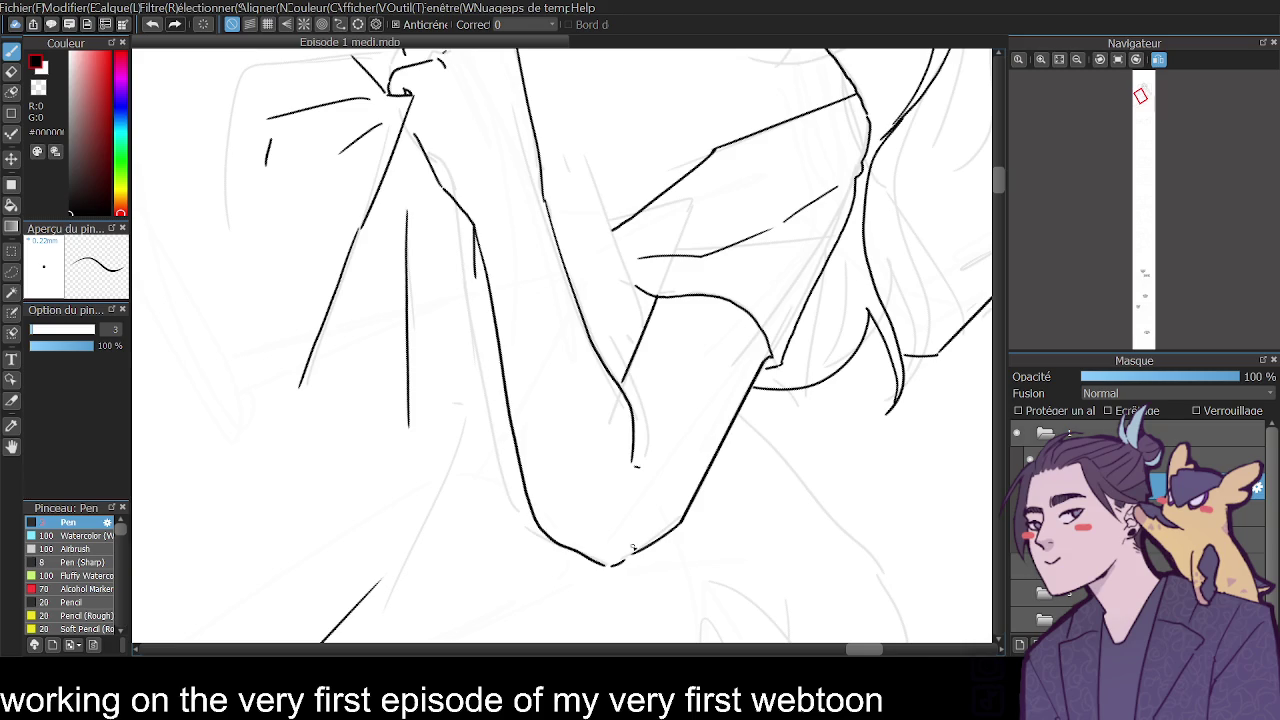
pyautogui.click(12, 71)
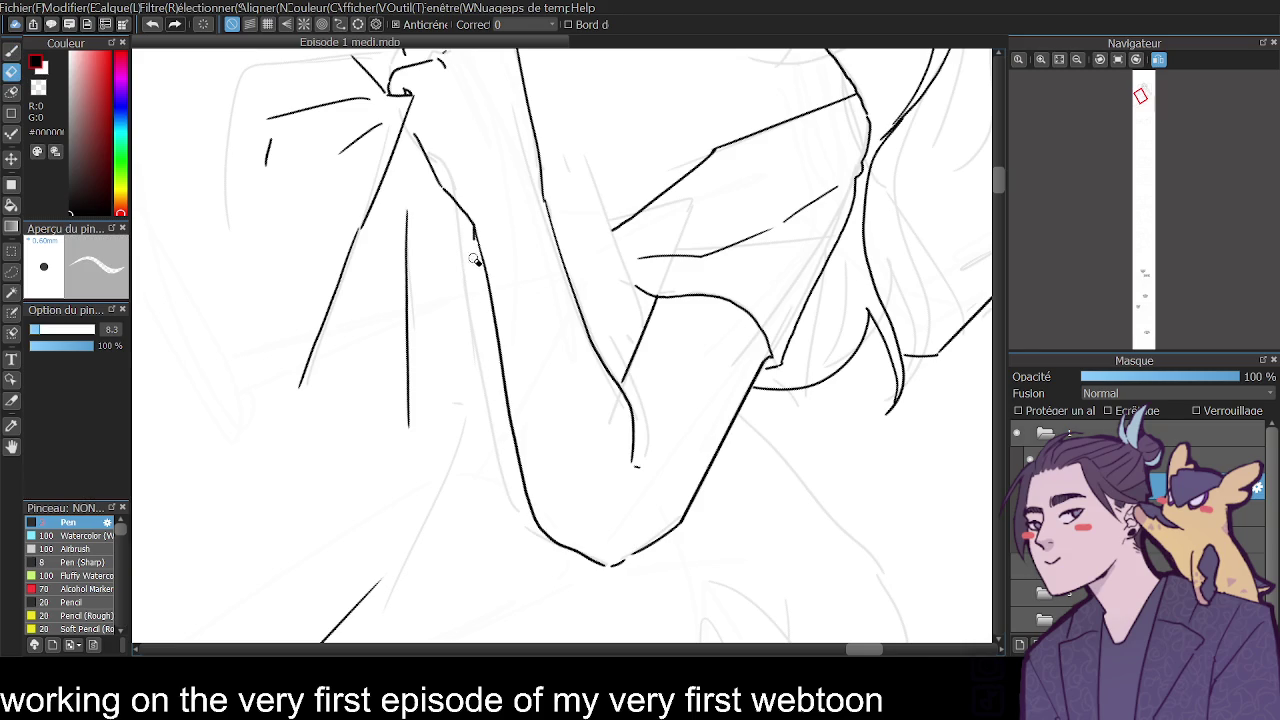
pyautogui.click(1060, 59)
# Zoom in on the gripping hand and extend the forearm's vertical and curved lines.
pyautogui.click(1101, 59)
pyautogui.click(1041, 59)
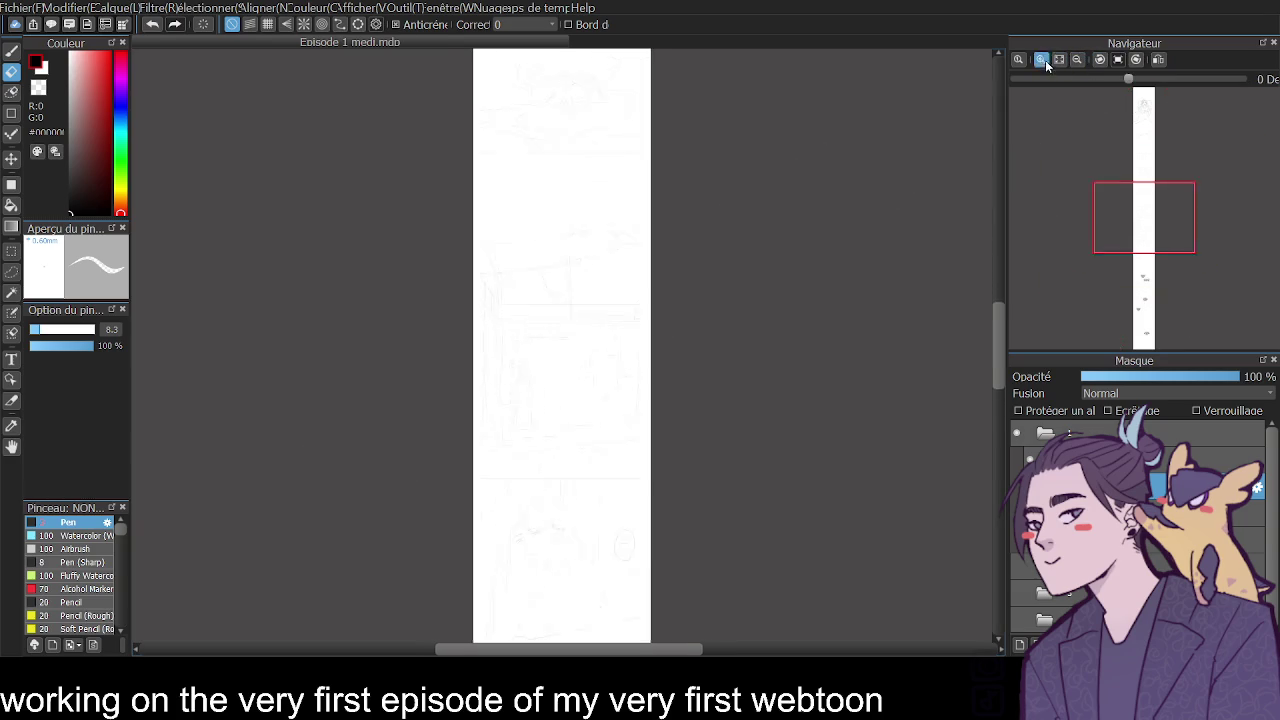
pyautogui.moveTo(1000, 351)
pyautogui.mouseDown()
pyautogui.moveTo(997, 184)
pyautogui.moveTo(1005, 208)
pyautogui.mouseUp()
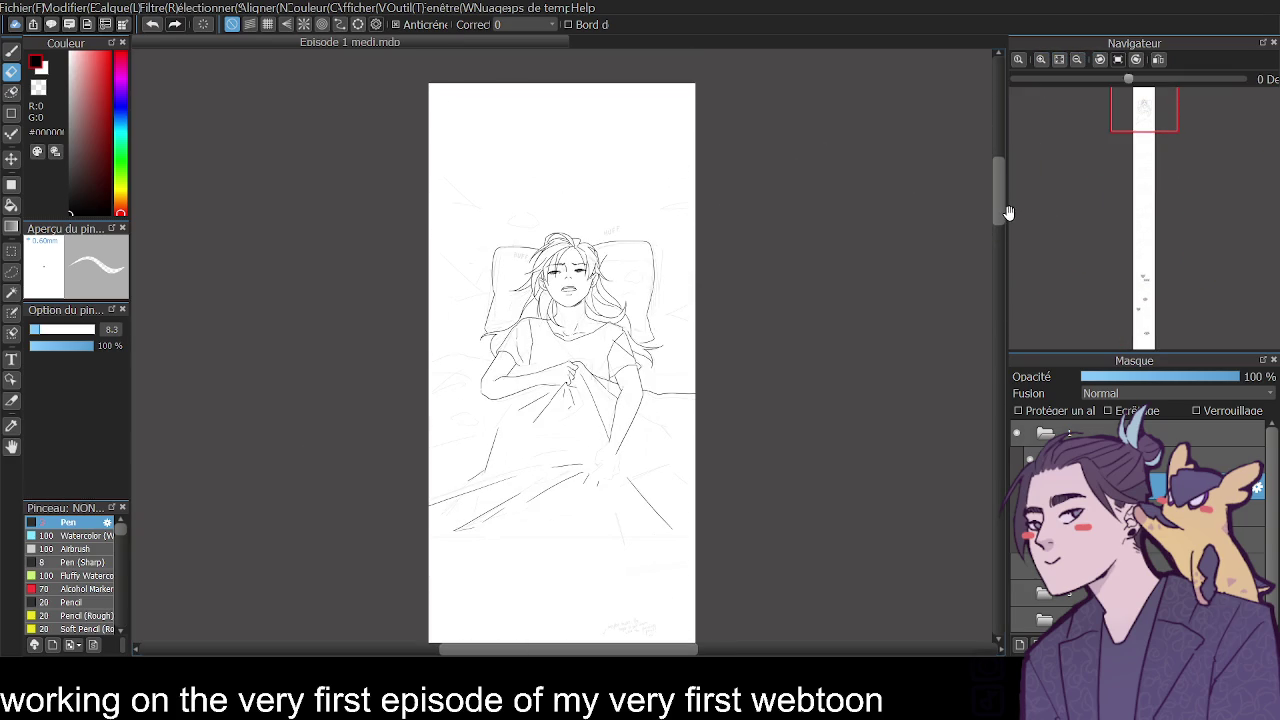
pyautogui.scroll(-1, 1005, 205)
pyautogui.click(1037, 60)
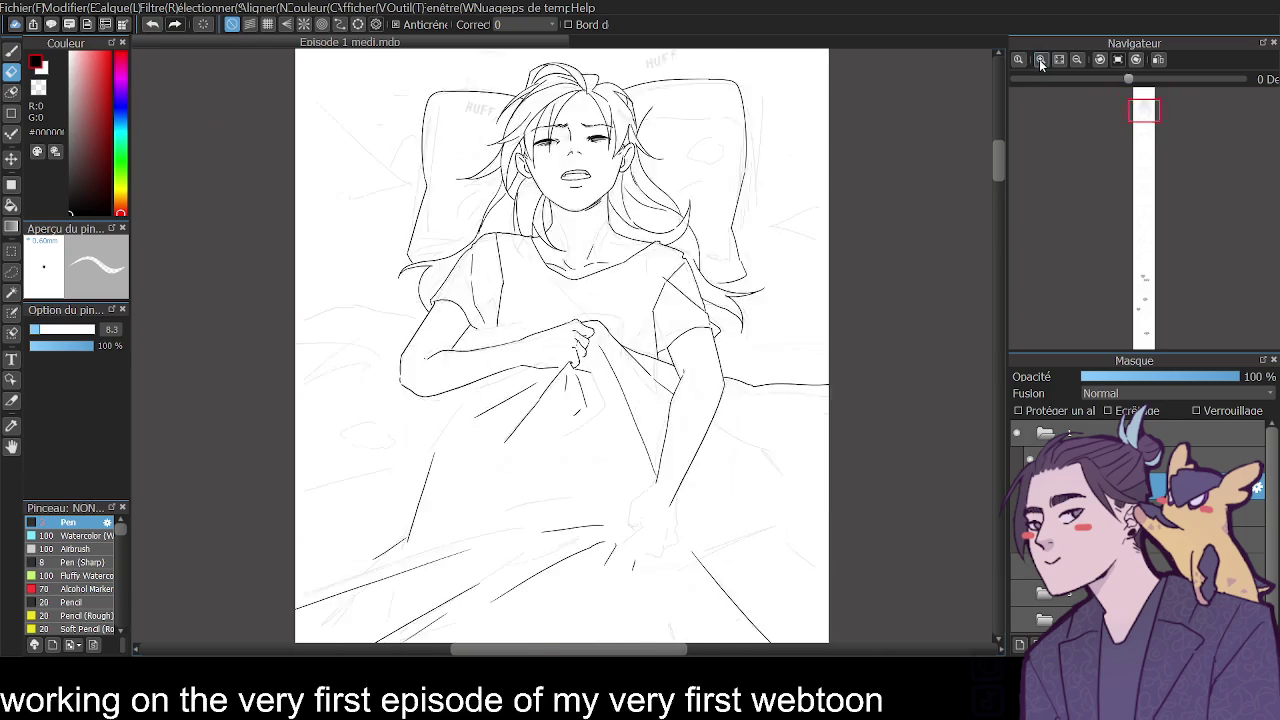
pyautogui.click(1037, 60)
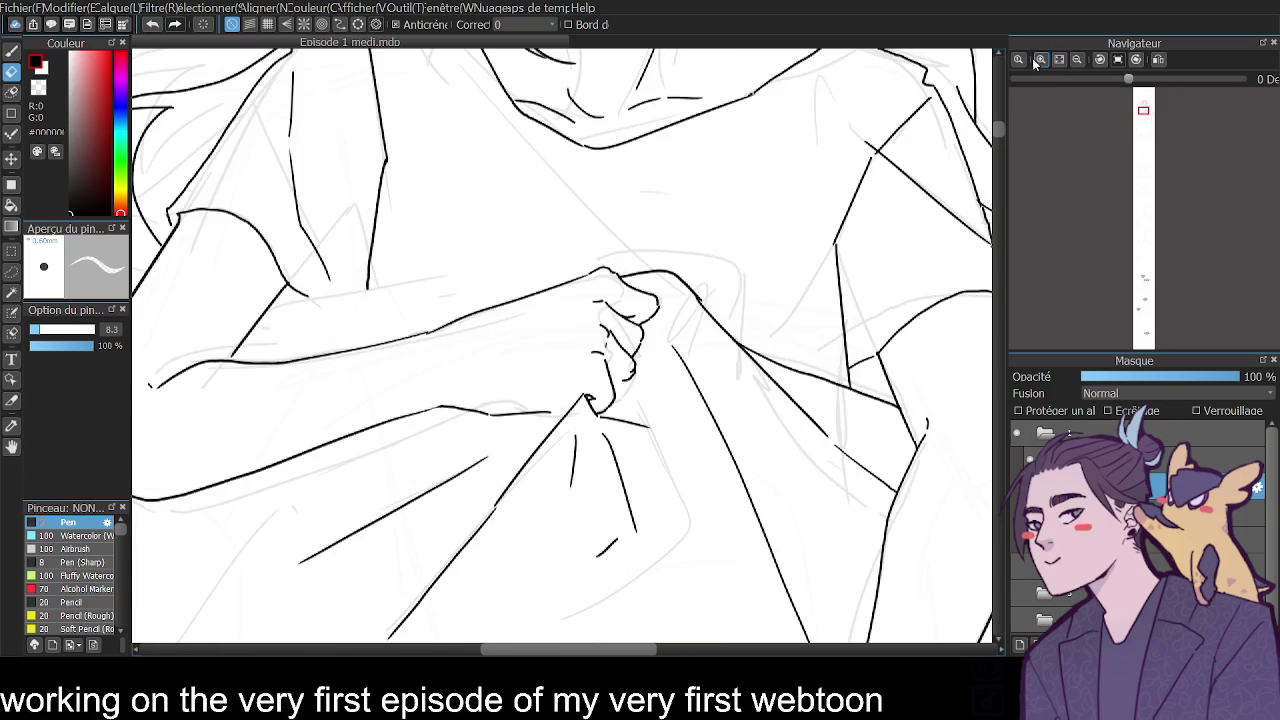
pyautogui.click(12, 50)
pyautogui.moveTo(369, 290); pyautogui.dragTo(362, 351)
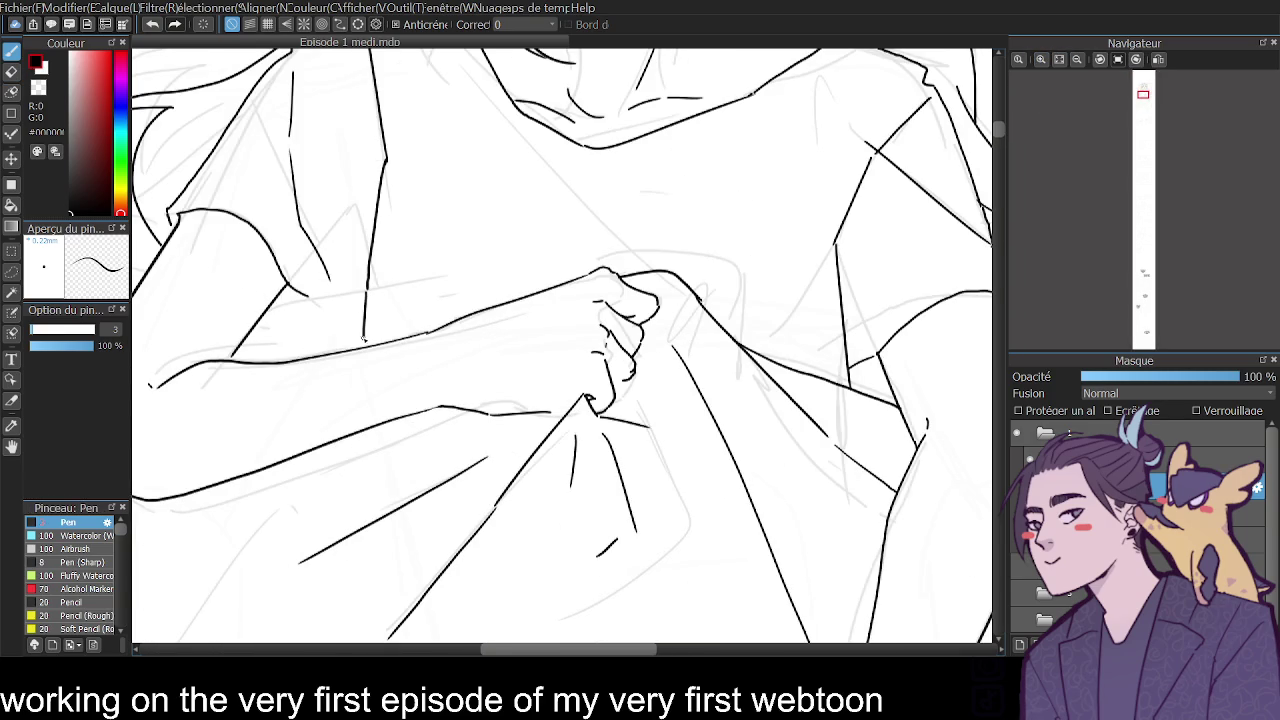
pyautogui.moveTo(311, 297); pyautogui.dragTo(366, 301)
# Add diagonal shirt fold lines below the collar.
pyautogui.click(1077, 60)
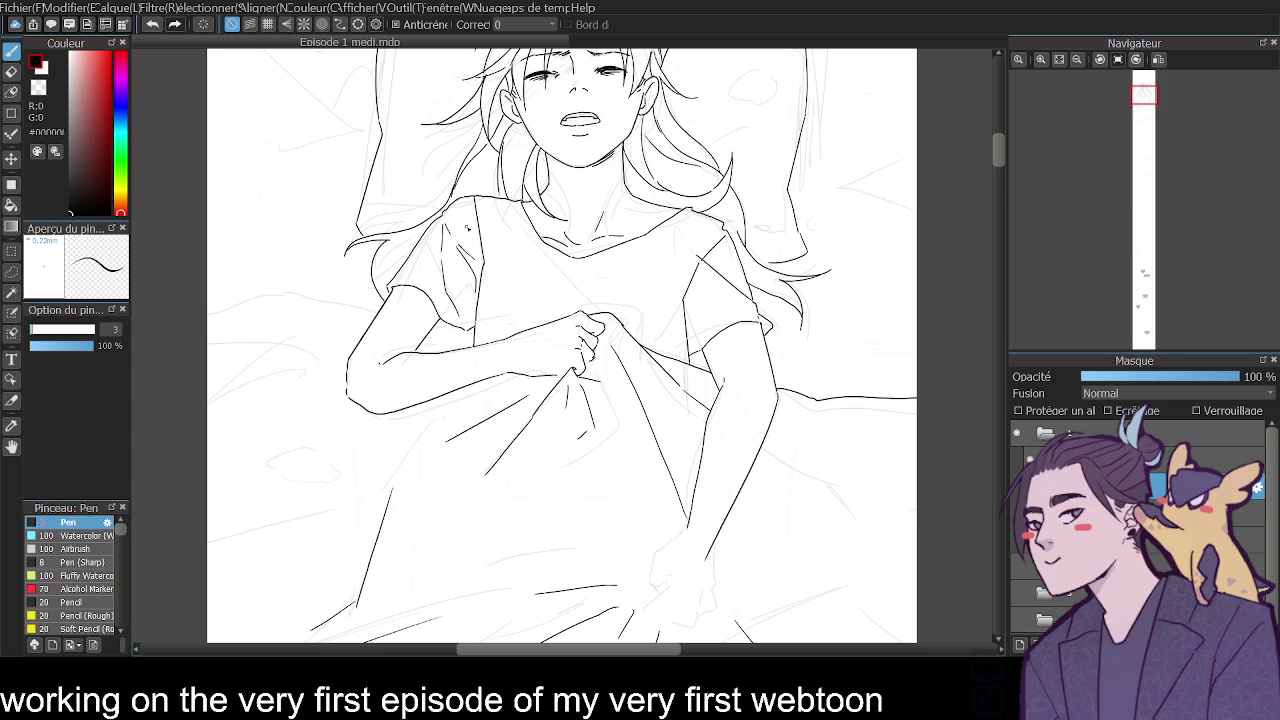
pyautogui.moveTo(522, 223); pyautogui.dragTo(597, 304)
pyautogui.moveTo(618, 258); pyautogui.dragTo(648, 244)
pyautogui.click(1158, 60)
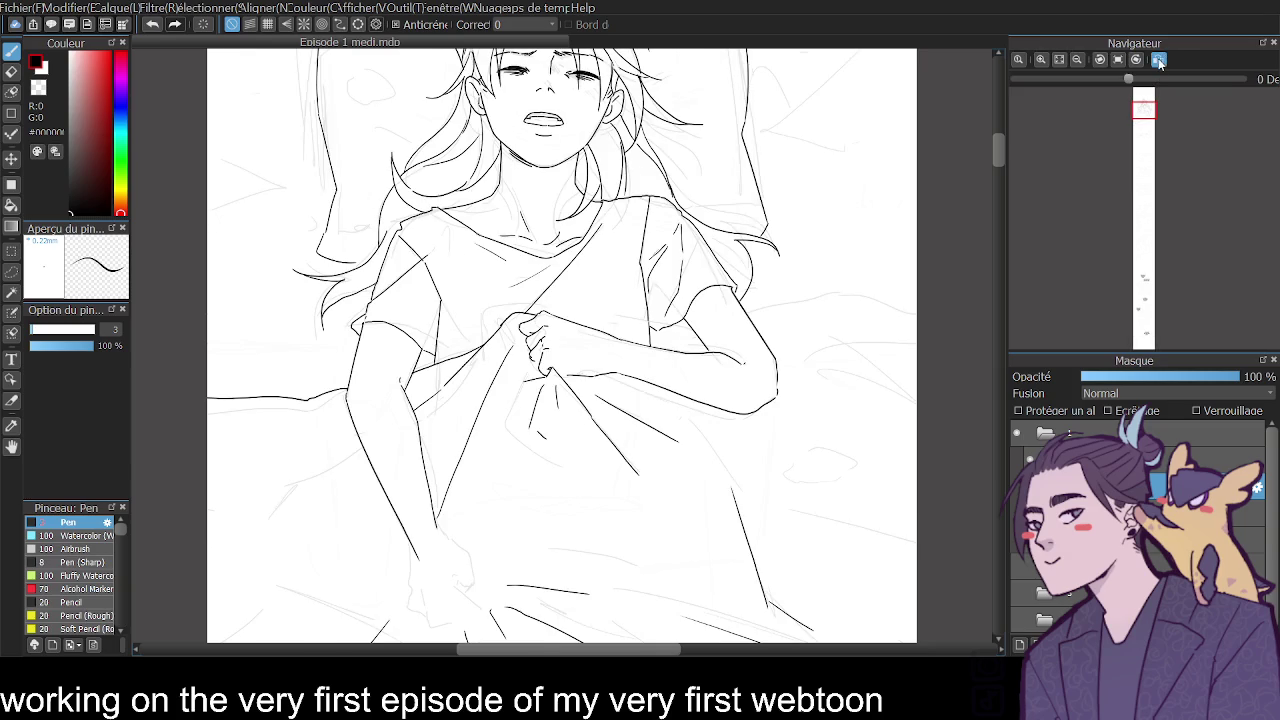
pyautogui.click(1160, 62)
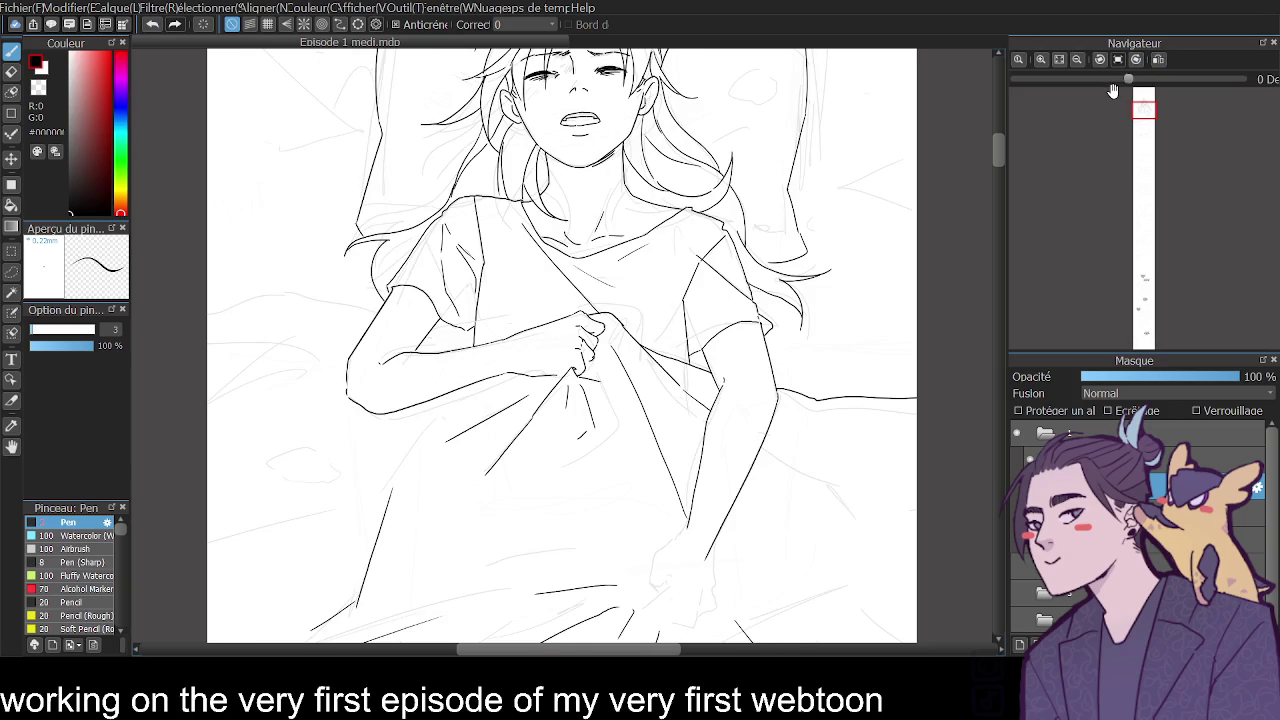
pyautogui.moveTo(993, 152); pyautogui.dragTo(996, 146)
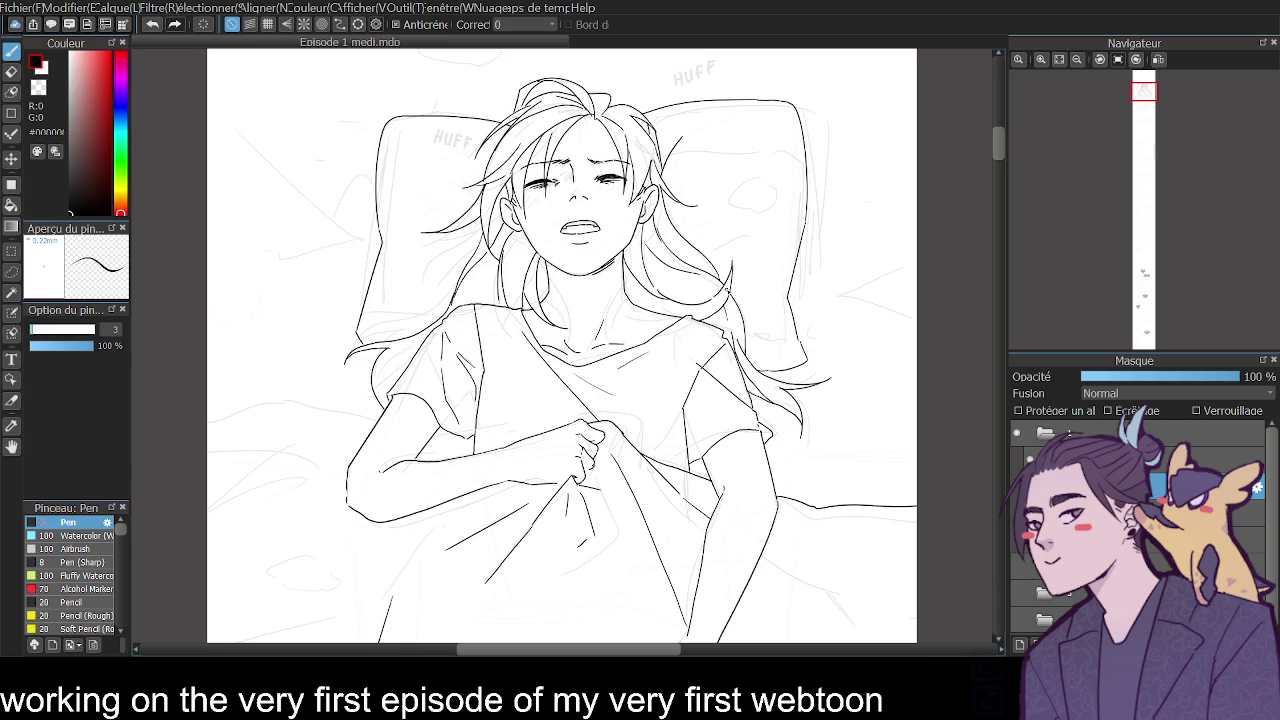
# Draw a loose hair strand on the left side of the head.
pyautogui.moveTo(378, 392); pyautogui.dragTo(424, 346)
pyautogui.hotkey('ctrl', 'z')
pyautogui.moveTo(380, 400); pyautogui.dragTo(414, 356)
pyautogui.press('e')
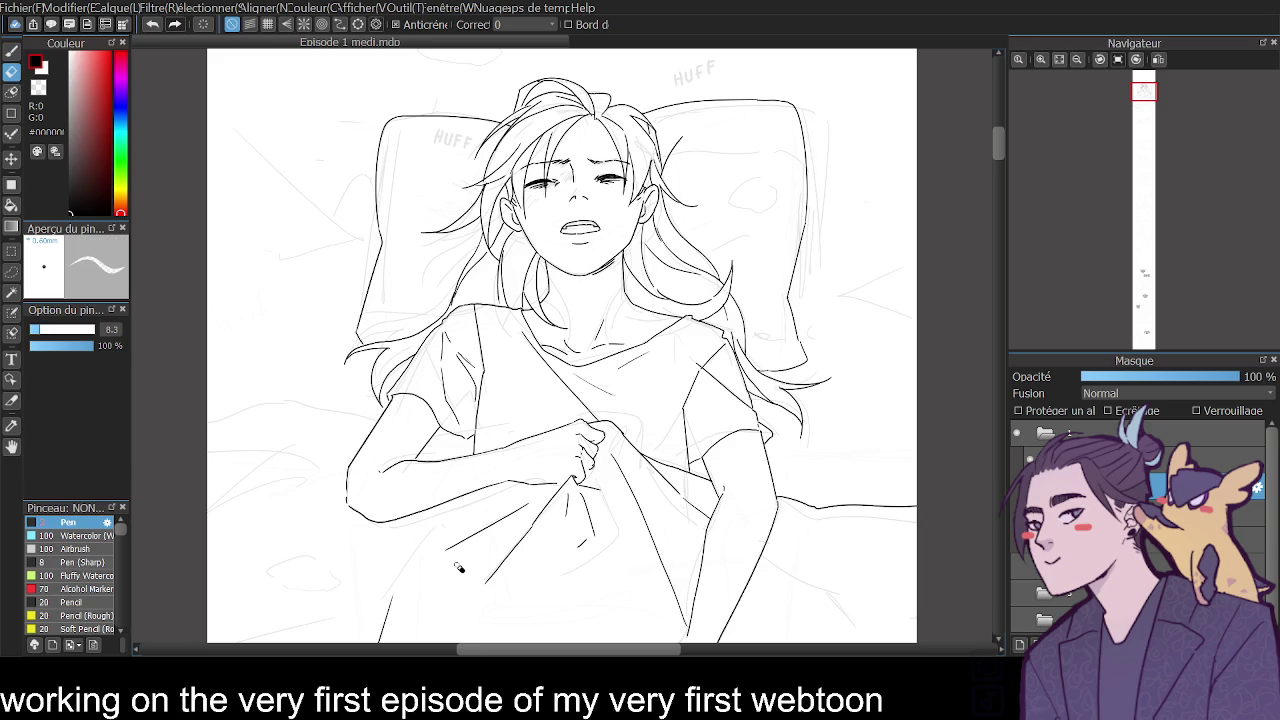
pyautogui.press('b')
# Add short strokes at the left shoulder and beside the neck.
pyautogui.moveTo(486, 286); pyautogui.dragTo(474, 308)
pyautogui.hotkey('ctrl', 'z')
pyautogui.moveTo(492, 258); pyautogui.dragTo(468, 306)
pyautogui.hotkey('ctrl', 'z')
pyautogui.hotkey('ctrl', 'z')
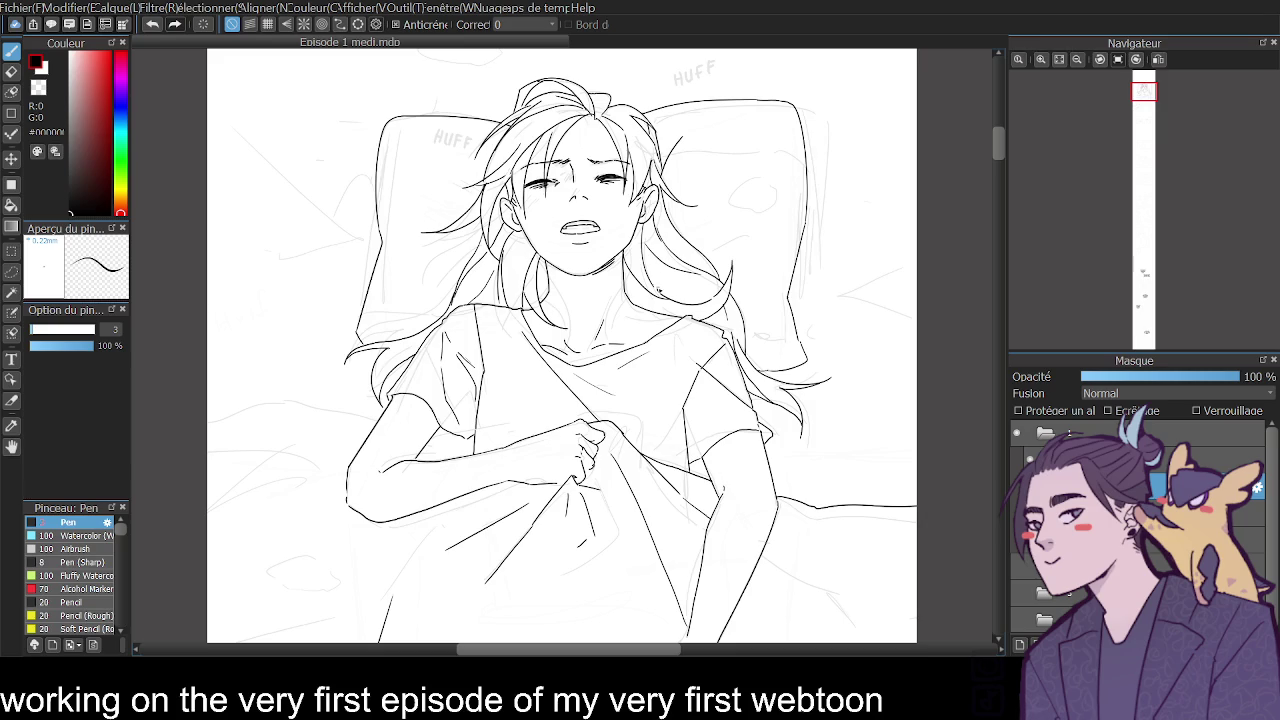
pyautogui.moveTo(628, 286); pyautogui.dragTo(652, 312)
# Ink the sheet folds at the upper left and along the left edge.
pyautogui.scroll(1, 998, 134)
pyautogui.scroll(1, 996, 134)
pyautogui.scroll(1, 996, 134)
pyautogui.scroll(-1, 994, 131)
pyautogui.scroll(1, 994, 130)
pyautogui.scroll(-1, 994, 133)
pyautogui.moveTo(993, 133); pyautogui.dragTo(992, 143)
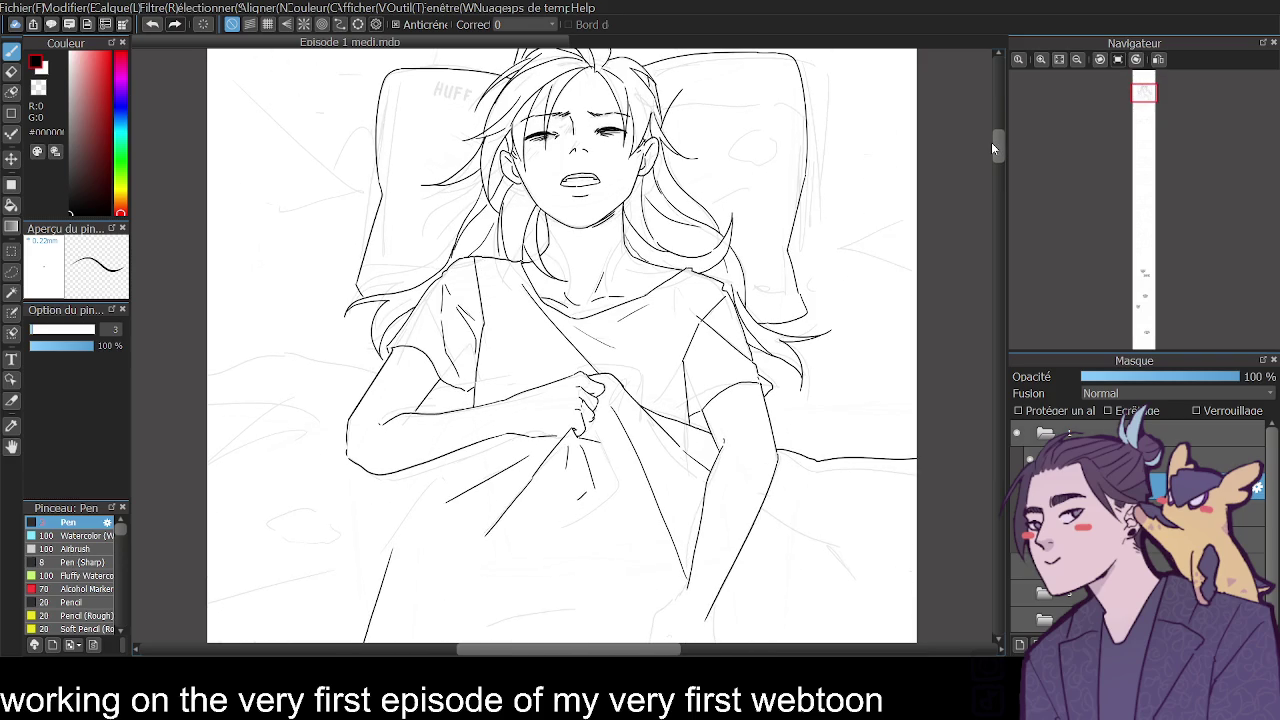
pyautogui.moveTo(207, 96)
pyautogui.mouseDown()
pyautogui.moveTo(354, 192)
pyautogui.moveTo(265, 220)
pyautogui.moveTo(255, 197)
pyautogui.mouseUp()
pyautogui.moveTo(208, 286); pyautogui.dragTo(266, 290)
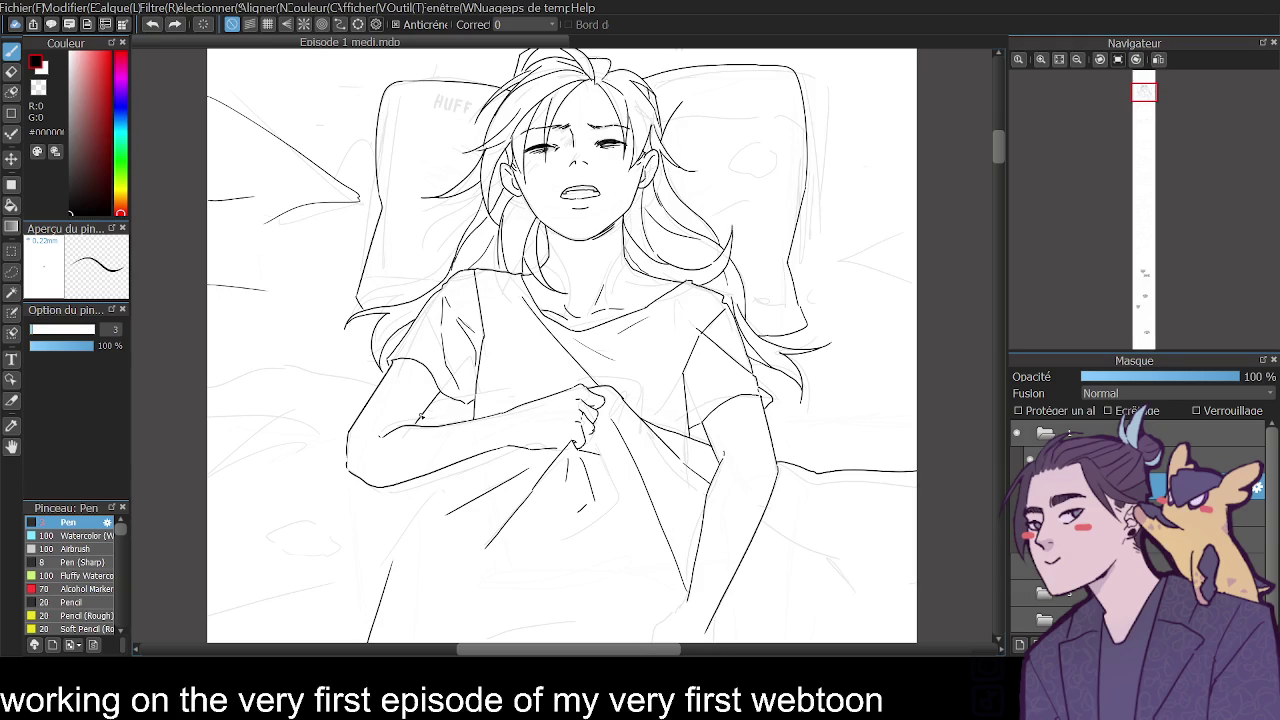
pyautogui.moveTo(376, 388)
pyautogui.mouseDown()
pyautogui.moveTo(306, 370)
pyautogui.moveTo(210, 381)
pyautogui.moveTo(237, 408)
pyautogui.moveTo(330, 413)
pyautogui.mouseUp()
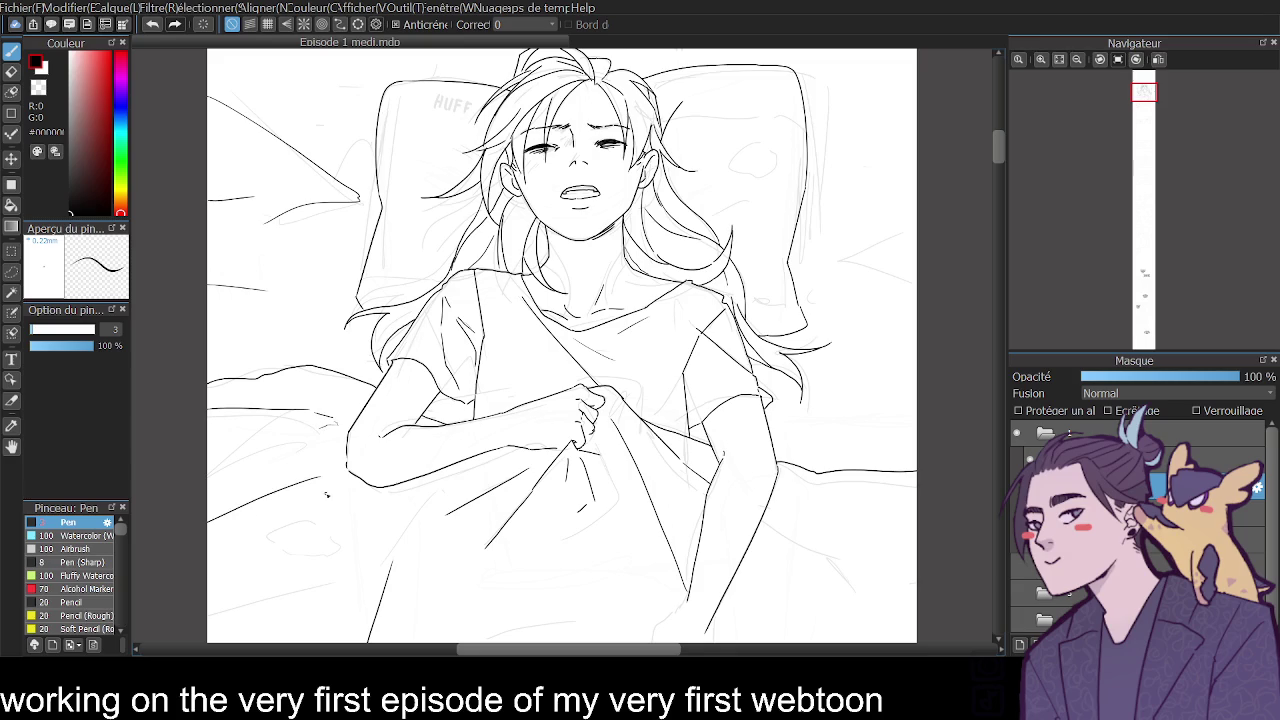
# Ink the lower-left sheet fold and a diagonal fold out to the right edge.
pyautogui.click(1078, 60)
pyautogui.moveTo(325, 532)
pyautogui.mouseDown()
pyautogui.moveTo(386, 451)
pyautogui.moveTo(362, 521)
pyautogui.moveTo(193, 574)
pyautogui.mouseUp()
pyautogui.hotkey('ctrl', 'z')
pyautogui.moveTo(359, 522); pyautogui.dragTo(281, 541)
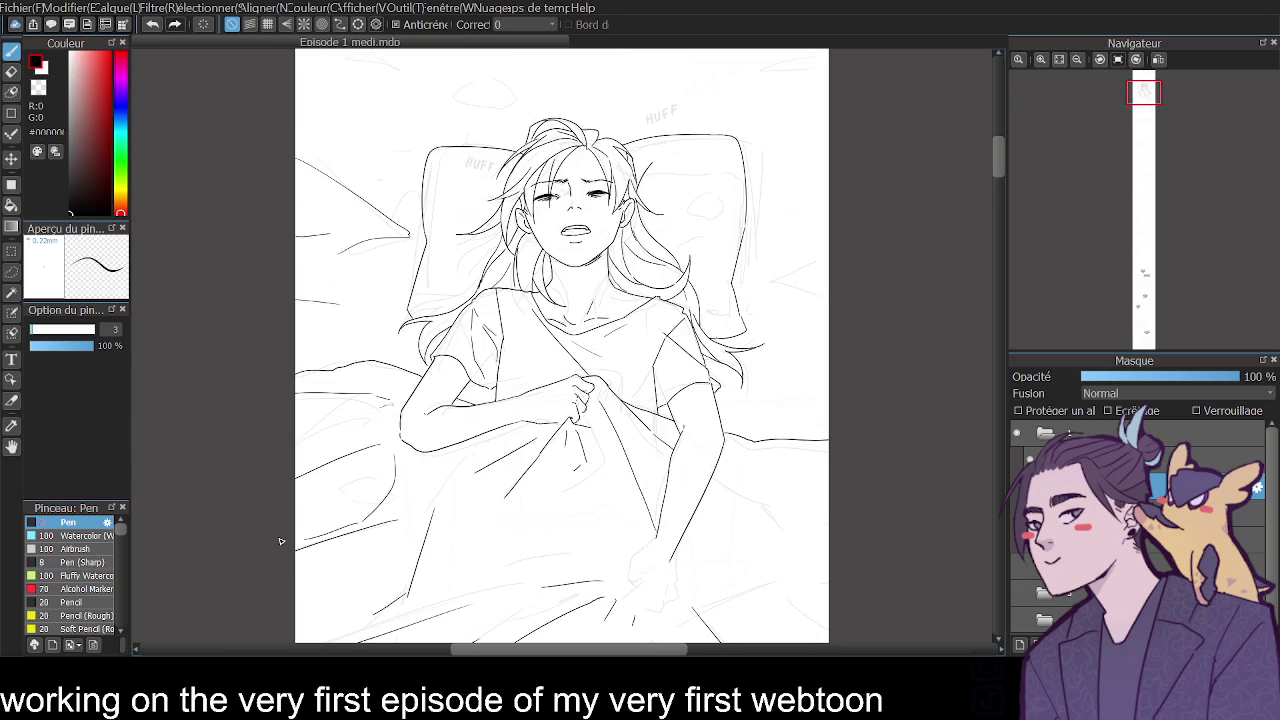
pyautogui.moveTo(741, 486); pyautogui.dragTo(868, 570)
pyautogui.moveTo(752, 484); pyautogui.dragTo(943, 486)
pyautogui.hotkey('ctrl', 'z')
# Ink the radiating sheet folds running down beside the hand and toward the lower left.
pyautogui.scroll(-2, 950, 530)
pyautogui.scroll(-3, 752, 310)
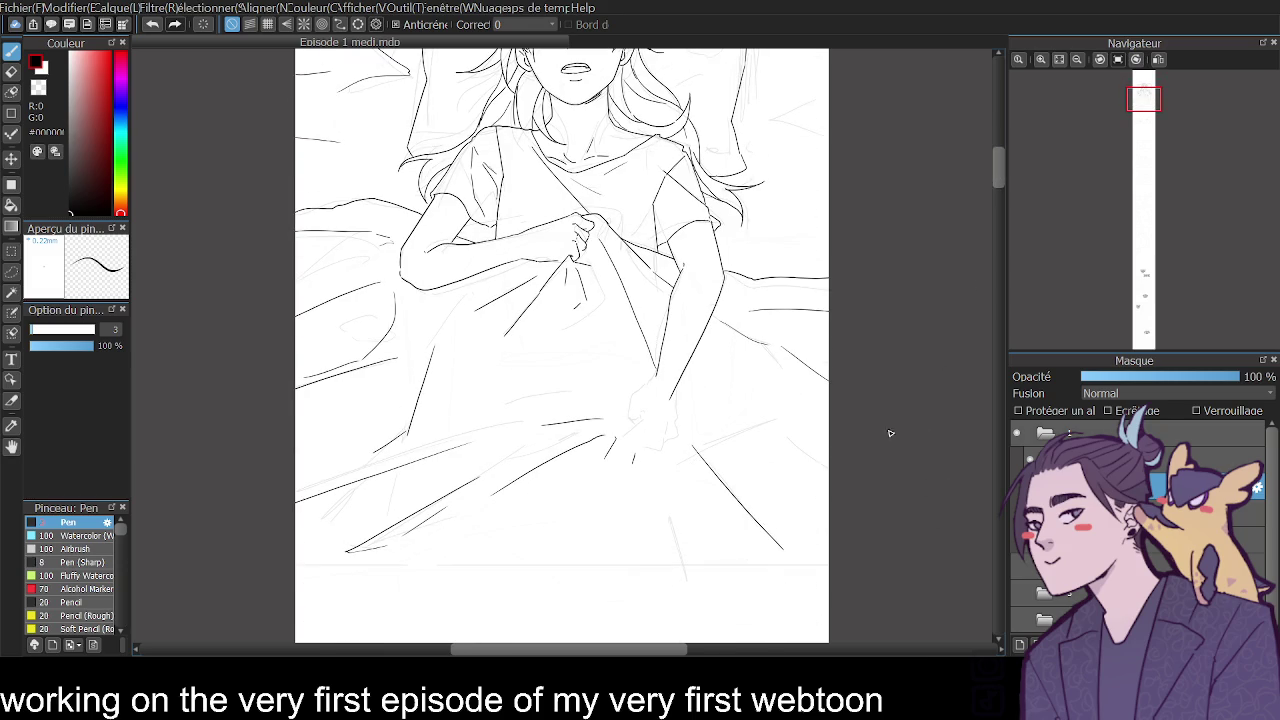
pyautogui.moveTo(633, 470); pyautogui.dragTo(631, 539)
pyautogui.moveTo(606, 455); pyautogui.dragTo(578, 516)
pyautogui.moveTo(996, 167)
pyautogui.mouseDown()
pyautogui.moveTo(1000, 152)
pyautogui.moveTo(998, 169)
pyautogui.mouseUp()
pyautogui.click(1040, 59)
pyautogui.moveTo(641, 187); pyautogui.dragTo(640, 336)
pyautogui.moveTo(552, 320); pyautogui.dragTo(378, 373)
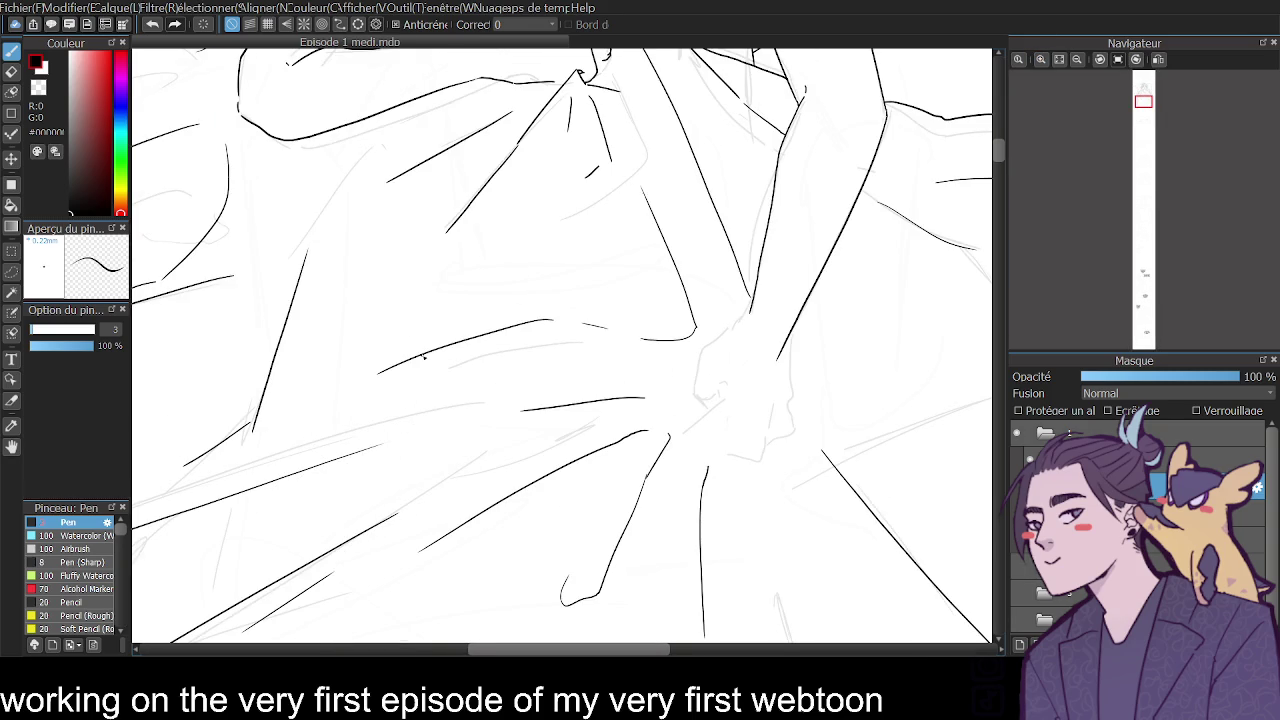
pyautogui.click(1077, 59)
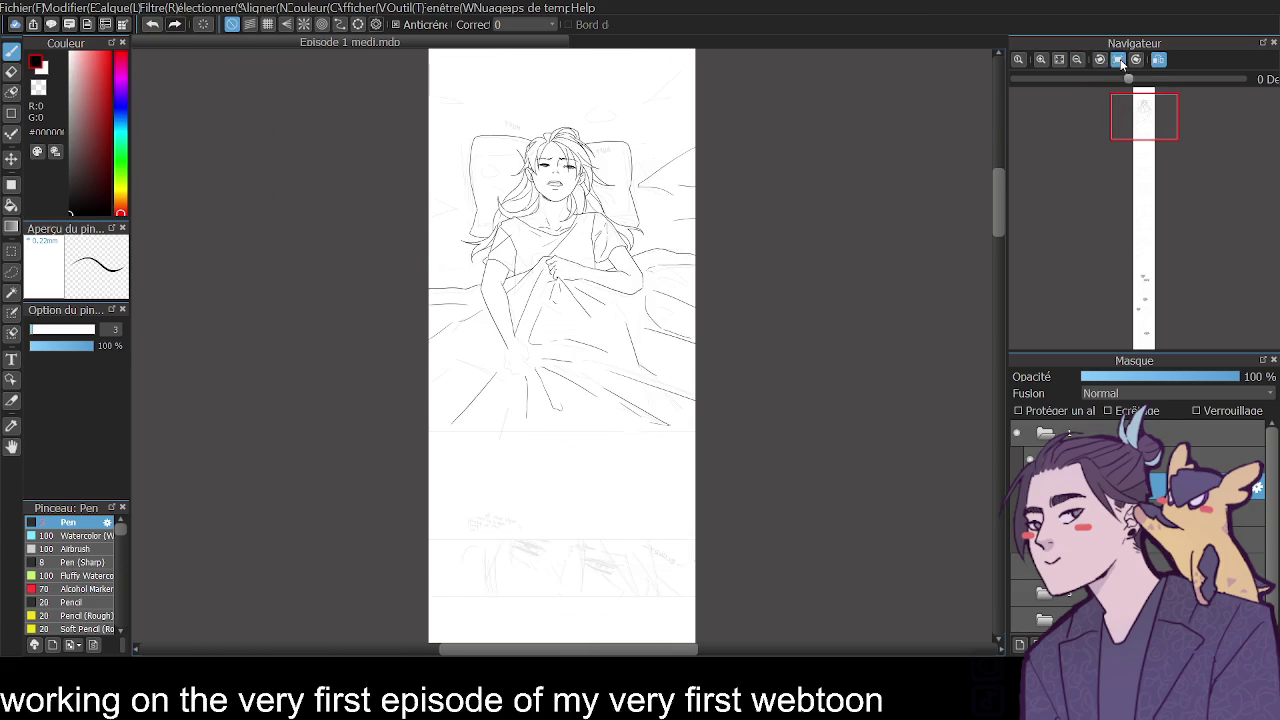
# Add a short fold stroke, the line below the fold junction, the lower wrist outline and fist edge.
pyautogui.click(1040, 60)
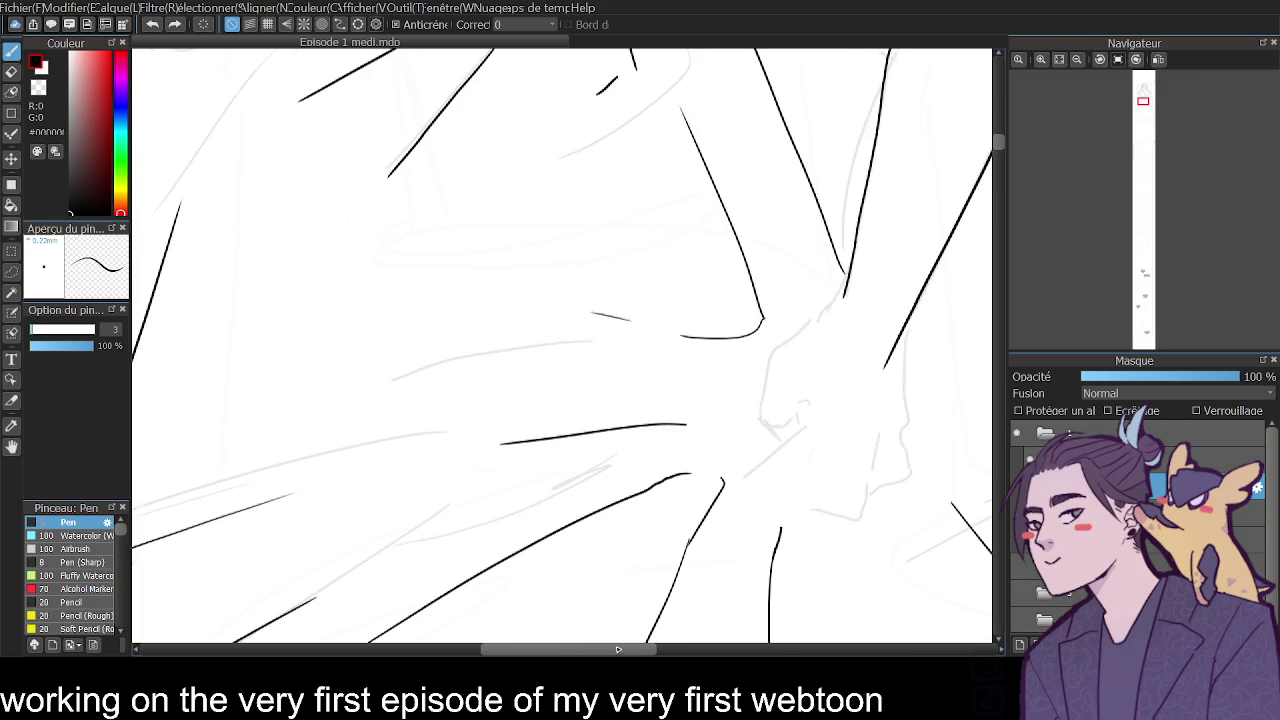
pyautogui.moveTo(636, 445); pyautogui.dragTo(685, 429)
pyautogui.moveTo(731, 283)
pyautogui.mouseDown()
pyautogui.moveTo(655, 430)
pyautogui.moveTo(699, 396)
pyautogui.mouseUp()
pyautogui.moveTo(800, 308); pyautogui.dragTo(792, 405)
pyautogui.hotkey('ctrl', 'z')
pyautogui.moveTo(803, 299); pyautogui.dragTo(793, 412)
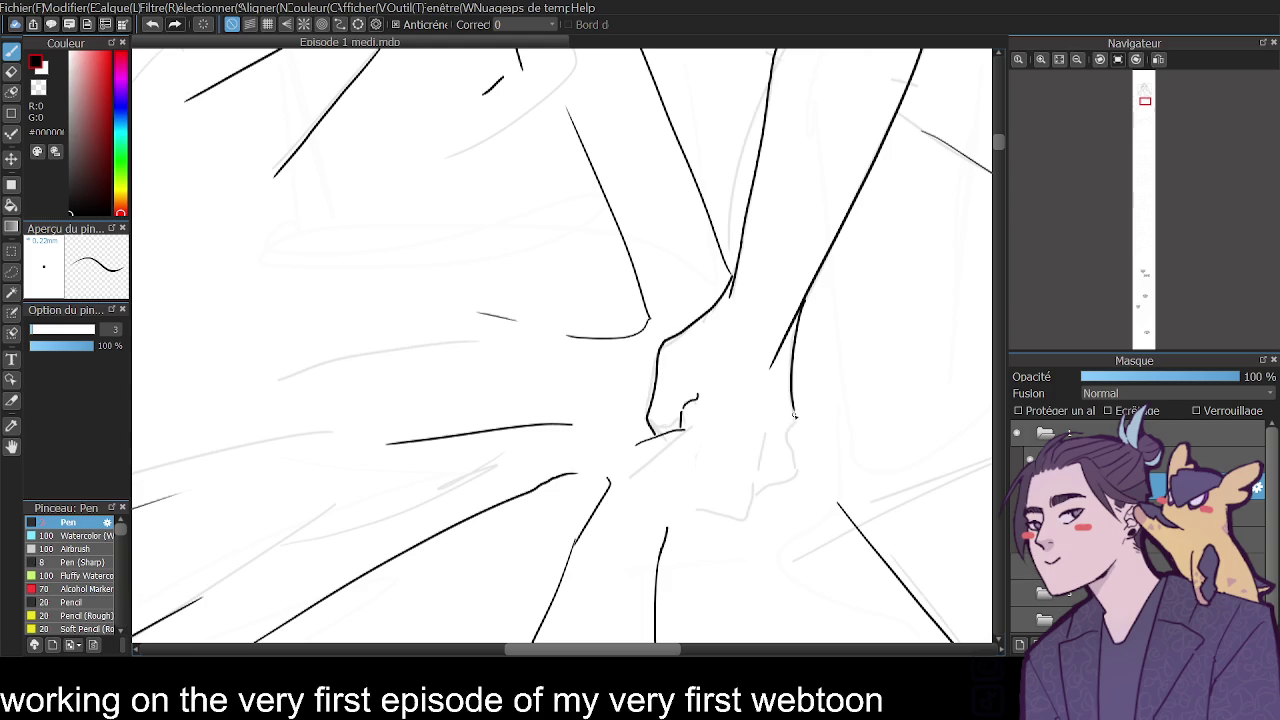
pyautogui.moveTo(699, 399)
pyautogui.mouseDown()
pyautogui.moveTo(710, 498)
pyautogui.moveTo(730, 504)
pyautogui.moveTo(758, 462)
pyautogui.moveTo(746, 421)
pyautogui.moveTo(772, 474)
pyautogui.moveTo(743, 482)
pyautogui.mouseUp()
# Redraw the fist outline straighter, ink the curling fingers, then mirror the canvas to check proportions.
pyautogui.hotkey('ctrl', 'z')
pyautogui.moveTo(771, 424)
pyautogui.mouseDown()
pyautogui.moveTo(783, 492)
pyautogui.moveTo(766, 500)
pyautogui.mouseUp()
pyautogui.hotkey('ctrl', 'z')
pyautogui.moveTo(771, 424)
pyautogui.mouseDown()
pyautogui.moveTo(784, 481)
pyautogui.moveTo(745, 510)
pyautogui.moveTo(724, 498)
pyautogui.mouseUp()
pyautogui.moveTo(783, 412)
pyautogui.mouseDown()
pyautogui.moveTo(800, 450)
pyautogui.moveTo(787, 468)
pyautogui.mouseUp()
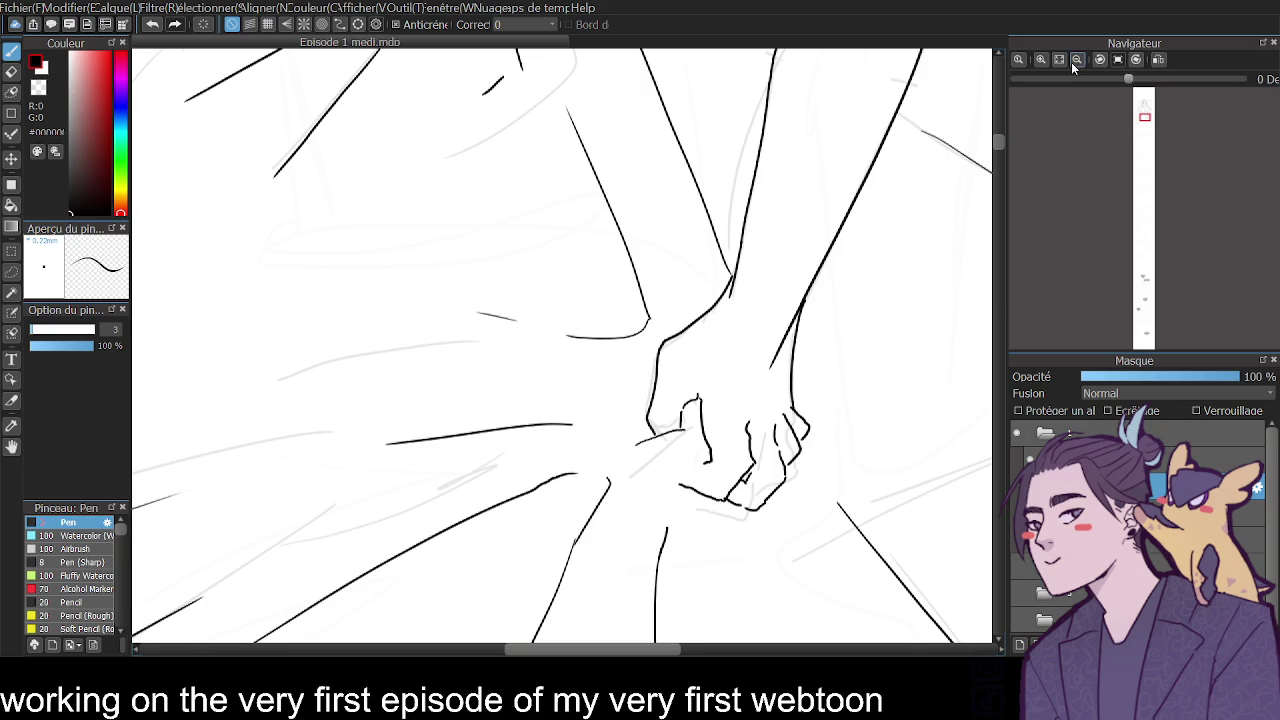
pyautogui.click(1072, 61)
pyautogui.click(1158, 59)
pyautogui.moveTo(1004, 192); pyautogui.dragTo(997, 174)
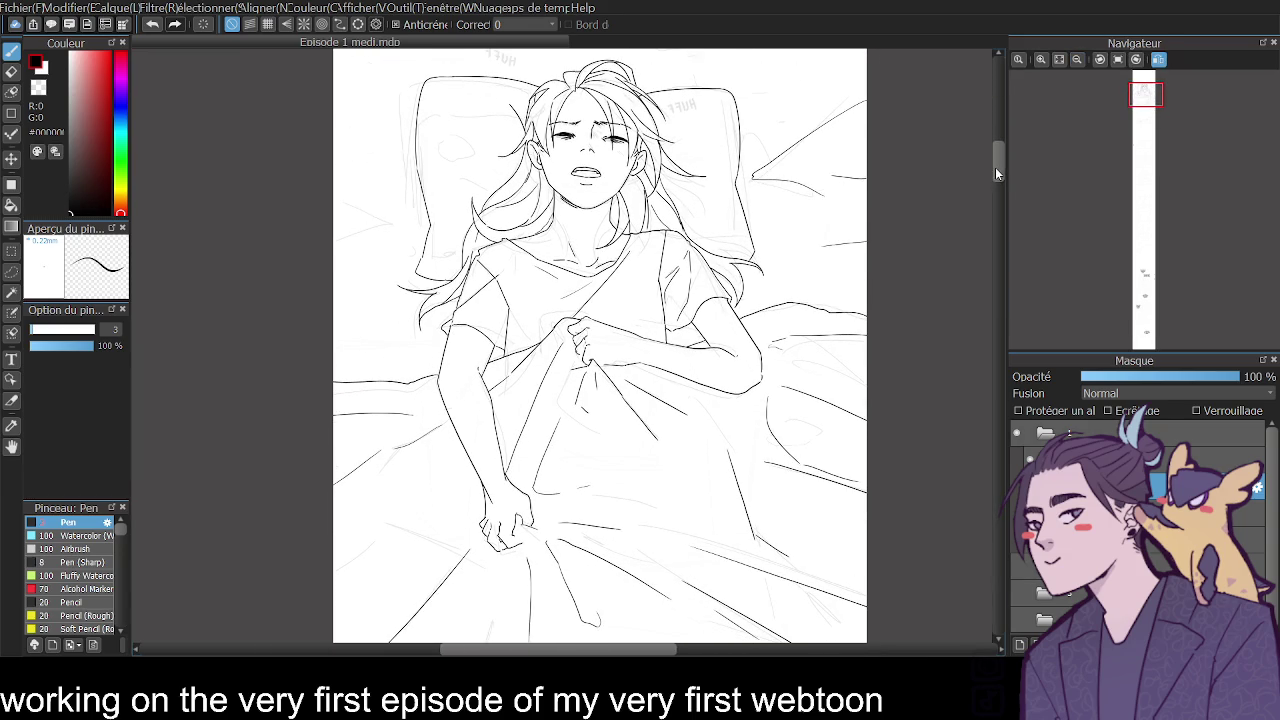
# Restore the unflipped canvas and add small knuckle and edge details to the lower hand.
pyautogui.click(1116, 62)
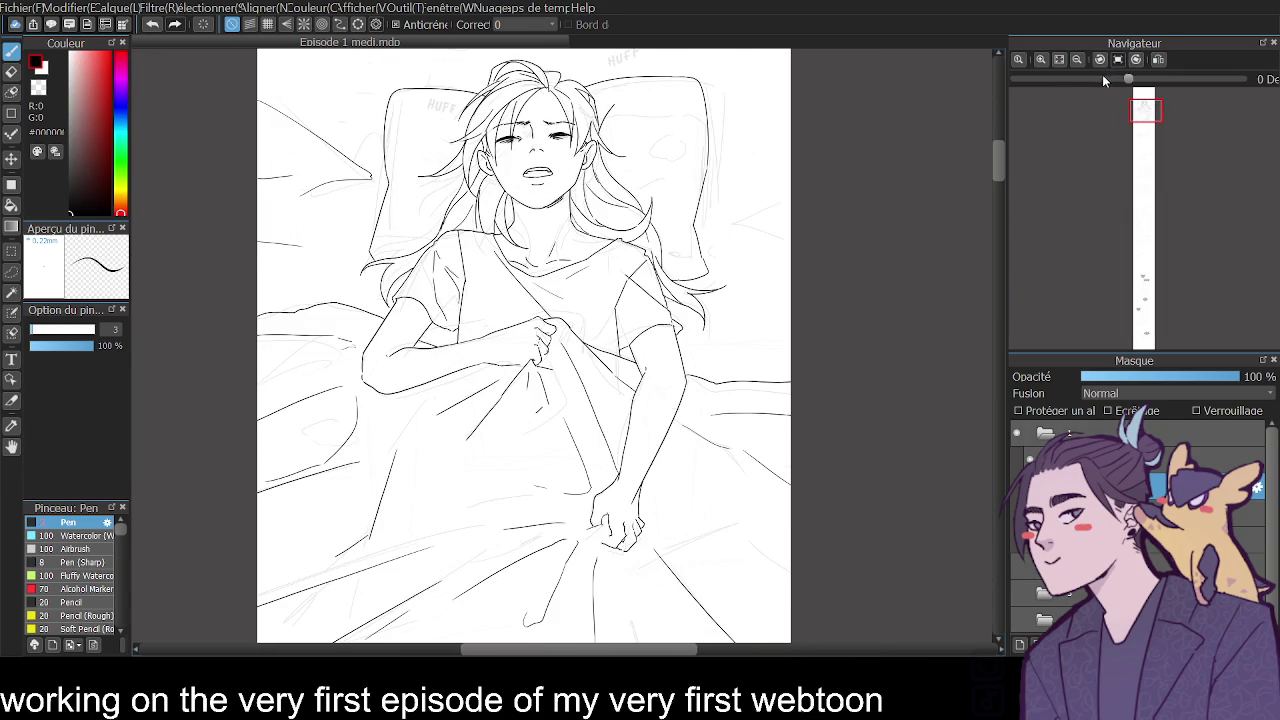
pyautogui.moveTo(996, 171); pyautogui.dragTo(995, 180)
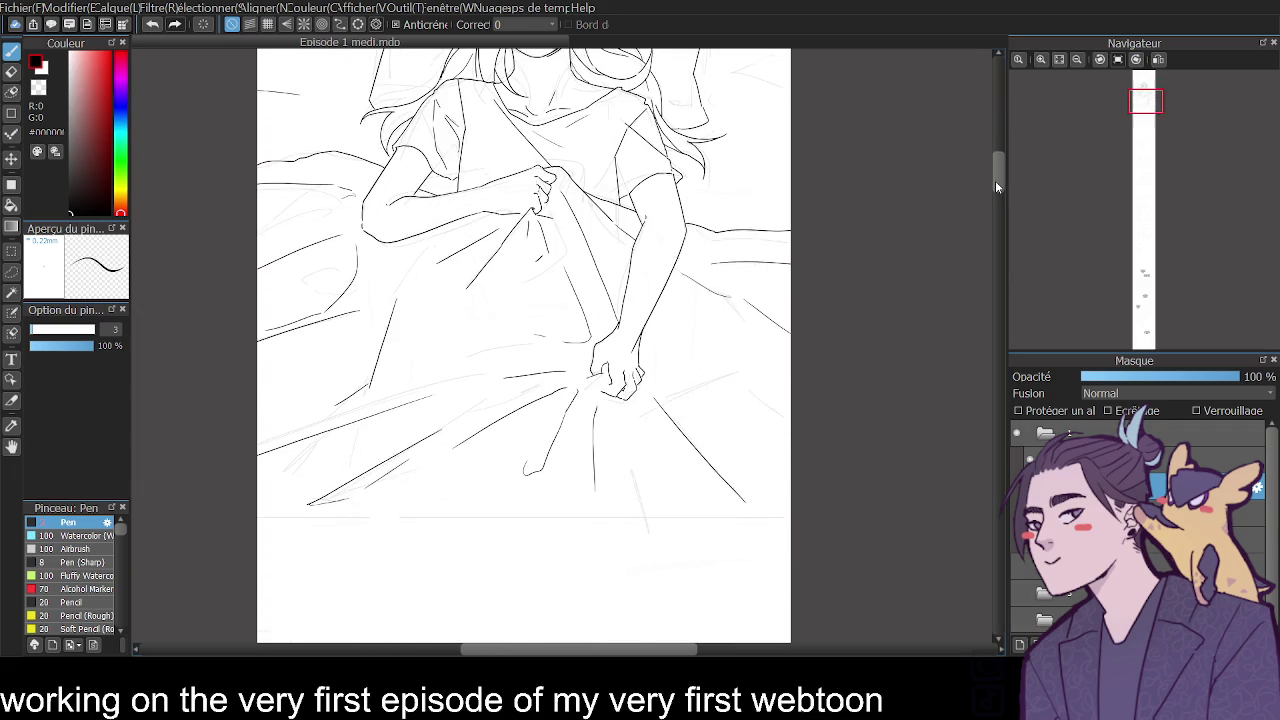
pyautogui.click(1040, 59)
pyautogui.moveTo(702, 432)
pyautogui.mouseDown()
pyautogui.moveTo(681, 457)
pyautogui.moveTo(697, 463)
pyautogui.mouseUp()
pyautogui.hotkey('ctrl', 'z')
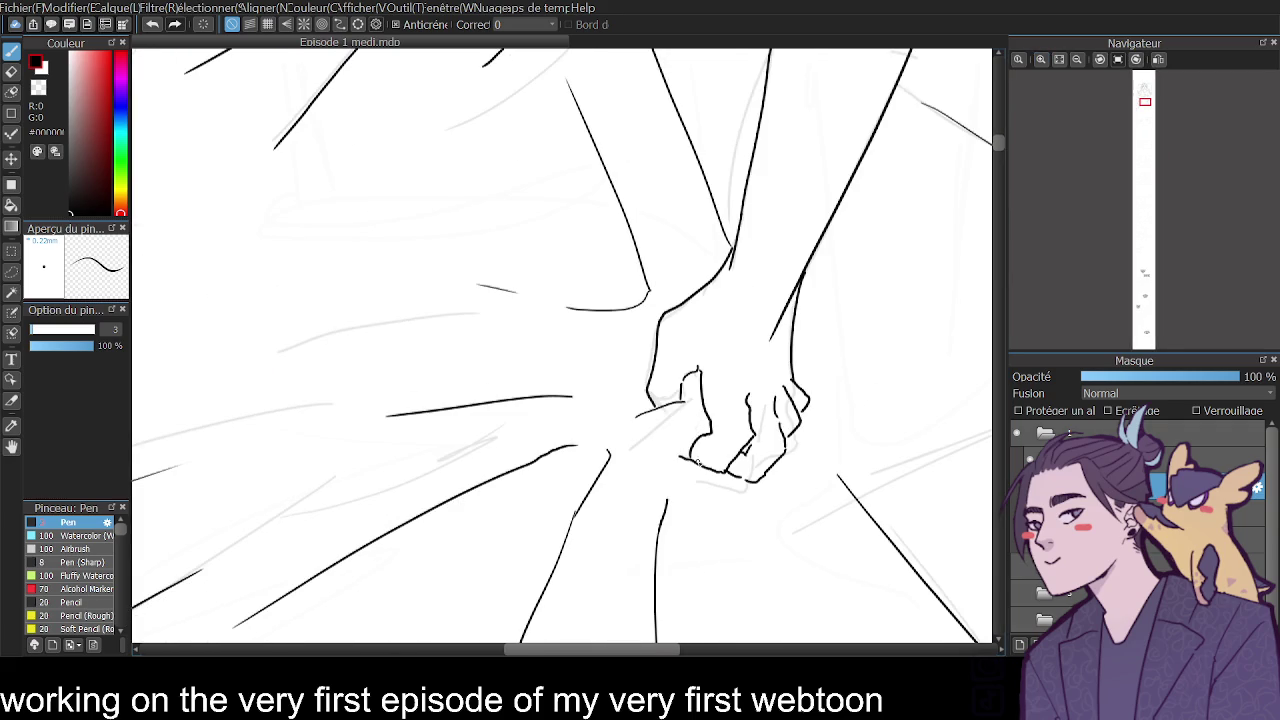
pyautogui.moveTo(686, 379); pyautogui.dragTo(648, 406)
pyautogui.press('e')
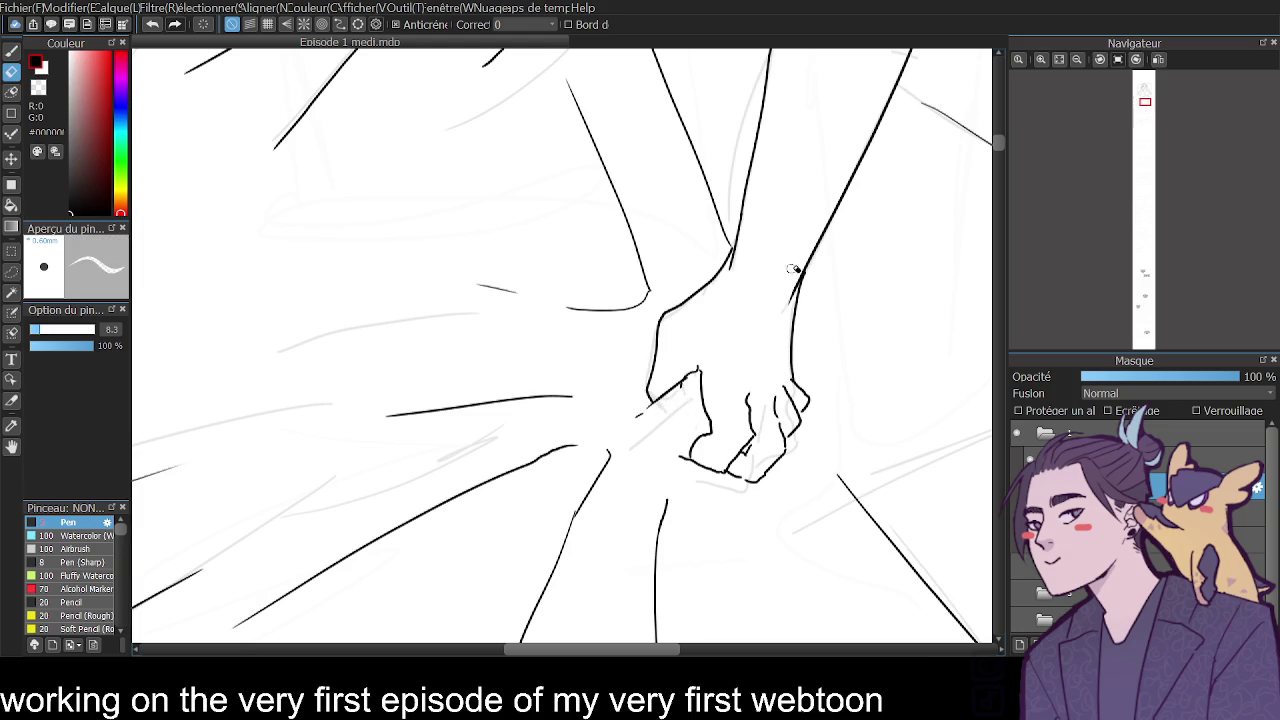
pyautogui.press('p')
pyautogui.moveTo(795, 296); pyautogui.dragTo(787, 318)
pyautogui.moveTo(736, 275)
pyautogui.mouseDown()
pyautogui.moveTo(708, 304)
pyautogui.moveTo(716, 294)
pyautogui.mouseUp()
pyautogui.hotkey('ctrl', 'z')
pyautogui.hotkey('ctrl', 'z')
pyautogui.moveTo(746, 392)
pyautogui.mouseDown()
pyautogui.moveTo(745, 350)
pyautogui.moveTo(766, 307)
pyautogui.moveTo(766, 360)
pyautogui.mouseUp()
# View the whole page and twice check the drawing mirrored, returning it to normal each time.
pyautogui.click(1077, 59)
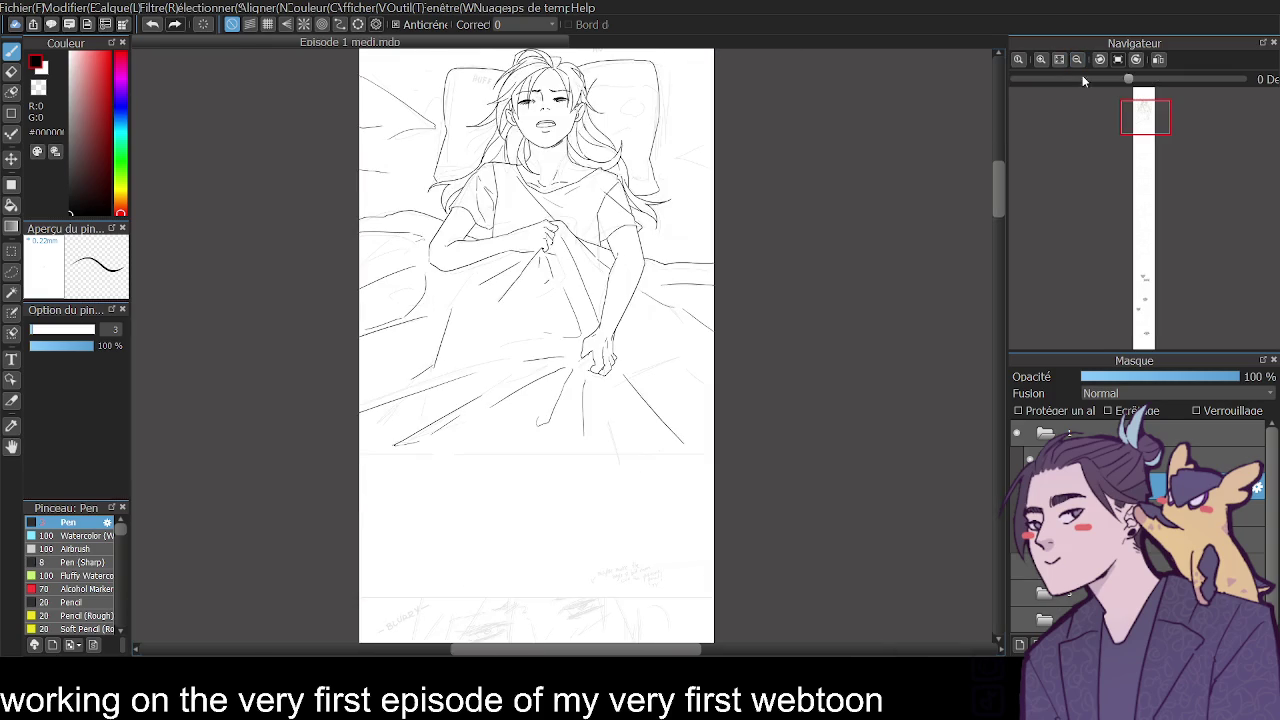
pyautogui.click(1157, 60)
pyautogui.click(1156, 62)
pyautogui.click(1062, 80)
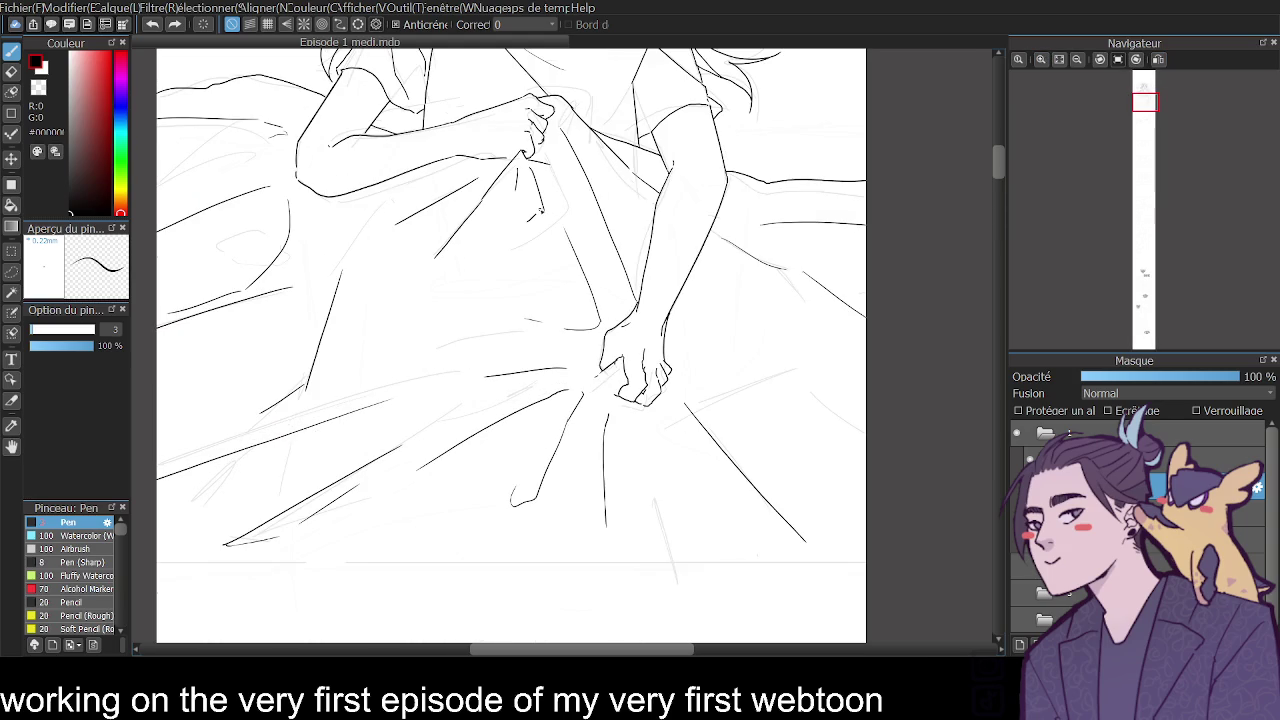
pyautogui.press('e')
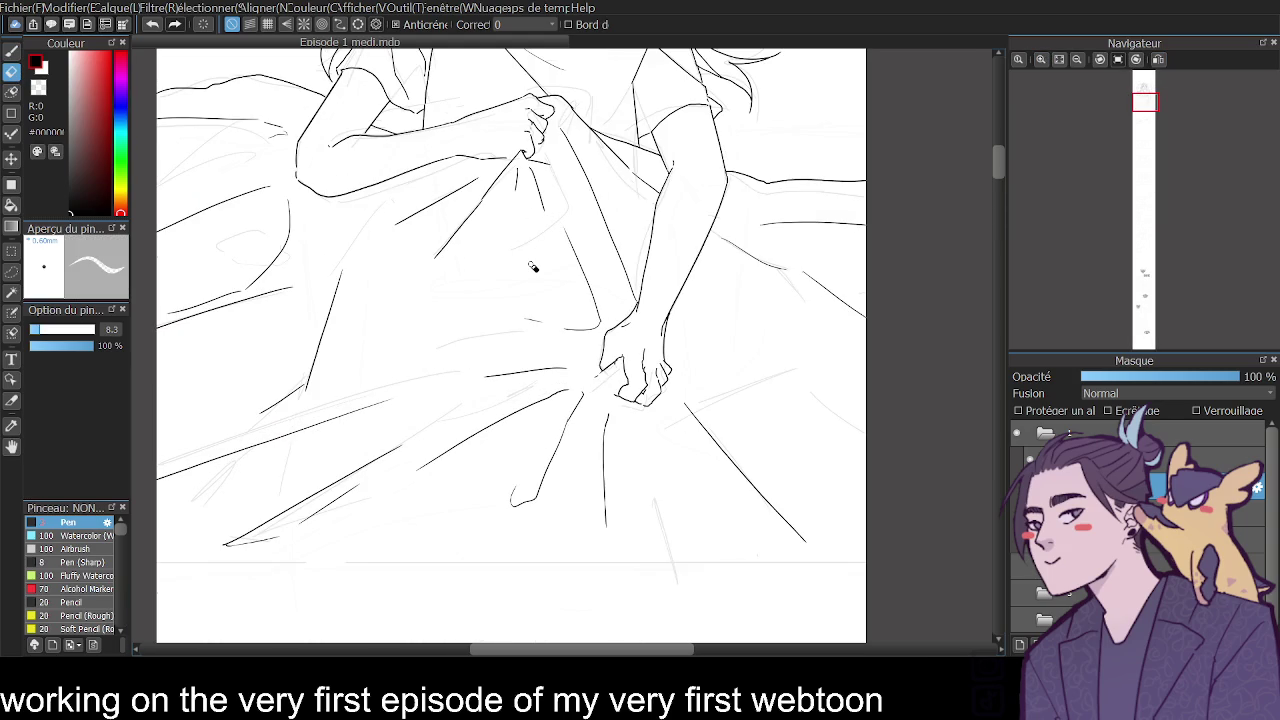
pyautogui.press('p')
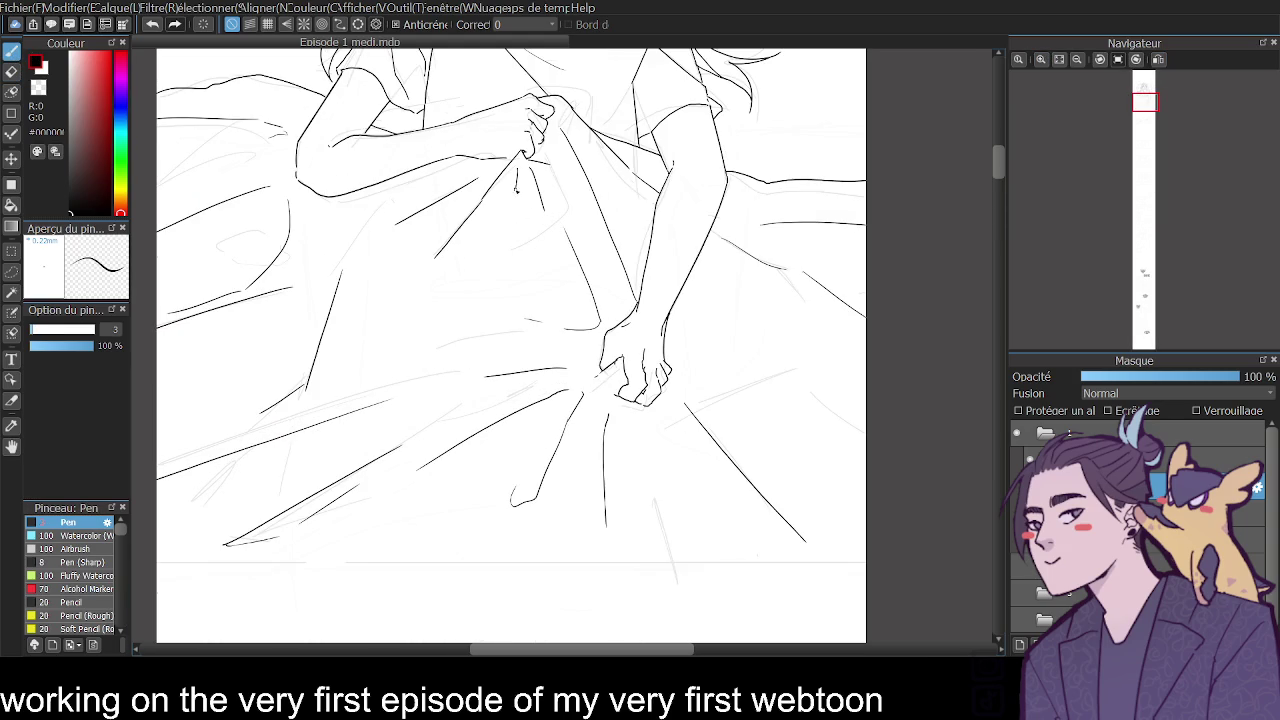
pyautogui.click(1076, 60)
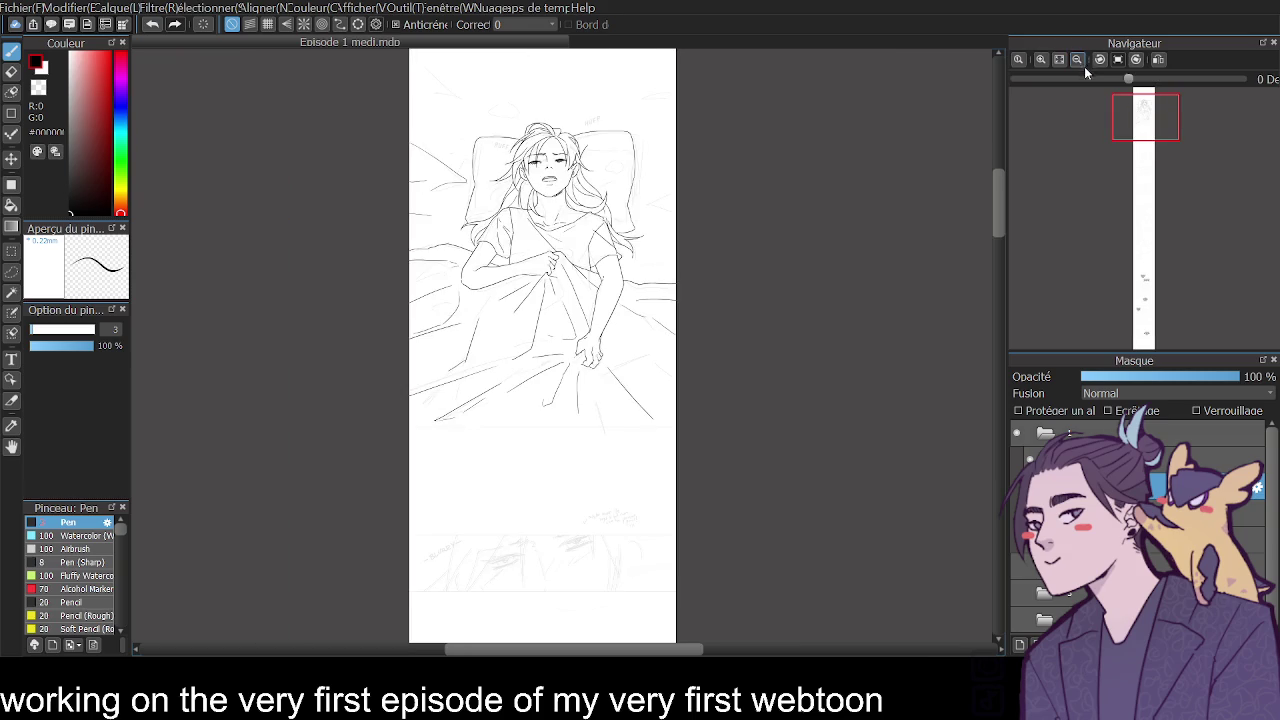
pyautogui.click(1158, 59)
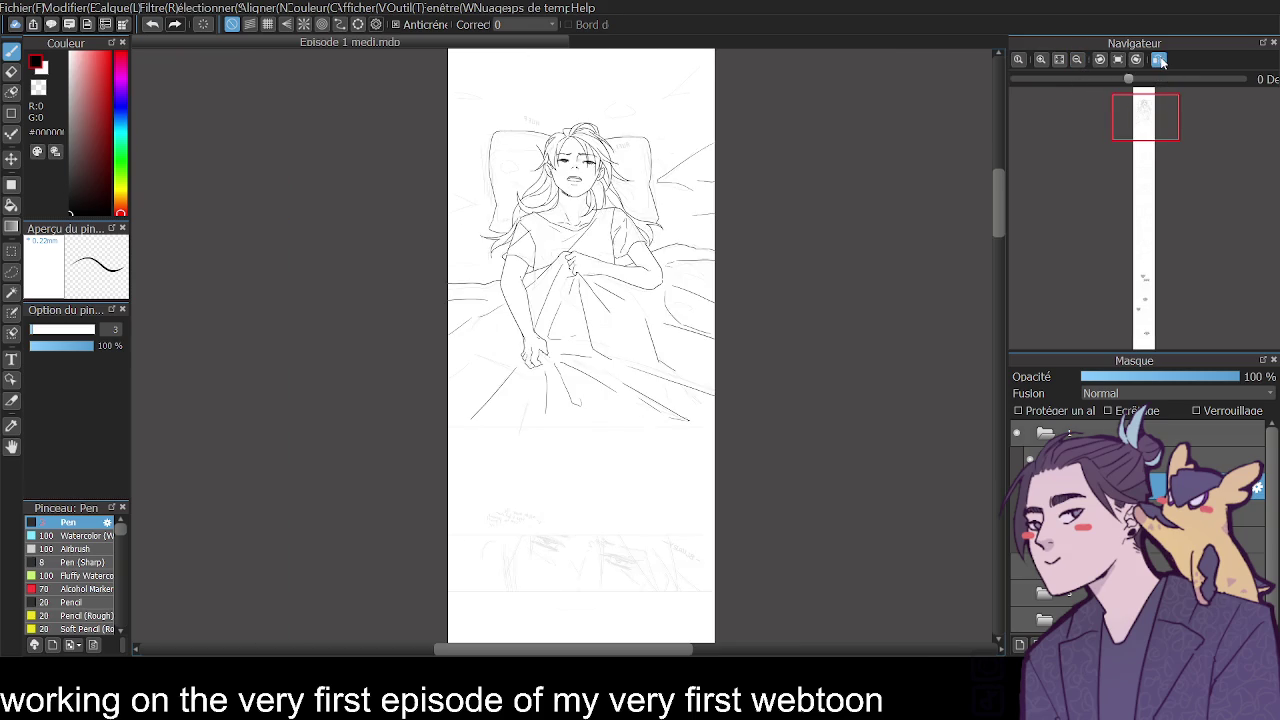
pyautogui.click(1160, 60)
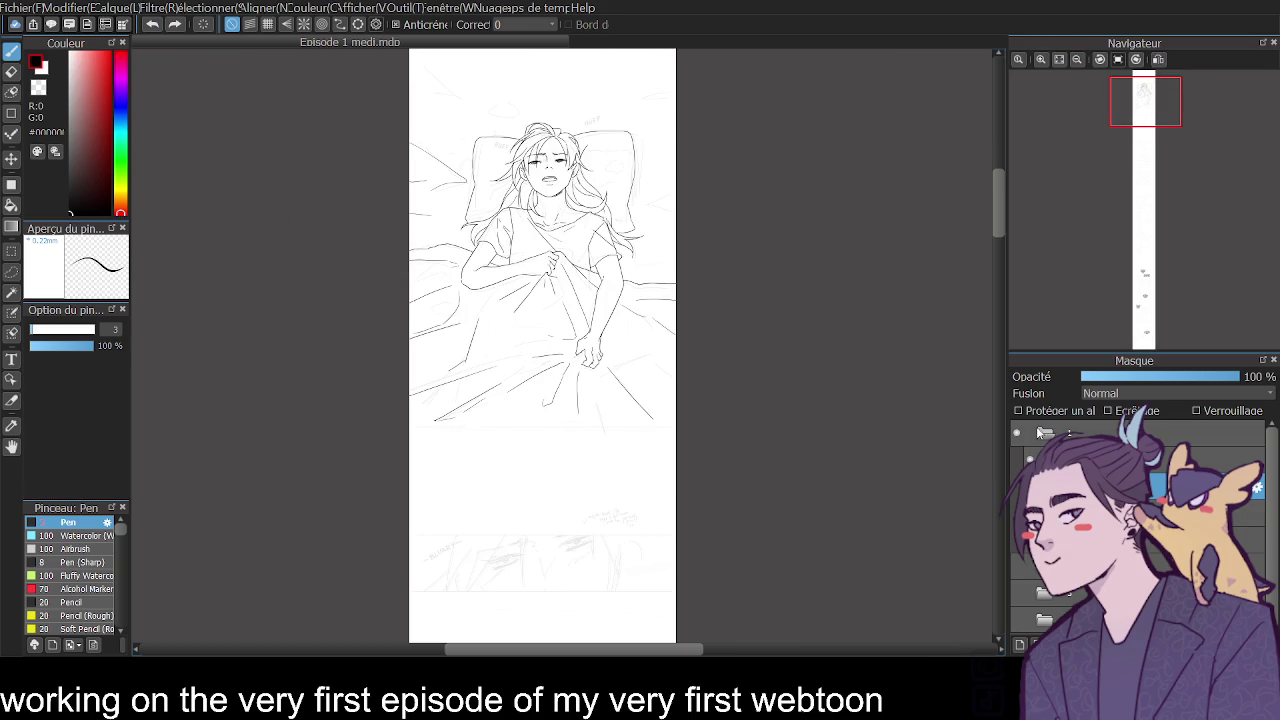
pyautogui.scroll(2, 542, 345)
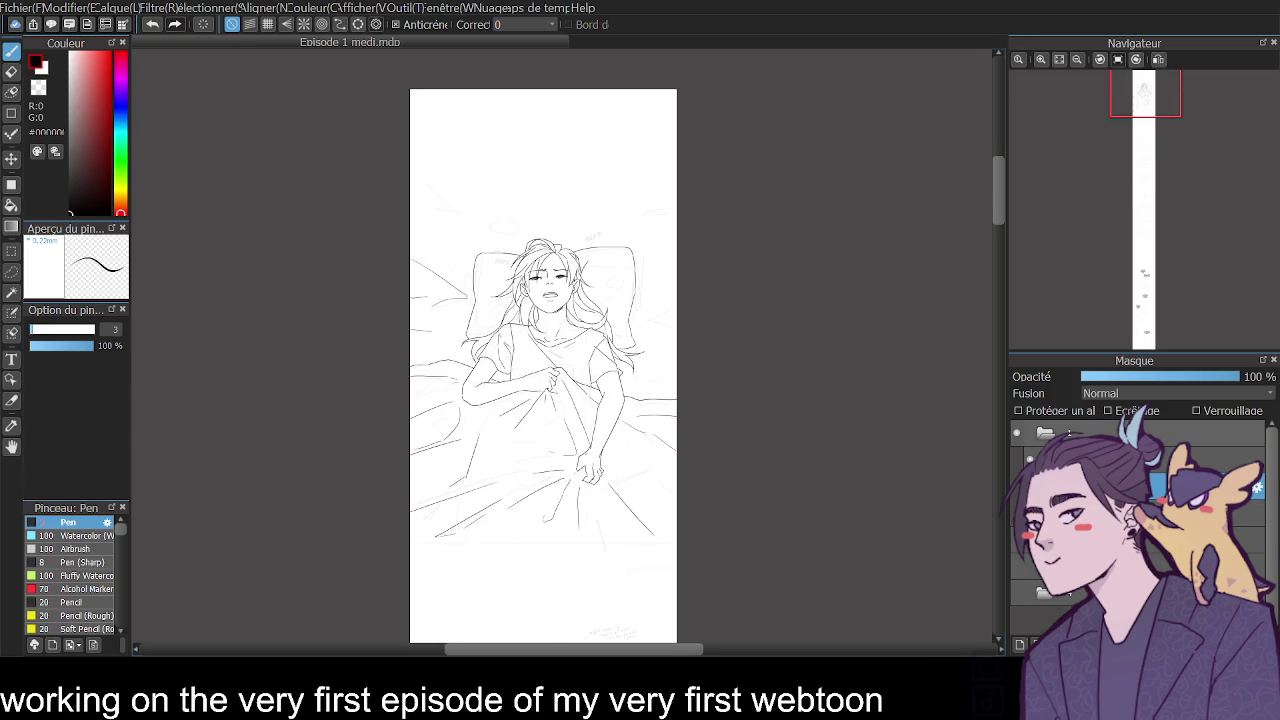
# Ink a short line at the shirt collar.
pyautogui.scroll(1, 1040, 140)
pyautogui.scroll(2, 1027, 147)
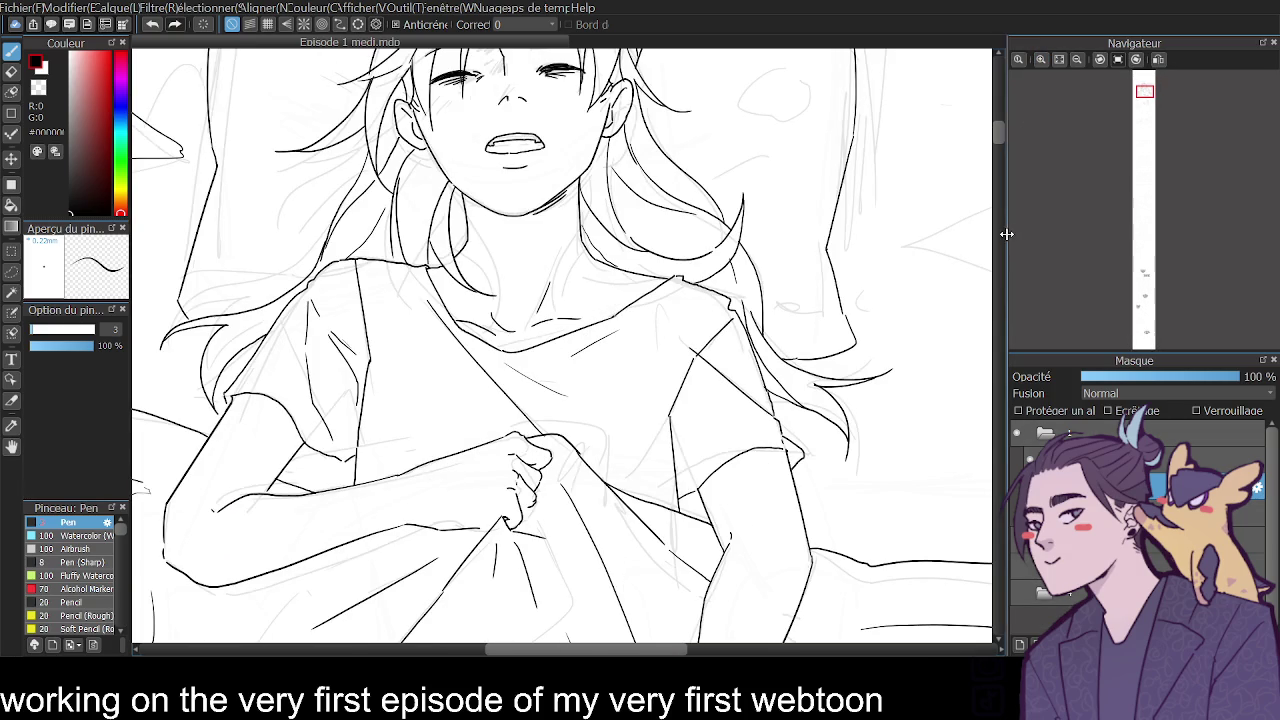
pyautogui.scroll(1, 1001, 143)
pyautogui.scroll(3, 1001, 143)
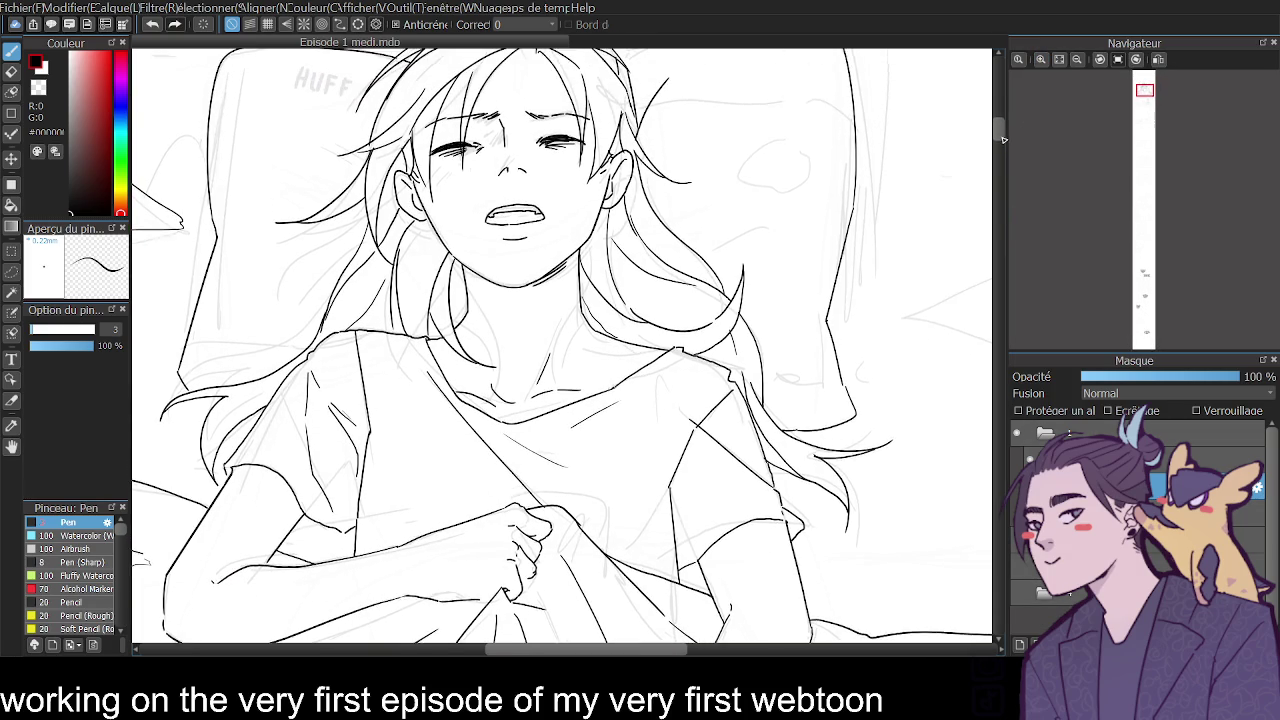
pyautogui.scroll(-2, 1001, 143)
pyautogui.click(1040, 59)
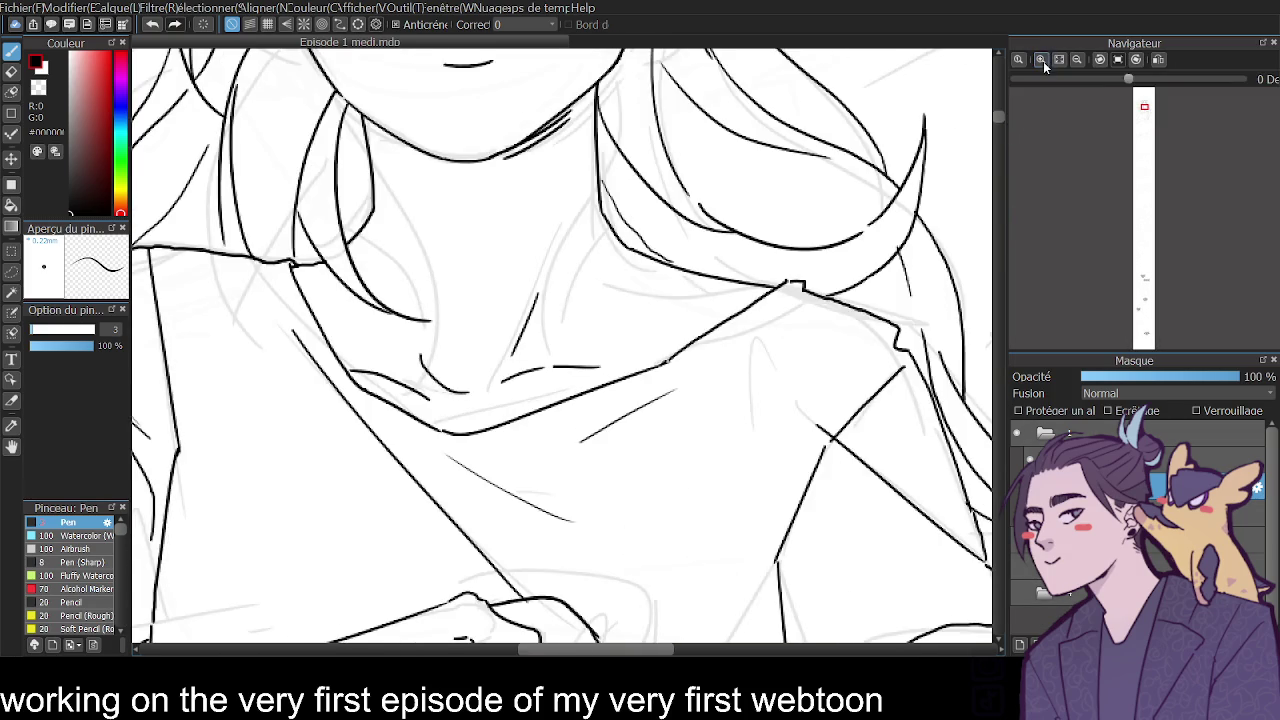
pyautogui.scroll(1, 475, 228)
pyautogui.press('e')
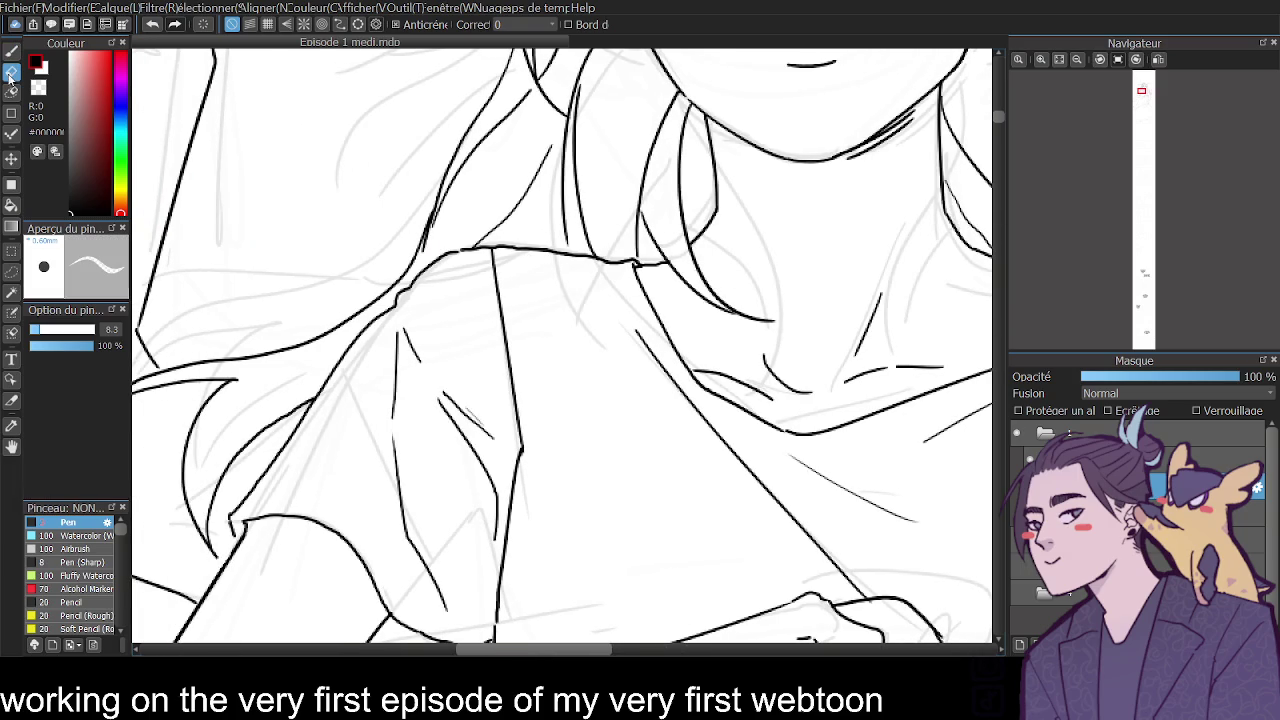
pyautogui.press('p')
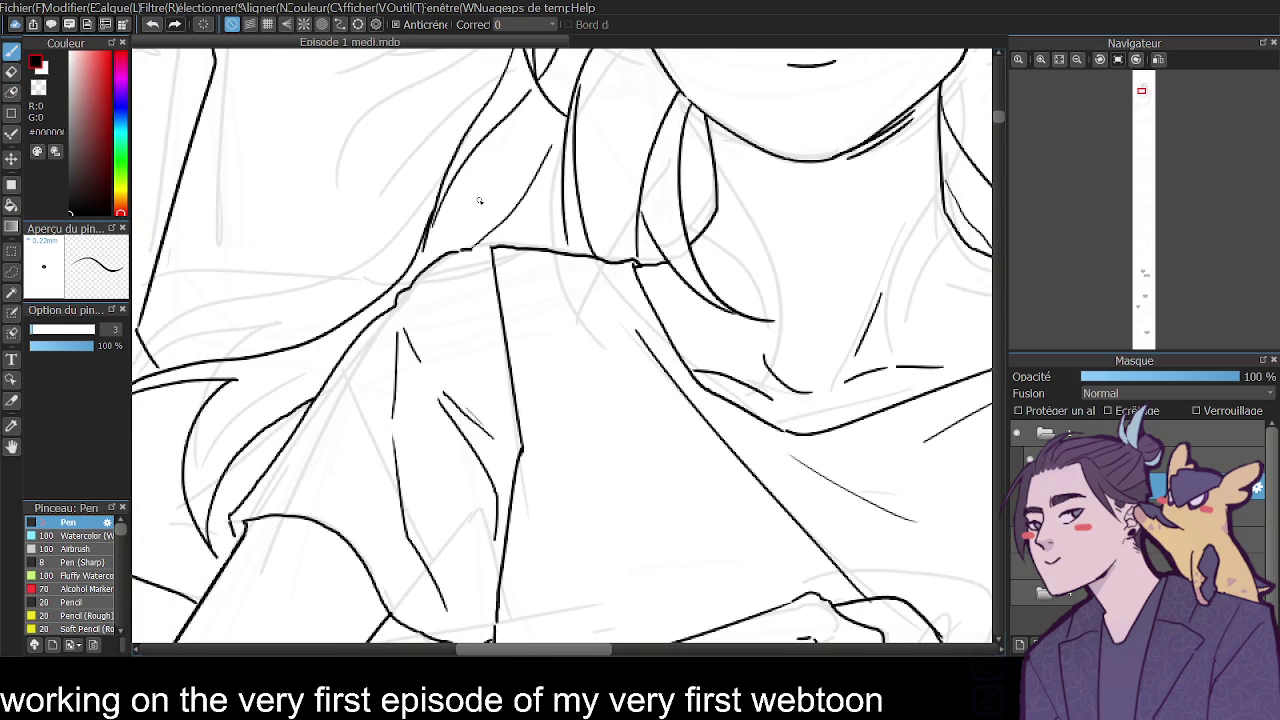
pyautogui.moveTo(472, 250); pyautogui.dragTo(494, 255)
pyautogui.click(1077, 59)
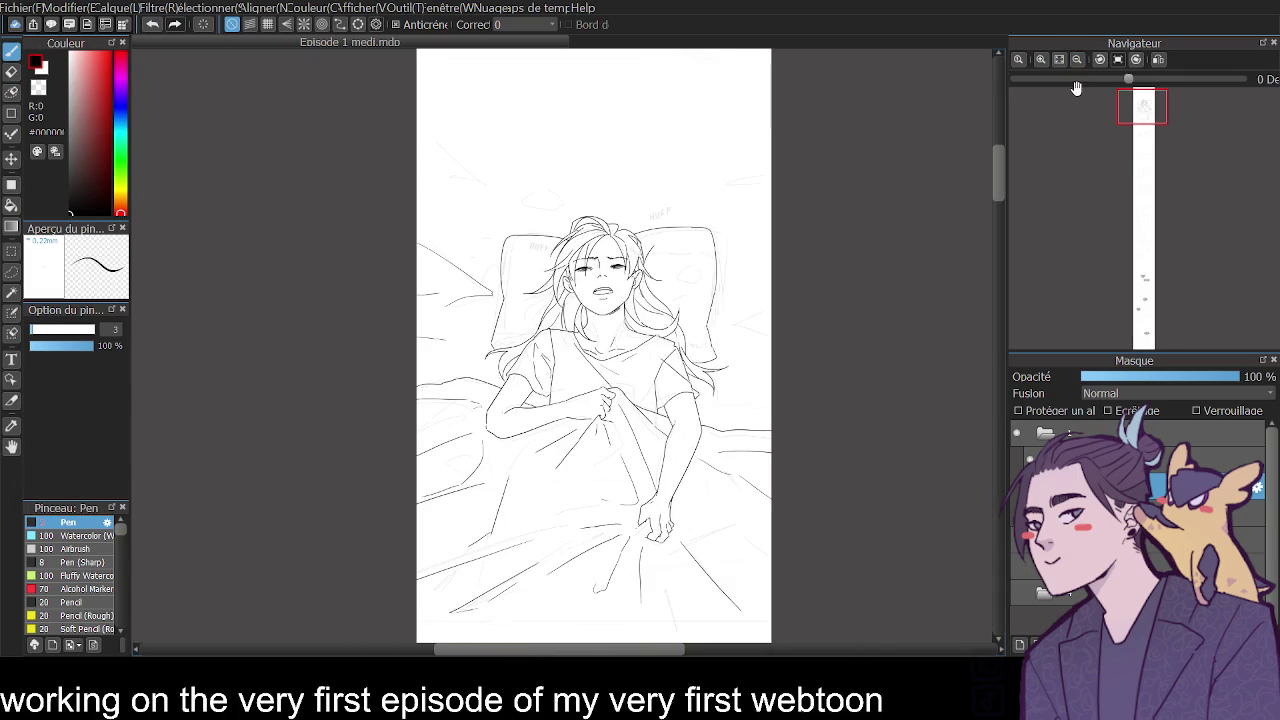
# Ink the right and left sleeve edges, redrawing part of each line.
pyautogui.click(1046, 62)
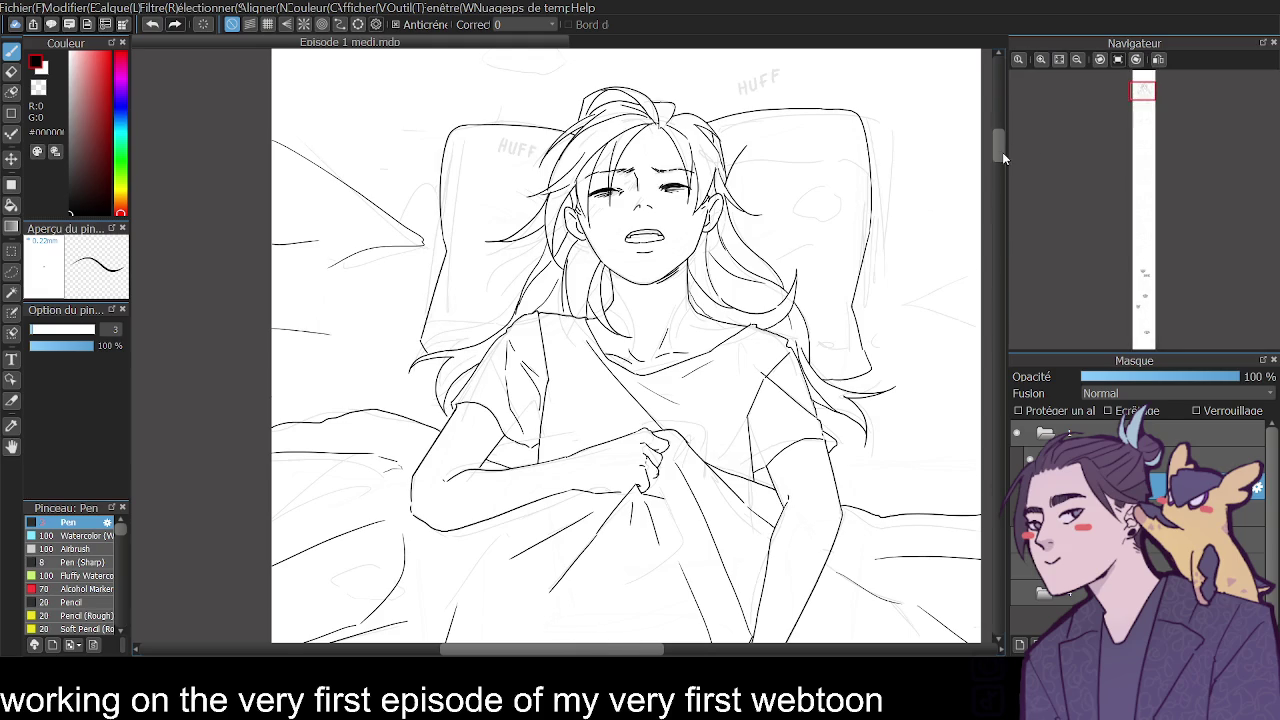
pyautogui.moveTo(1002, 149); pyautogui.dragTo(1000, 160)
pyautogui.scroll(3, 1000, 160)
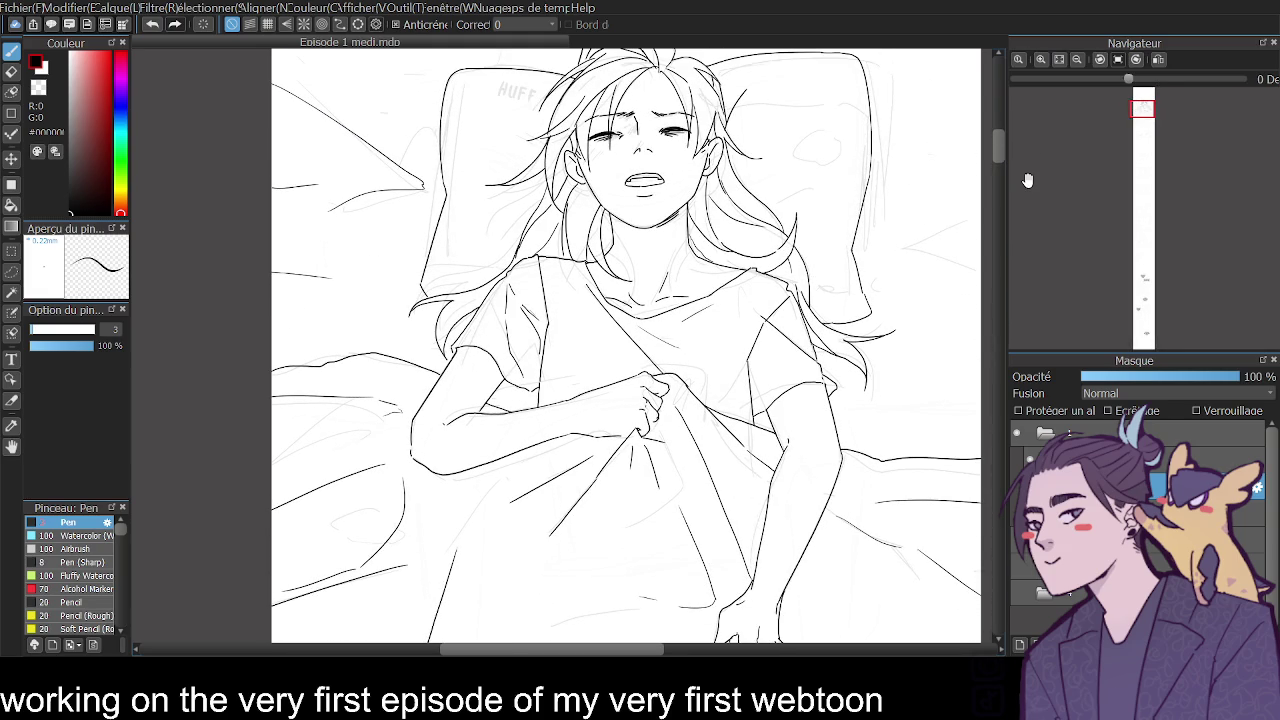
pyautogui.moveTo(750, 372); pyautogui.dragTo(767, 408)
pyautogui.moveTo(541, 341); pyautogui.dragTo(533, 352)
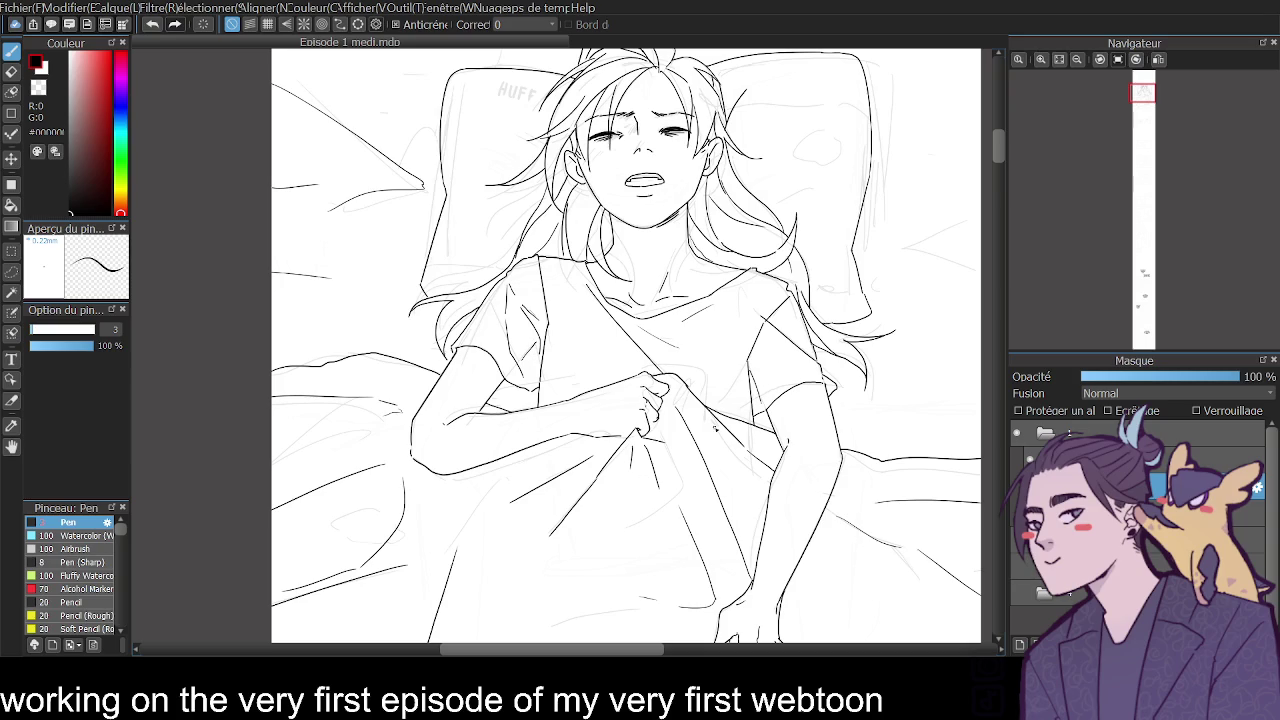
pyautogui.hotkey('ctrl', 'z')
pyautogui.hotkey('ctrl', 'y')
pyautogui.hotkey('ctrl', 'z')
pyautogui.hotkey('ctrl', 'y')
pyautogui.moveTo(754, 368); pyautogui.dragTo(751, 343)
pyautogui.moveTo(552, 348); pyautogui.dragTo(543, 372)
# Outline the pillow's right side and its left corner.
pyautogui.moveTo(996, 145); pyautogui.dragTo(996, 137)
pyautogui.moveTo(726, 292); pyautogui.dragTo(836, 235)
pyautogui.moveTo(472, 254); pyautogui.dragTo(544, 317)
pyautogui.hotkey('ctrl', 'z')
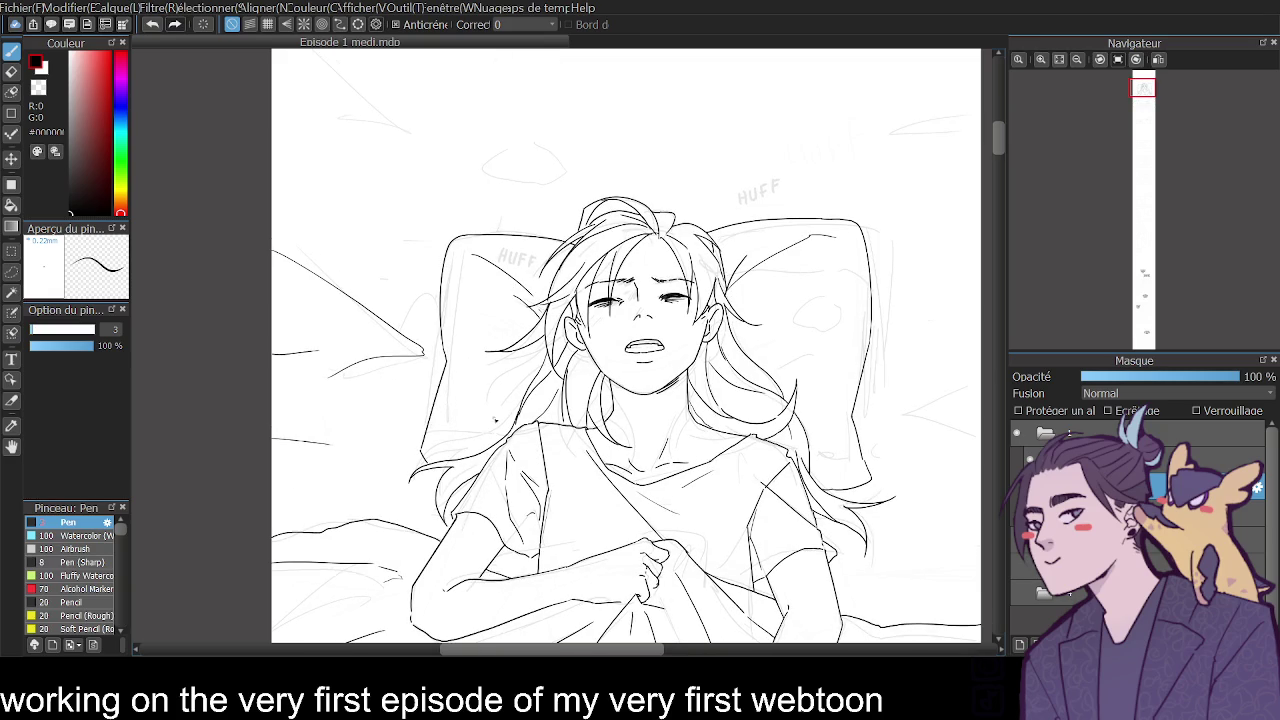
# Add a left hair strand, short strokes along the pillow's edges, and where hair meets pillow.
pyautogui.moveTo(432, 452); pyautogui.dragTo(500, 436)
pyautogui.moveTo(448, 362)
pyautogui.mouseDown()
pyautogui.moveTo(438, 442)
pyautogui.moveTo(446, 412)
pyautogui.mouseUp()
pyautogui.hotkey('ctrl', 'z')
pyautogui.moveTo(849, 404); pyautogui.dragTo(850, 288)
pyautogui.moveTo(776, 375)
pyautogui.mouseDown()
pyautogui.moveTo(838, 367)
pyautogui.moveTo(812, 369)
pyautogui.mouseUp()
pyautogui.hotkey('ctrl', 'z')
pyautogui.moveTo(538, 381); pyautogui.dragTo(489, 401)
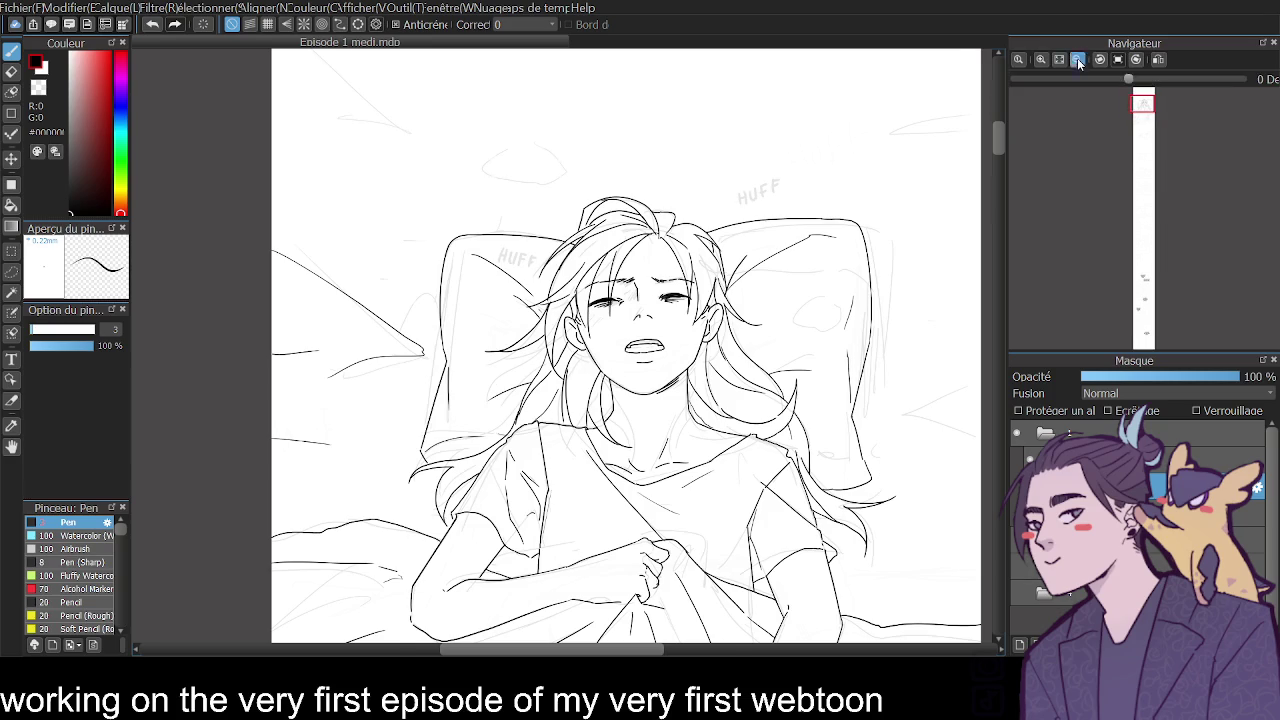
# Zoom in on the pillow and hatch its right edge from top to bottom, ending with a small mark.
pyautogui.scroll(-2, 1049, 194)
pyautogui.scroll(1, 1000, 142)
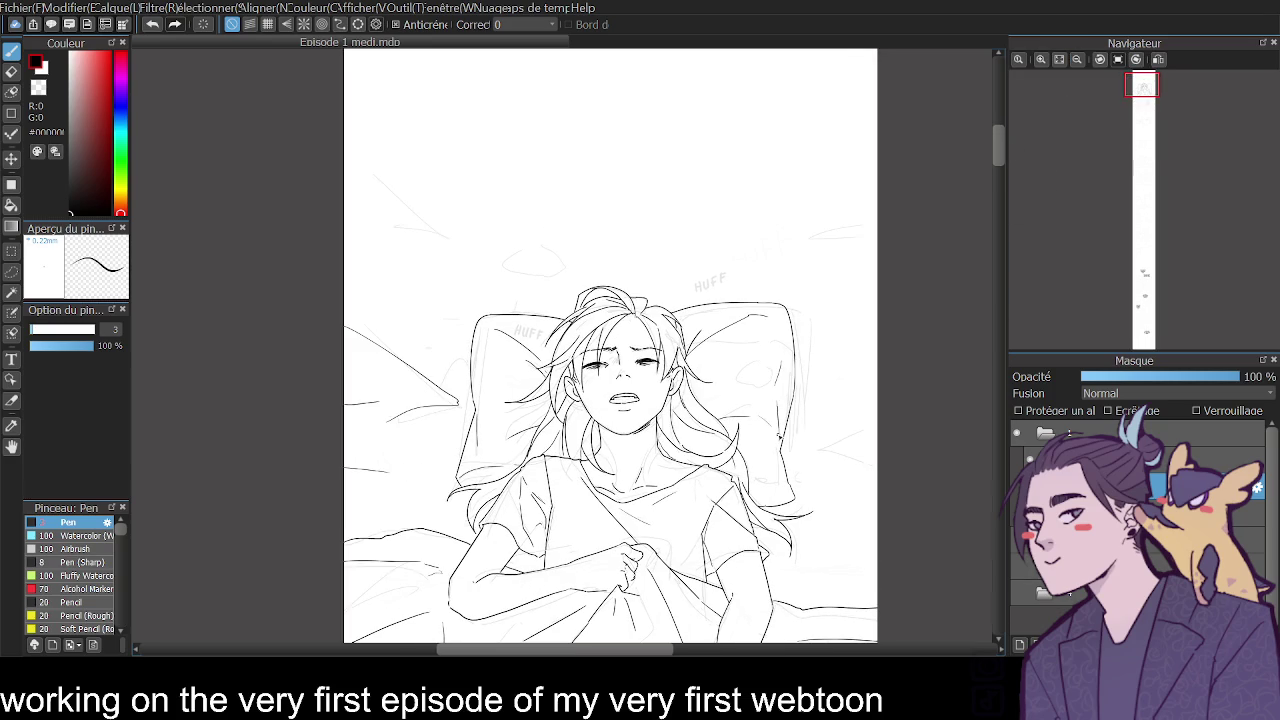
pyautogui.scroll(-1, 1000, 141)
pyautogui.scroll(2, 994, 136)
pyautogui.scroll(-2, 989, 152)
pyautogui.scroll(-1, 984, 162)
pyautogui.scroll(1, 981, 164)
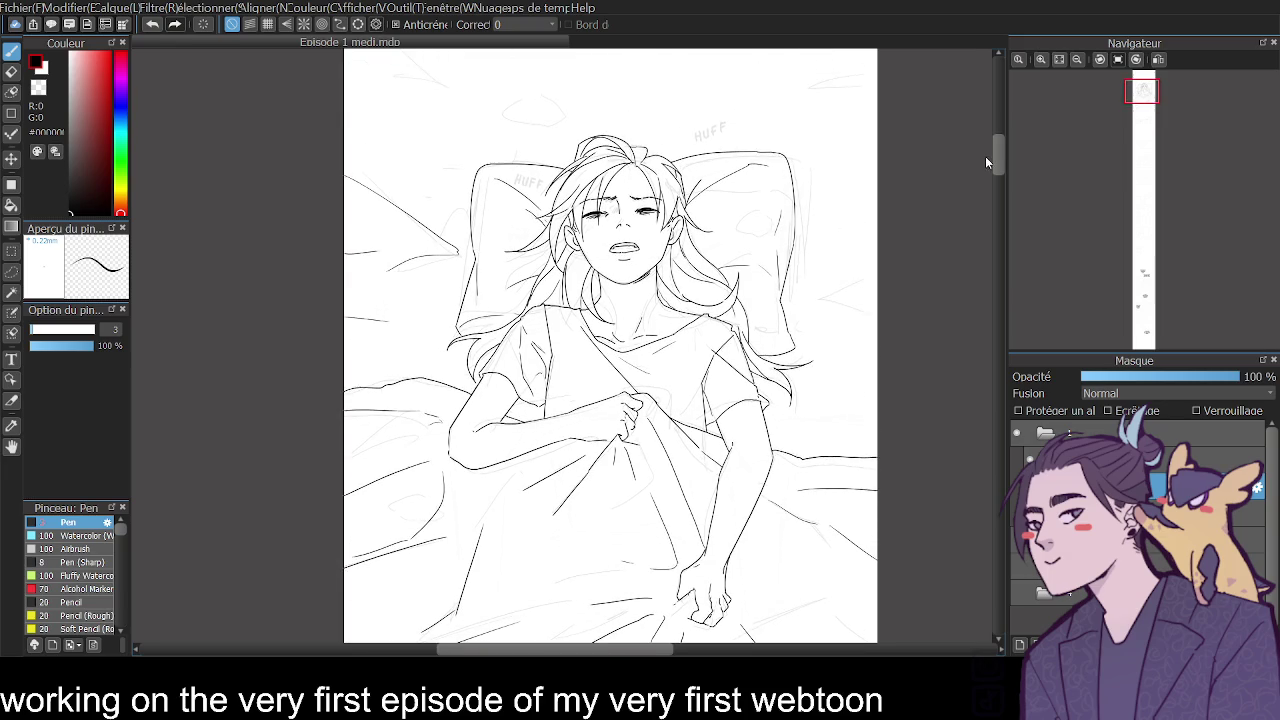
pyautogui.scroll(1, 985, 161)
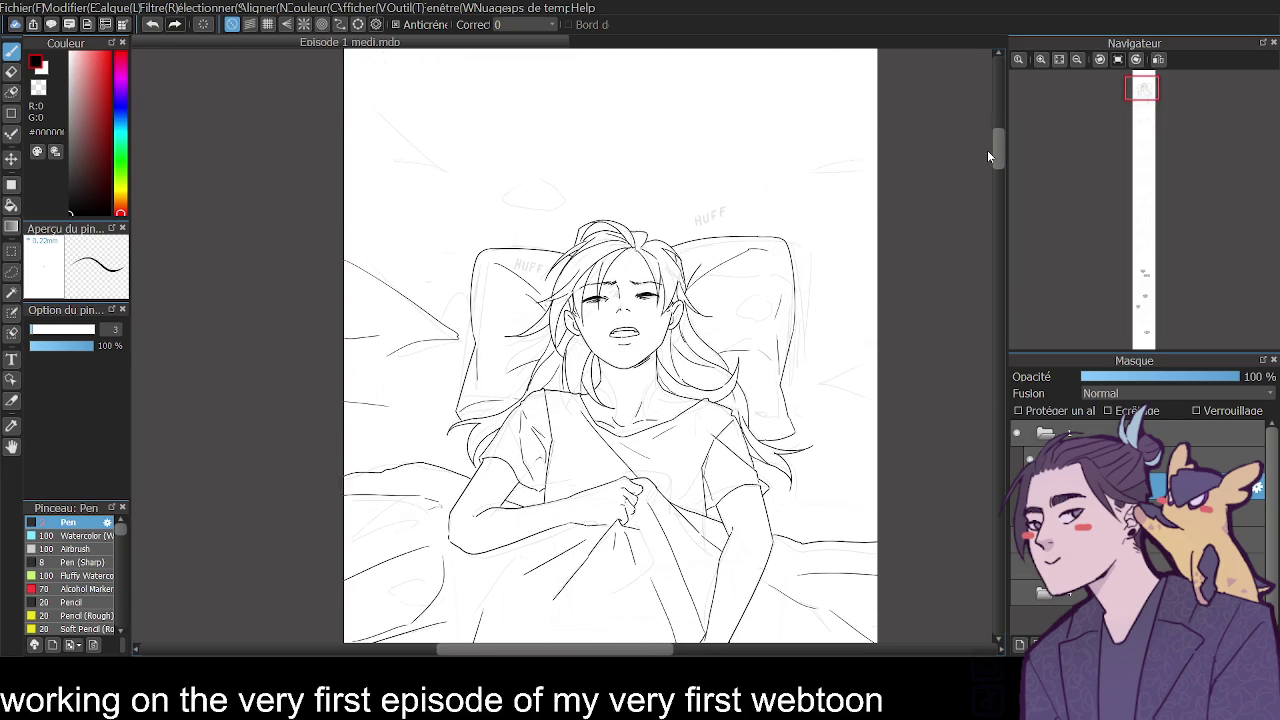
pyautogui.scroll(-1, 986, 158)
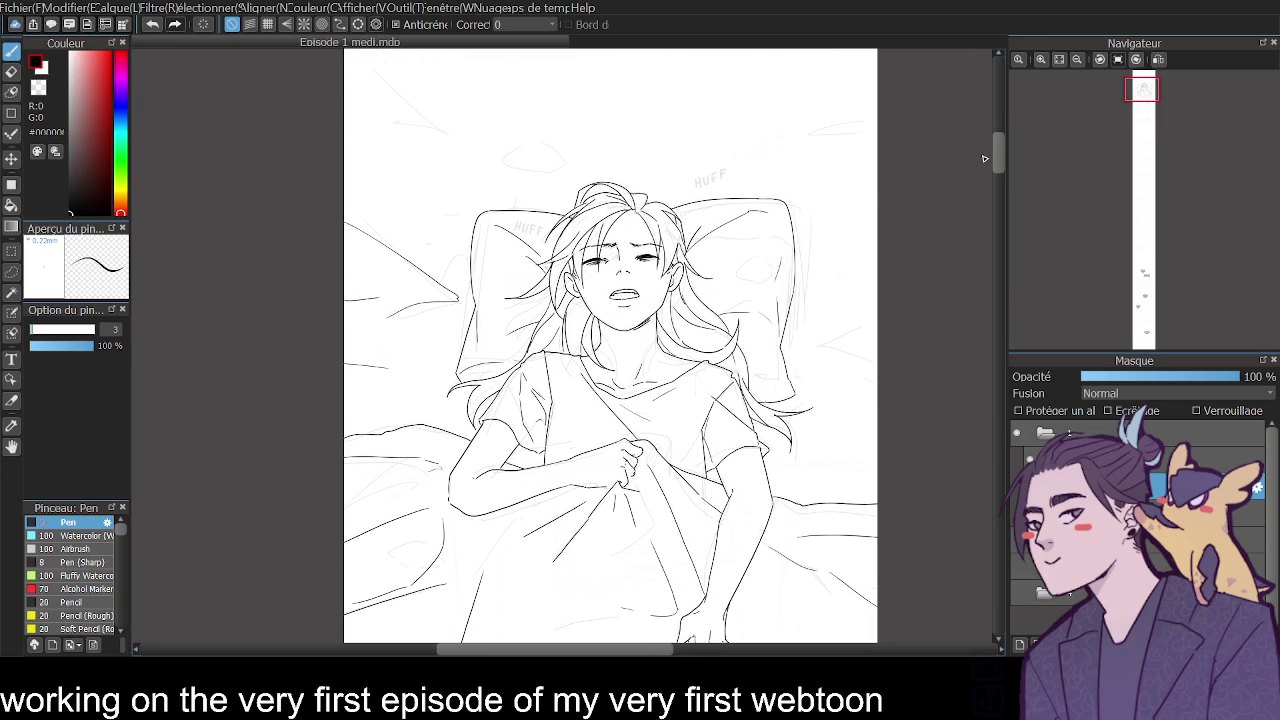
pyautogui.click(1042, 59)
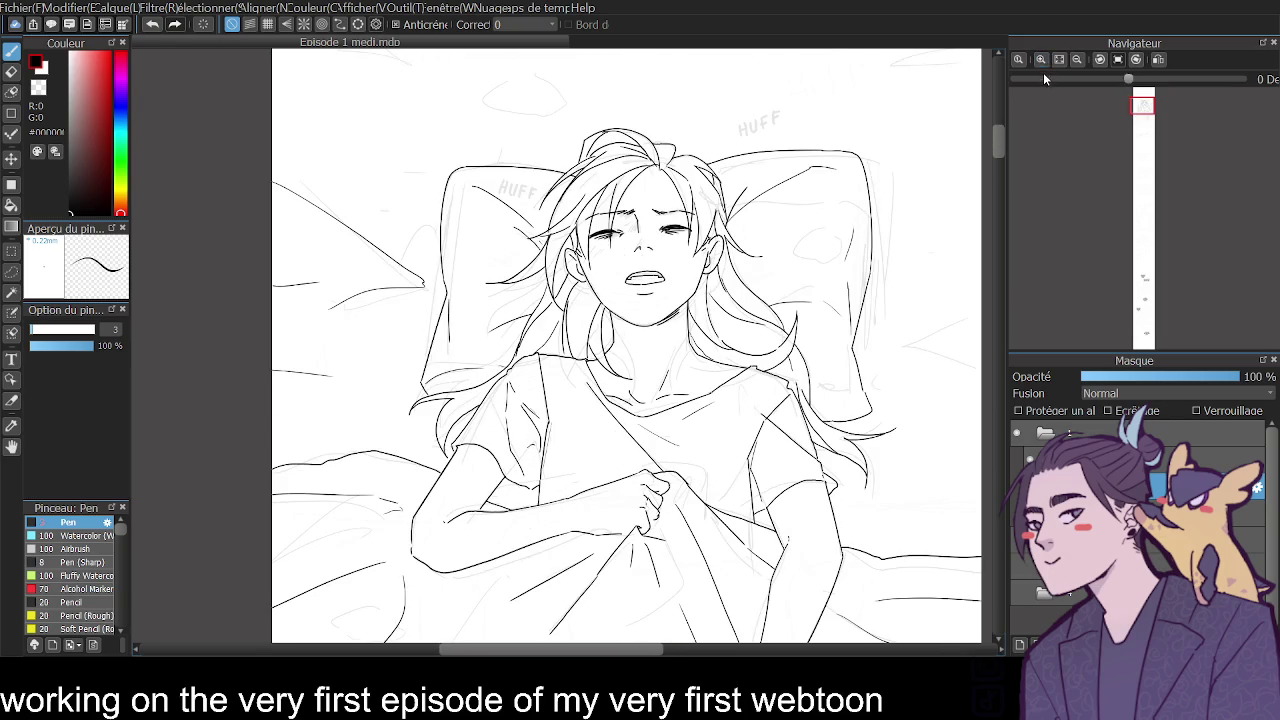
pyautogui.click(1041, 59)
pyautogui.moveTo(587, 653); pyautogui.dragTo(639, 654)
pyautogui.moveTo(1002, 140); pyautogui.dragTo(1001, 122)
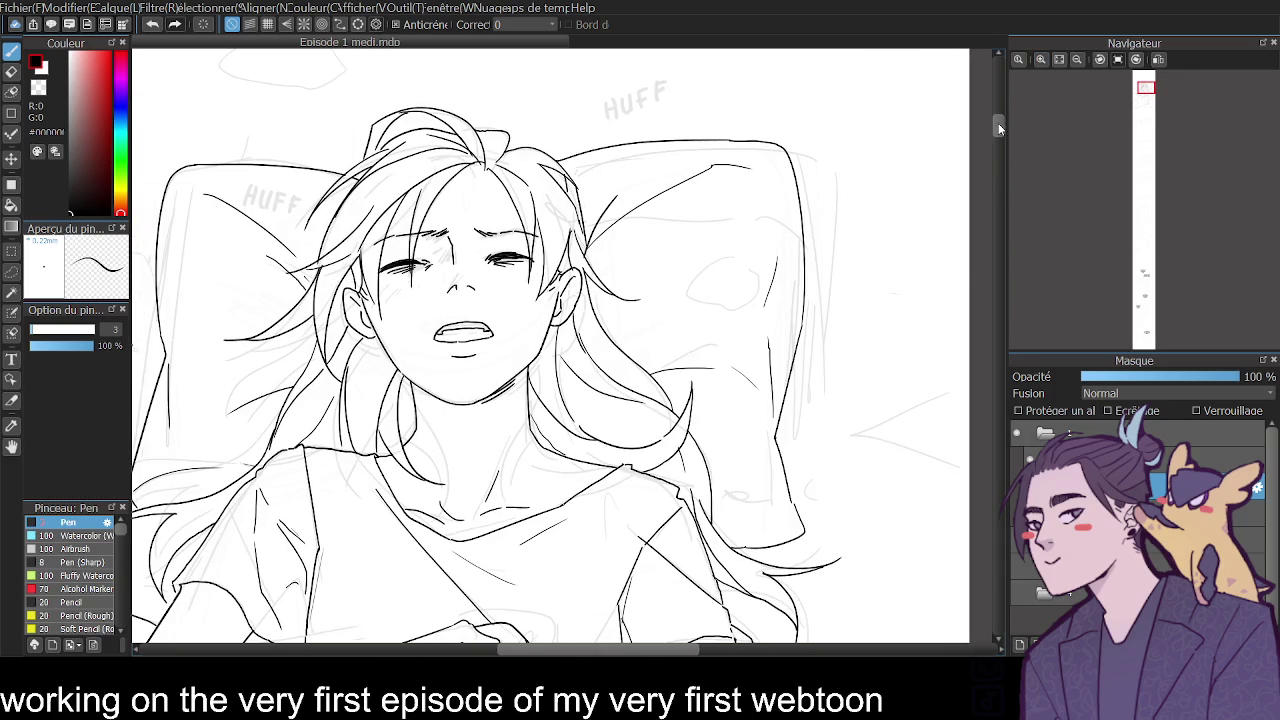
pyautogui.scroll(-1, 998, 122)
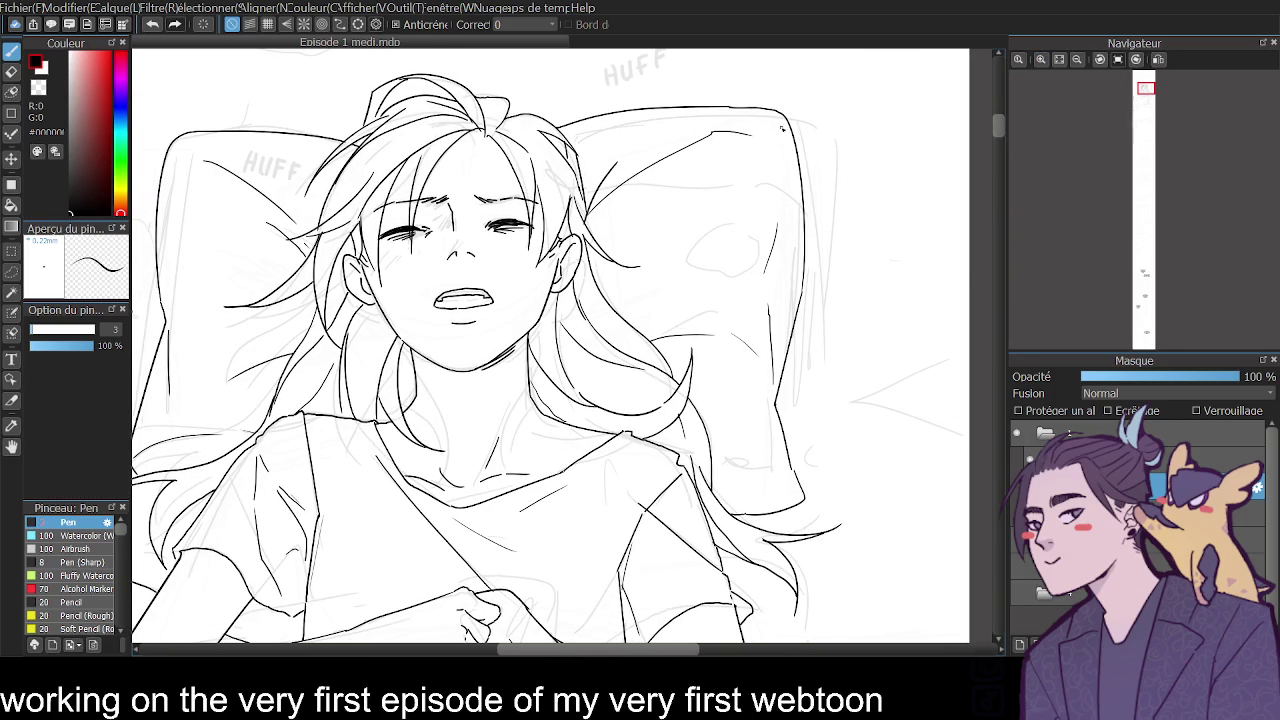
pyautogui.moveTo(782, 137); pyautogui.dragTo(795, 176)
pyautogui.moveTo(788, 233); pyautogui.dragTo(787, 357)
pyautogui.moveTo(771, 428); pyautogui.dragTo(776, 440)
pyautogui.click(1076, 60)
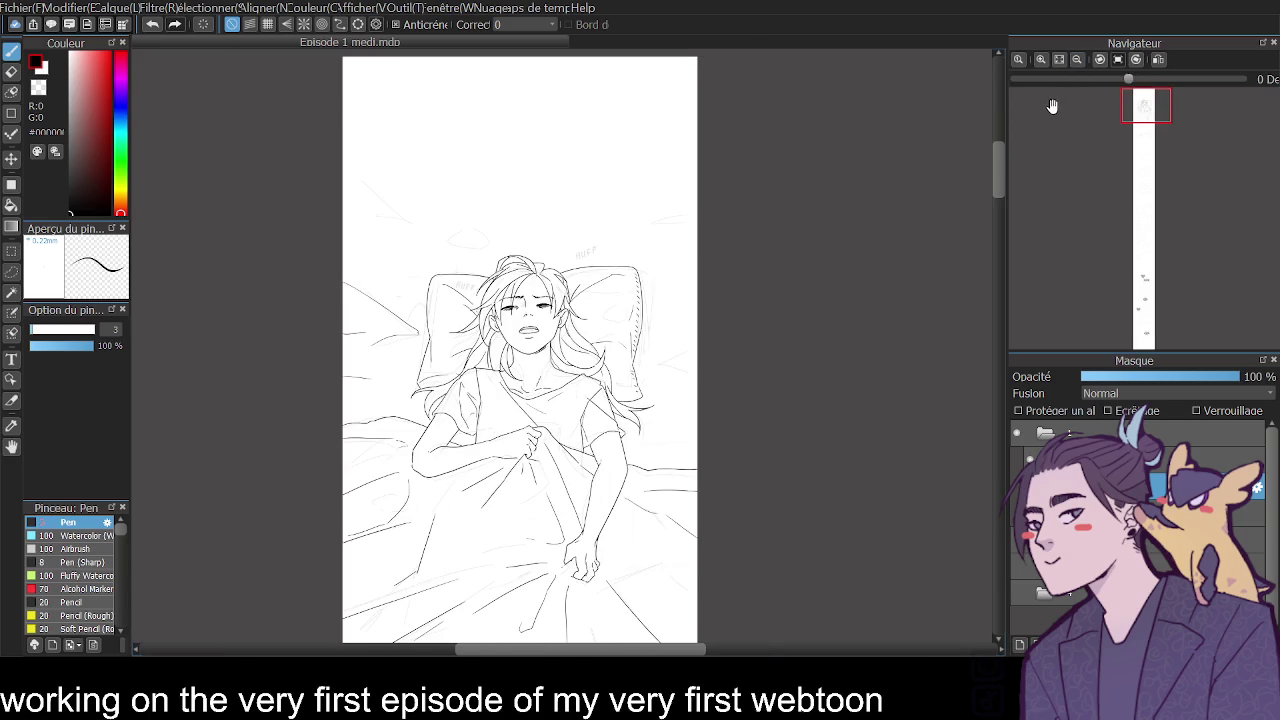
# Hatch the upper part of the pillow's left edge with three short strokes.
pyautogui.click(1041, 60)
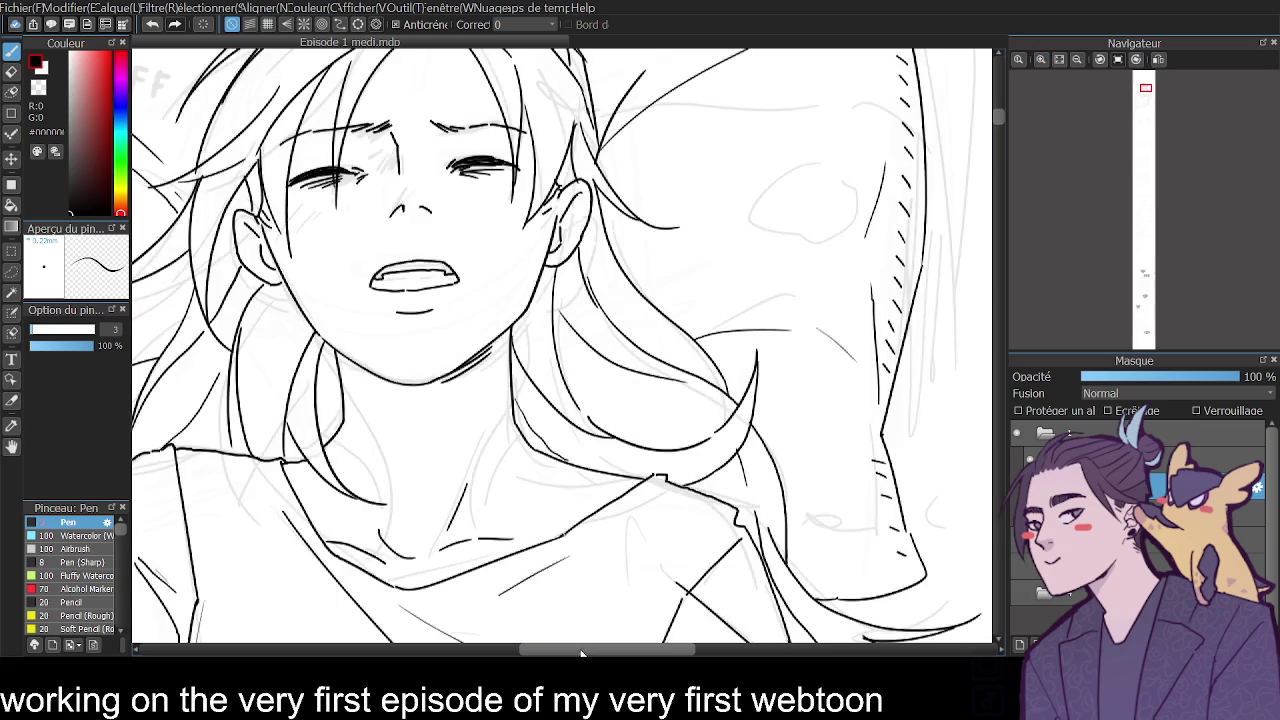
pyautogui.moveTo(585, 649); pyautogui.dragTo(519, 649)
pyautogui.moveTo(1002, 123); pyautogui.dragTo(998, 107)
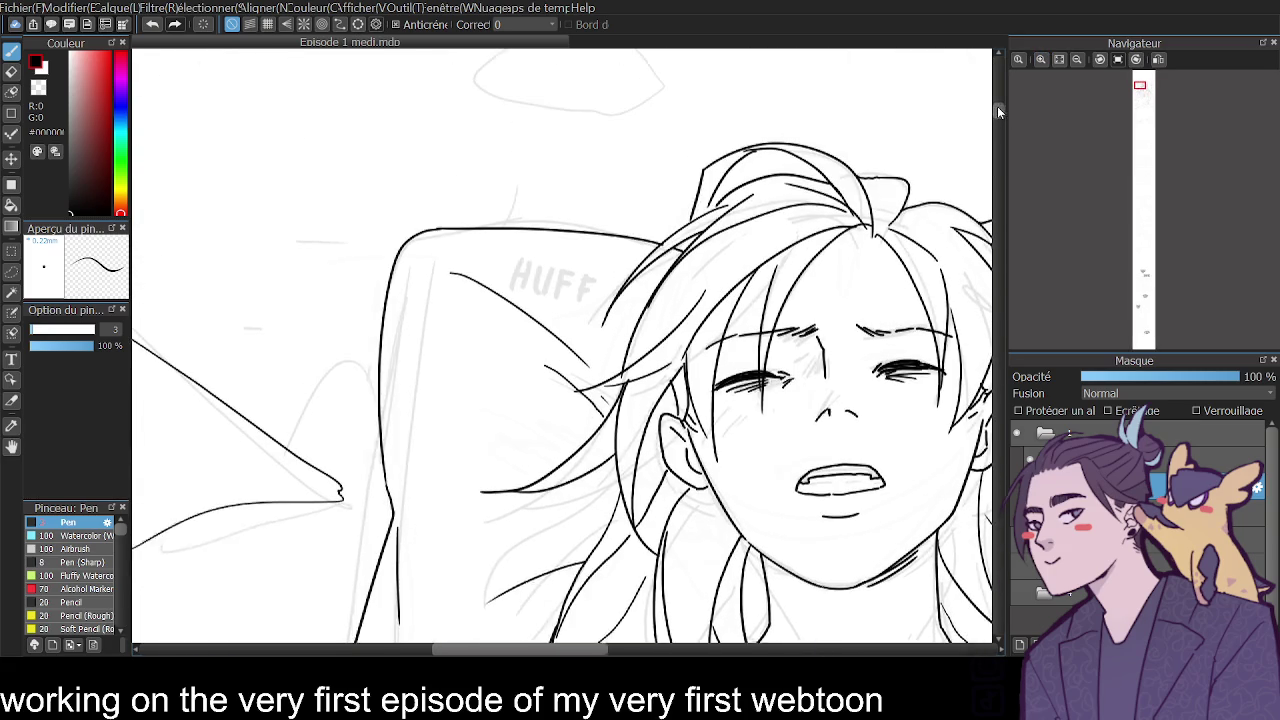
pyautogui.moveTo(393, 308); pyautogui.dragTo(394, 346)
pyautogui.moveTo(383, 352); pyautogui.dragTo(391, 371)
pyautogui.moveTo(382, 378); pyautogui.dragTo(388, 396)
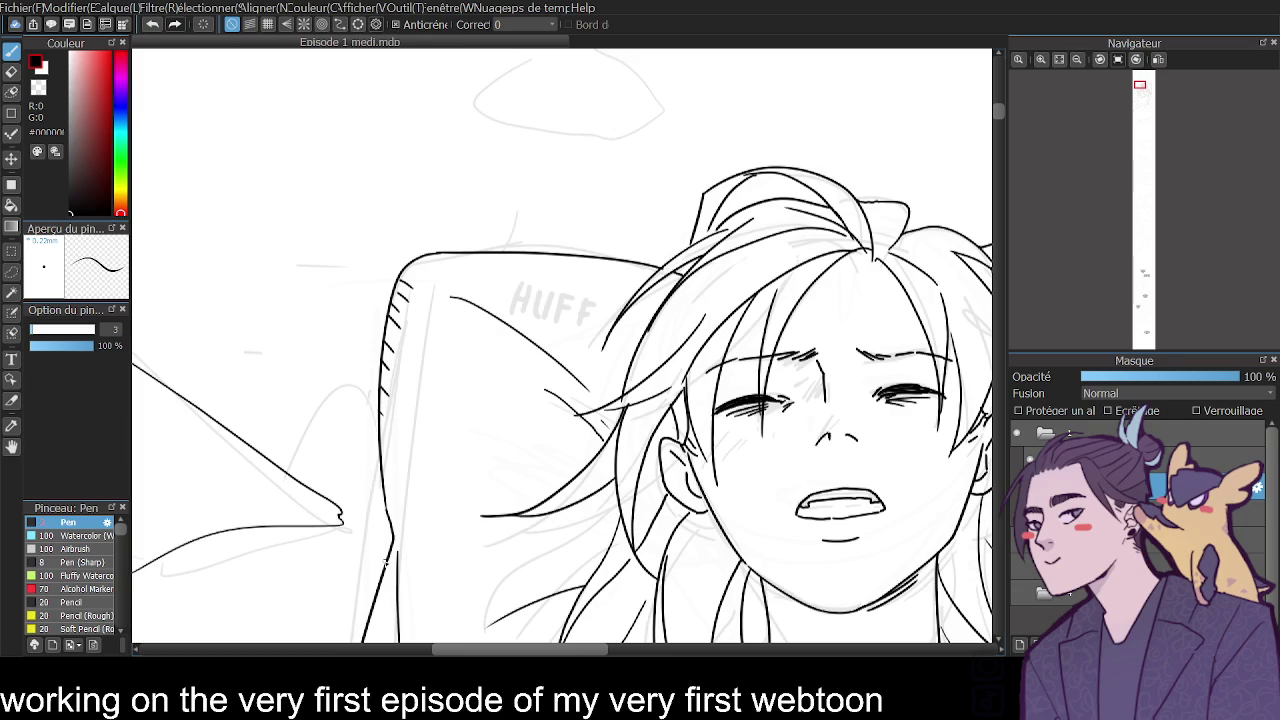
# Extend the left-edge hatching lower down the pillow and zoom out to the whole page.
pyautogui.click(1075, 60)
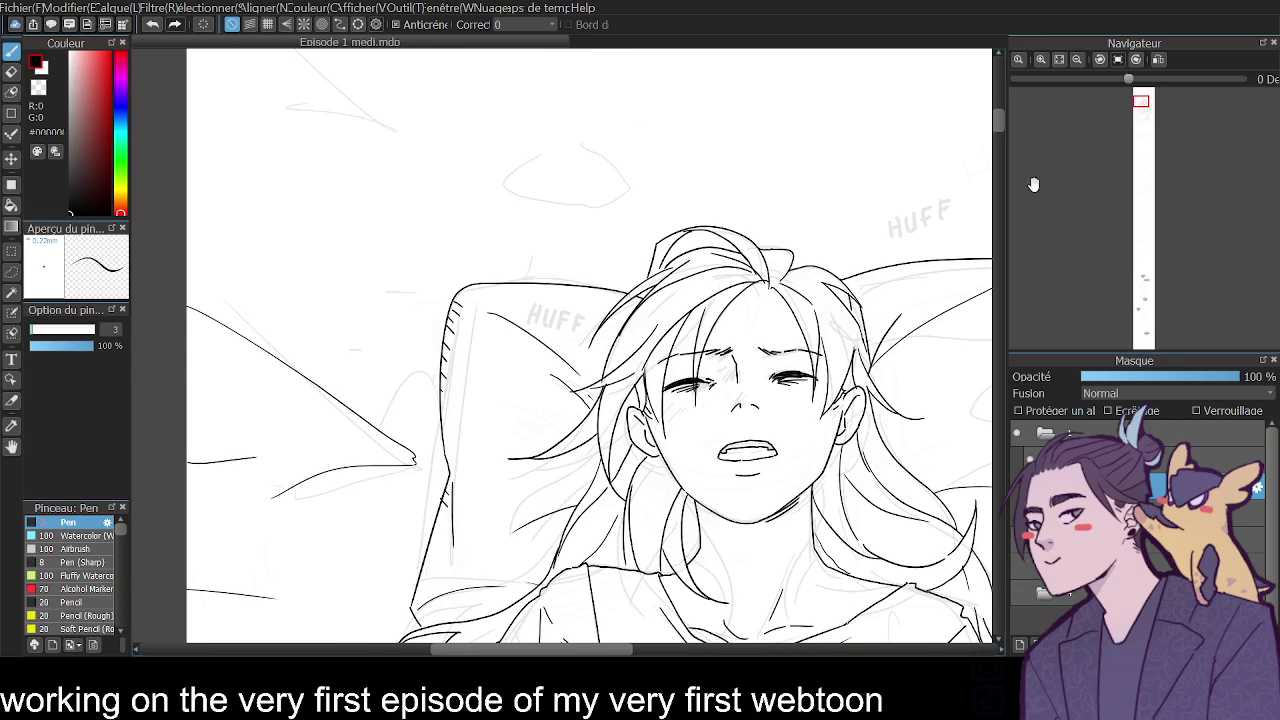
pyautogui.scroll(-1, 1000, 133)
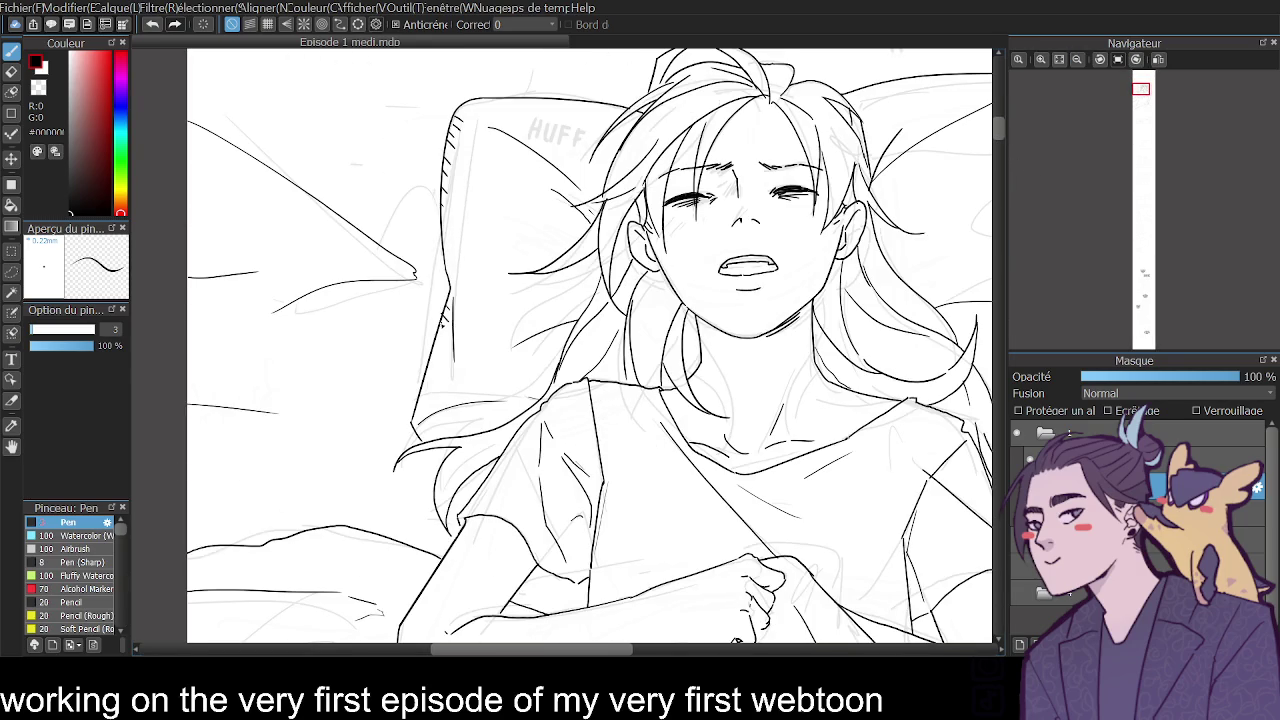
pyautogui.moveTo(446, 346); pyautogui.dragTo(427, 366)
pyautogui.moveTo(435, 368); pyautogui.dragTo(424, 375)
pyautogui.hotkey('ctrl', '-')
pyautogui.hotkey('ctrl', '-')
pyautogui.moveTo(610, 654); pyautogui.dragTo(621, 655)
pyautogui.moveTo(995, 180); pyautogui.dragTo(993, 186)
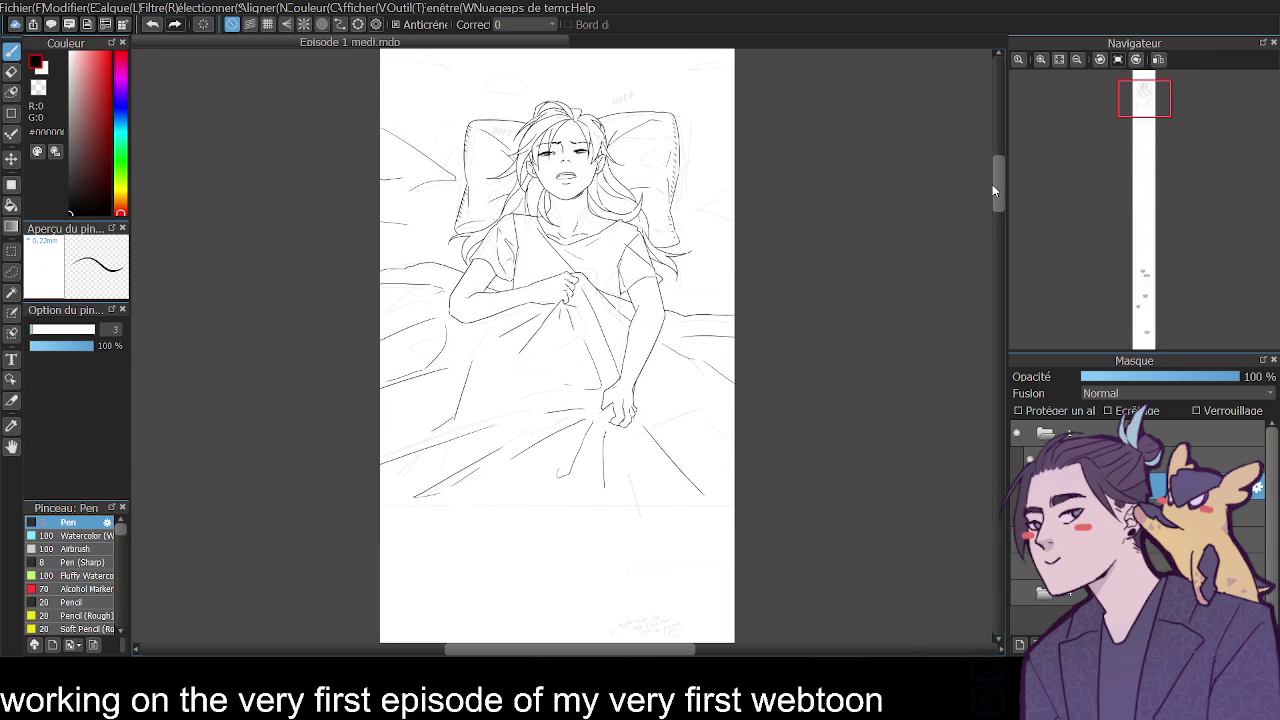
# Pan slightly and zoom in with the Navigator on both hands gripping the sheet.
pyautogui.moveTo(993, 189)
pyautogui.mouseDown()
pyautogui.moveTo(981, 201)
pyautogui.moveTo(996, 208)
pyautogui.moveTo(992, 238)
pyautogui.moveTo(996, 199)
pyautogui.mouseUp()
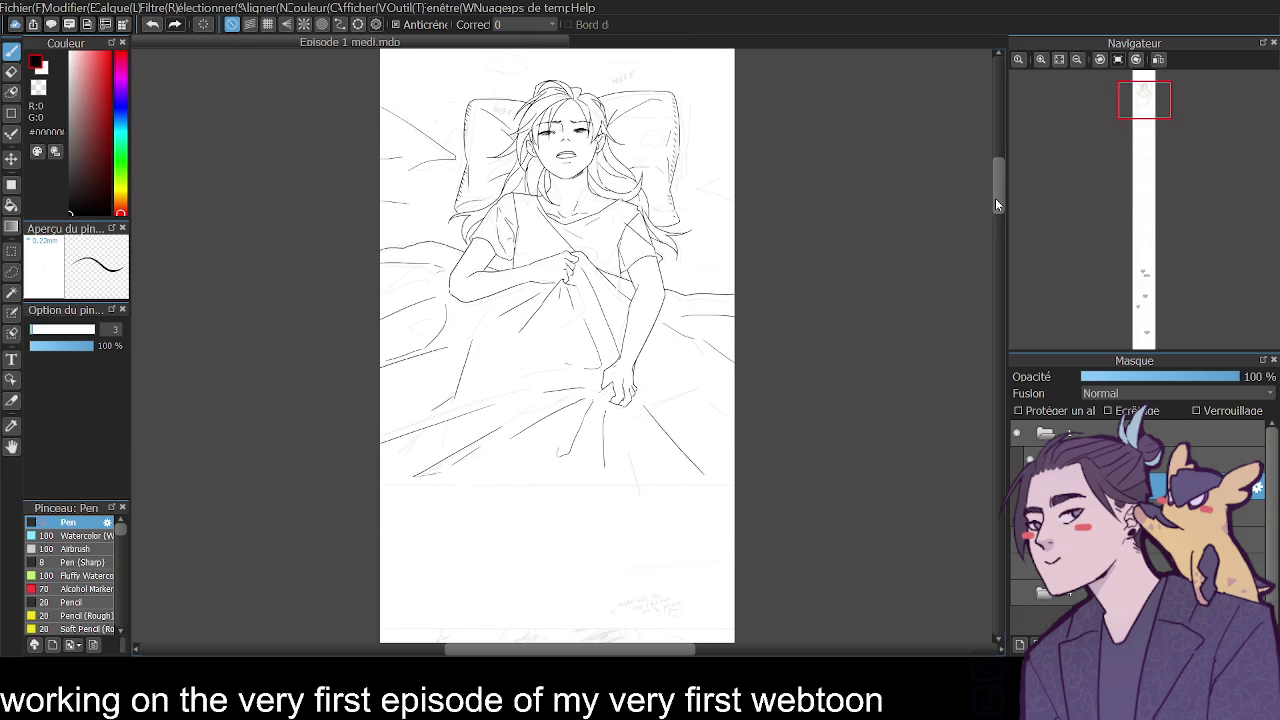
pyautogui.click(1040, 59)
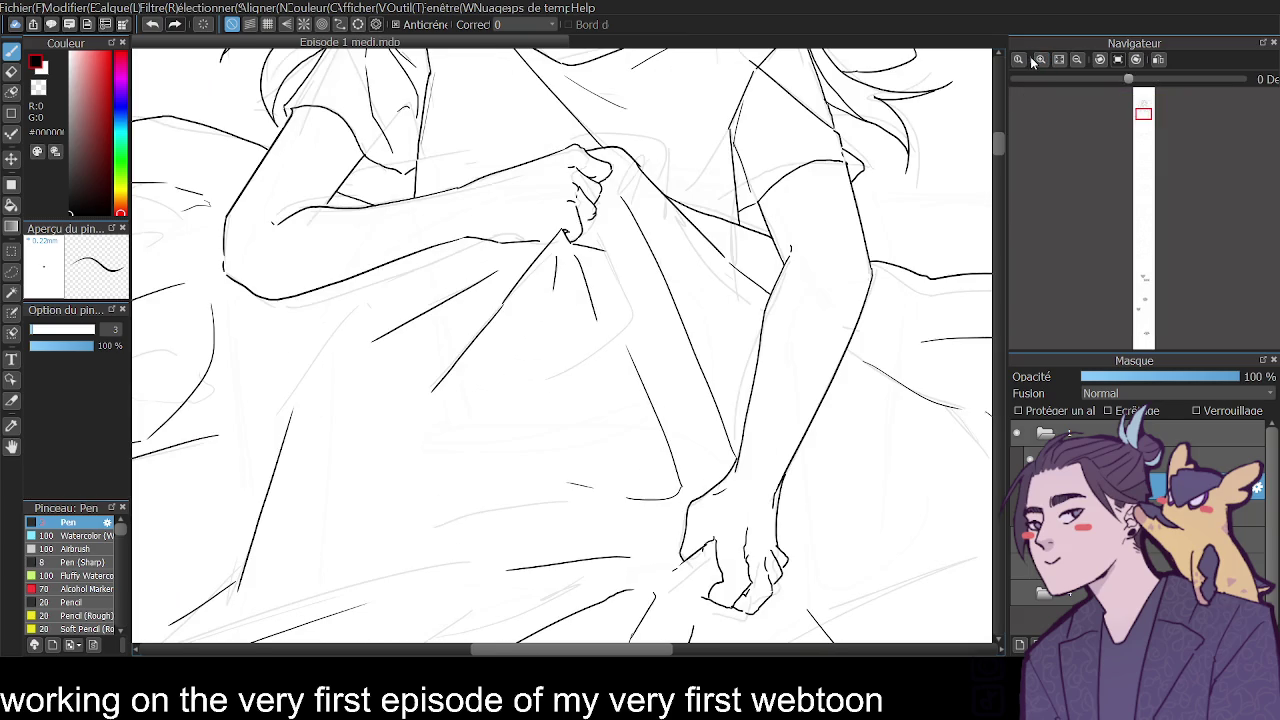
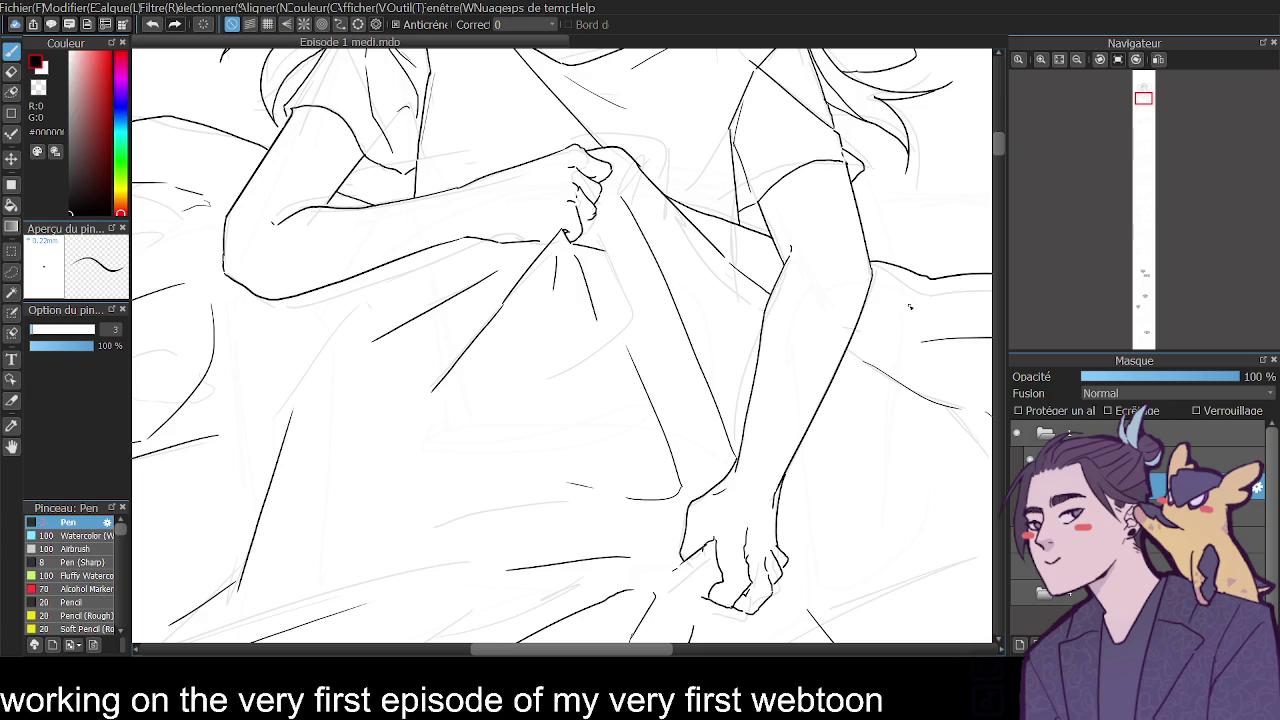
# Ink a knuckle line on the clenched hand and check it in a mirrored view.
pyautogui.click(1078, 59)
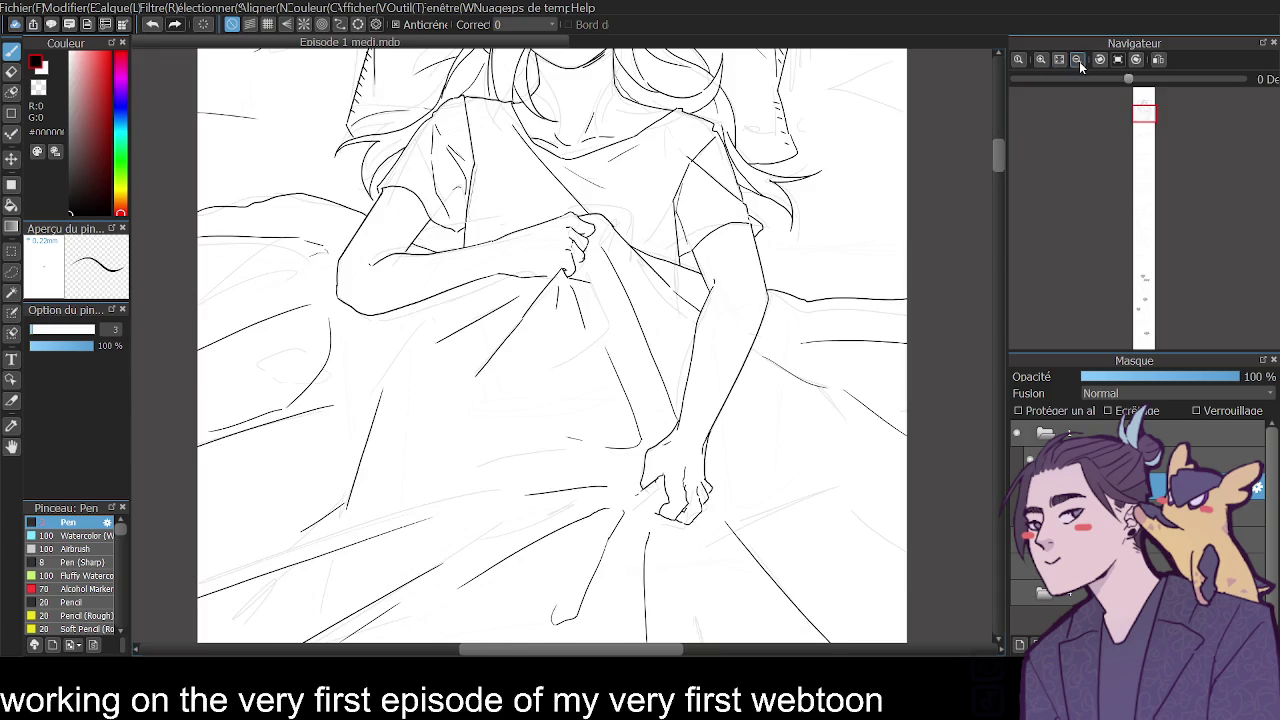
pyautogui.click(1038, 60)
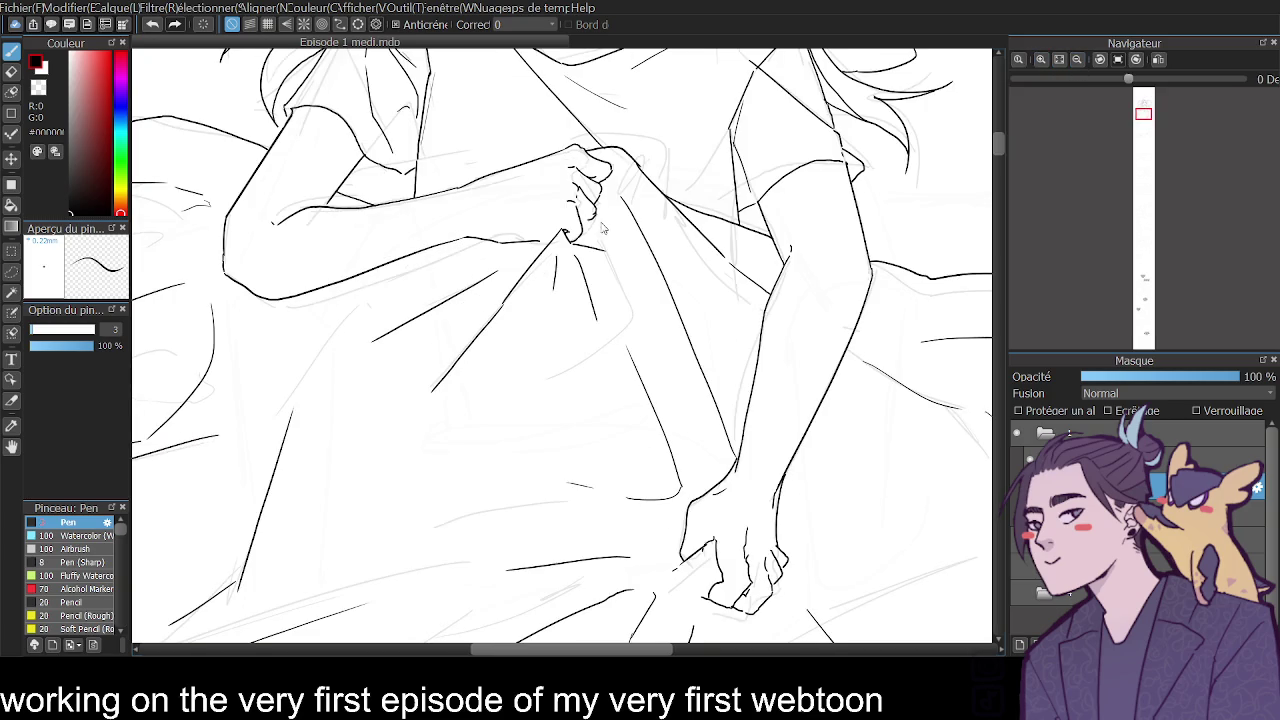
pyautogui.moveTo(591, 219); pyautogui.dragTo(585, 228)
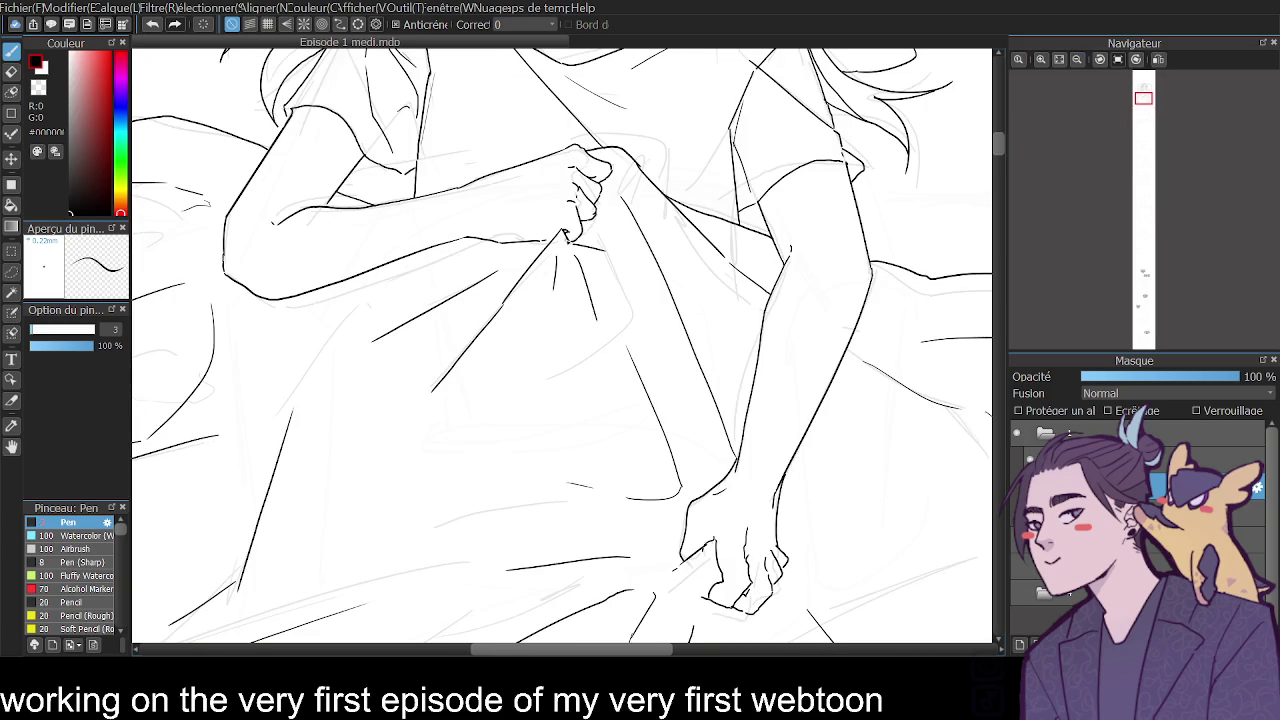
pyautogui.click(1158, 59)
pyautogui.moveTo(999, 149); pyautogui.dragTo(994, 125)
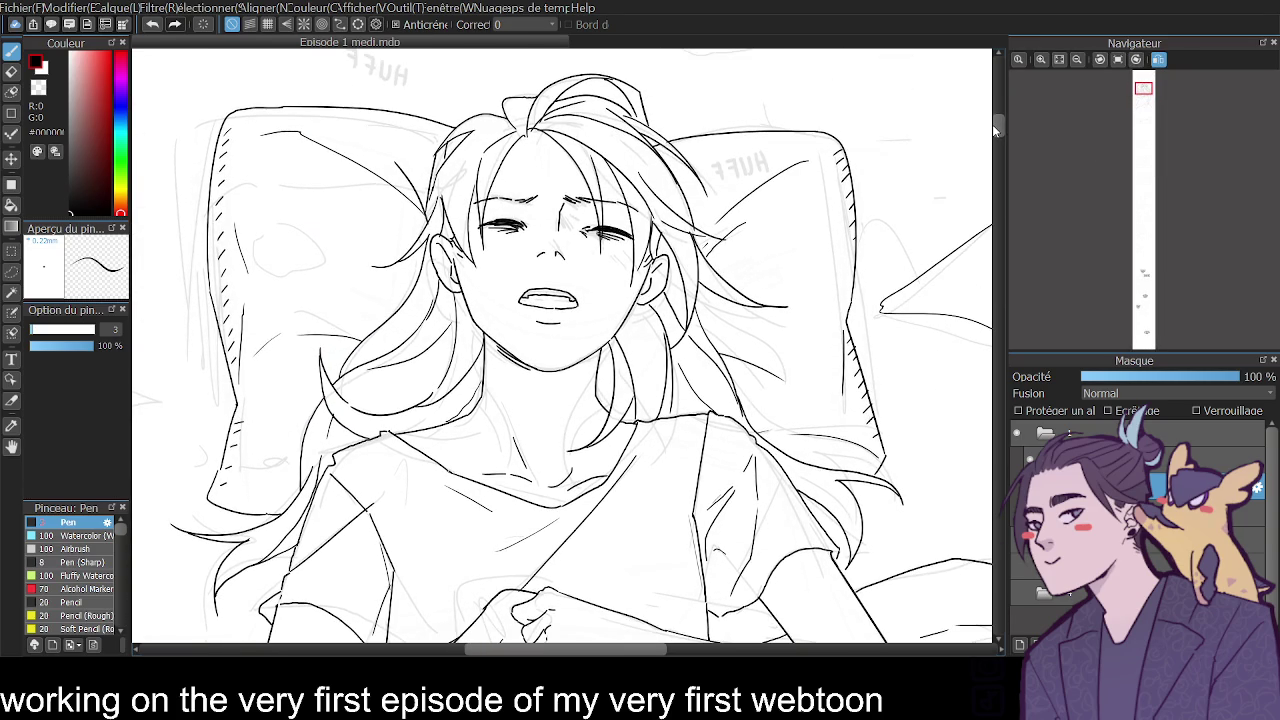
pyautogui.click(1101, 60)
# Add small strokes beside both ears and erase stray bits near the left eyebrow.
pyautogui.moveTo(464, 276)
pyautogui.mouseDown()
pyautogui.moveTo(476, 270)
pyautogui.moveTo(474, 290)
pyautogui.mouseUp()
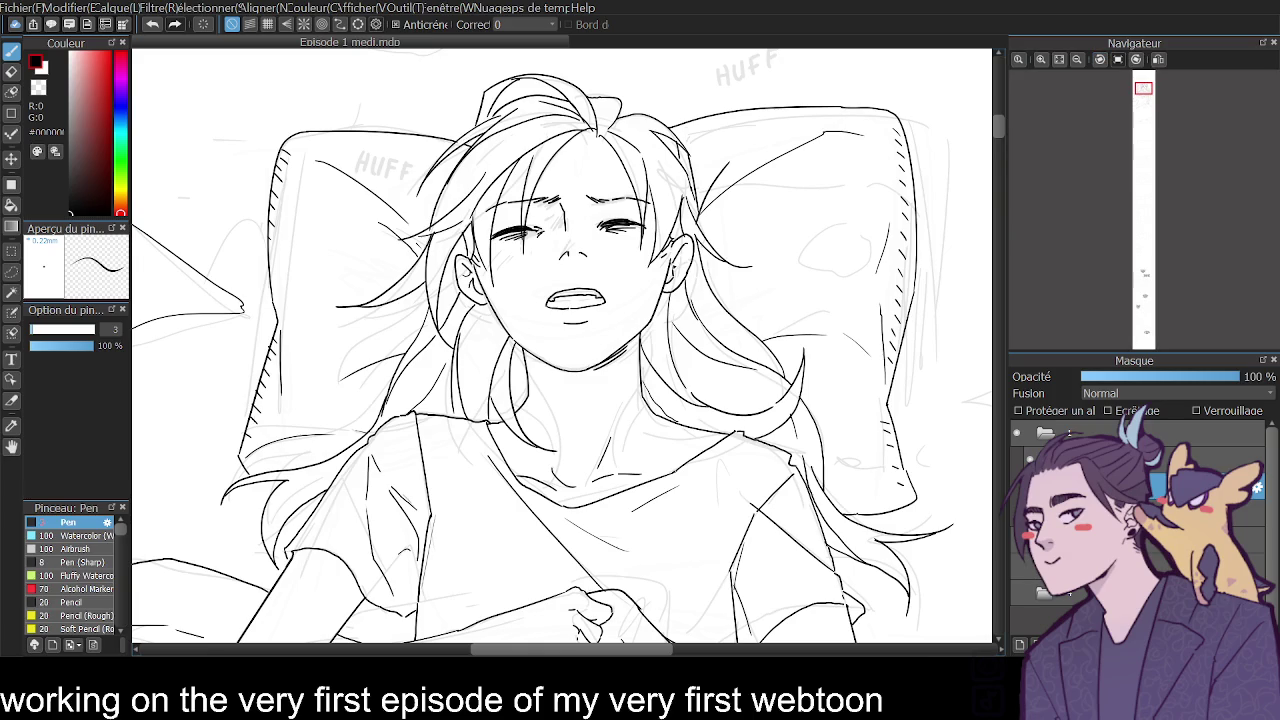
pyautogui.moveTo(670, 266); pyautogui.dragTo(686, 272)
pyautogui.click(11, 71)
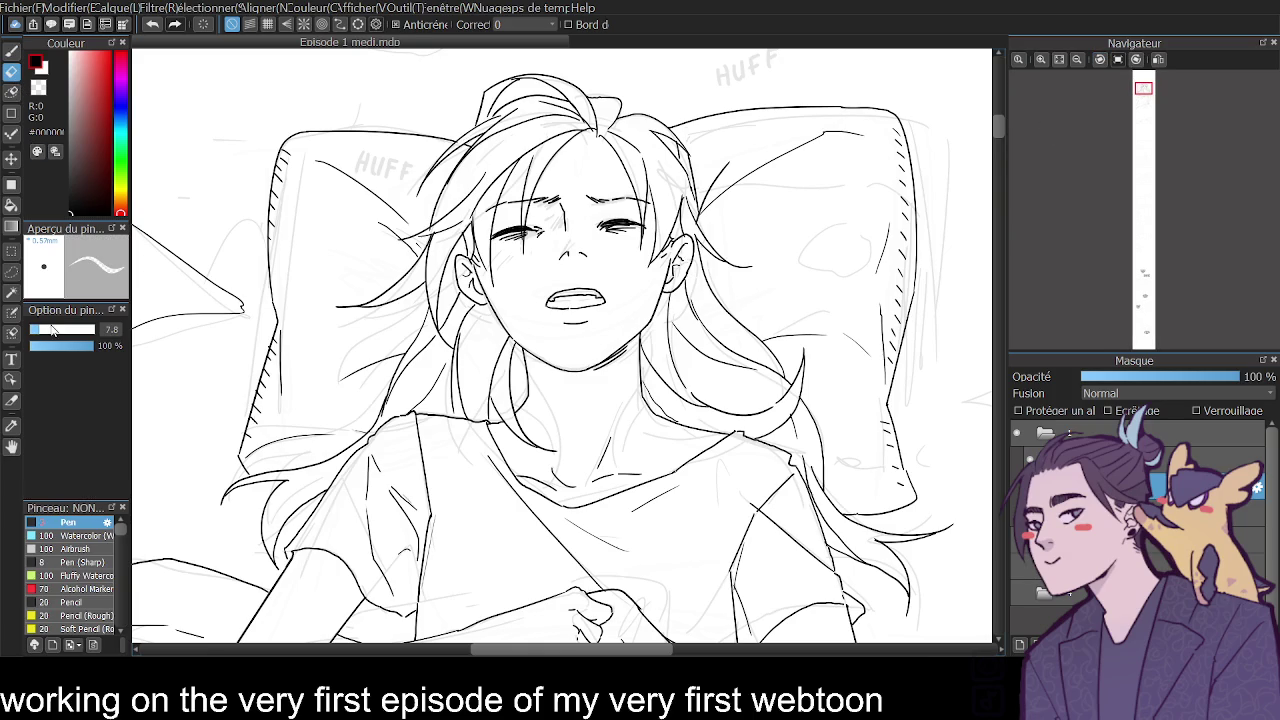
pyautogui.moveTo(494, 222); pyautogui.dragTo(492, 208)
# Ink short hair strands at the forehead, then zoom out to the whole bed.
pyautogui.click(16, 53)
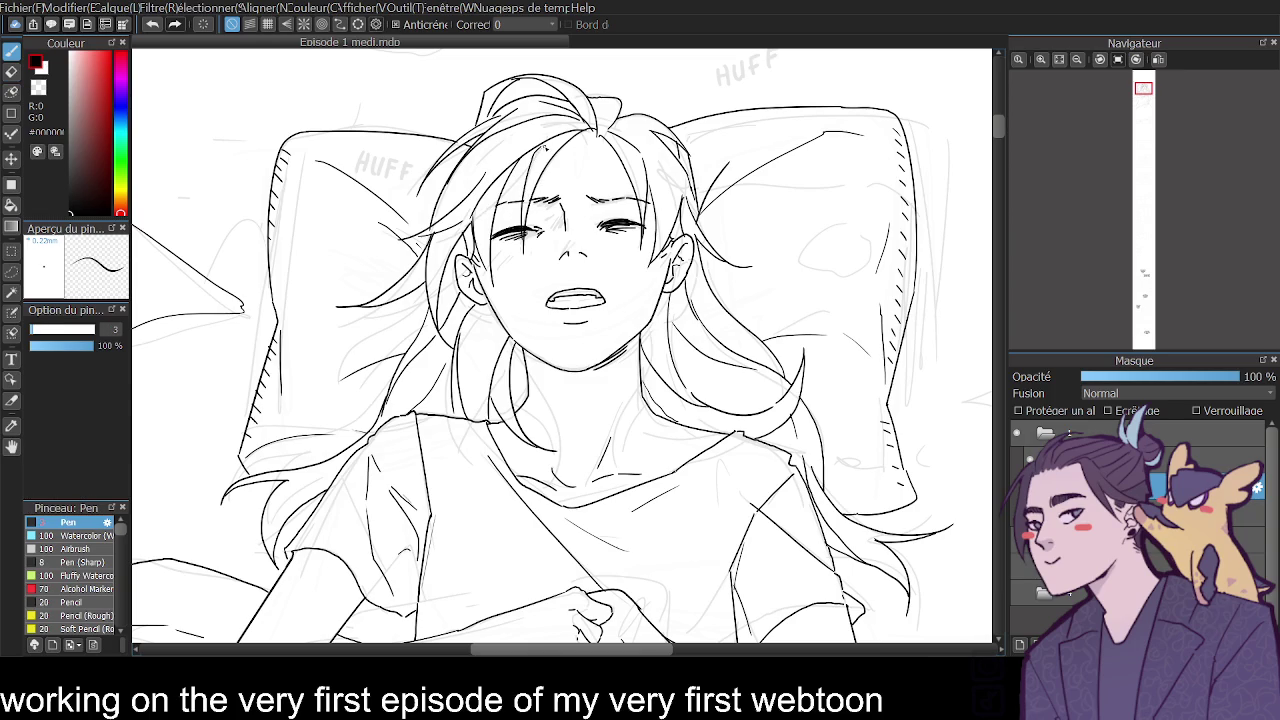
pyautogui.moveTo(510, 190); pyautogui.dragTo(533, 168)
pyautogui.click(11, 71)
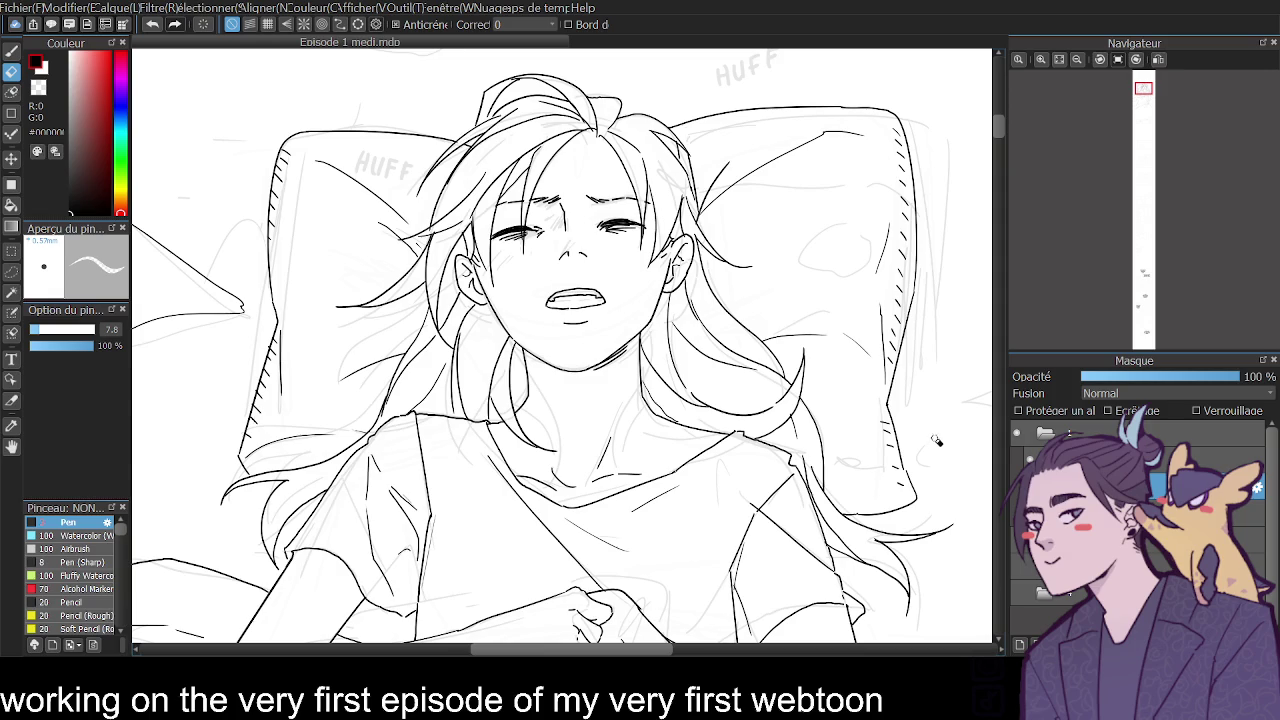
pyautogui.hotkey('ctrl', '-')
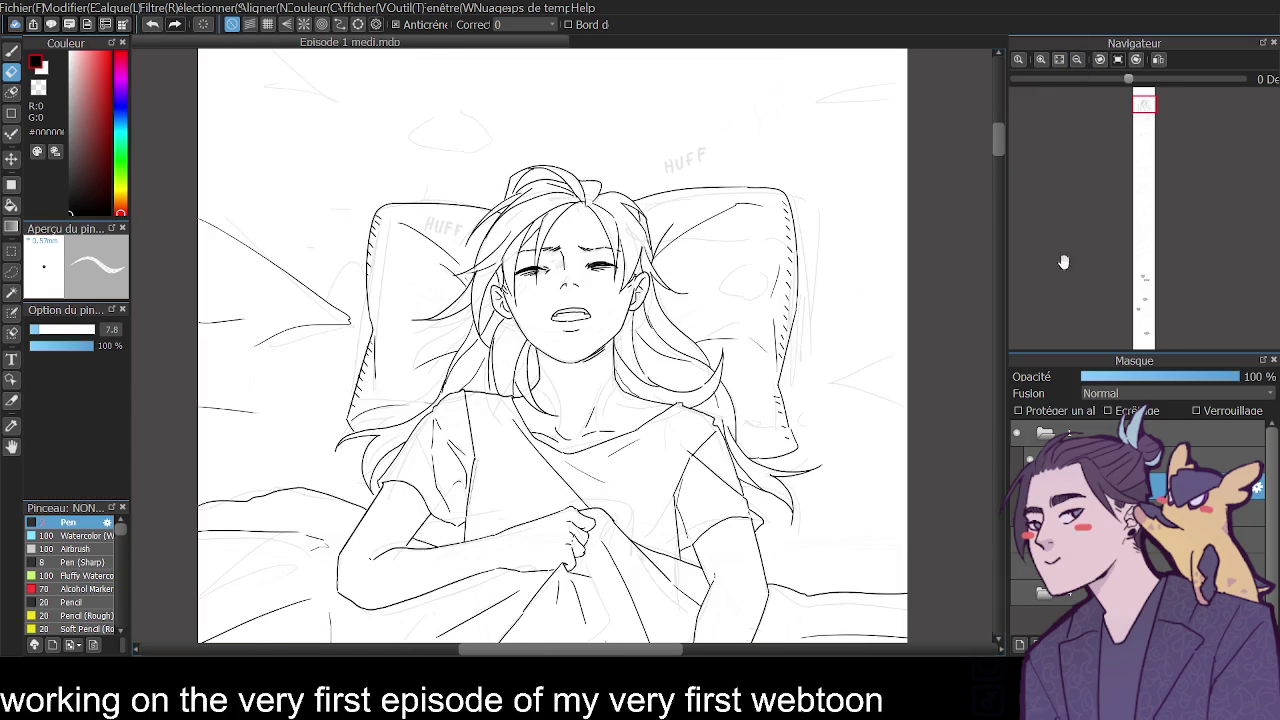
# Ink bedsheet lines along the panel's right edge with the Pen.
pyautogui.scroll(-2, 1001, 151)
pyautogui.click(1077, 59)
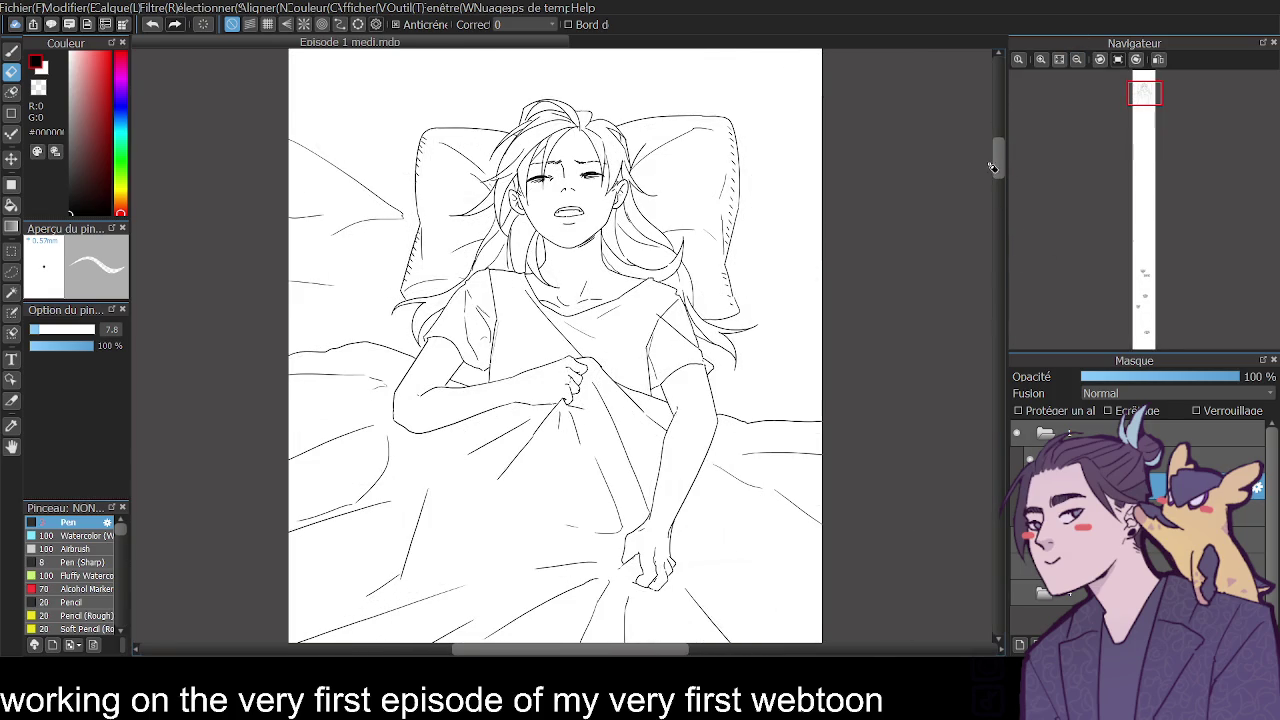
pyautogui.scroll(2, 993, 168)
pyautogui.press('p')
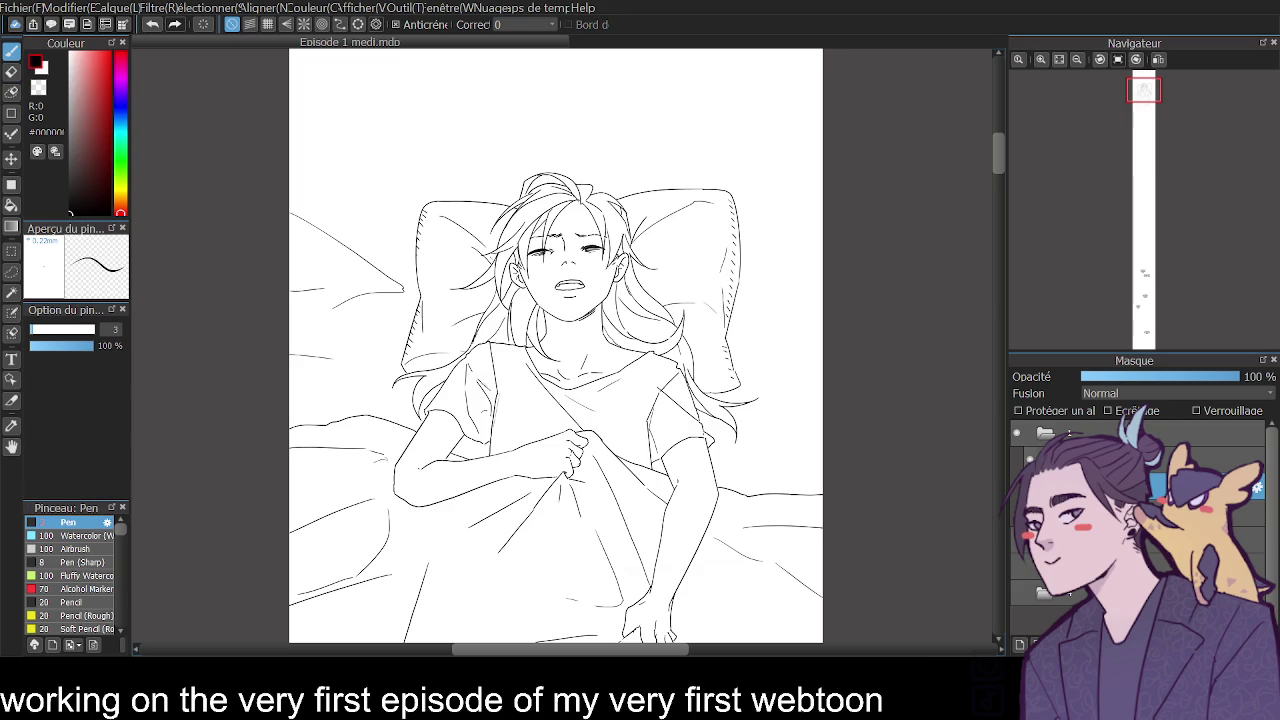
pyautogui.moveTo(823, 187)
pyautogui.mouseDown()
pyautogui.moveTo(773, 213)
pyautogui.moveTo(760, 242)
pyautogui.mouseUp()
pyautogui.moveTo(768, 272); pyautogui.dragTo(830, 294)
# Ink a long bedsheet line toward the top right and a short stroke near the pillow top.
pyautogui.moveTo(654, 154); pyautogui.dragTo(968, 67)
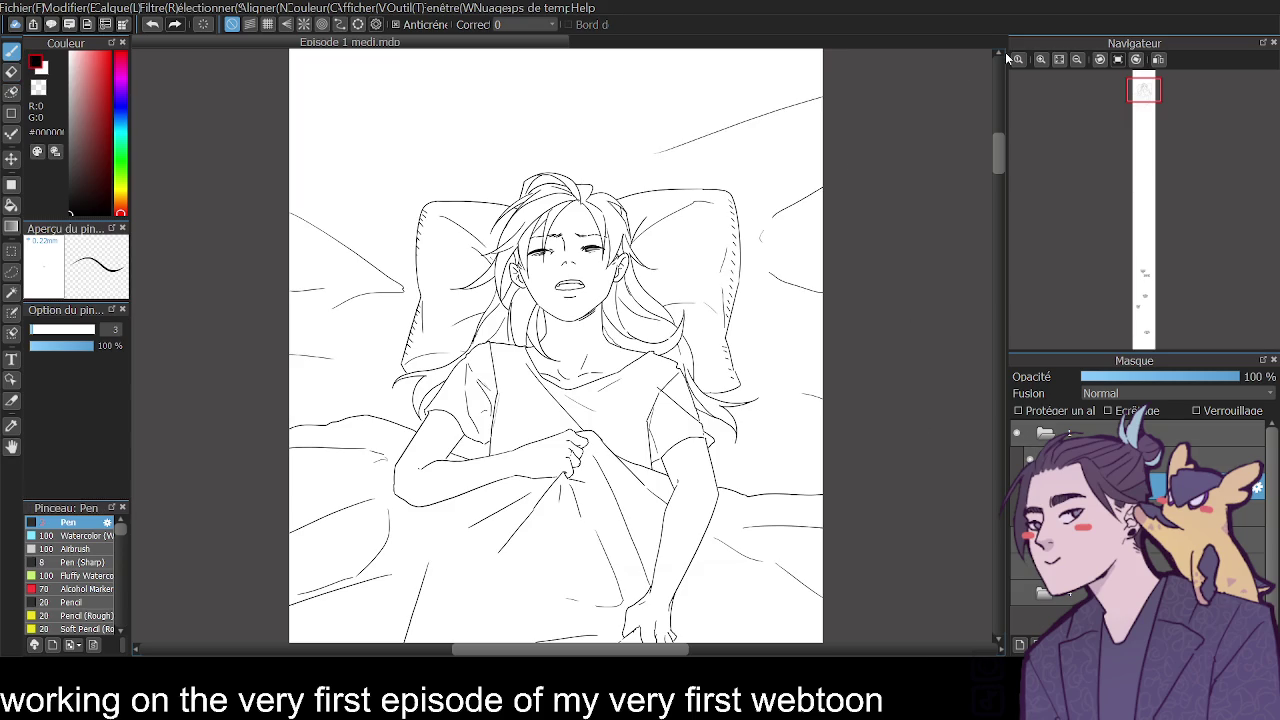
pyautogui.moveTo(654, 153); pyautogui.dragTo(624, 151)
pyautogui.scroll(1, 1004, 140)
pyautogui.scroll(1, 1006, 138)
pyautogui.scroll(1, 1006, 144)
pyautogui.scroll(-2, 1006, 144)
pyautogui.scroll(-2, 1006, 147)
pyautogui.moveTo(458, 169); pyautogui.dragTo(422, 152)
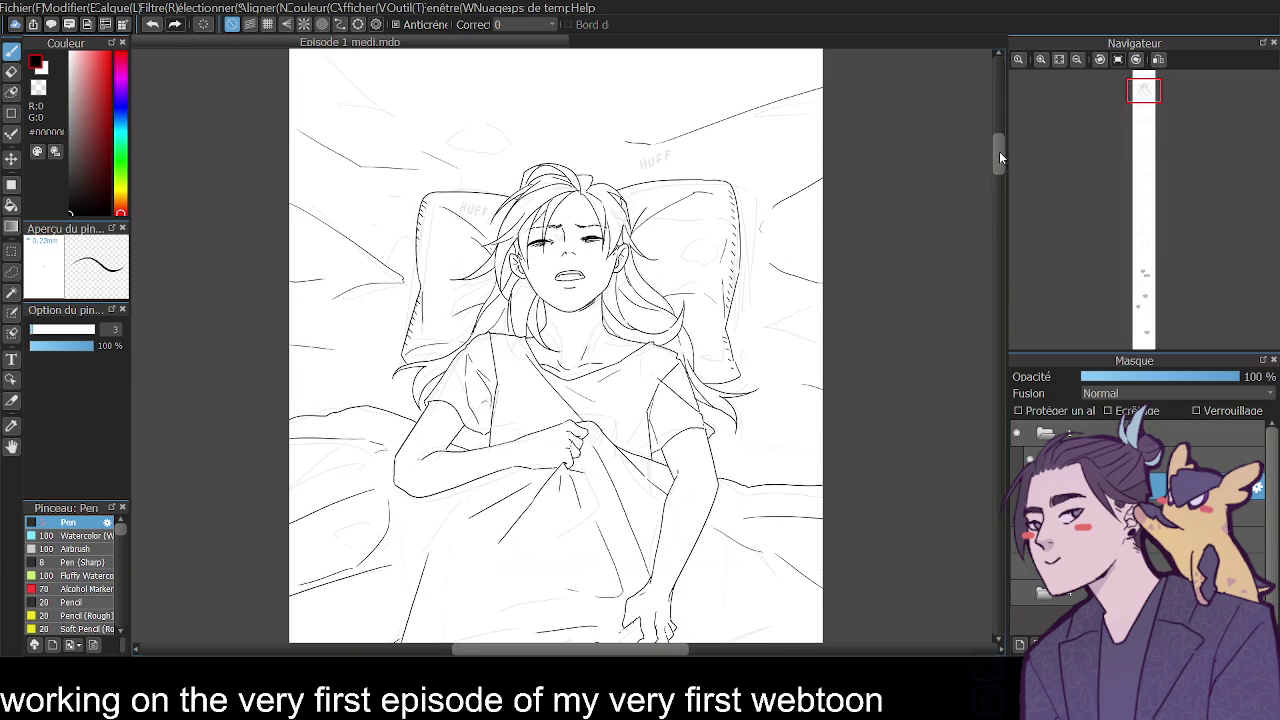
pyautogui.moveTo(999, 152); pyautogui.dragTo(985, 182)
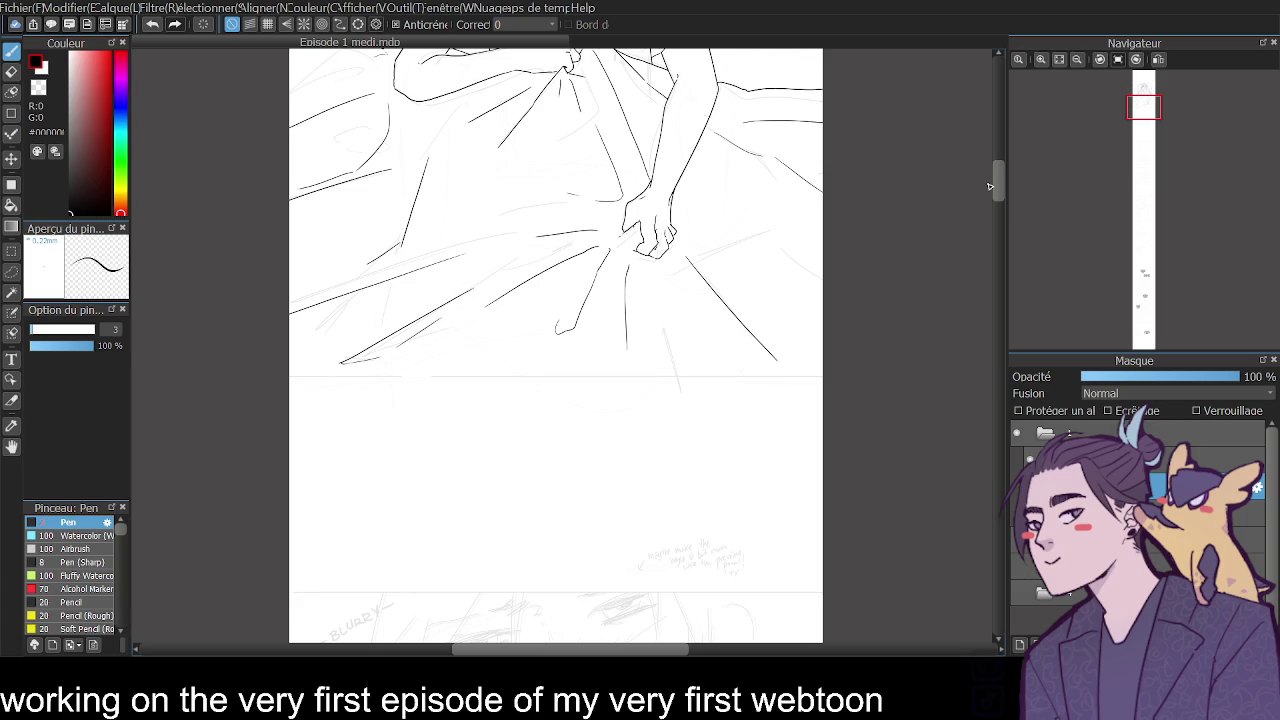
# Add a new layer and zoom in on the eye close-up sketch.
pyautogui.click(1022, 645)
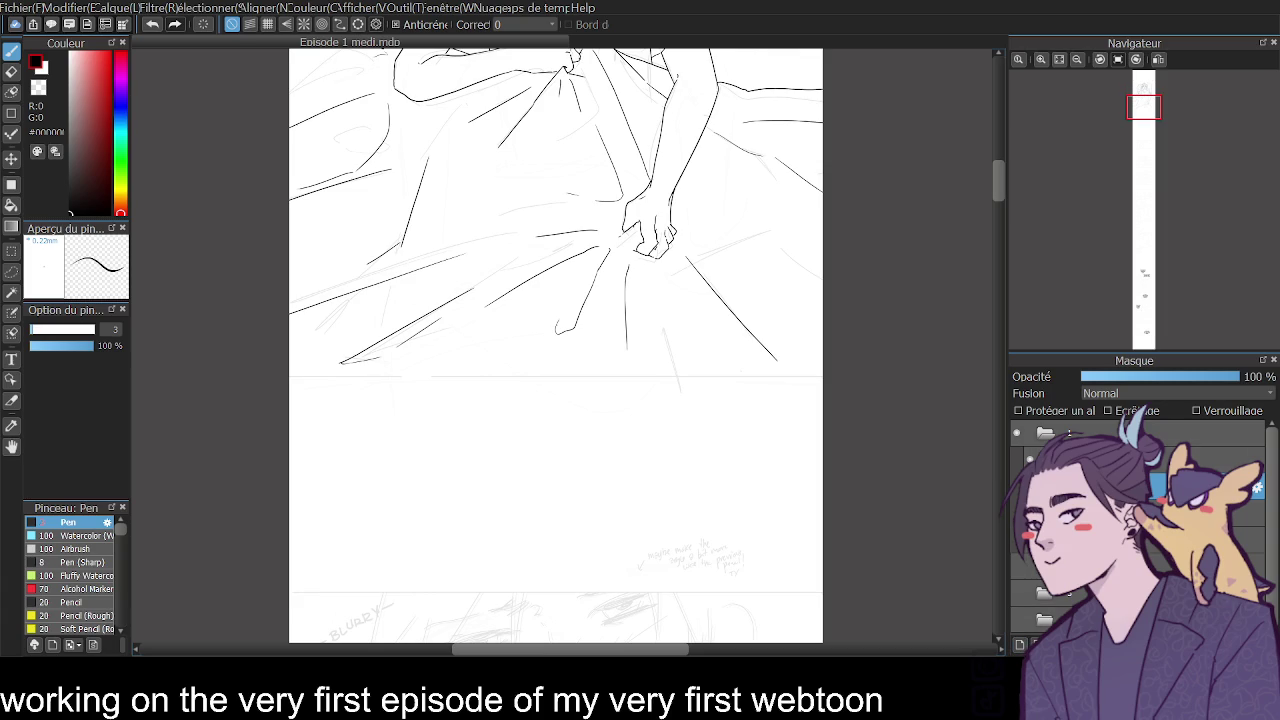
pyautogui.moveTo(999, 170); pyautogui.dragTo(996, 196)
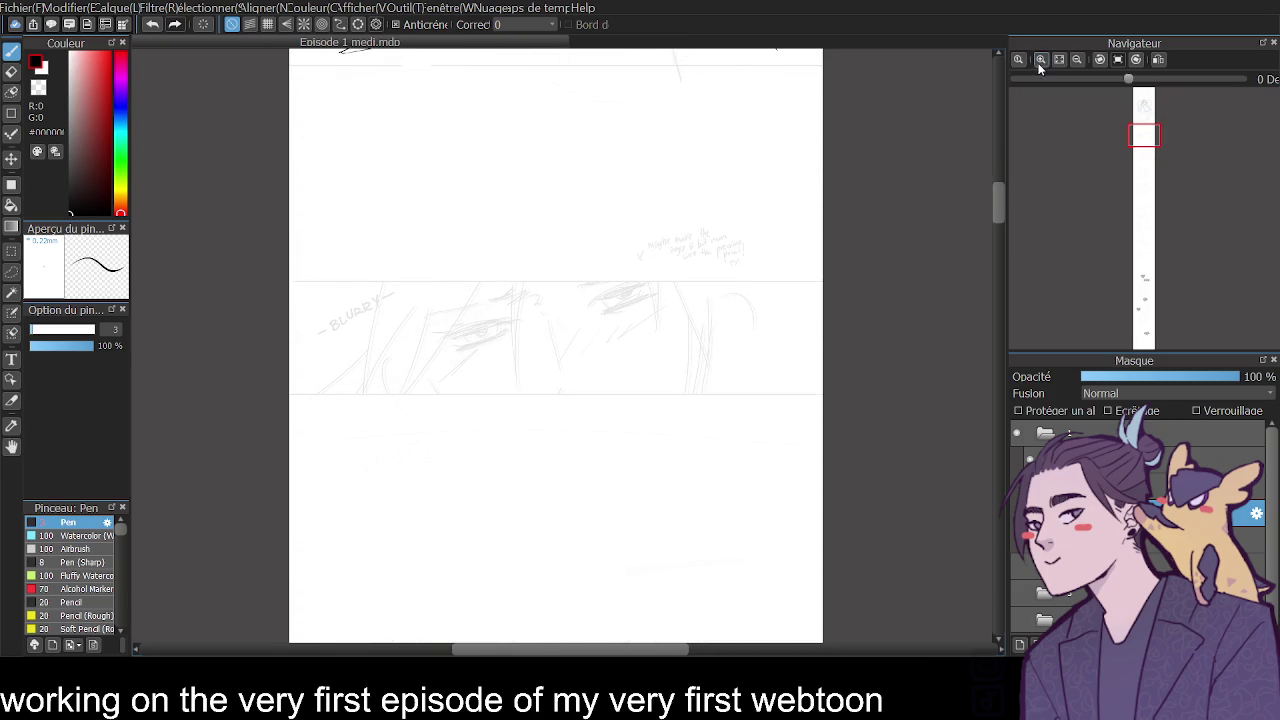
pyautogui.click(1040, 60)
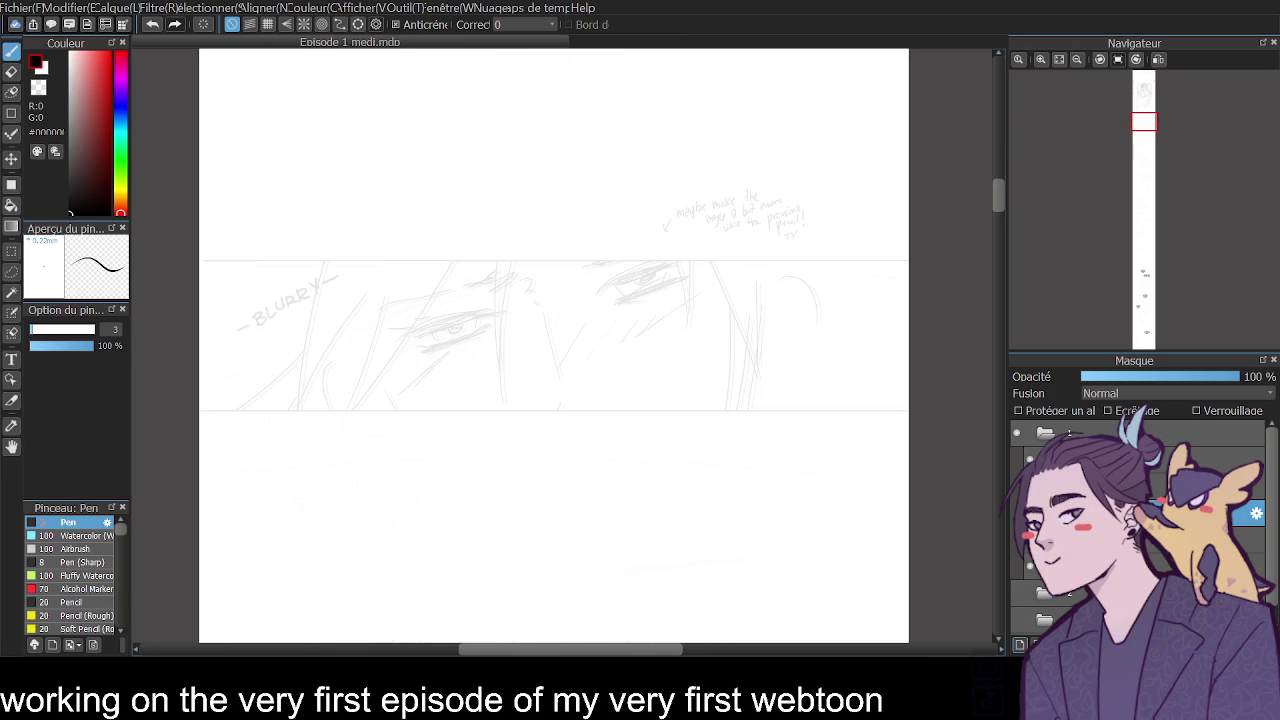
pyautogui.click(1043, 59)
pyautogui.click(1045, 59)
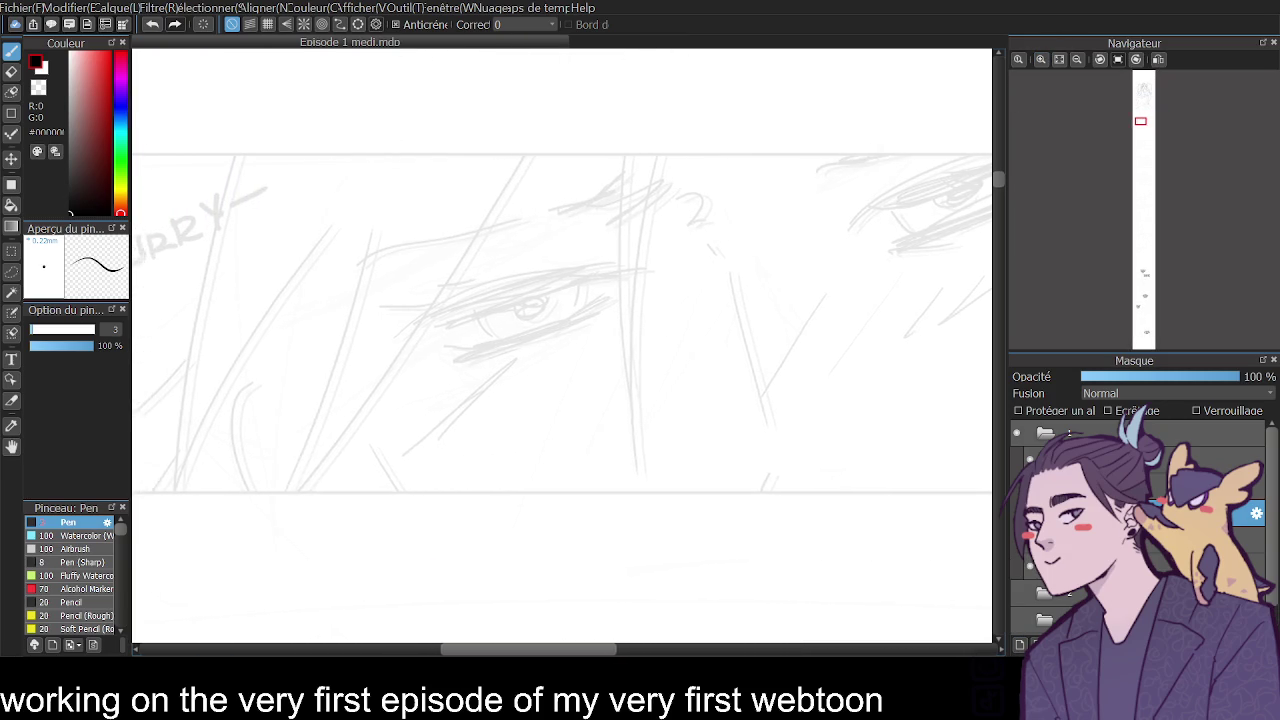
pyautogui.hscroll(3, 560, 345)
pyautogui.hscroll(1, 560, 345)
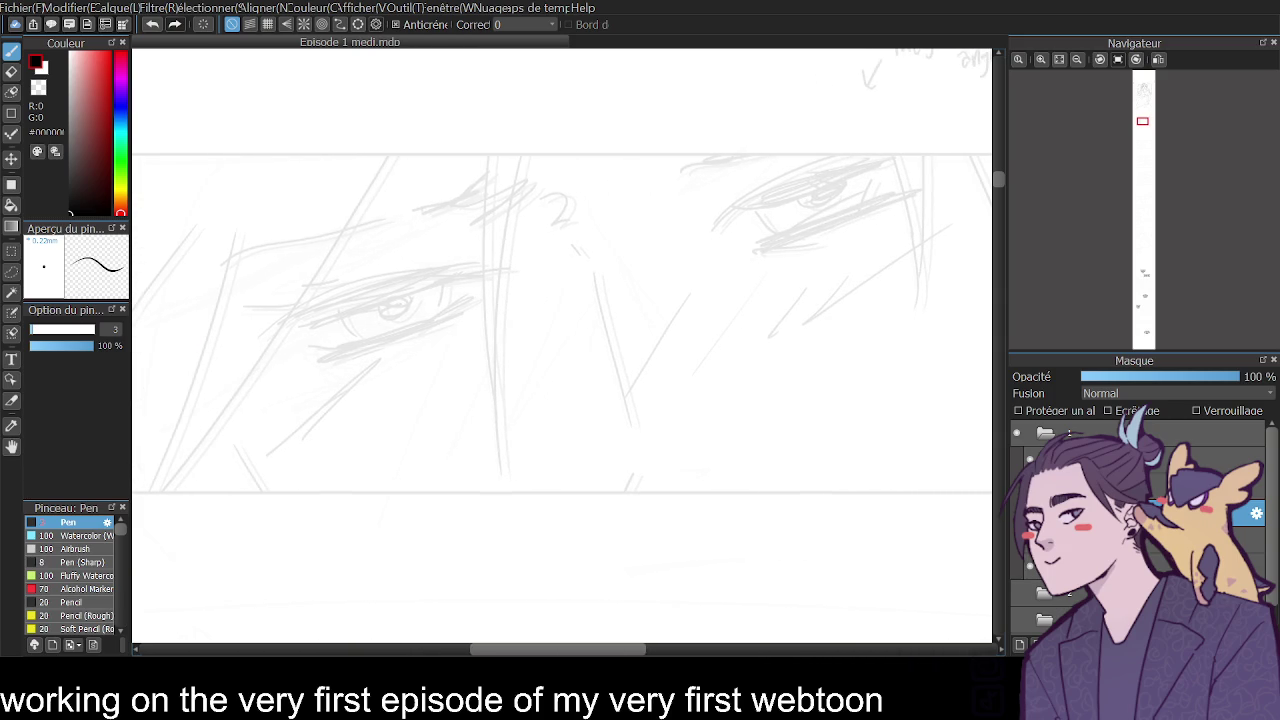
pyautogui.click(1078, 58)
# Test a curved hair strand across the eye panel and undo the attempts.
pyautogui.moveTo(339, 287); pyautogui.dragTo(388, 436)
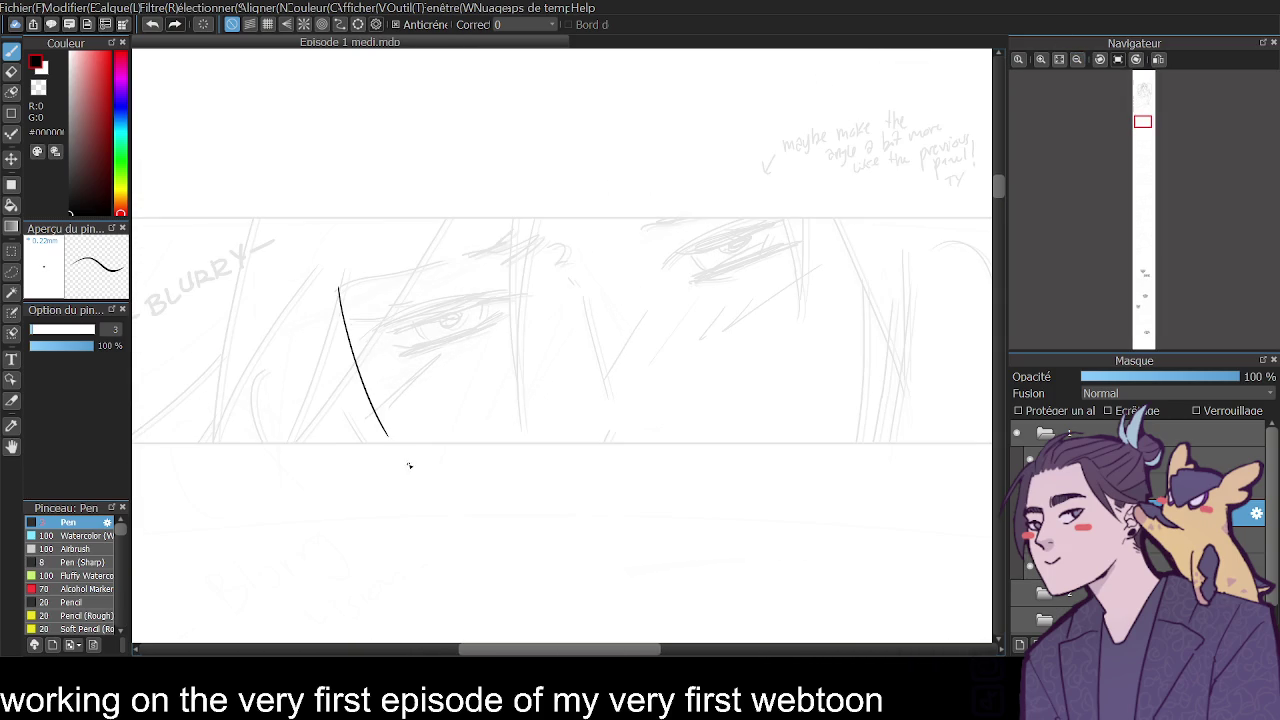
pyautogui.click(1078, 60)
pyautogui.moveTo(1000, 203)
pyautogui.mouseDown()
pyautogui.moveTo(1001, 162)
pyautogui.moveTo(988, 210)
pyautogui.mouseUp()
pyautogui.scroll(2, 985, 213)
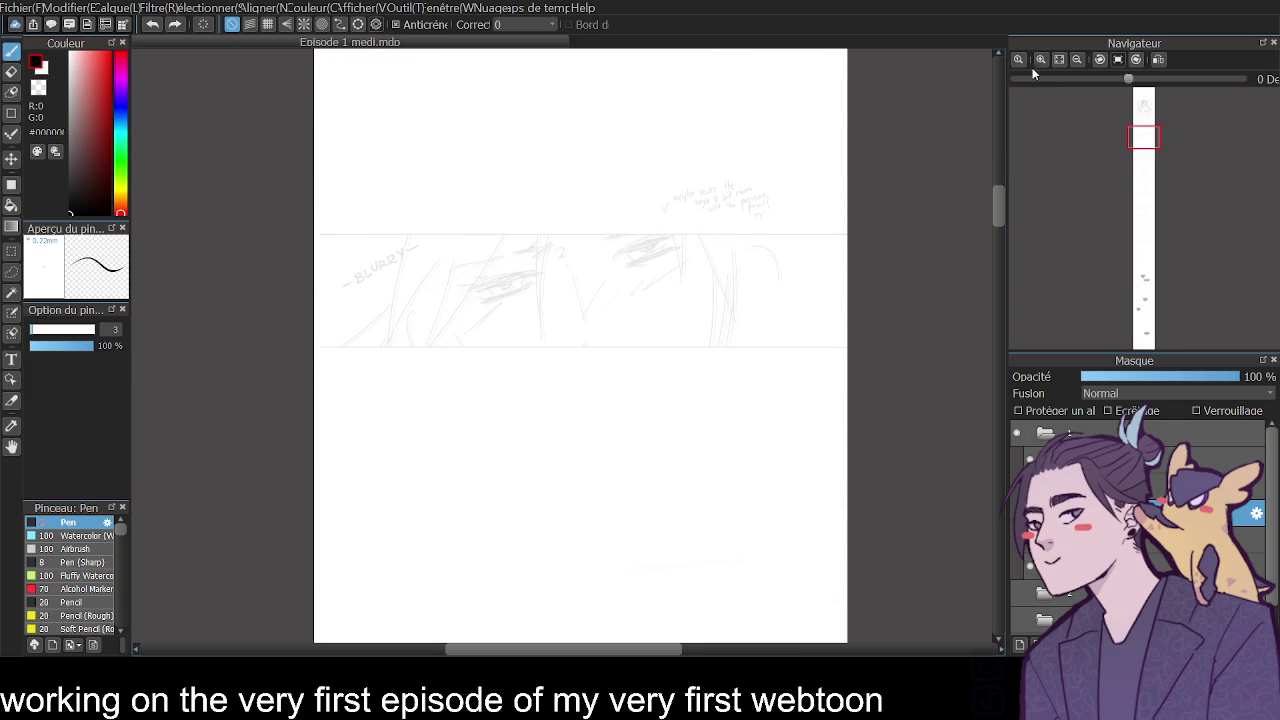
pyautogui.click(1040, 59)
pyautogui.moveTo(339, 216)
pyautogui.mouseDown()
pyautogui.moveTo(366, 353)
pyautogui.moveTo(382, 370)
pyautogui.mouseUp()
pyautogui.hotkey('ctrl', 'z')
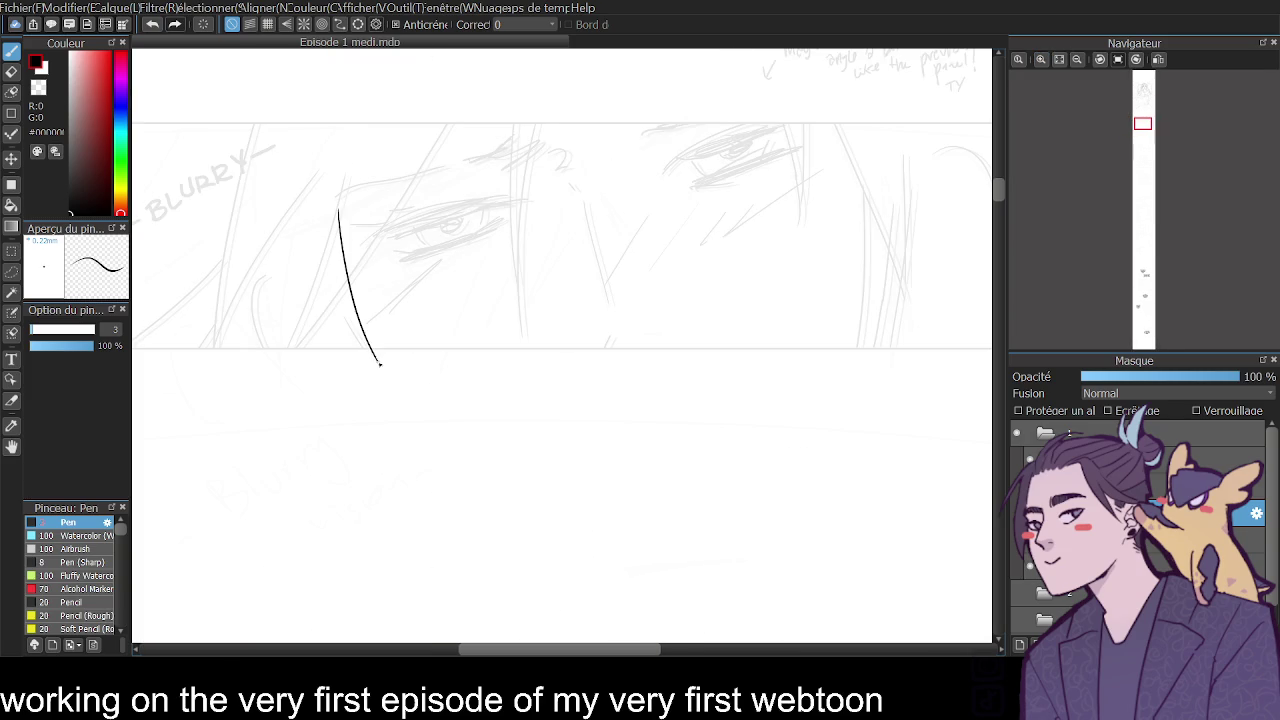
pyautogui.hotkey('ctrl', 'z')
# Retry the hair strand, undo it, and ink the upper eyelid line.
pyautogui.moveTo(326, 144)
pyautogui.mouseDown()
pyautogui.moveTo(354, 334)
pyautogui.moveTo(418, 428)
pyautogui.mouseUp()
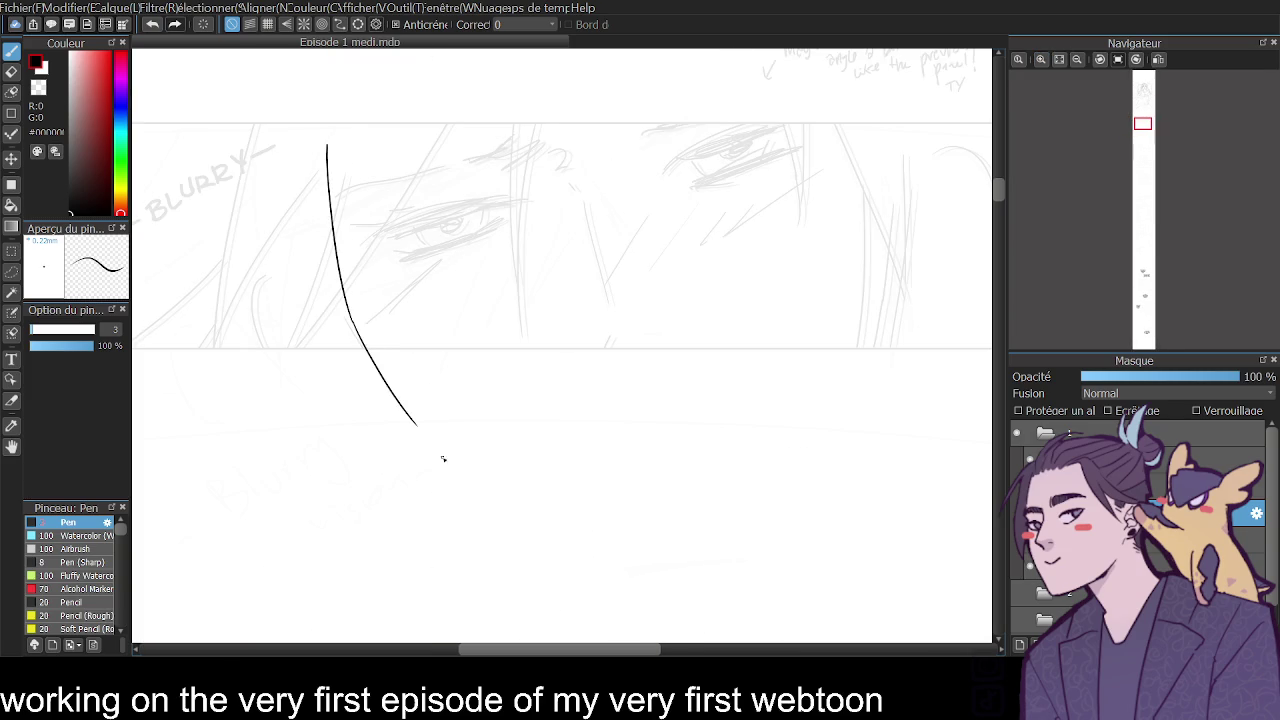
pyautogui.hotkey('ctrl', 'z')
pyautogui.hotkey('ctrl', 'z')
pyautogui.moveTo(313, 160); pyautogui.dragTo(352, 362)
pyautogui.hotkey('ctrl', 'z')
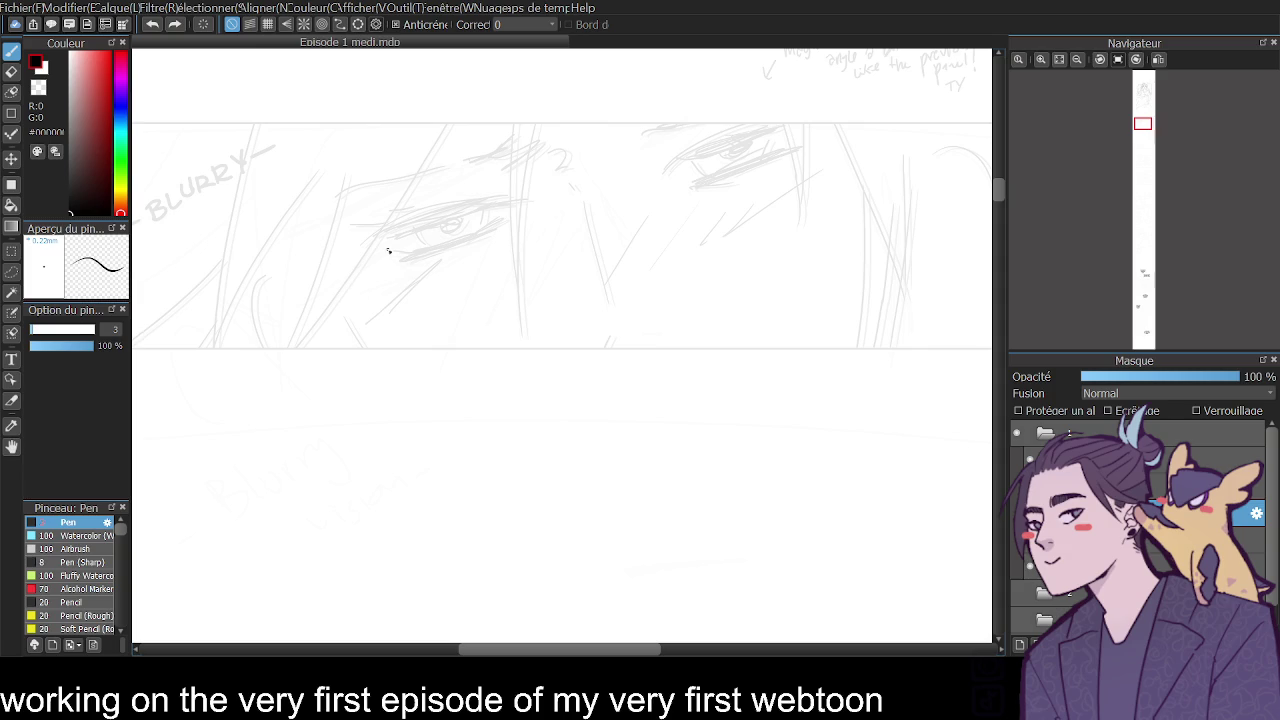
pyautogui.moveTo(360, 214)
pyautogui.mouseDown()
pyautogui.moveTo(494, 218)
pyautogui.moveTo(476, 208)
pyautogui.moveTo(351, 222)
pyautogui.moveTo(490, 234)
pyautogui.mouseUp()
# Ink the left eyebrow with a hatched tip and thicken and extend the lash line.
pyautogui.moveTo(325, 171); pyautogui.dragTo(424, 149)
pyautogui.moveTo(450, 150); pyautogui.dragTo(488, 150)
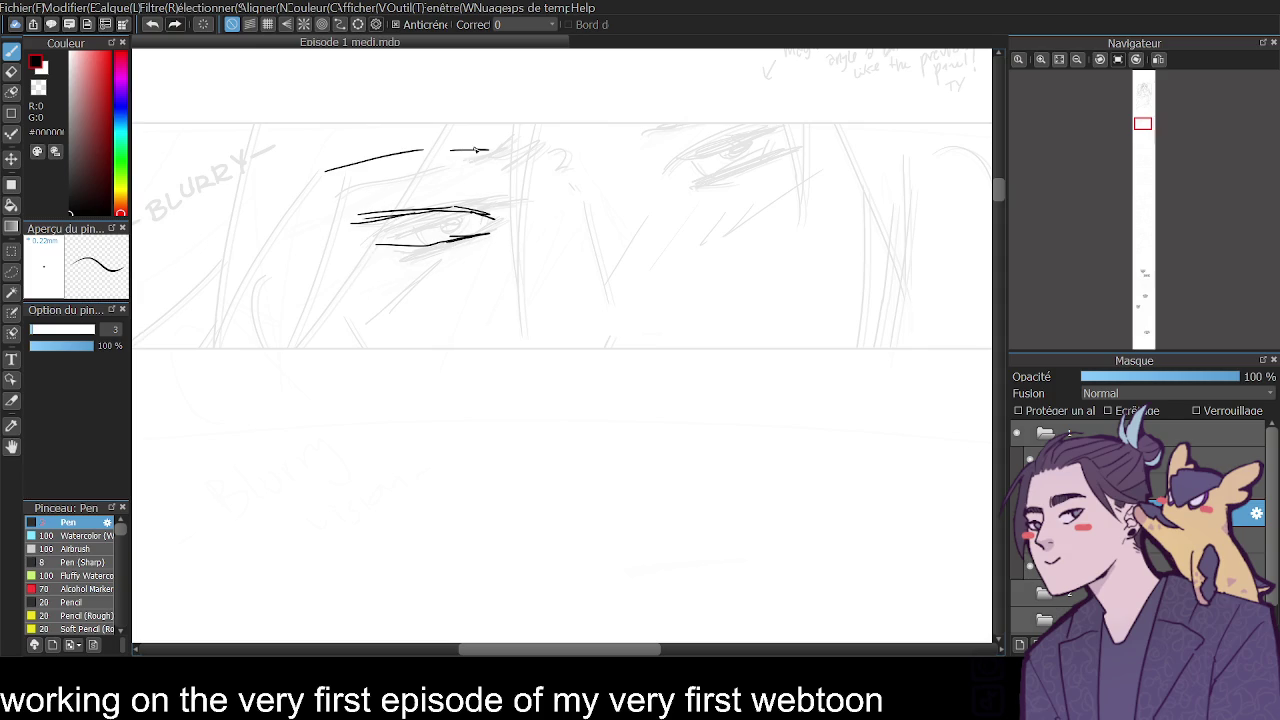
pyautogui.moveTo(410, 158); pyautogui.dragTo(508, 148)
pyautogui.moveTo(492, 138); pyautogui.dragTo(513, 156)
pyautogui.moveTo(330, 223); pyautogui.dragTo(470, 211)
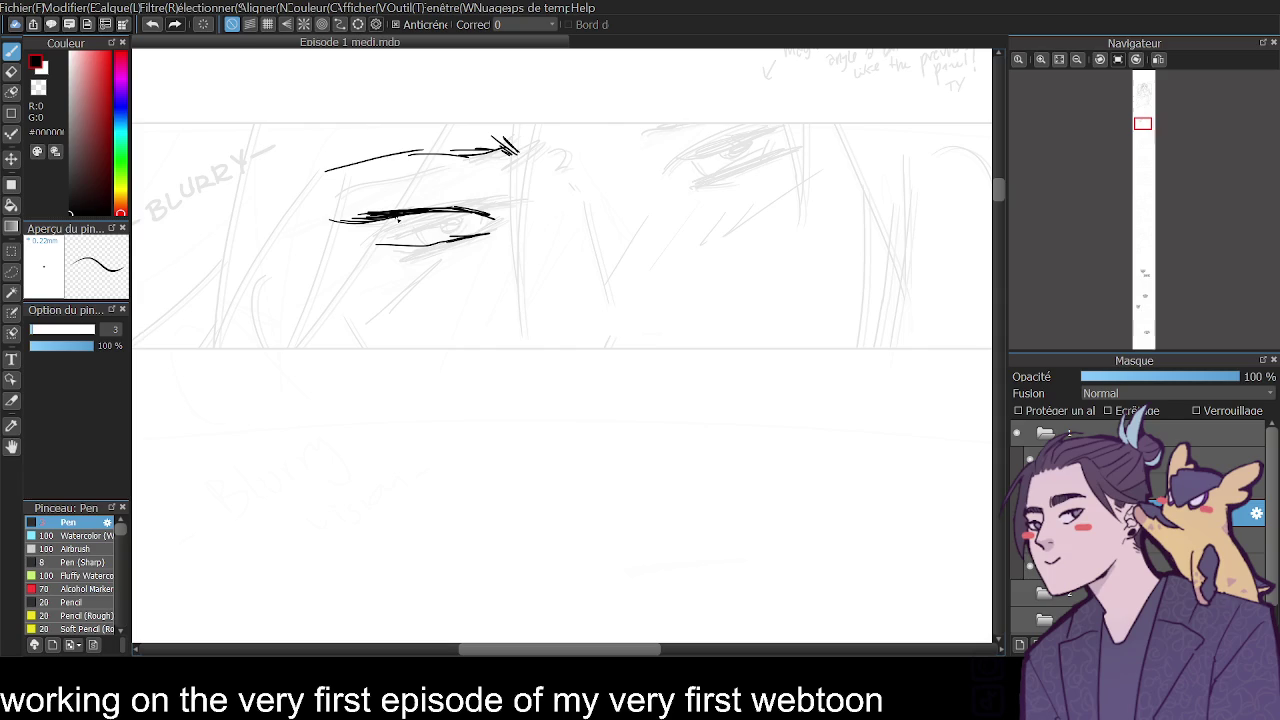
pyautogui.moveTo(455, 209); pyautogui.dragTo(508, 222)
# Draw the iris and pupil and darken the upper eyelid, undoing a crease stroke.
pyautogui.moveTo(425, 217)
pyautogui.mouseDown()
pyautogui.moveTo(428, 230)
pyautogui.moveTo(428, 214)
pyautogui.moveTo(426, 228)
pyautogui.moveTo(482, 233)
pyautogui.moveTo(488, 250)
pyautogui.mouseUp()
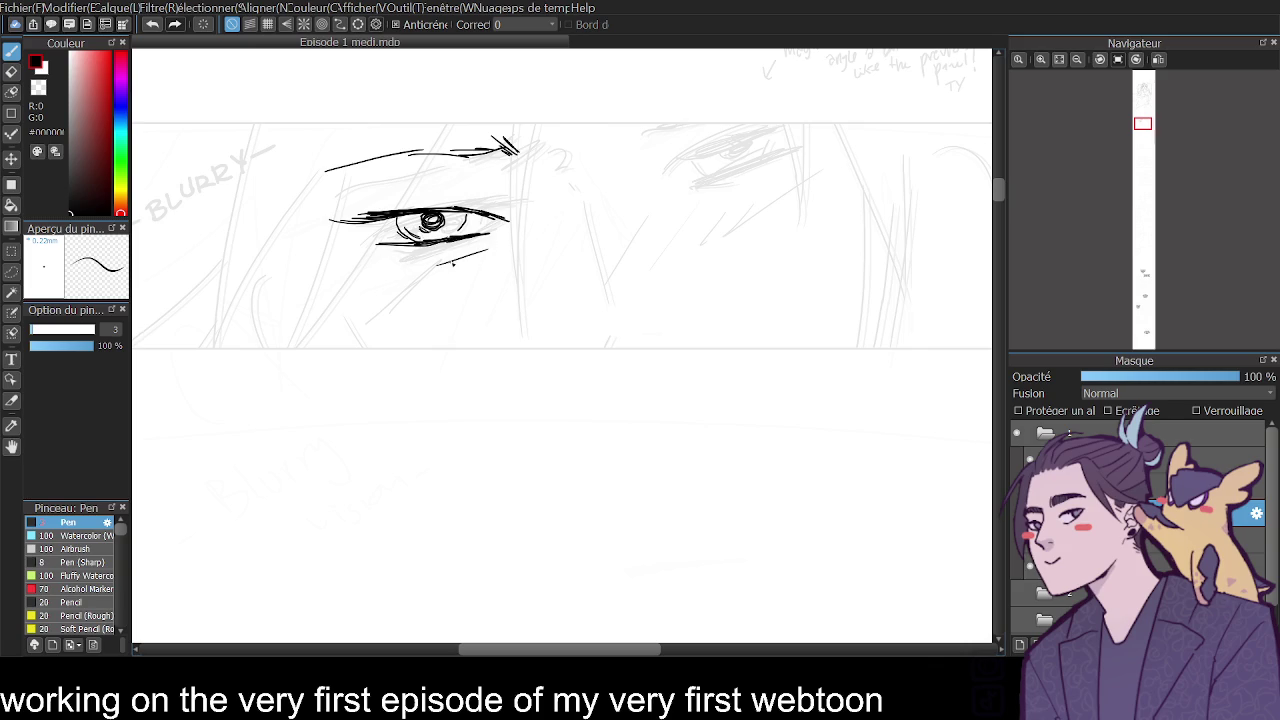
pyautogui.moveTo(392, 214); pyautogui.dragTo(476, 207)
pyautogui.moveTo(444, 209); pyautogui.dragTo(496, 216)
pyautogui.moveTo(420, 188); pyautogui.dragTo(488, 188)
pyautogui.hotkey('ctrl', 'z')
pyautogui.moveTo(999, 190); pyautogui.dragTo(994, 185)
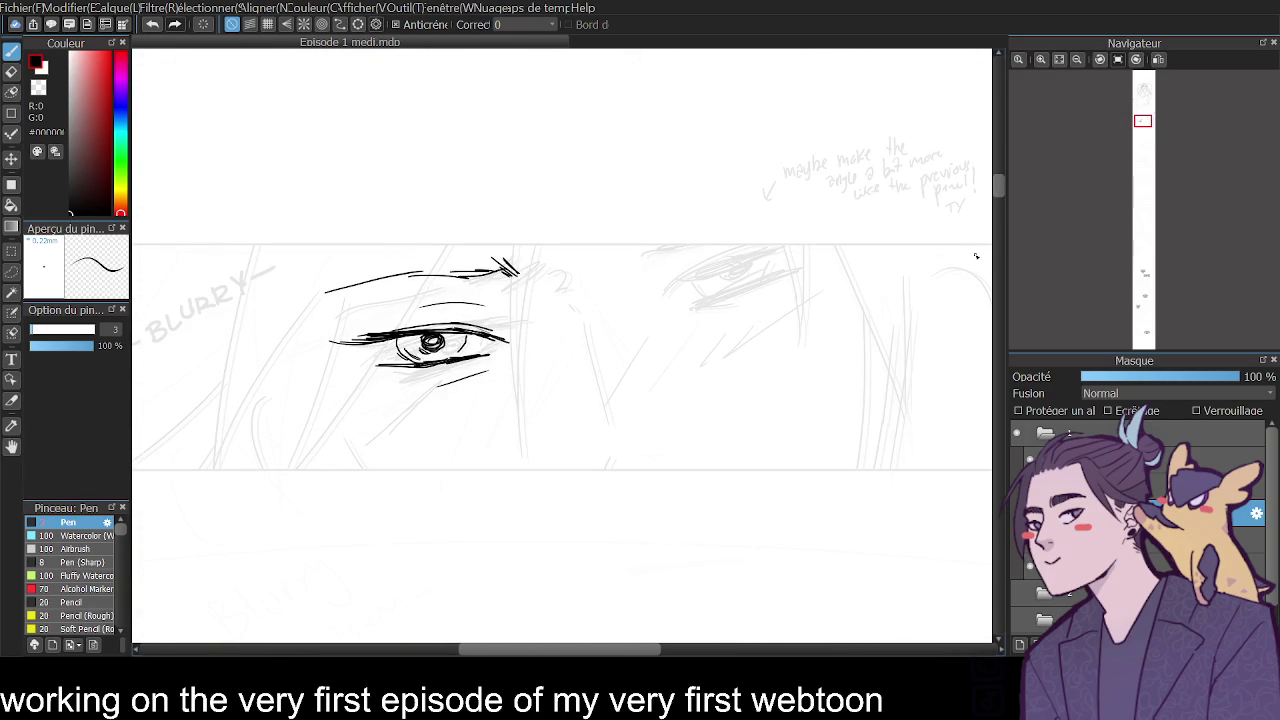
# Add short diagonal strokes near the eye and erase the left iris and pupil.
pyautogui.moveTo(550, 449)
pyautogui.mouseDown()
pyautogui.moveTo(564, 430)
pyautogui.moveTo(574, 449)
pyautogui.mouseUp()
pyautogui.hotkey('ctrl', 'z')
pyautogui.moveTo(540, 279); pyautogui.dragTo(563, 318)
pyautogui.press('e')
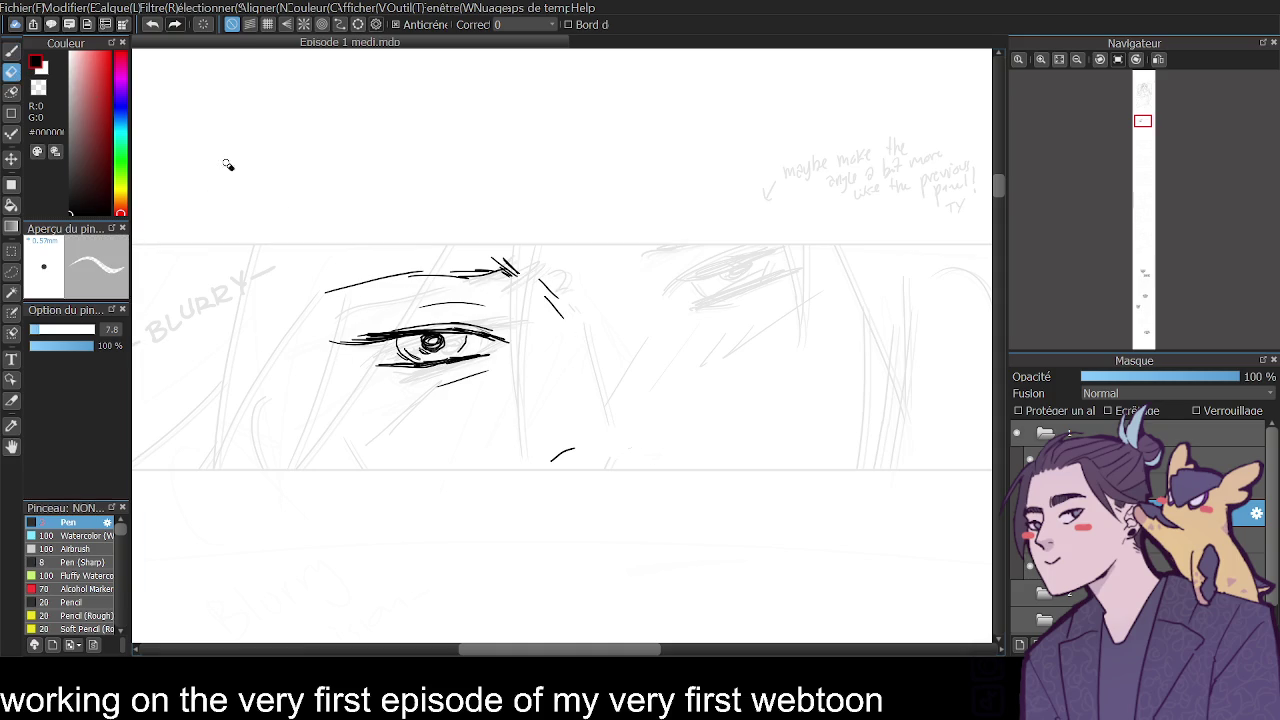
pyautogui.moveTo(432, 342)
pyautogui.mouseDown()
pyautogui.moveTo(467, 343)
pyautogui.moveTo(405, 351)
pyautogui.moveTo(424, 358)
pyautogui.moveTo(465, 333)
pyautogui.moveTo(428, 358)
pyautogui.moveTo(440, 360)
pyautogui.moveTo(430, 340)
pyautogui.moveTo(456, 346)
pyautogui.moveTo(426, 338)
pyautogui.mouseUp()
pyautogui.press('b')
pyautogui.hotkey('ctrl', 'z')
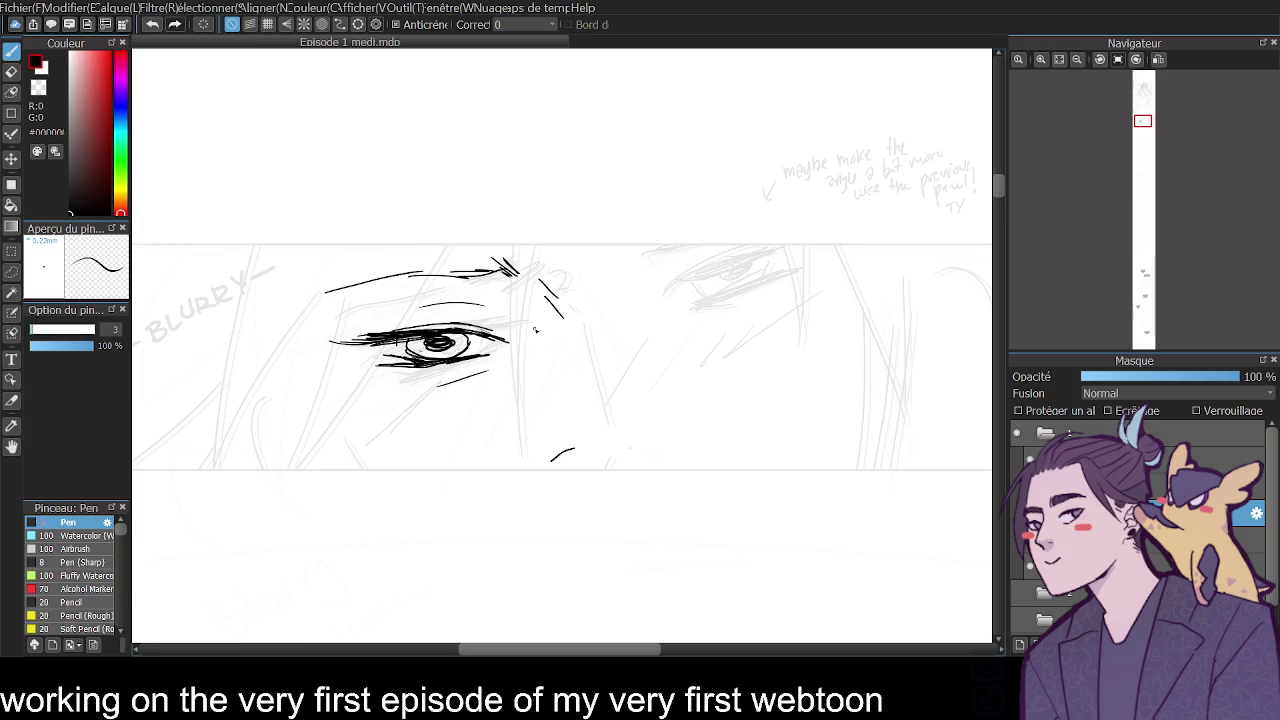
# Ink the right eye's upper lid, eyebrow, opening and iris with pupil.
pyautogui.click(1040, 59)
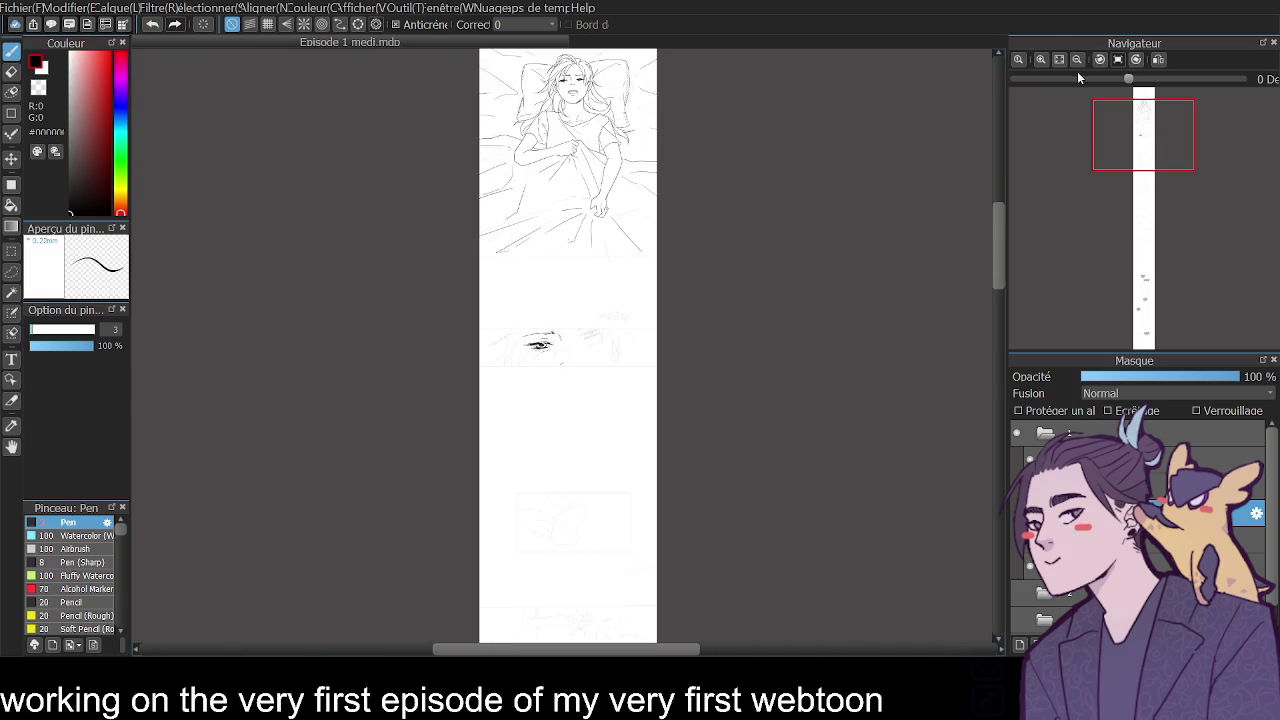
pyautogui.click(1041, 59)
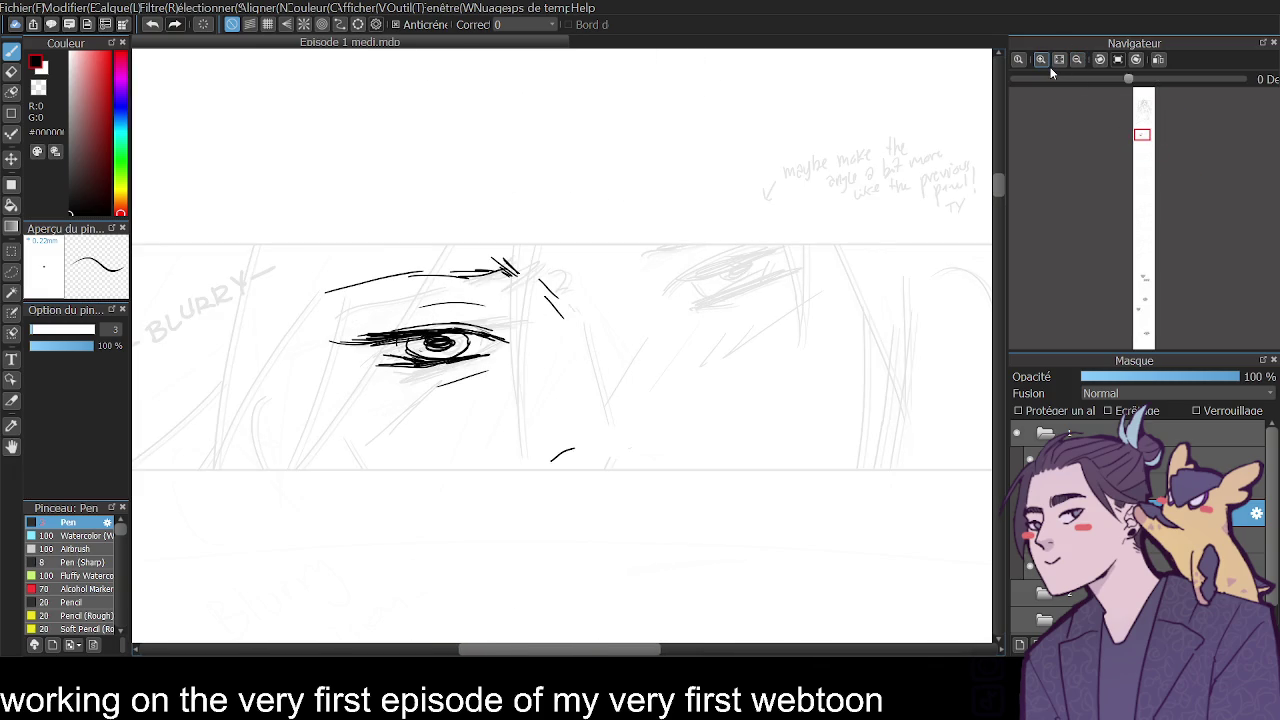
pyautogui.moveTo(658, 322)
pyautogui.mouseDown()
pyautogui.moveTo(700, 298)
pyautogui.moveTo(778, 298)
pyautogui.mouseUp()
pyautogui.hotkey('ctrl', 'z')
pyautogui.moveTo(668, 332)
pyautogui.mouseDown()
pyautogui.moveTo(744, 334)
pyautogui.moveTo(758, 328)
pyautogui.moveTo(738, 304)
pyautogui.moveTo(784, 296)
pyautogui.mouseUp()
pyautogui.moveTo(660, 260); pyautogui.dragTo(808, 248)
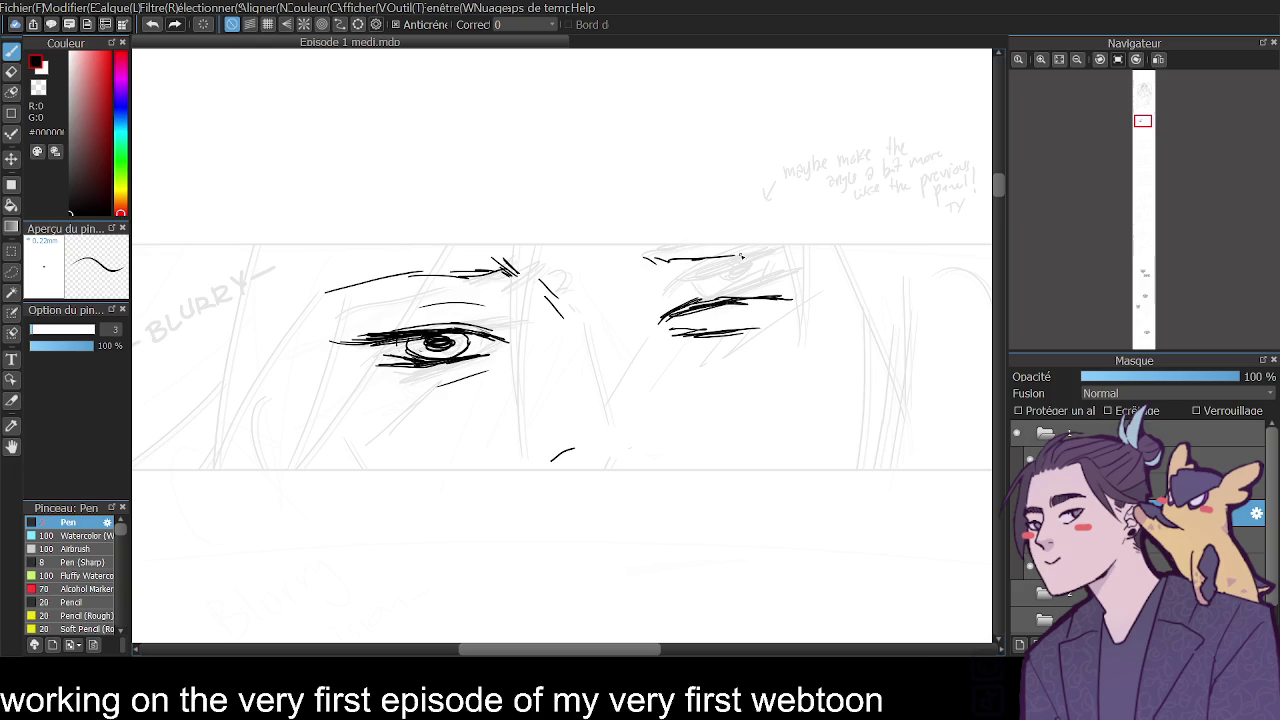
pyautogui.moveTo(692, 310)
pyautogui.mouseDown()
pyautogui.moveTo(712, 332)
pyautogui.moveTo(756, 326)
pyautogui.moveTo(760, 302)
pyautogui.moveTo(810, 304)
pyautogui.mouseUp()
pyautogui.moveTo(720, 313); pyautogui.dragTo(764, 322)
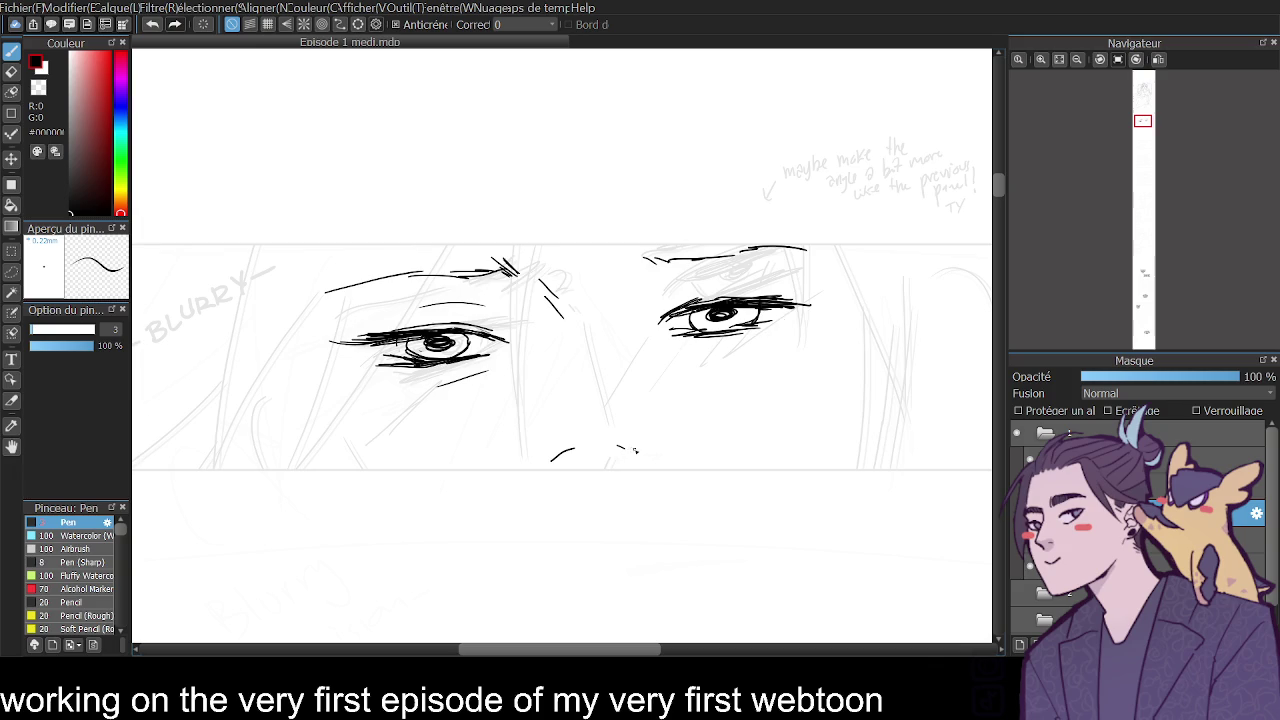
# Hatch under both eyes, add a small nose line and a long line at the face's right.
pyautogui.moveTo(356, 404)
pyautogui.mouseDown()
pyautogui.moveTo(394, 378)
pyautogui.moveTo(380, 390)
pyautogui.moveTo(472, 369)
pyautogui.mouseUp()
pyautogui.hotkey('ctrl', 'z')
pyautogui.hotkey('ctrl', 'z')
pyautogui.moveTo(450, 375); pyautogui.dragTo(472, 366)
pyautogui.moveTo(658, 346)
pyautogui.mouseDown()
pyautogui.moveTo(732, 366)
pyautogui.moveTo(728, 340)
pyautogui.mouseUp()
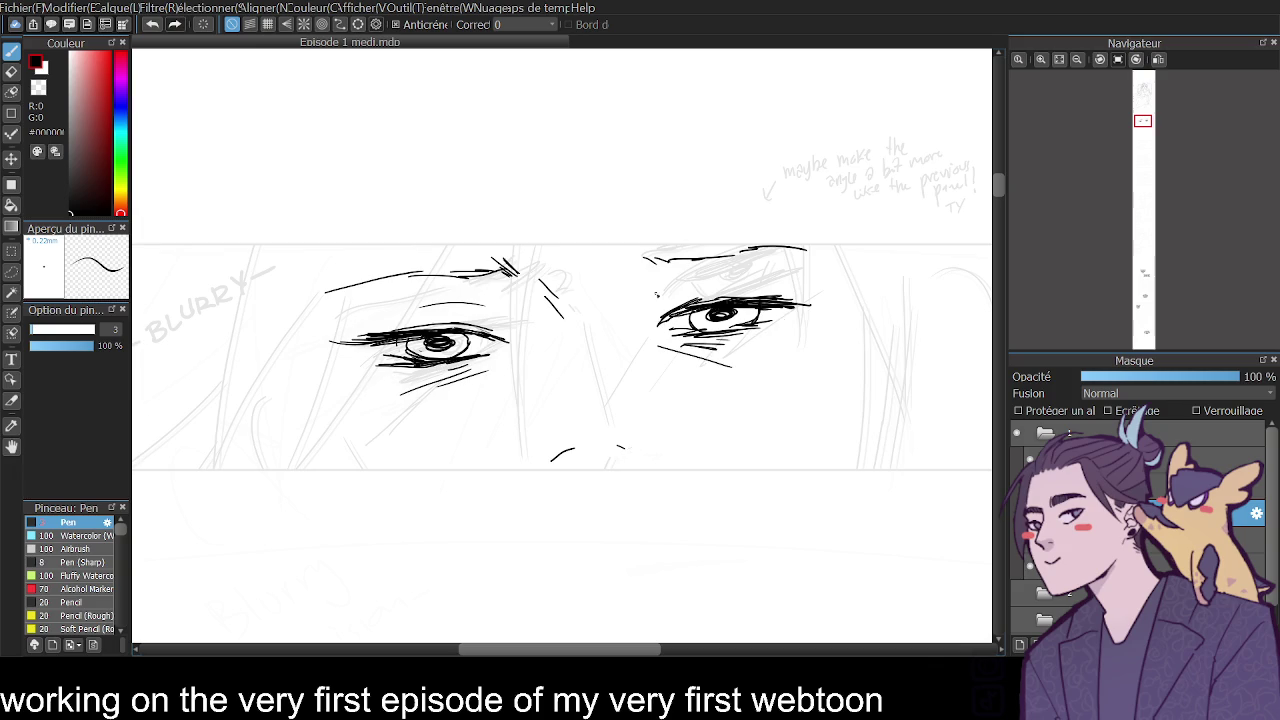
pyautogui.moveTo(559, 326); pyautogui.dragTo(556, 346)
pyautogui.moveTo(848, 332); pyautogui.dragTo(830, 416)
pyautogui.hotkey('ctrl', 'z')
pyautogui.moveTo(833, 322); pyautogui.dragTo(810, 440)
pyautogui.click(1075, 62)
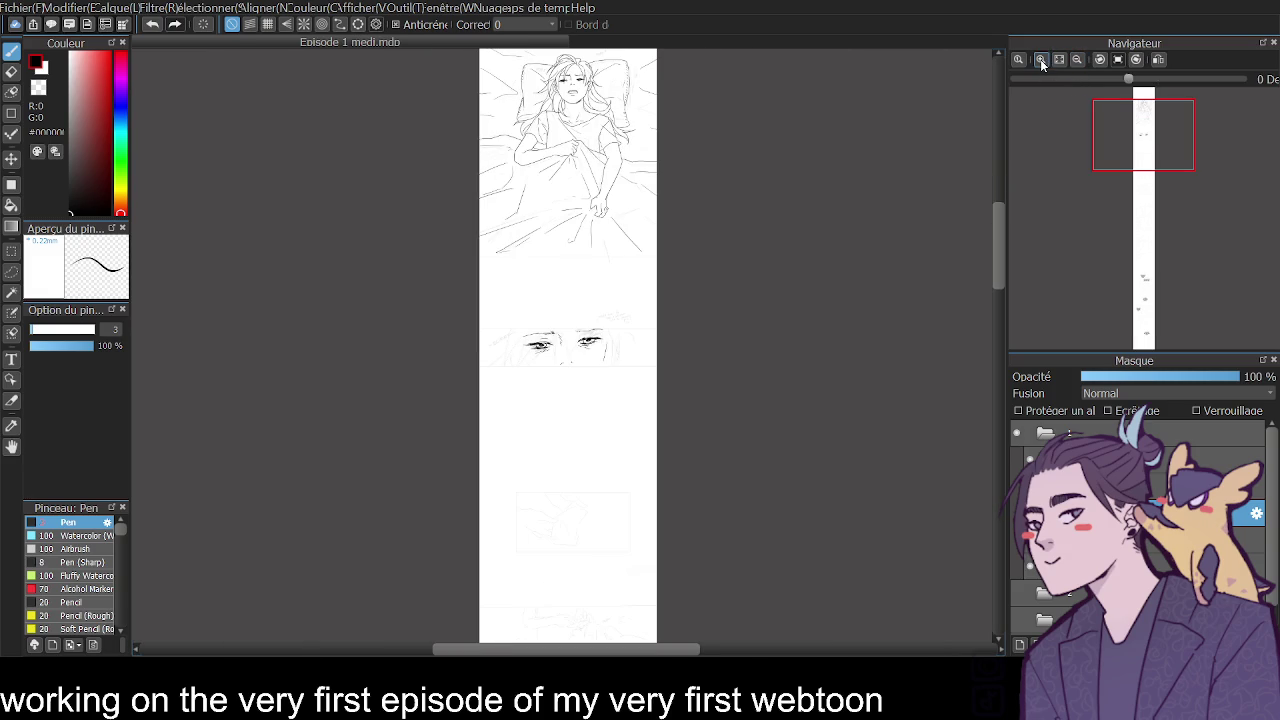
pyautogui.click(1040, 60)
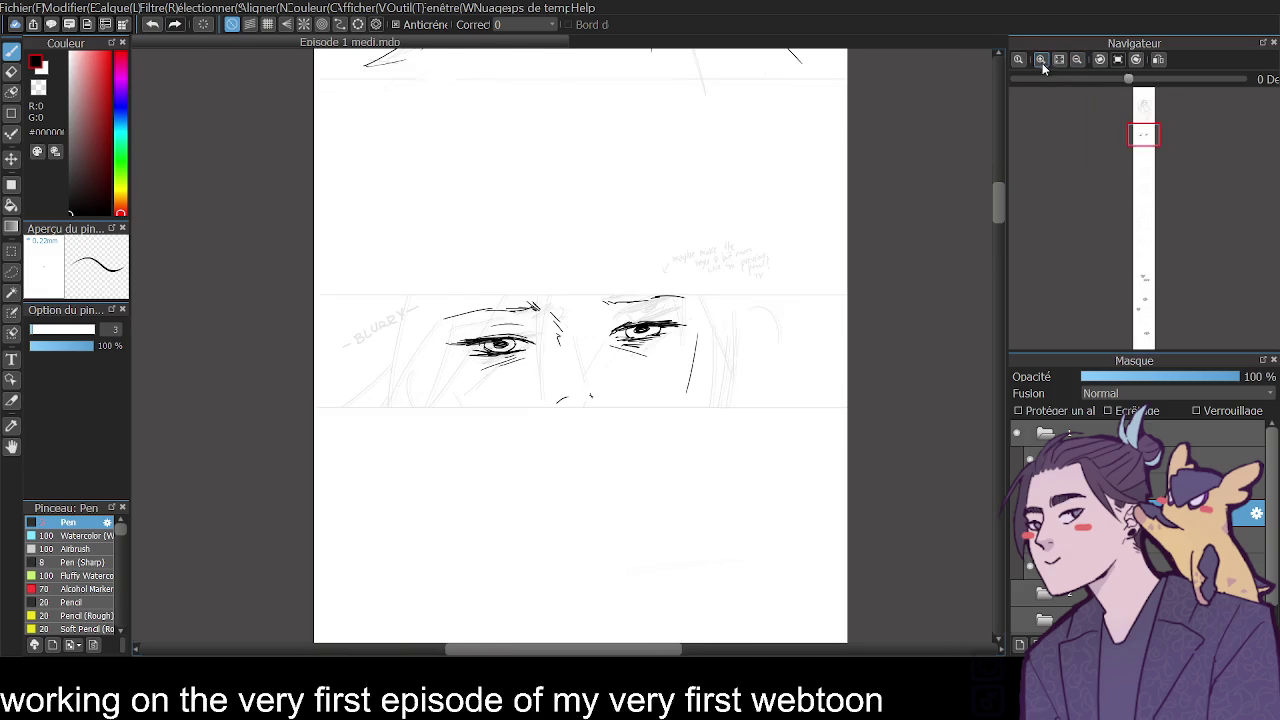
pyautogui.click(1041, 62)
pyautogui.click(11, 271)
# Lasso the right eye and nudge it with Ctrl+T, then return to the Pen.
pyautogui.moveTo(630, 310)
pyautogui.mouseDown()
pyautogui.moveTo(830, 310)
pyautogui.moveTo(638, 323)
pyautogui.mouseUp()
pyautogui.hotkey('ctrl', 't')
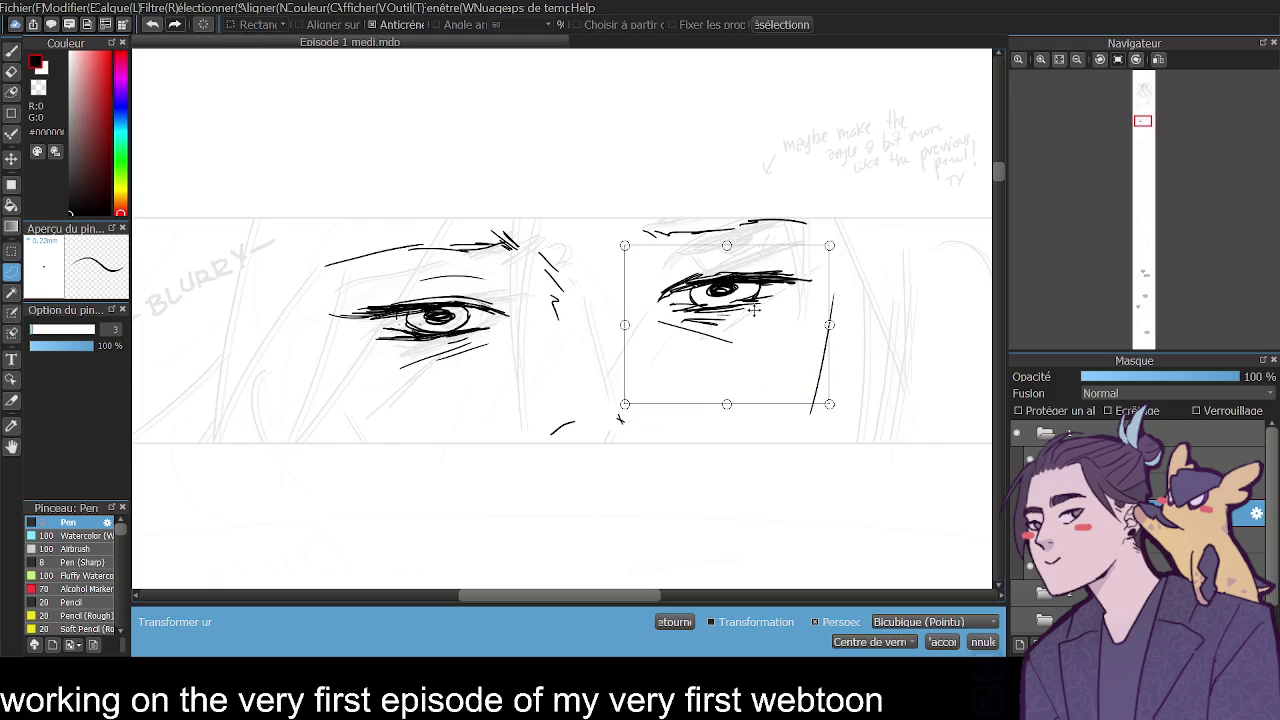
pyautogui.click(941, 642)
pyautogui.click(782, 24)
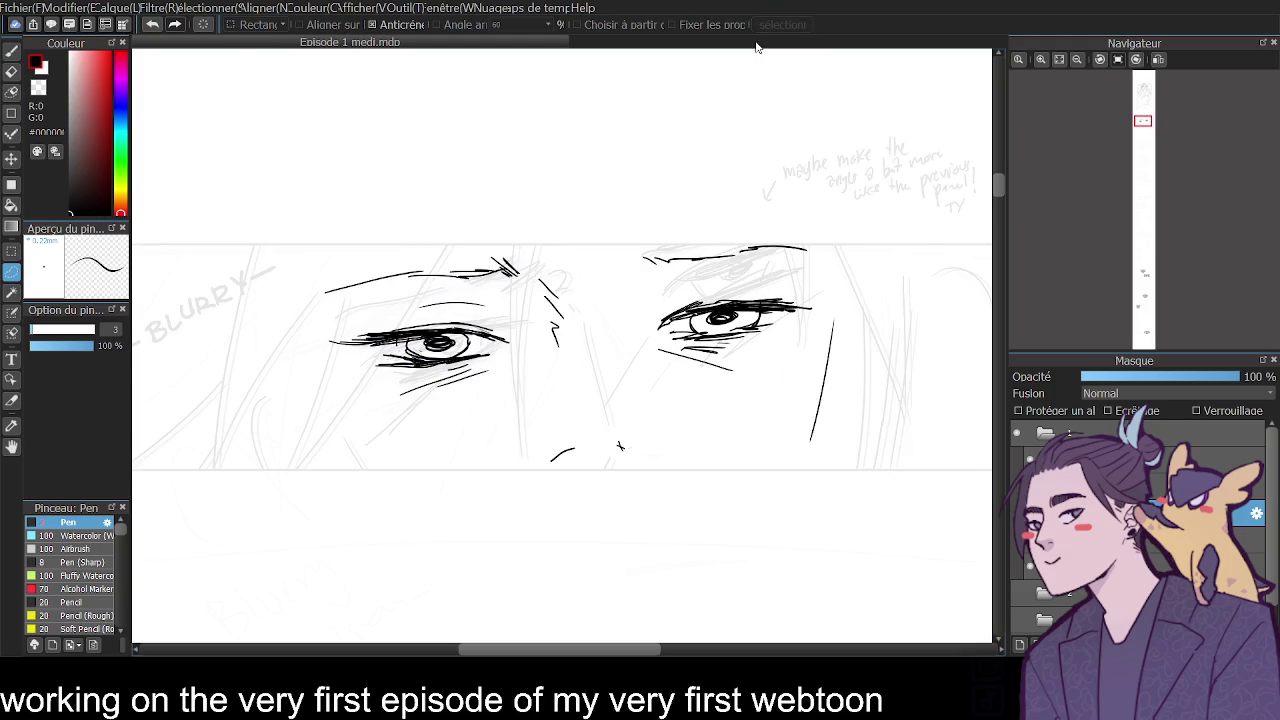
pyautogui.click(13, 52)
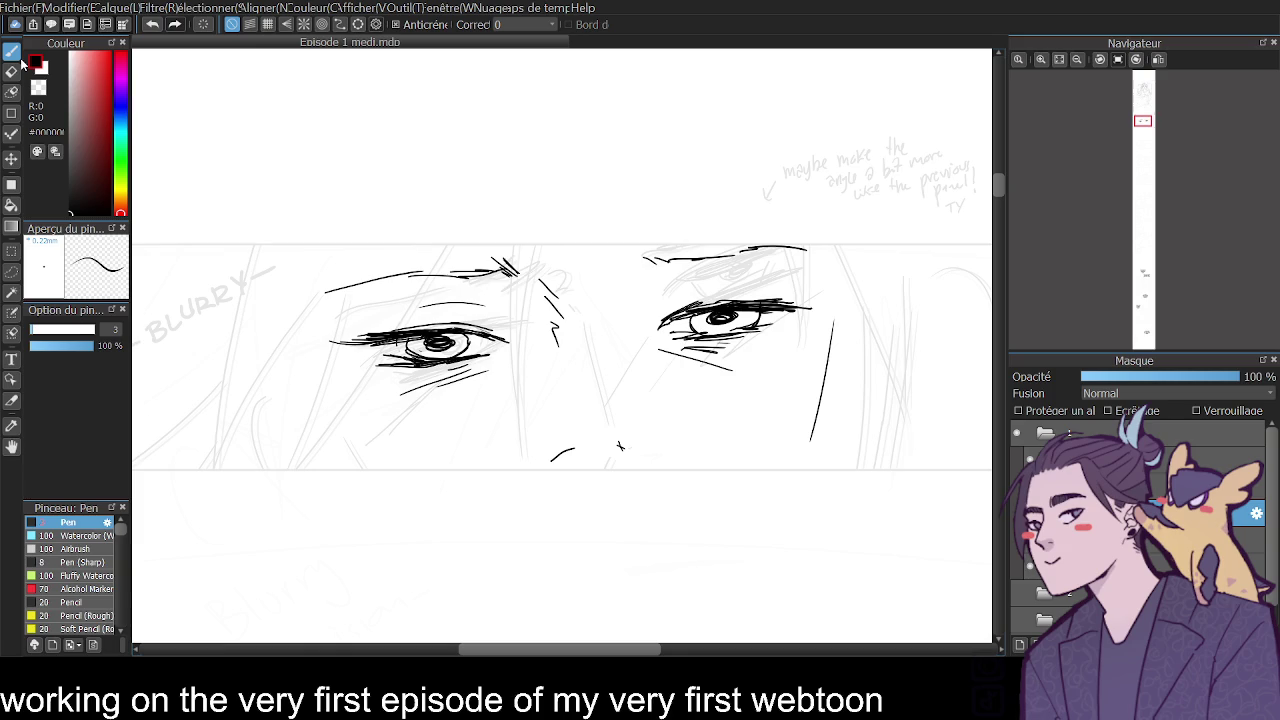
pyautogui.click(1078, 60)
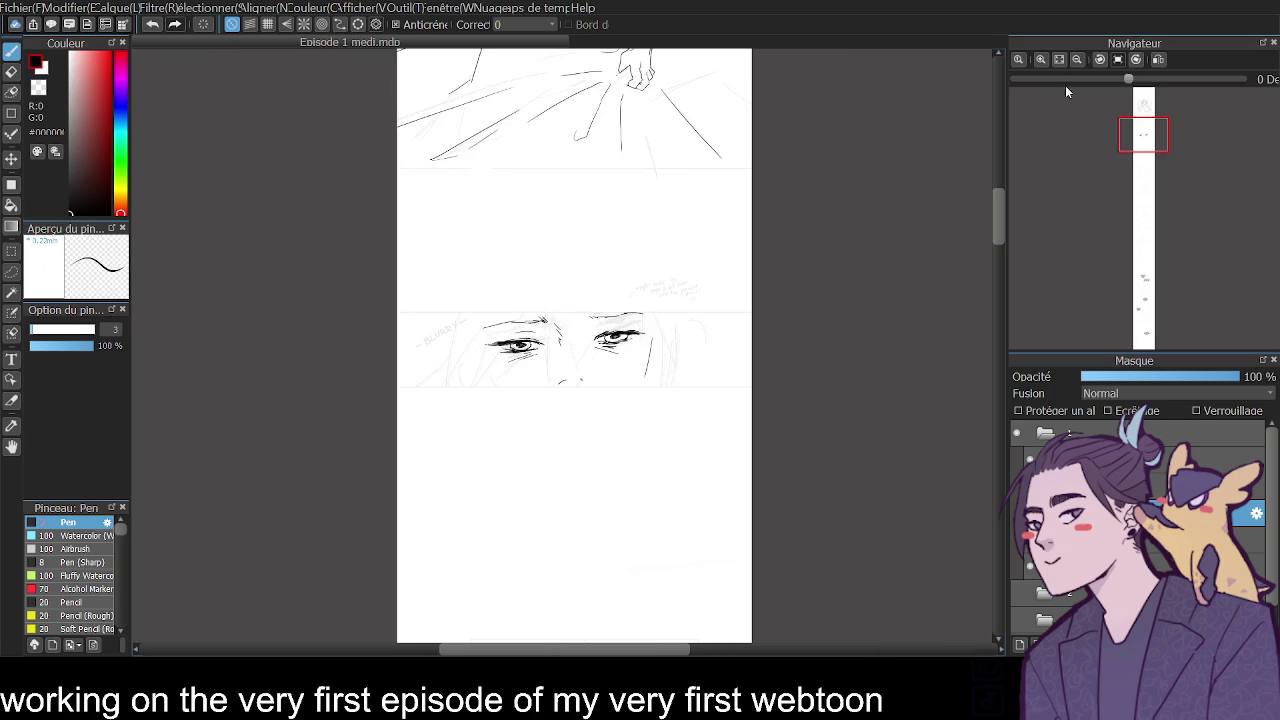
# Erase both irises, hatch both lower lids, and redraw both irises and pupils.
pyautogui.click(1041, 59)
pyautogui.press('e')
pyautogui.moveTo(365, 358); pyautogui.dragTo(418, 337)
pyautogui.moveTo(780, 312); pyautogui.dragTo(834, 310)
pyautogui.click(11, 50)
pyautogui.moveTo(322, 372)
pyautogui.mouseDown()
pyautogui.moveTo(446, 352)
pyautogui.moveTo(372, 362)
pyautogui.mouseUp()
pyautogui.moveTo(750, 324); pyautogui.dragTo(892, 316)
pyautogui.moveTo(364, 340); pyautogui.dragTo(382, 340)
pyautogui.moveTo(792, 302); pyautogui.dragTo(826, 300)
# Erase the small mouth strokes below the eyes, discarding a trial nose stroke.
pyautogui.click(1080, 59)
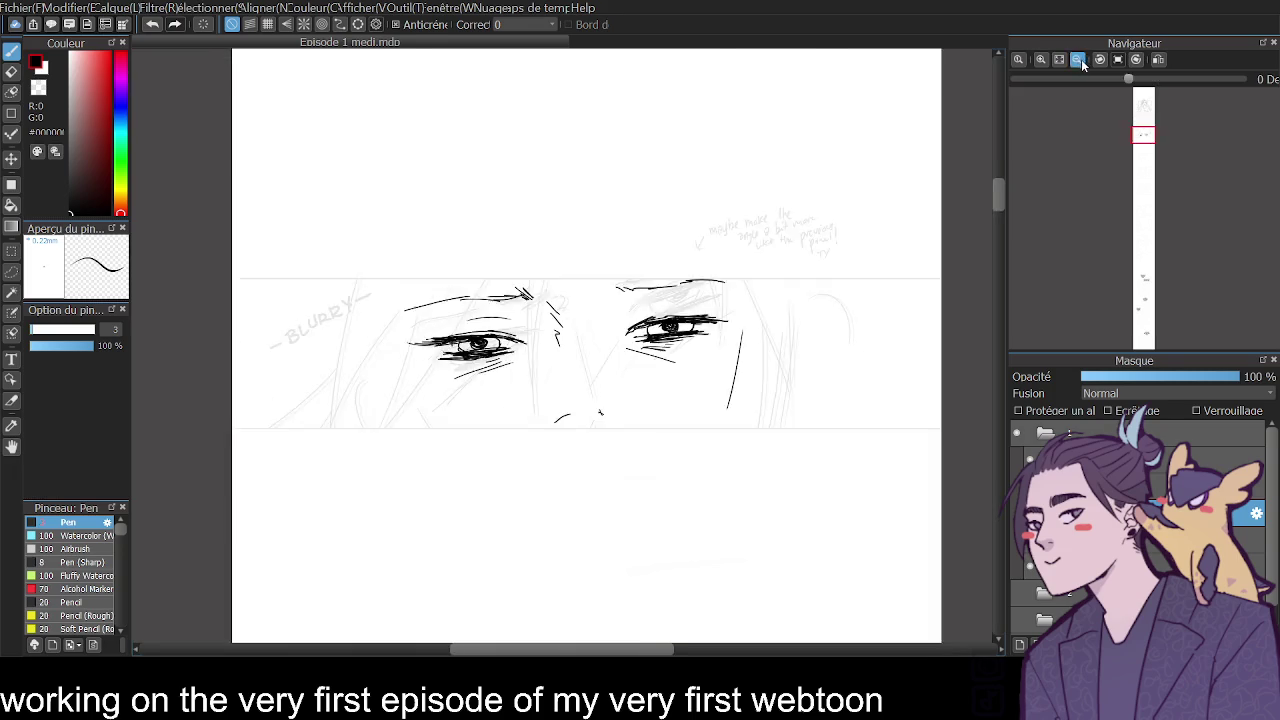
pyautogui.click(1042, 59)
pyautogui.moveTo(998, 195)
pyautogui.mouseDown()
pyautogui.moveTo(998, 150)
pyautogui.moveTo(986, 197)
pyautogui.mouseUp()
pyautogui.click(1040, 60)
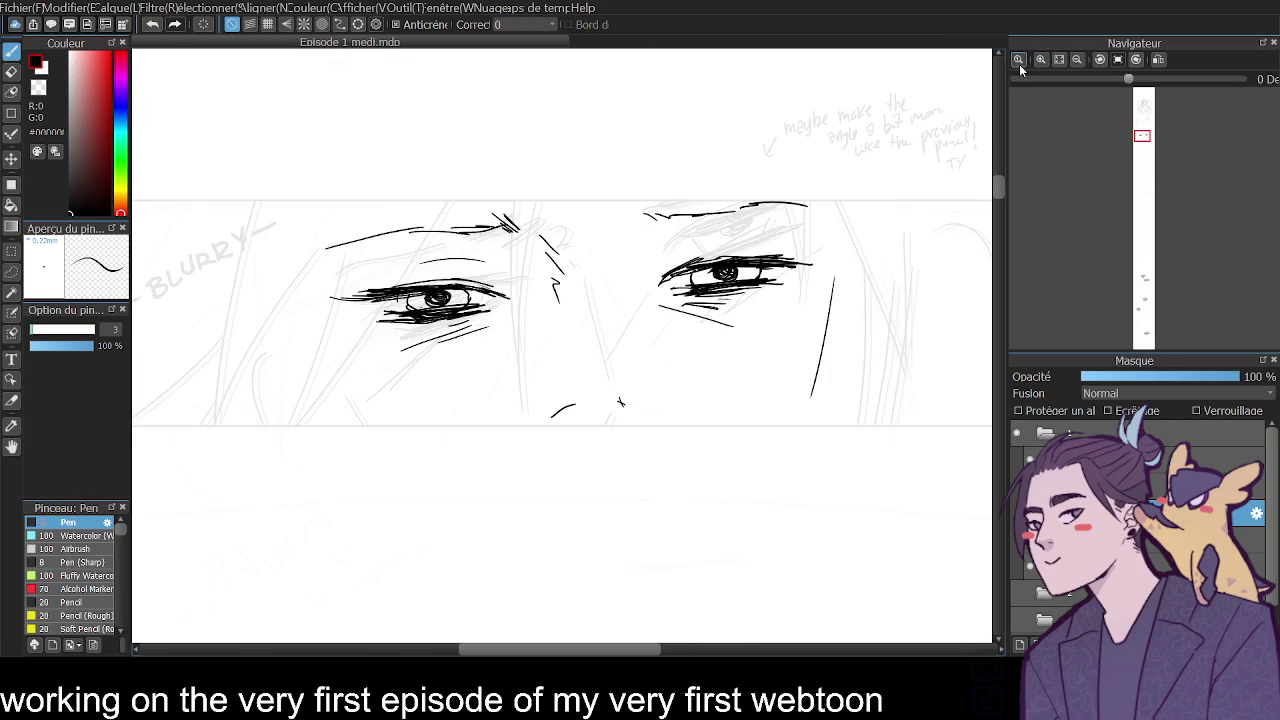
pyautogui.click(11, 71)
pyautogui.moveTo(556, 410); pyautogui.dragTo(628, 406)
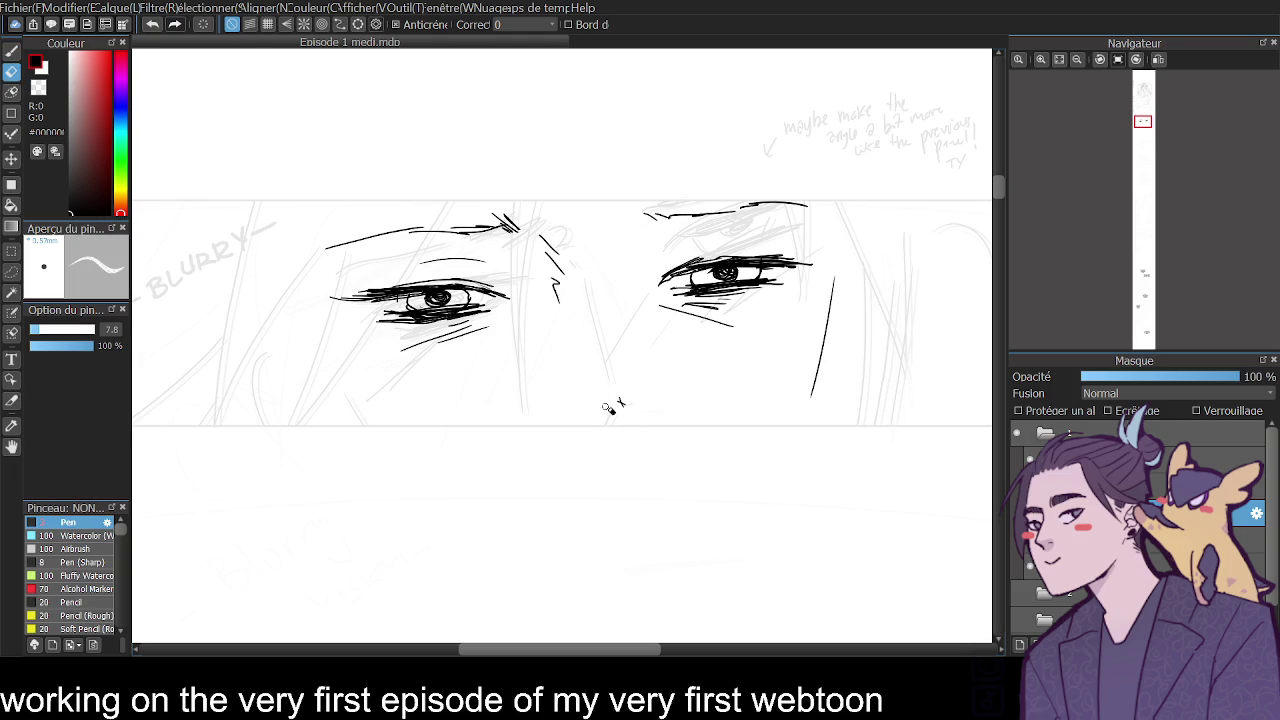
pyautogui.click(12, 50)
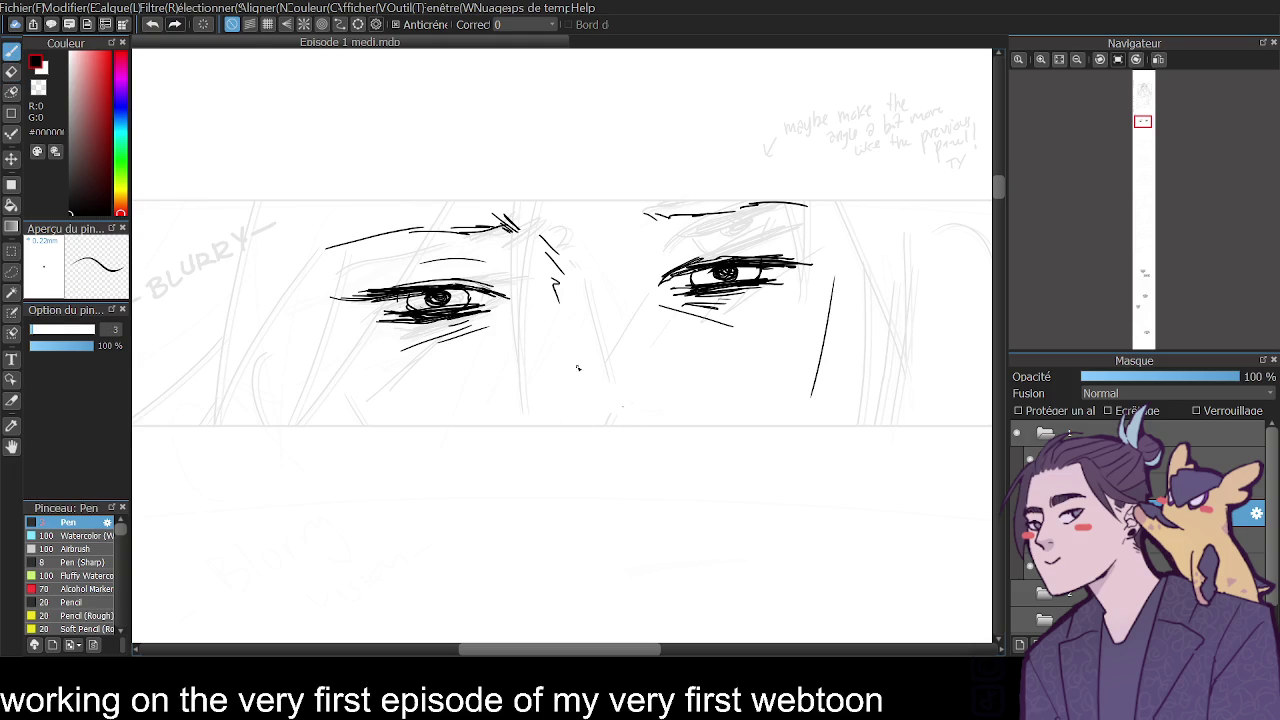
pyautogui.moveTo(567, 296); pyautogui.dragTo(572, 350)
pyautogui.hotkey('ctrl', 'z')
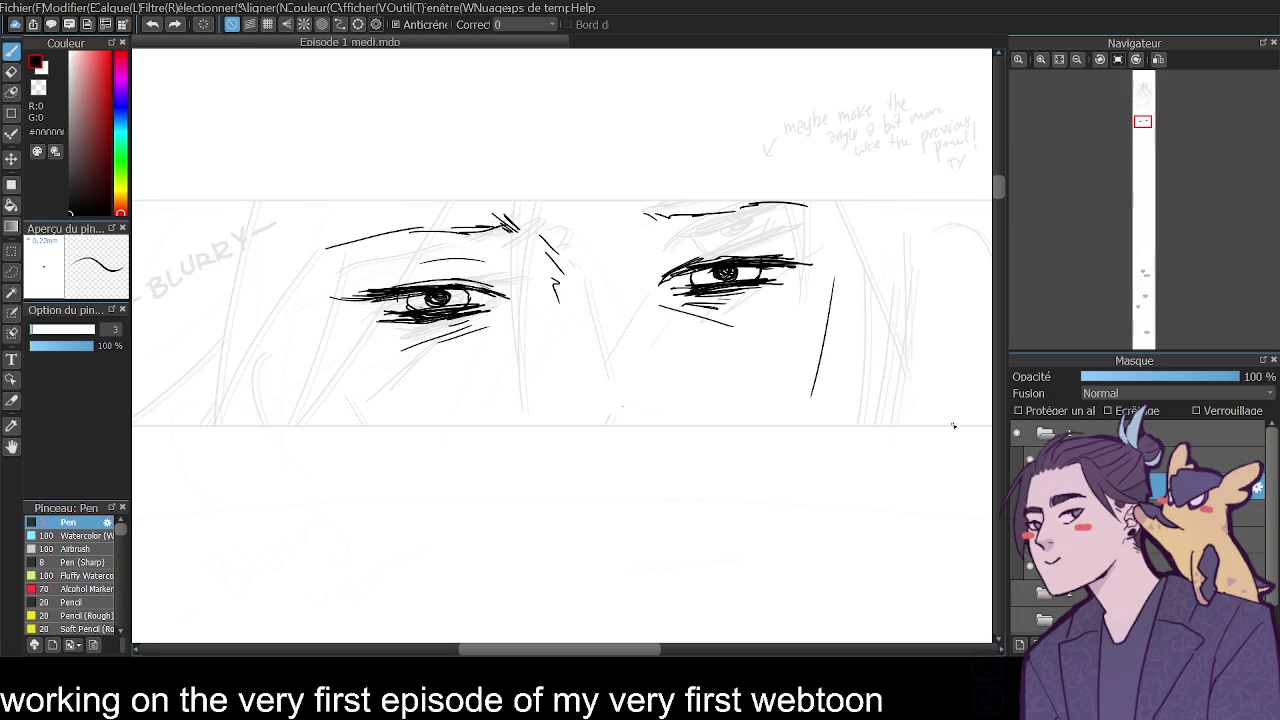
# Try long hair strands falling across the left eye, undoing several attempts.
pyautogui.moveTo(458, 118); pyautogui.dragTo(535, 365)
pyautogui.hotkey('ctrl', 'z')
pyautogui.moveTo(467, 140)
pyautogui.mouseDown()
pyautogui.moveTo(525, 365)
pyautogui.moveTo(508, 154)
pyautogui.moveTo(518, 348)
pyautogui.mouseUp()
pyautogui.hotkey('ctrl', 'z')
pyautogui.hotkey('ctrl', 'z')
pyautogui.hotkey('ctrl', 'z')
pyautogui.hotkey('ctrl', 'z')
pyautogui.hotkey('ctrl', 'z')
pyautogui.moveTo(462, 78); pyautogui.dragTo(472, 226)
pyautogui.hotkey('ctrl', 'z')
pyautogui.moveTo(472, 104)
pyautogui.mouseDown()
pyautogui.moveTo(522, 374)
pyautogui.moveTo(517, 116)
pyautogui.moveTo(362, 354)
pyautogui.mouseUp()
pyautogui.hotkey('ctrl', 'z')
pyautogui.hotkey('ctrl', 'z')
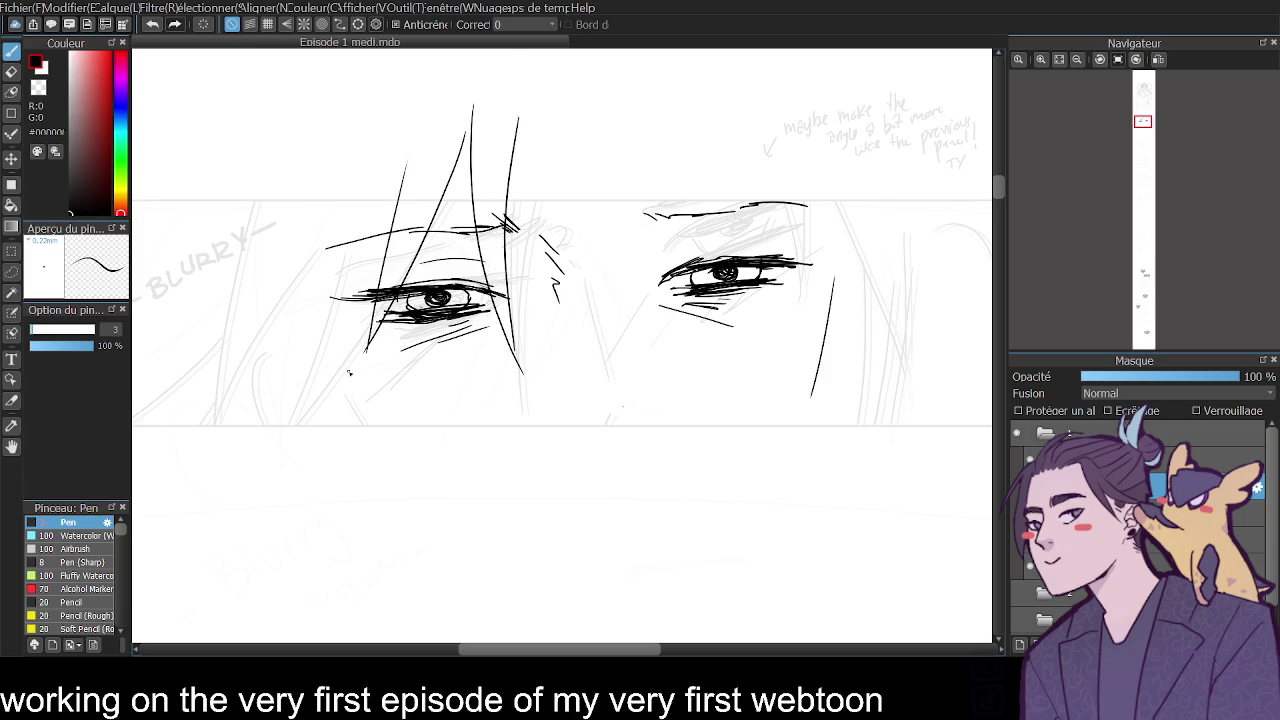
# Ink long hair strands down the left side of the face, retrying strokes with undo.
pyautogui.moveTo(1006, 185)
pyautogui.mouseDown()
pyautogui.moveTo(1008, 139)
pyautogui.moveTo(971, 248)
pyautogui.moveTo(975, 176)
pyautogui.mouseUp()
pyautogui.moveTo(295, 242); pyautogui.dragTo(375, 524)
pyautogui.hotkey('ctrl', 'z')
pyautogui.moveTo(288, 246); pyautogui.dragTo(388, 524)
pyautogui.moveTo(352, 242); pyautogui.dragTo(370, 502)
pyautogui.hotkey('ctrl', 'z')
pyautogui.hotkey('ctrl', 'z')
pyautogui.moveTo(403, 198); pyautogui.dragTo(415, 518)
pyautogui.moveTo(276, 232)
pyautogui.mouseDown()
pyautogui.moveTo(408, 524)
pyautogui.moveTo(386, 504)
pyautogui.mouseUp()
pyautogui.hotkey('ctrl', 'z')
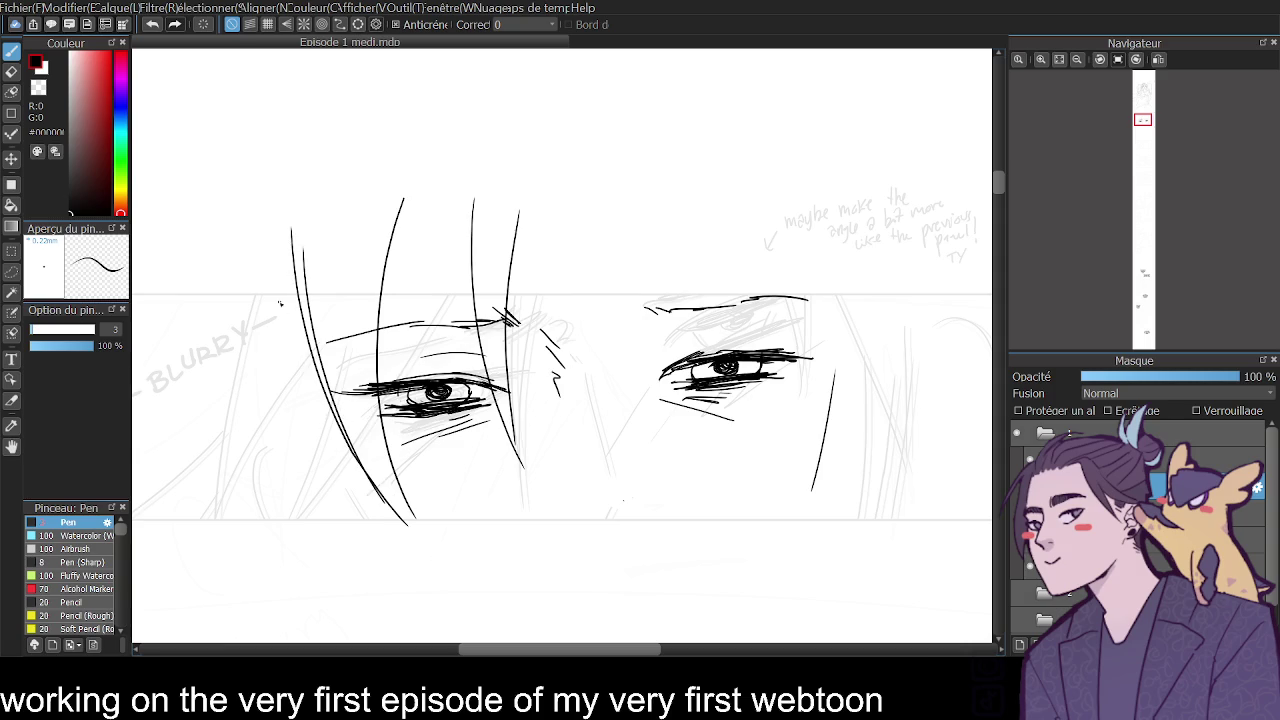
# Draw a larger ear arc at the lower left, trying and discarding nose lines.
pyautogui.moveTo(318, 481); pyautogui.dragTo(282, 523)
pyautogui.hotkey('ctrl', 'z')
pyautogui.moveTo(325, 460); pyautogui.dragTo(300, 521)
pyautogui.moveTo(580, 518); pyautogui.dragTo(597, 499)
pyautogui.hotkey('ctrl', 'z')
pyautogui.moveTo(576, 379); pyautogui.dragTo(598, 505)
pyautogui.hotkey('ctrl', 'z')
# Add a hair strand right of the left eye and try a thin strand near the right eye.
pyautogui.click(1077, 60)
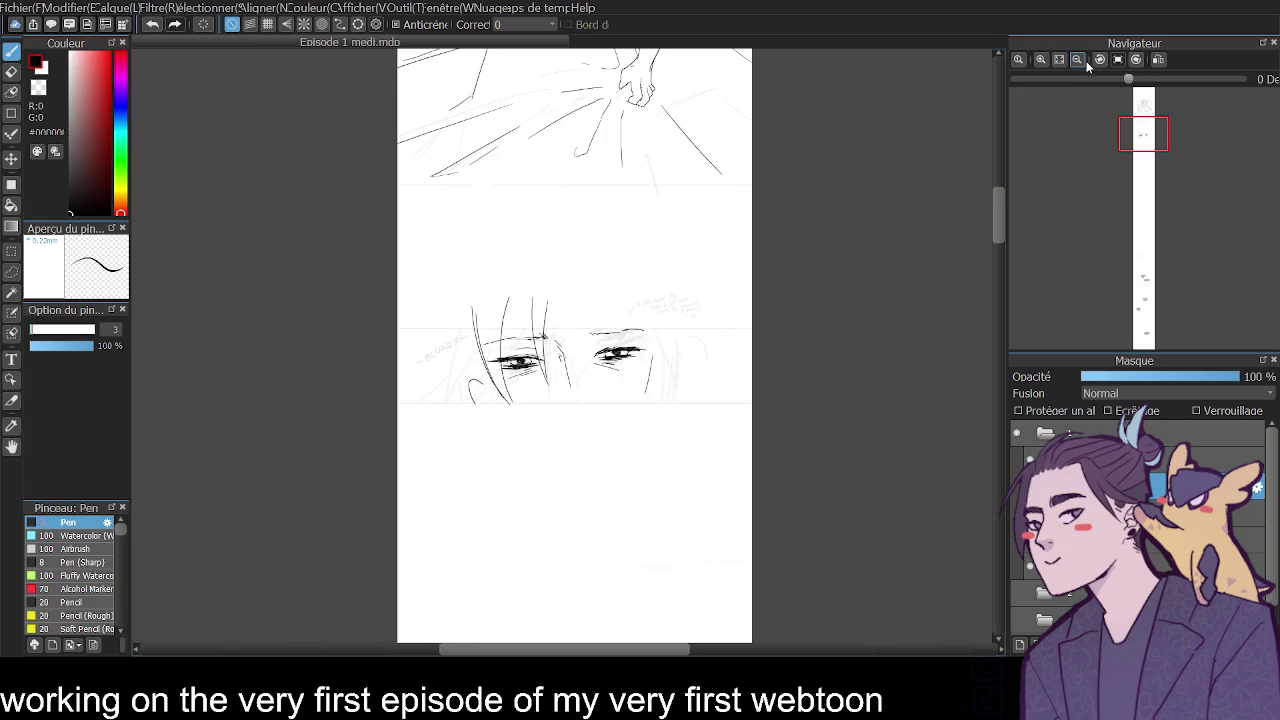
pyautogui.click(1041, 59)
pyautogui.moveTo(1005, 243)
pyautogui.mouseDown()
pyautogui.moveTo(1002, 131)
pyautogui.moveTo(989, 188)
pyautogui.mouseUp()
pyautogui.moveTo(710, 240); pyautogui.dragTo(726, 404)
pyautogui.hotkey('ctrl', 'z')
pyautogui.moveTo(695, 237); pyautogui.dragTo(705, 410)
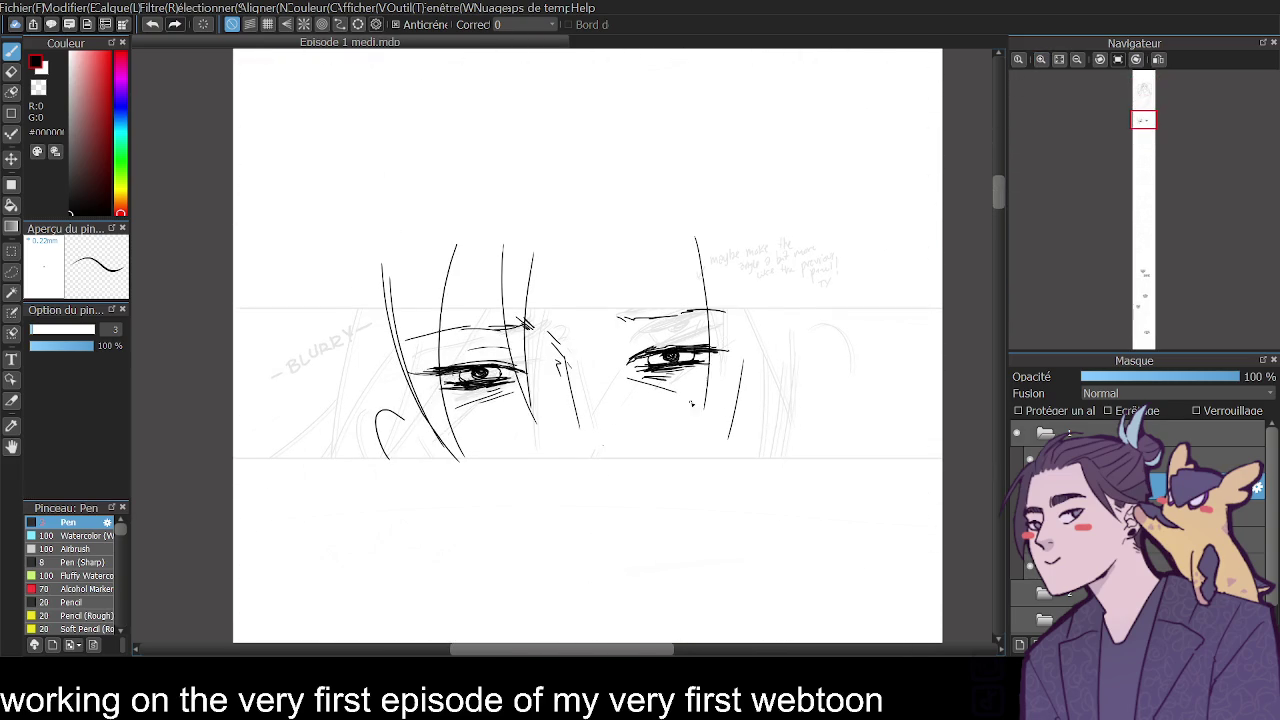
pyautogui.moveTo(999, 193); pyautogui.dragTo(1001, 179)
pyautogui.moveTo(1003, 143); pyautogui.dragTo(993, 187)
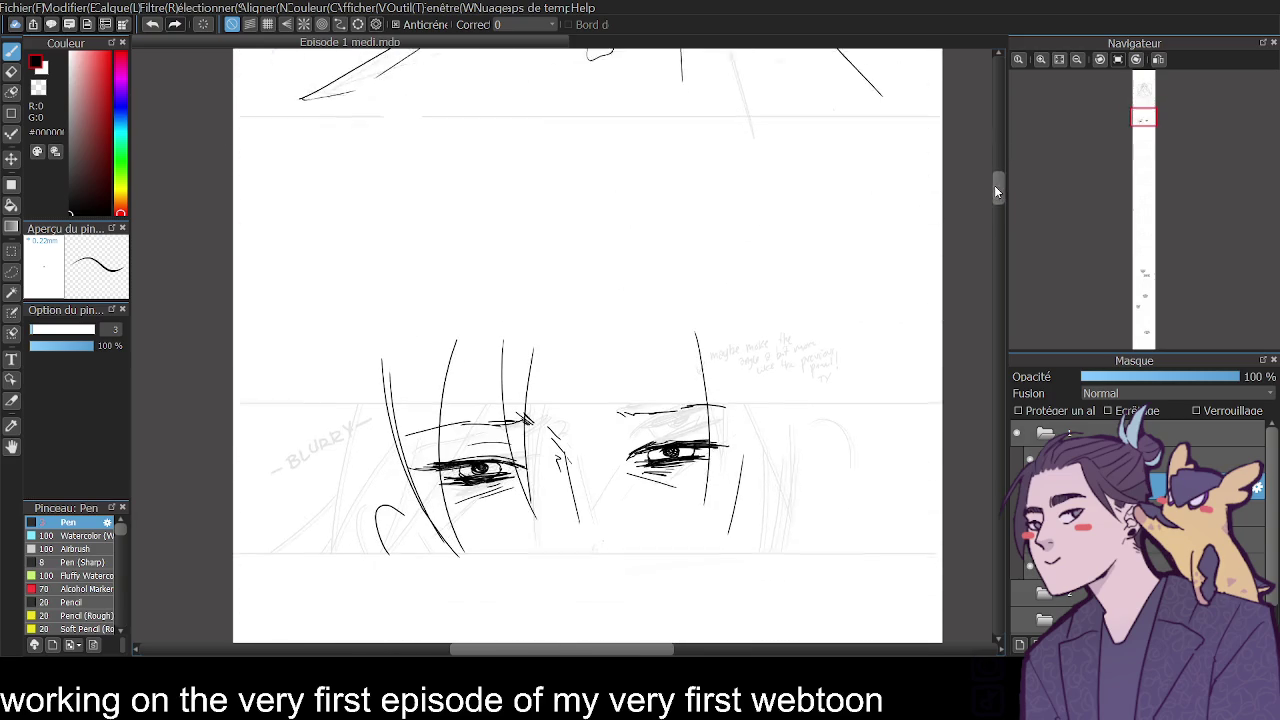
pyautogui.moveTo(726, 328)
pyautogui.mouseDown()
pyautogui.moveTo(736, 490)
pyautogui.moveTo(728, 482)
pyautogui.mouseUp()
pyautogui.hotkey('ctrl', 'z')
# Add several hair strands beside the right eye and a tiny mark below the left eye.
pyautogui.moveTo(782, 358); pyautogui.dragTo(728, 486)
pyautogui.hotkey('ctrl', 'z')
pyautogui.moveTo(780, 320); pyautogui.dragTo(712, 515)
pyautogui.moveTo(753, 347); pyautogui.dragTo(743, 478)
pyautogui.moveTo(767, 416)
pyautogui.mouseDown()
pyautogui.moveTo(794, 456)
pyautogui.moveTo(782, 463)
pyautogui.mouseUp()
pyautogui.hotkey('ctrl', 'z')
pyautogui.moveTo(543, 508); pyautogui.dragTo(628, 511)
pyautogui.hotkey('ctrl', 'z')
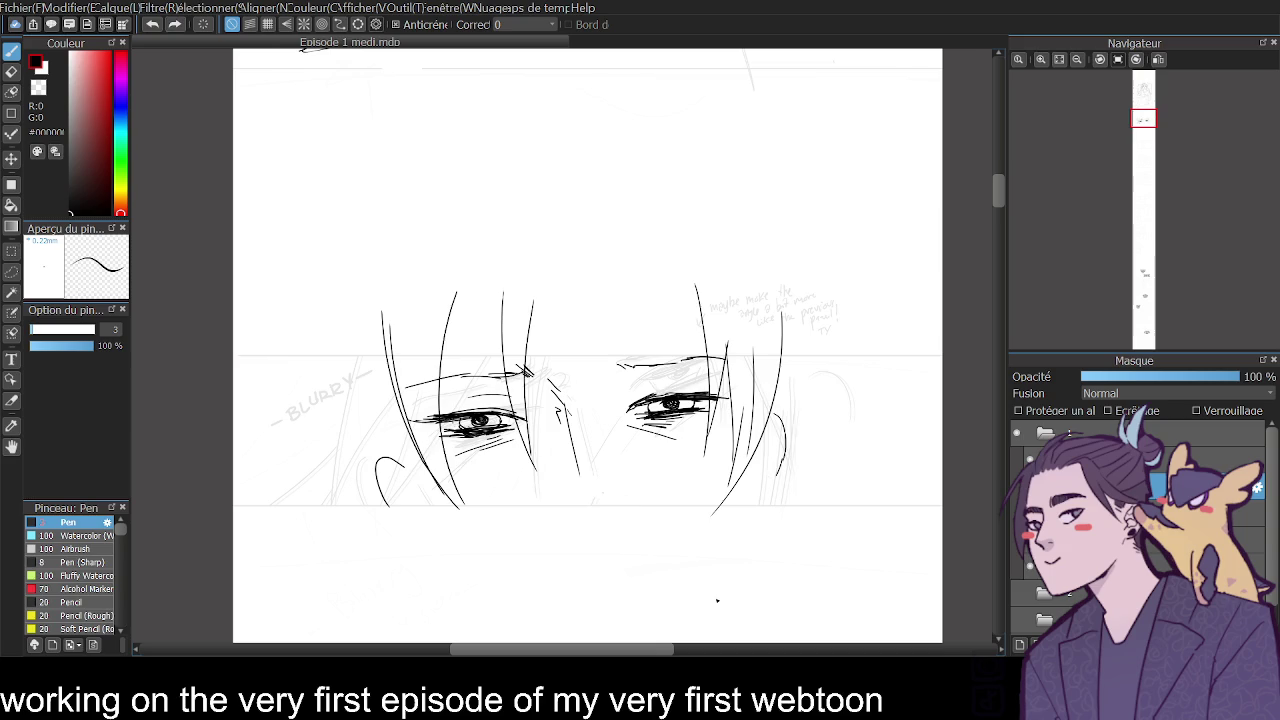
pyautogui.moveTo(457, 470); pyautogui.dragTo(467, 487)
# Redraw diagonal hair strands on the left side of the face.
pyautogui.moveTo(361, 345)
pyautogui.mouseDown()
pyautogui.moveTo(296, 468)
pyautogui.moveTo(358, 374)
pyautogui.moveTo(316, 522)
pyautogui.mouseUp()
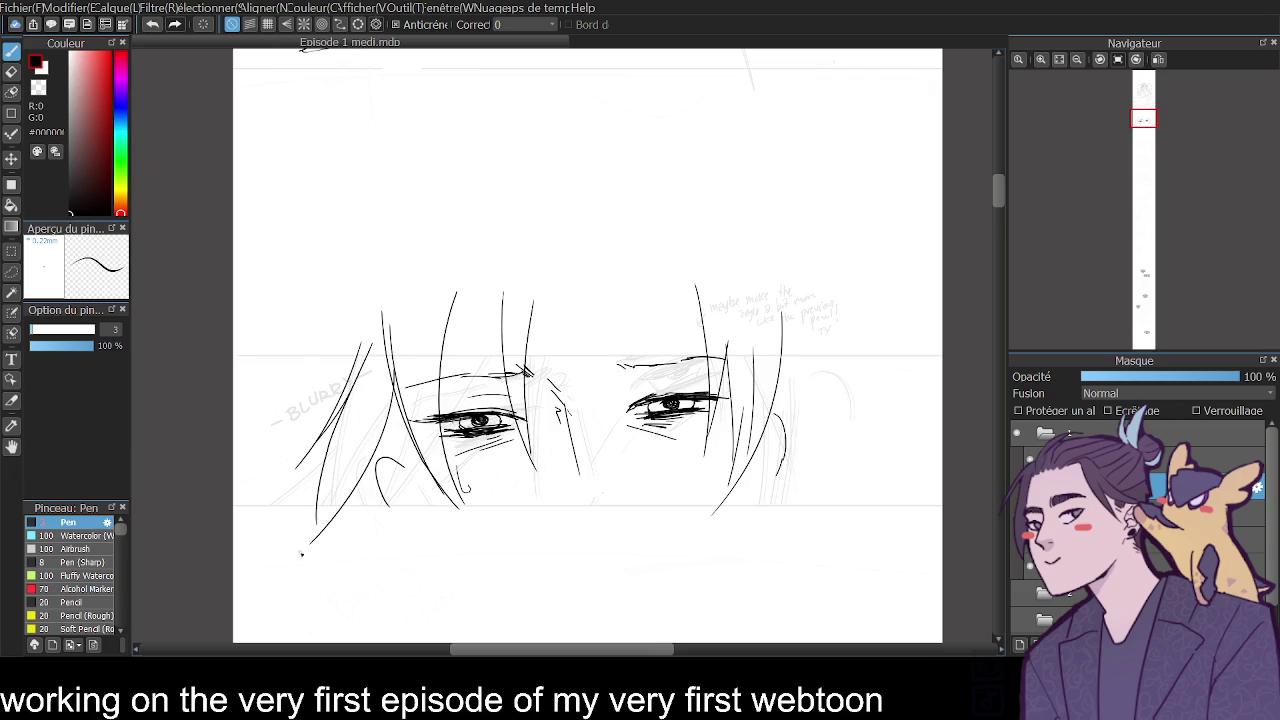
pyautogui.hotkey('ctrl', 'z')
pyautogui.hotkey('ctrl', 'z')
pyautogui.hotkey('ctrl', 'z')
pyautogui.moveTo(362, 294); pyautogui.dragTo(236, 448)
pyautogui.moveTo(352, 344); pyautogui.dragTo(280, 418)
# Add a long vertical left strand, a curved strand beside it, and short hair strokes.
pyautogui.hotkey('ctrl', 'z')
pyautogui.moveTo(380, 334); pyautogui.dragTo(254, 436)
pyautogui.moveTo(998, 197)
pyautogui.mouseDown()
pyautogui.moveTo(990, 146)
pyautogui.moveTo(972, 189)
pyautogui.mouseUp()
pyautogui.moveTo(329, 353); pyautogui.dragTo(318, 530)
pyautogui.hotkey('ctrl', 'z')
pyautogui.moveTo(330, 355); pyautogui.dragTo(318, 530)
pyautogui.moveTo(394, 346); pyautogui.dragTo(336, 525)
pyautogui.moveTo(390, 310); pyautogui.dragTo(339, 514)
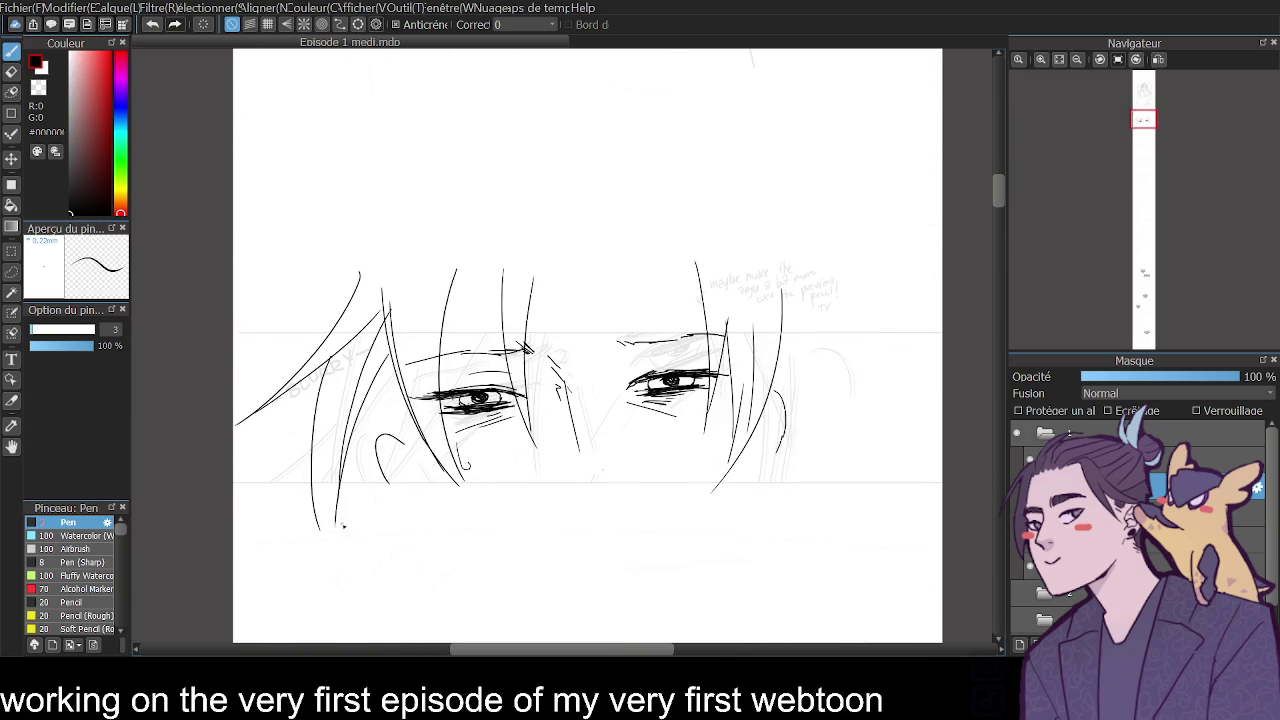
pyautogui.hotkey('ctrl', 'z')
pyautogui.moveTo(394, 330); pyautogui.dragTo(336, 512)
pyautogui.moveTo(369, 397); pyautogui.dragTo(366, 480)
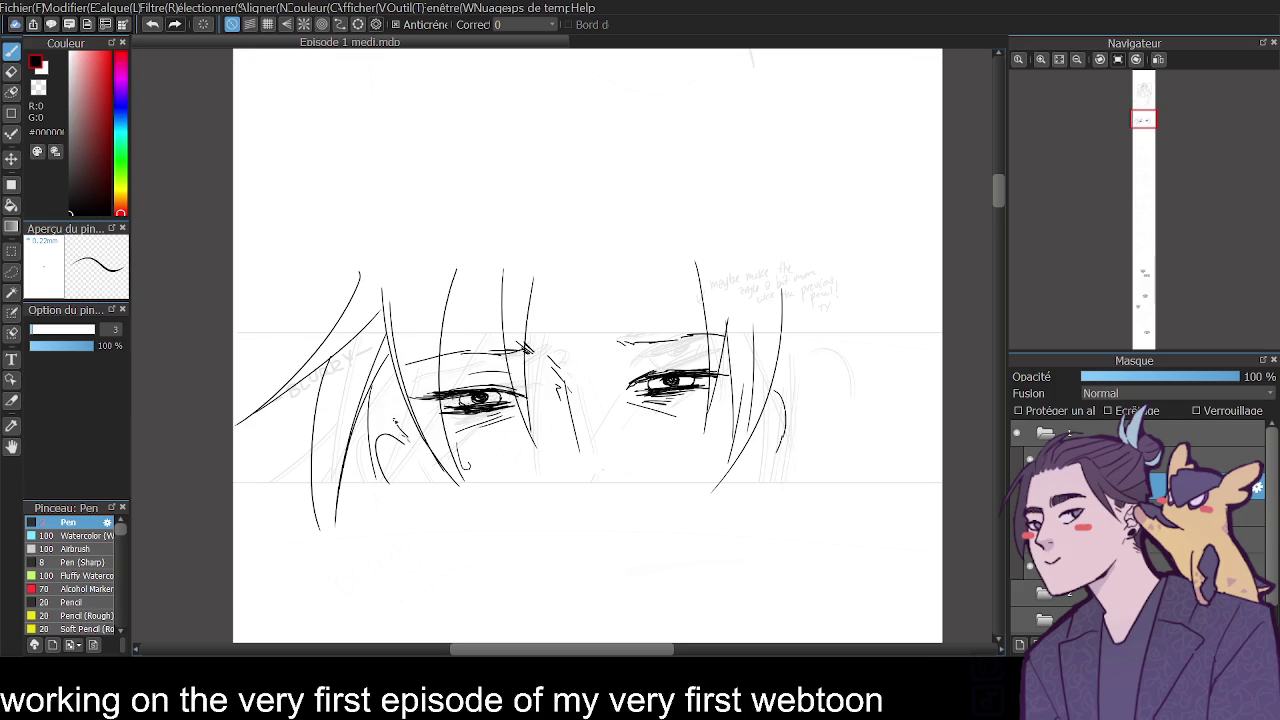
pyautogui.moveTo(384, 388); pyautogui.dragTo(408, 414)
pyautogui.moveTo(388, 364); pyautogui.dragTo(402, 416)
pyautogui.moveTo(998, 190)
pyautogui.mouseDown()
pyautogui.moveTo(1000, 143)
pyautogui.moveTo(997, 190)
pyautogui.mouseUp()
pyautogui.click(1040, 59)
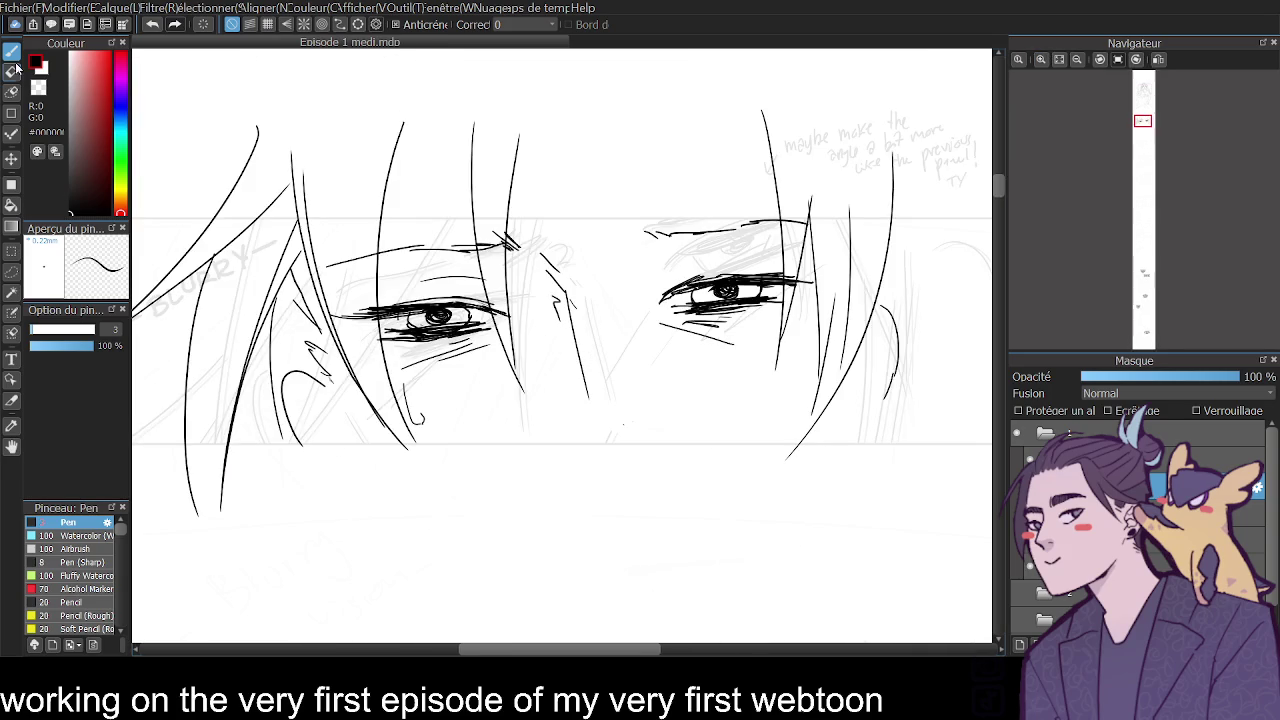
# Erase the irises of both eyes on the layer below.
pyautogui.click(11, 71)
pyautogui.click(1018, 59)
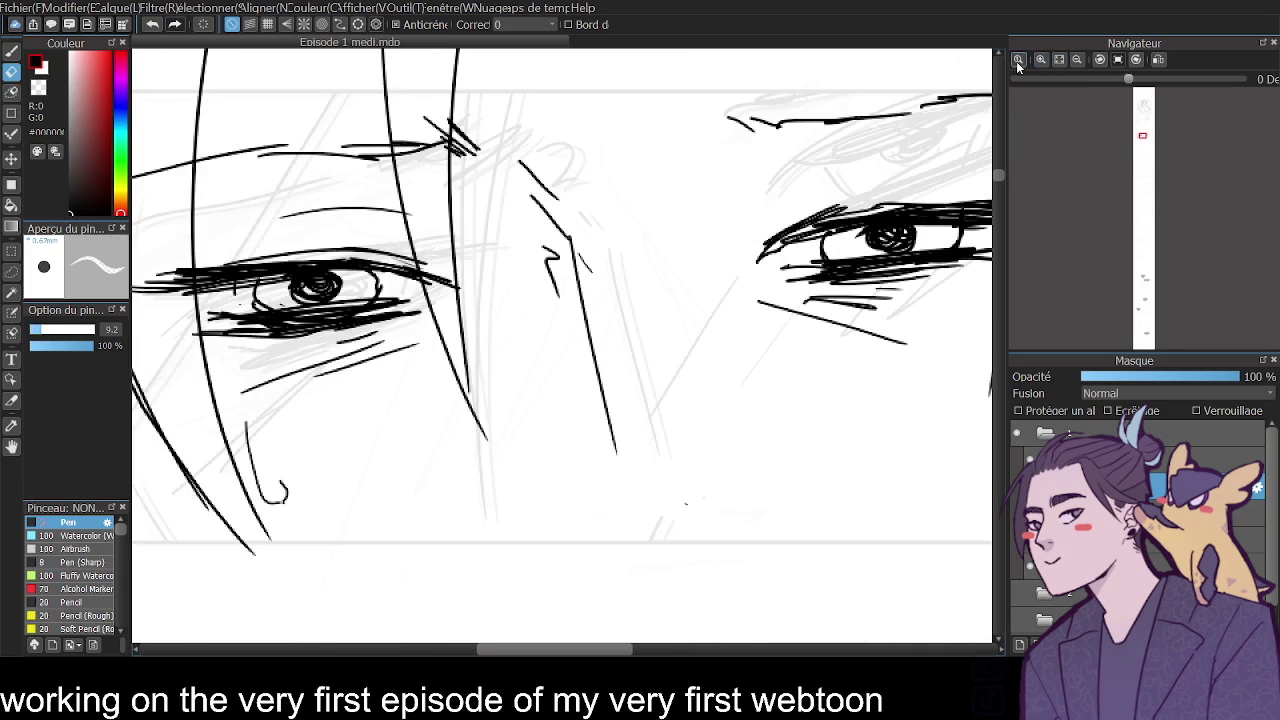
pyautogui.hotkey('ctrl', 'Down')
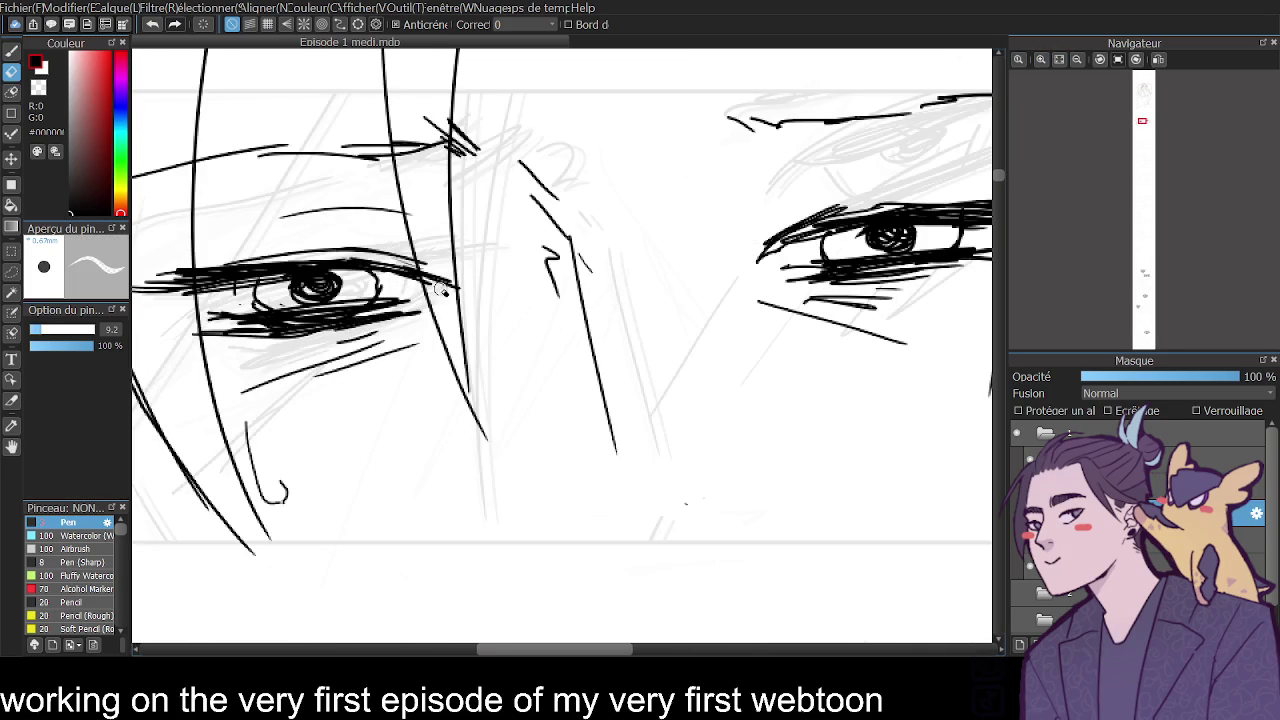
pyautogui.moveTo(280, 298)
pyautogui.mouseDown()
pyautogui.moveTo(341, 287)
pyautogui.moveTo(305, 292)
pyautogui.mouseUp()
pyautogui.moveTo(846, 244)
pyautogui.mouseDown()
pyautogui.moveTo(905, 240)
pyautogui.moveTo(880, 245)
pyautogui.mouseUp()
# Ink long hair strands down the right side of the face with the Pen.
pyautogui.click(1077, 60)
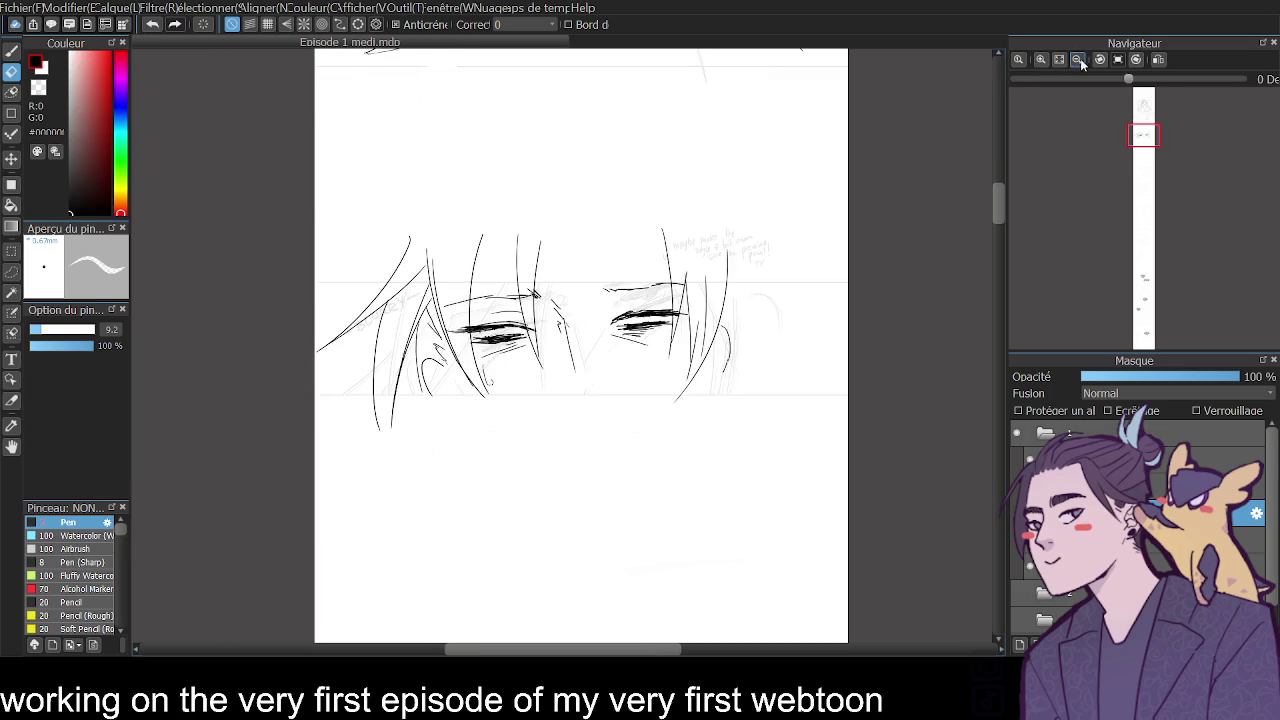
pyautogui.click(1040, 59)
pyautogui.click(1040, 59)
pyautogui.click(11, 50)
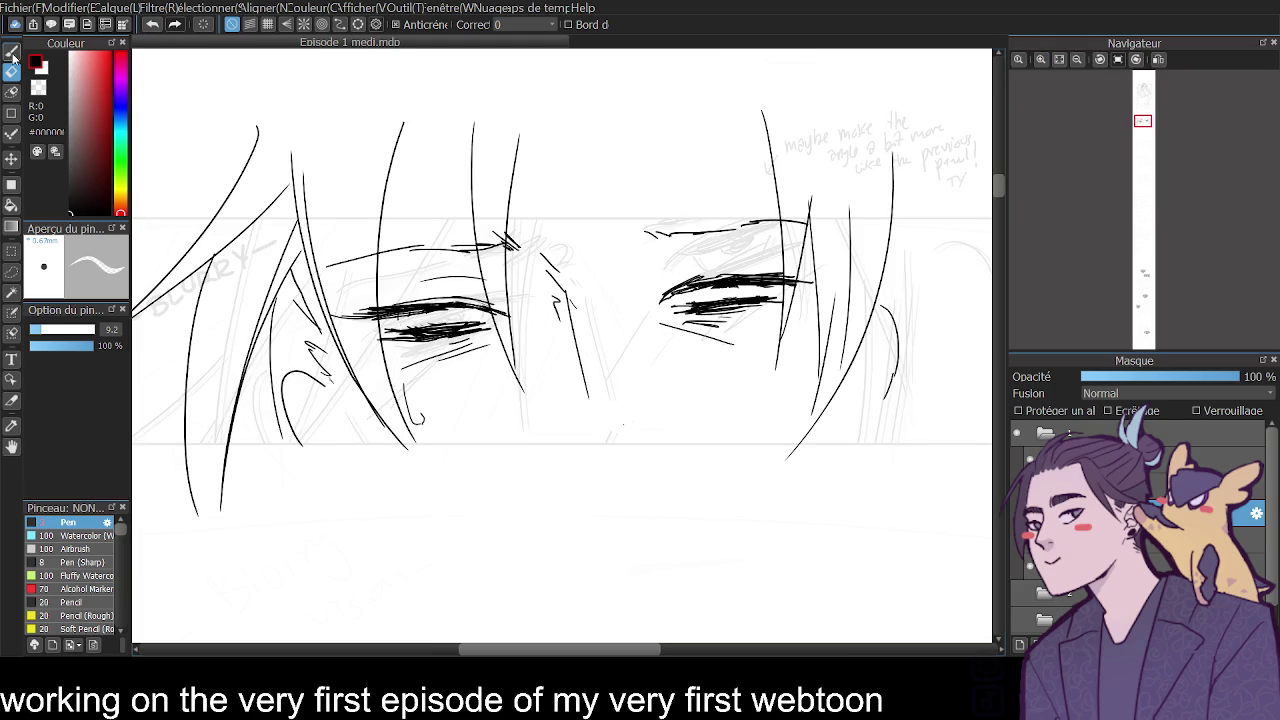
pyautogui.click(1040, 432)
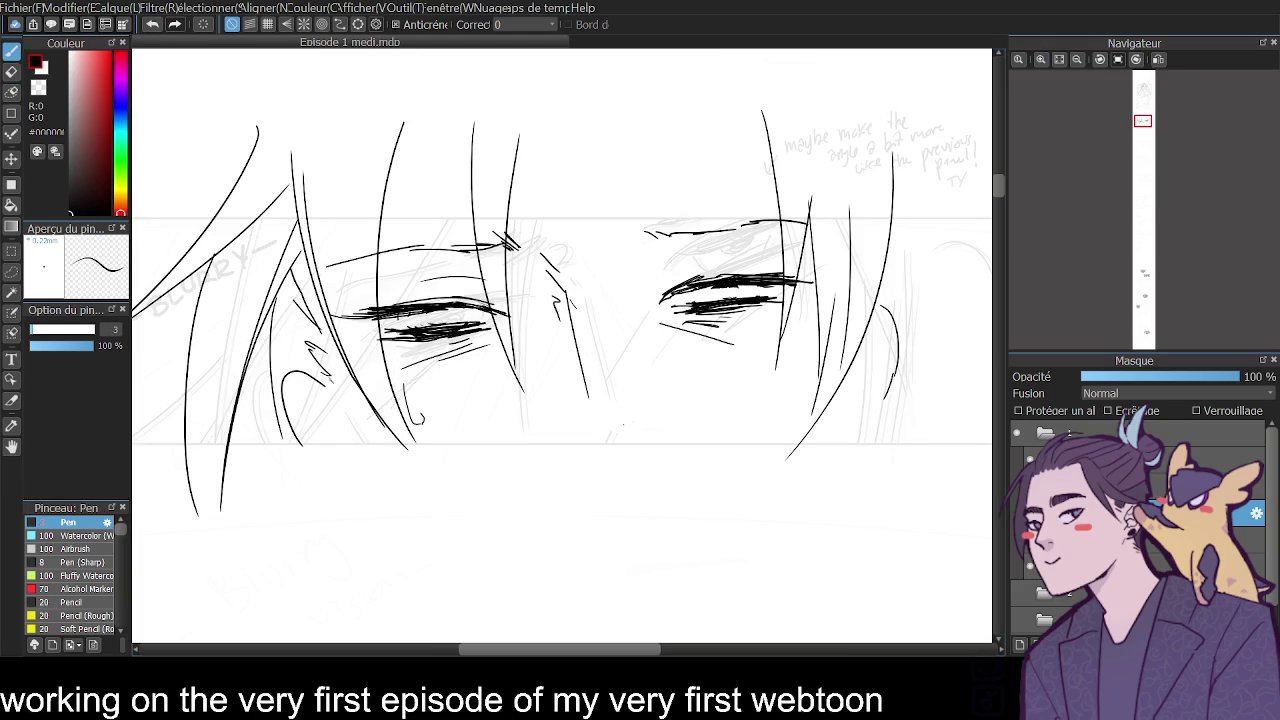
pyautogui.click(1077, 60)
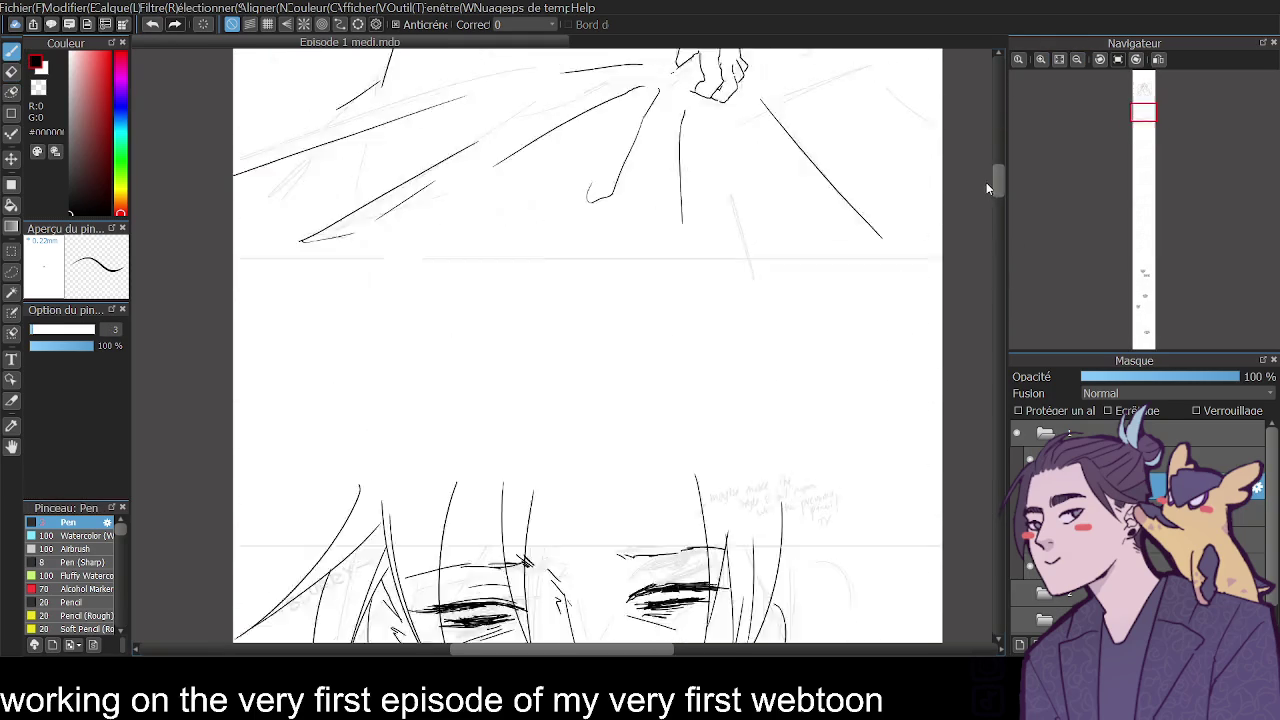
pyautogui.moveTo(1002, 195); pyautogui.dragTo(988, 193)
pyautogui.moveTo(775, 400); pyautogui.dragTo(866, 480)
pyautogui.moveTo(795, 357); pyautogui.dragTo(838, 468)
pyautogui.moveTo(820, 331); pyautogui.dragTo(902, 482)
pyautogui.hotkey('ctrl', 'z')
pyautogui.moveTo(818, 302); pyautogui.dragTo(888, 446)
# Redraw the right hair curve higher and add strands below it, including a longer down-left strand.
pyautogui.moveTo(1000, 188)
pyautogui.mouseDown()
pyautogui.moveTo(1002, 137)
pyautogui.moveTo(999, 190)
pyautogui.mouseUp()
pyautogui.hotkey('ctrl', 'z')
pyautogui.moveTo(784, 240); pyautogui.dragTo(914, 357)
pyautogui.moveTo(777, 305); pyautogui.dragTo(884, 350)
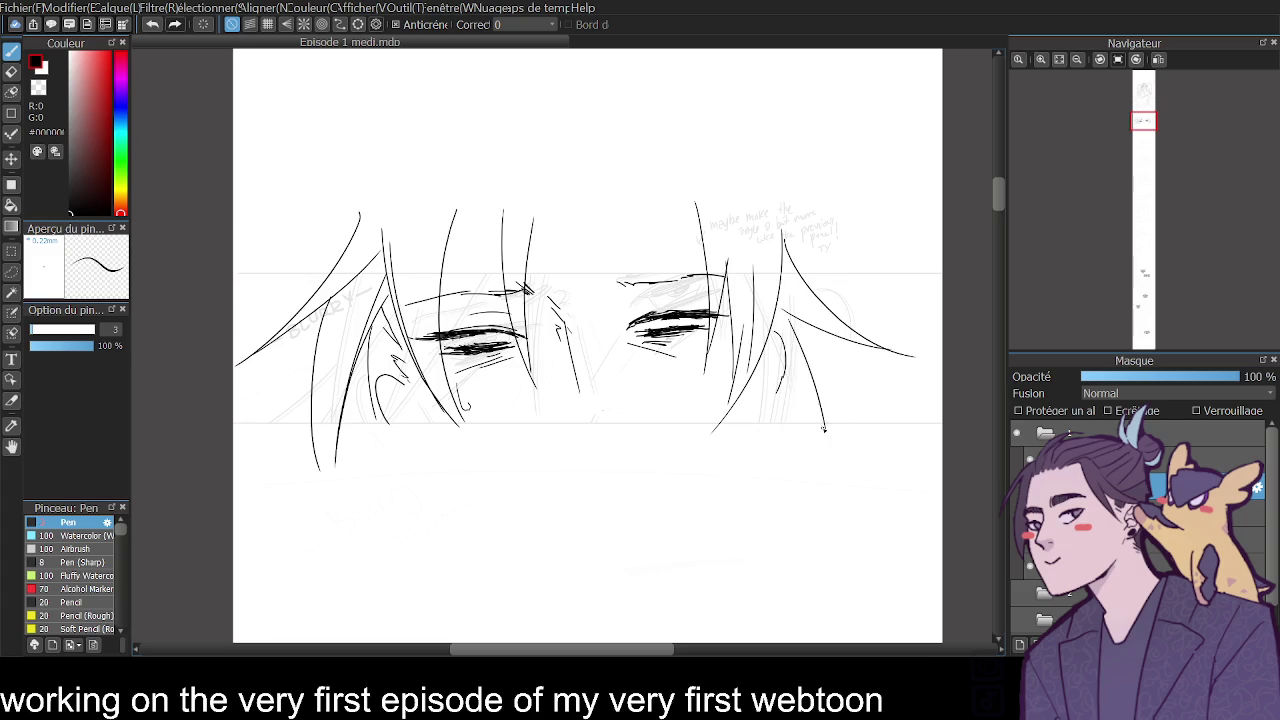
pyautogui.moveTo(811, 327); pyautogui.dragTo(836, 412)
pyautogui.moveTo(779, 307); pyautogui.dragTo(845, 430)
pyautogui.hotkey('ctrl', 'z')
pyautogui.moveTo(779, 307); pyautogui.dragTo(845, 432)
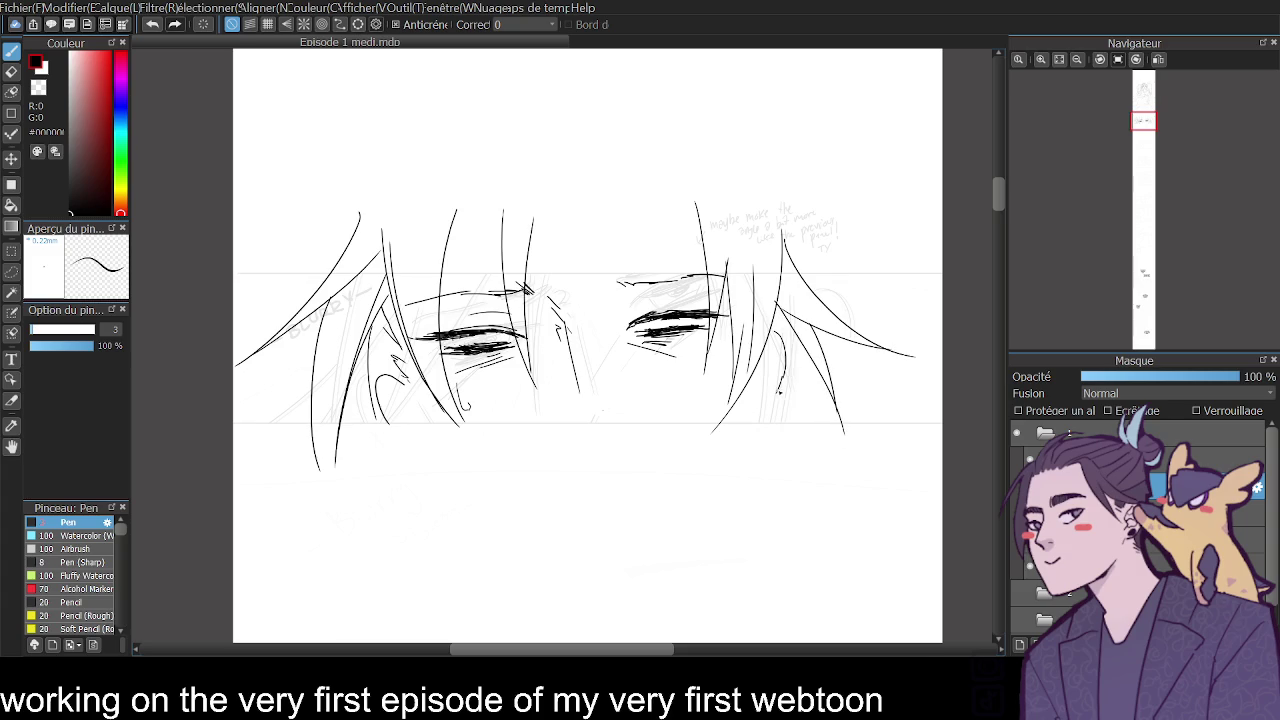
pyautogui.moveTo(780, 388); pyautogui.dragTo(761, 415)
pyautogui.hotkey('ctrl', 'z')
pyautogui.moveTo(731, 400); pyautogui.dragTo(694, 458)
pyautogui.click(1040, 59)
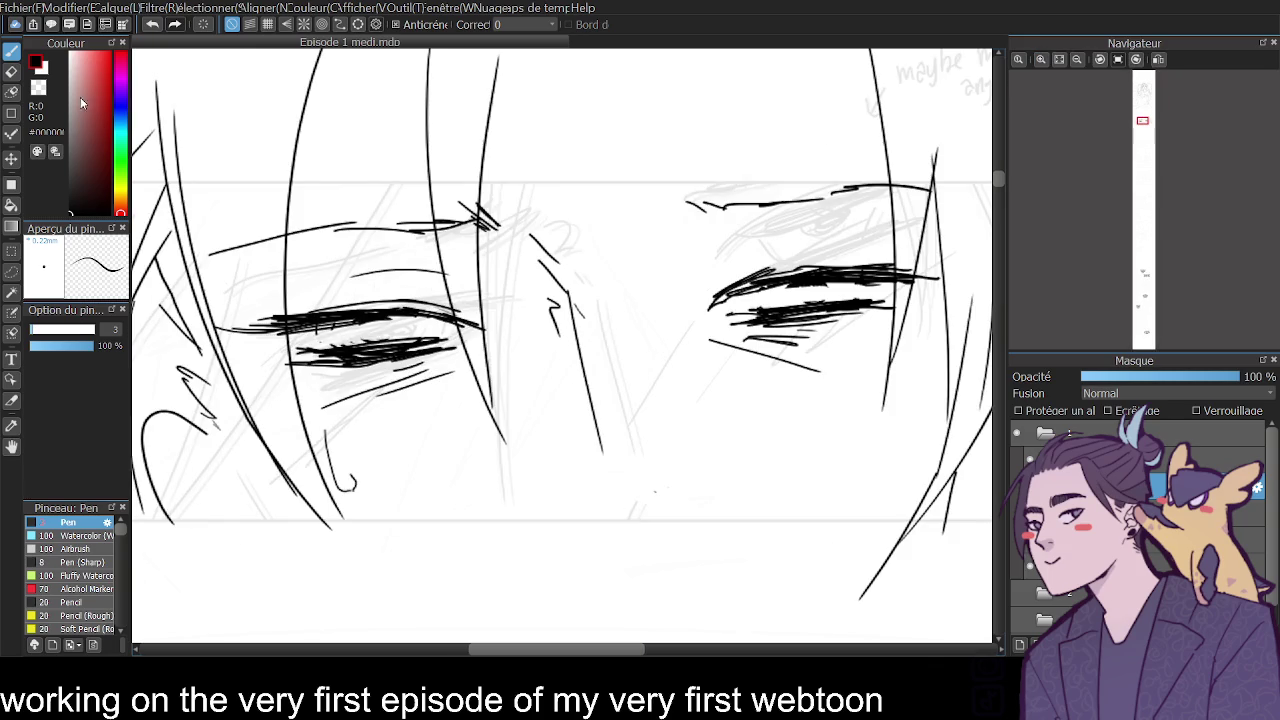
# Thin both eyes' lower lashes with the eraser, then rework the right lower lash line.
pyautogui.press('e')
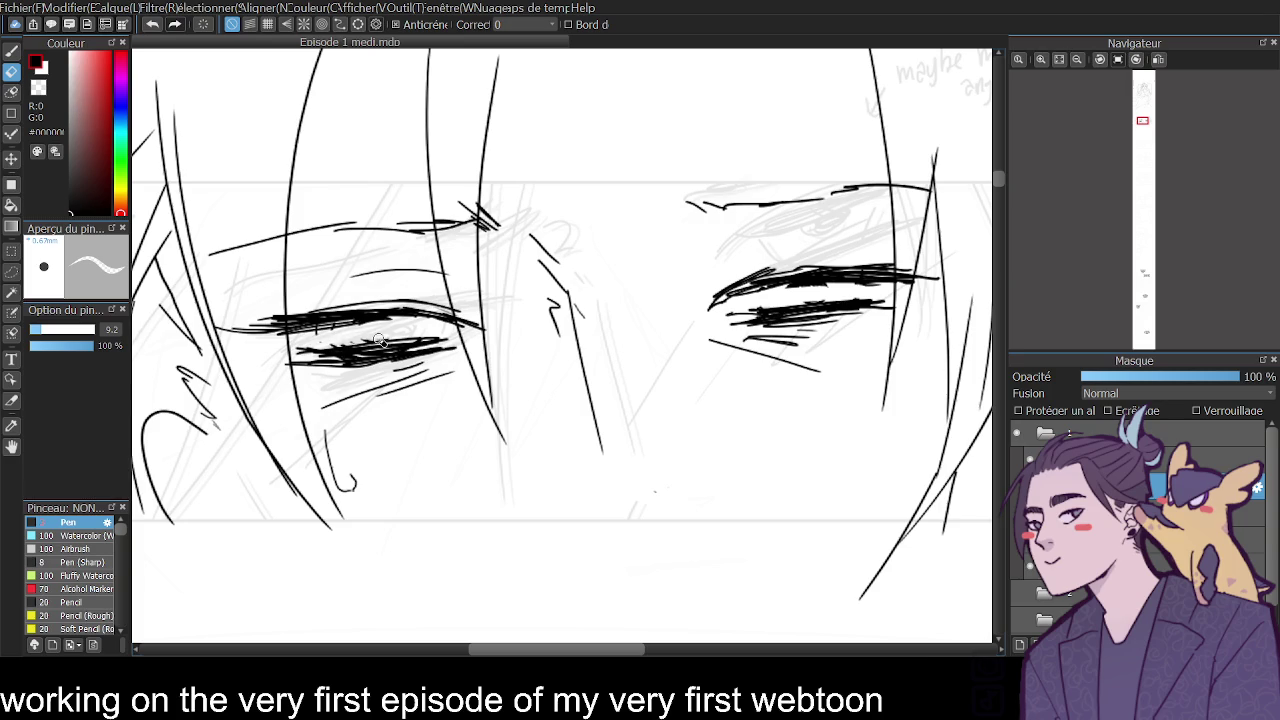
pyautogui.moveTo(328, 343)
pyautogui.mouseDown()
pyautogui.moveTo(400, 333)
pyautogui.moveTo(390, 340)
pyautogui.mouseUp()
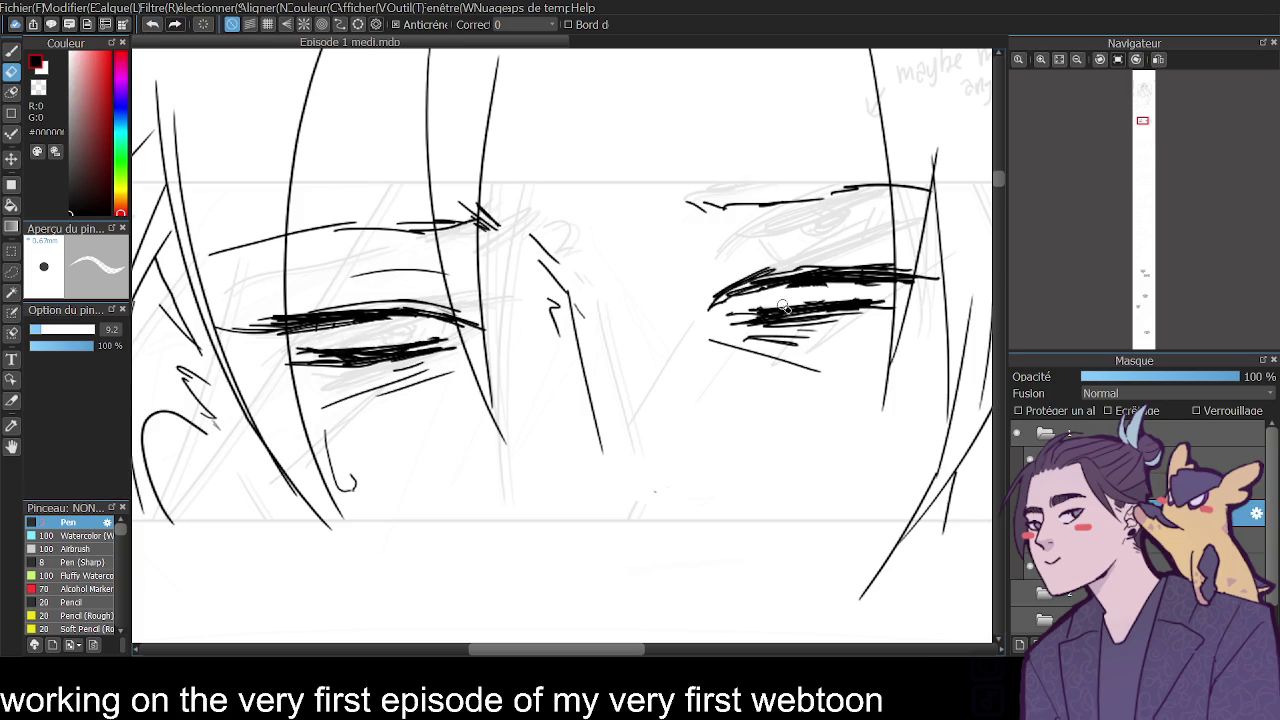
pyautogui.moveTo(833, 296)
pyautogui.mouseDown()
pyautogui.moveTo(765, 308)
pyautogui.moveTo(850, 296)
pyautogui.mouseUp()
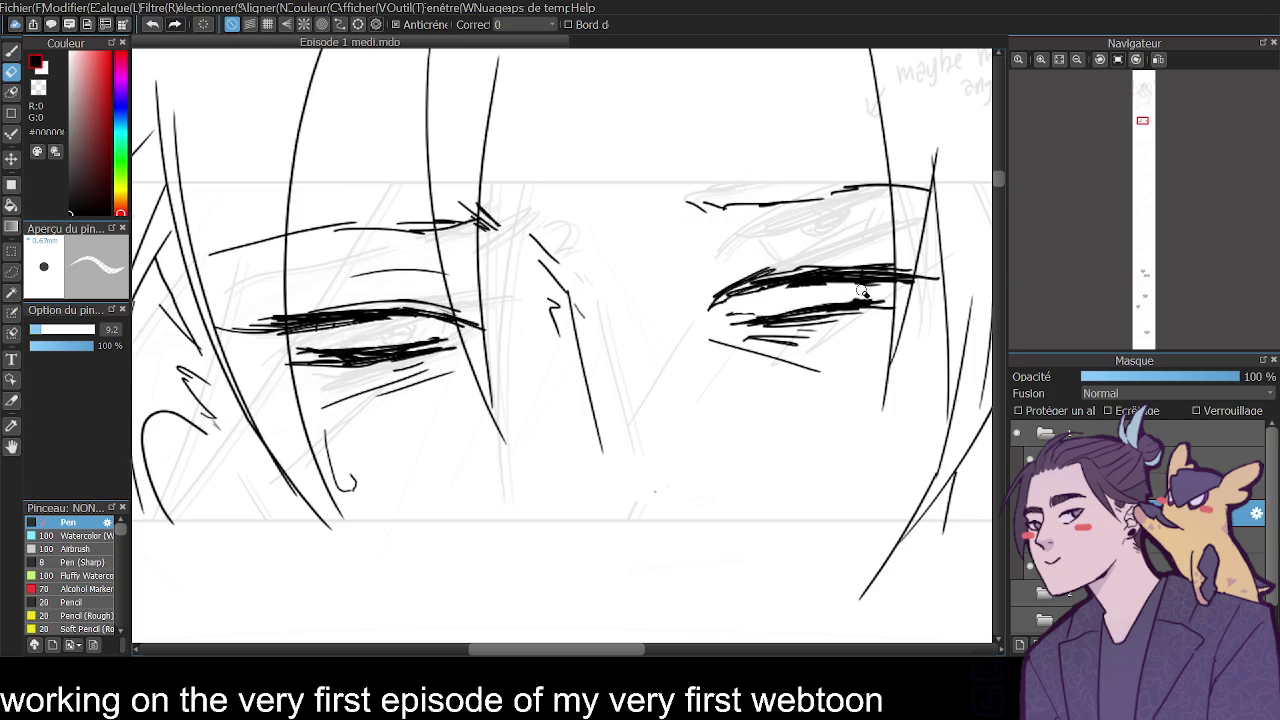
pyautogui.press('b')
pyautogui.moveTo(754, 318); pyautogui.dragTo(798, 312)
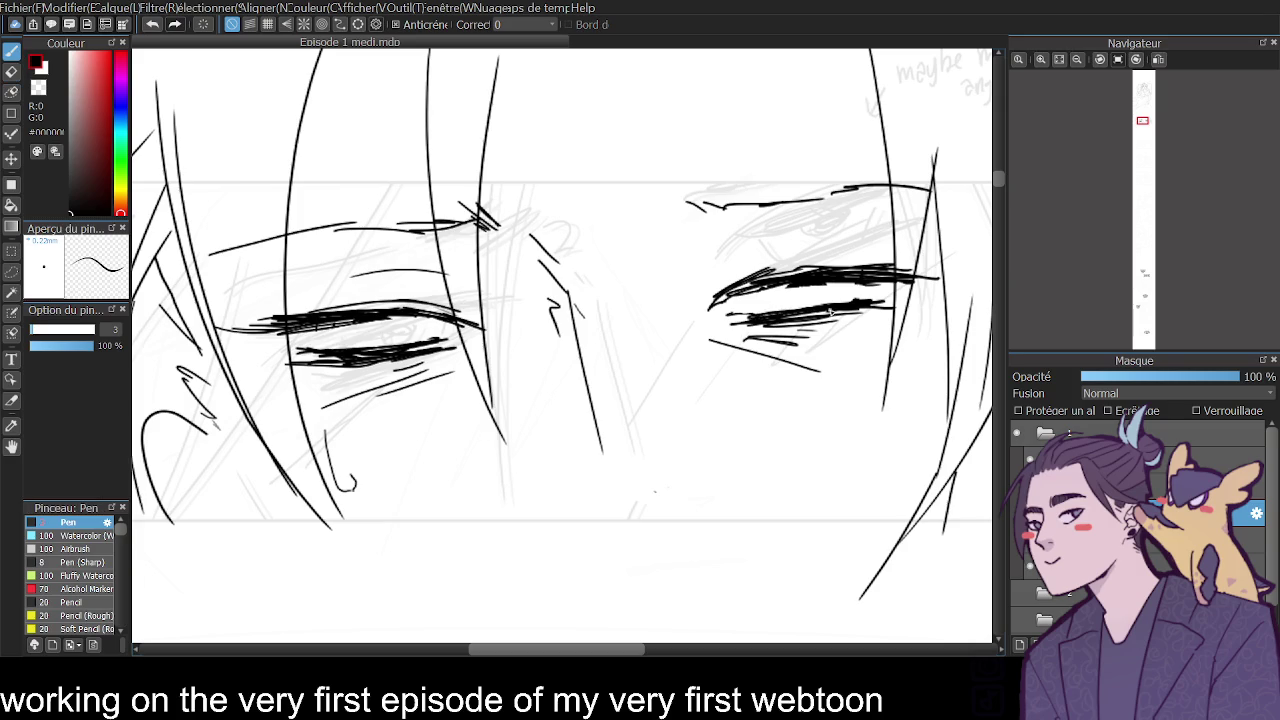
pyautogui.moveTo(347, 336)
pyautogui.mouseDown()
pyautogui.moveTo(338, 348)
pyautogui.moveTo(363, 350)
pyautogui.moveTo(410, 316)
pyautogui.mouseUp()
pyautogui.hotkey('ctrl', 'z')
# Redraw the right iris, left pupil and lower-eyelid lines, undoing unwanted strokes.
pyautogui.moveTo(760, 287)
pyautogui.mouseDown()
pyautogui.moveTo(780, 311)
pyautogui.moveTo(856, 283)
pyautogui.moveTo(796, 287)
pyautogui.moveTo(807, 290)
pyautogui.mouseUp()
pyautogui.moveTo(362, 322); pyautogui.dragTo(376, 329)
pyautogui.click(1077, 59)
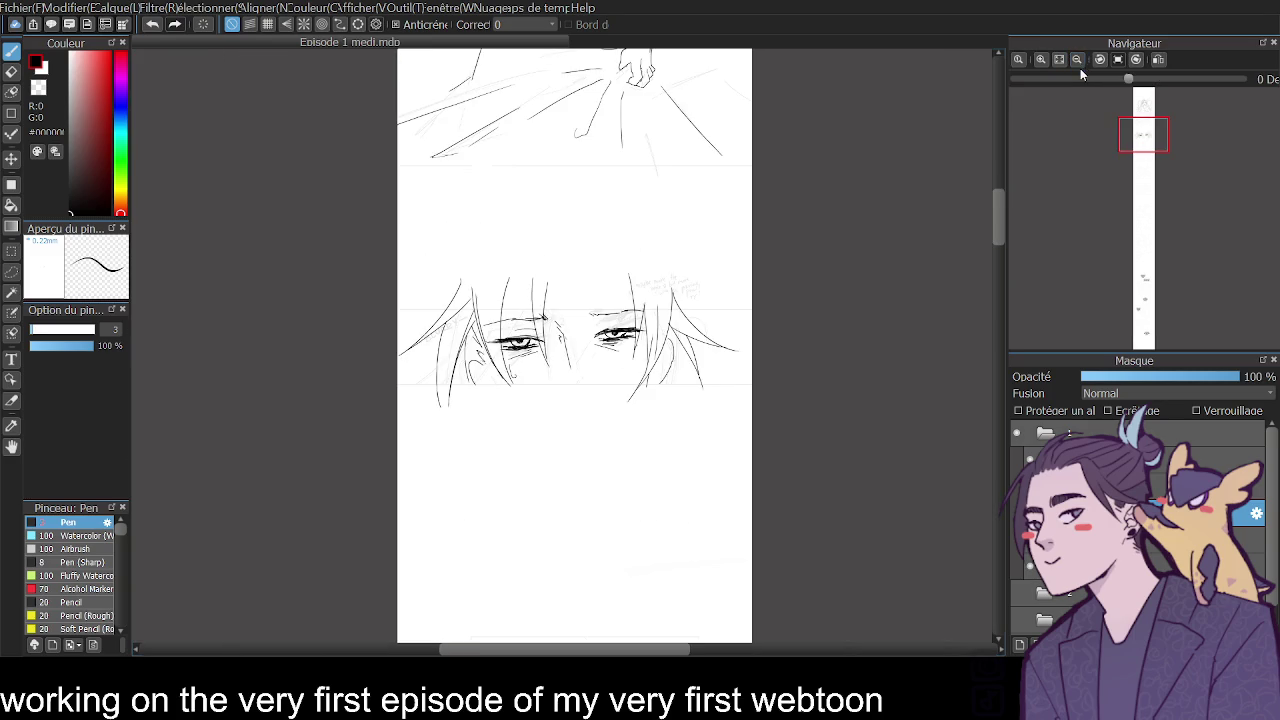
pyautogui.click(1041, 59)
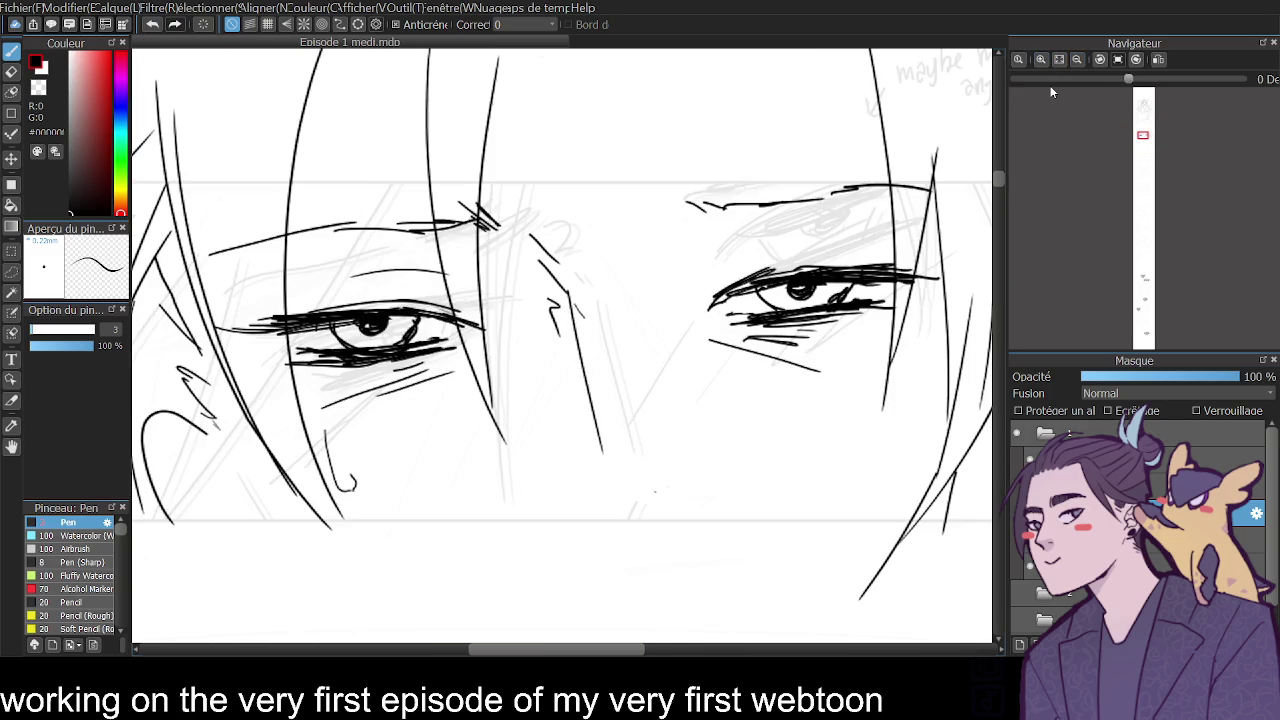
pyautogui.hotkey('ctrl', 'z')
pyautogui.hotkey('ctrl', 'z')
pyautogui.hotkey('ctrl', 'z')
pyautogui.hotkey('ctrl', 'z')
pyautogui.hotkey('ctrl', 'z')
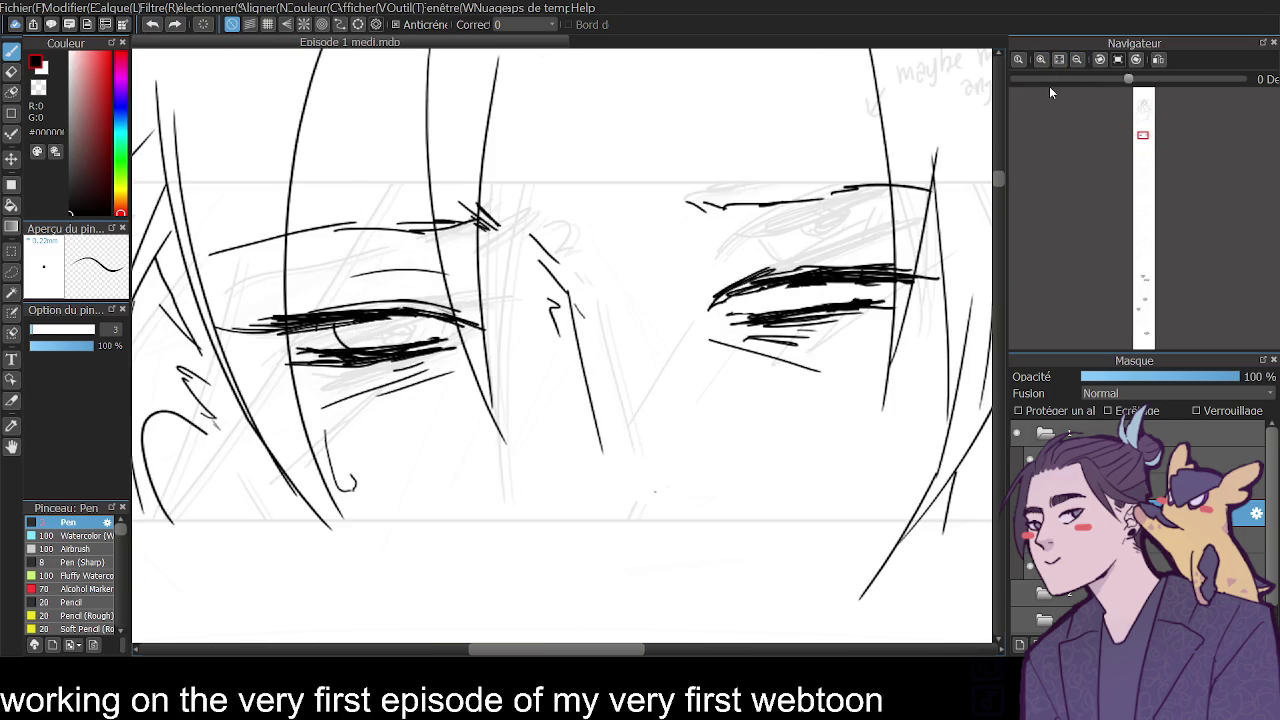
pyautogui.hotkey('ctrl', 'z')
pyautogui.moveTo(328, 334); pyautogui.dragTo(419, 341)
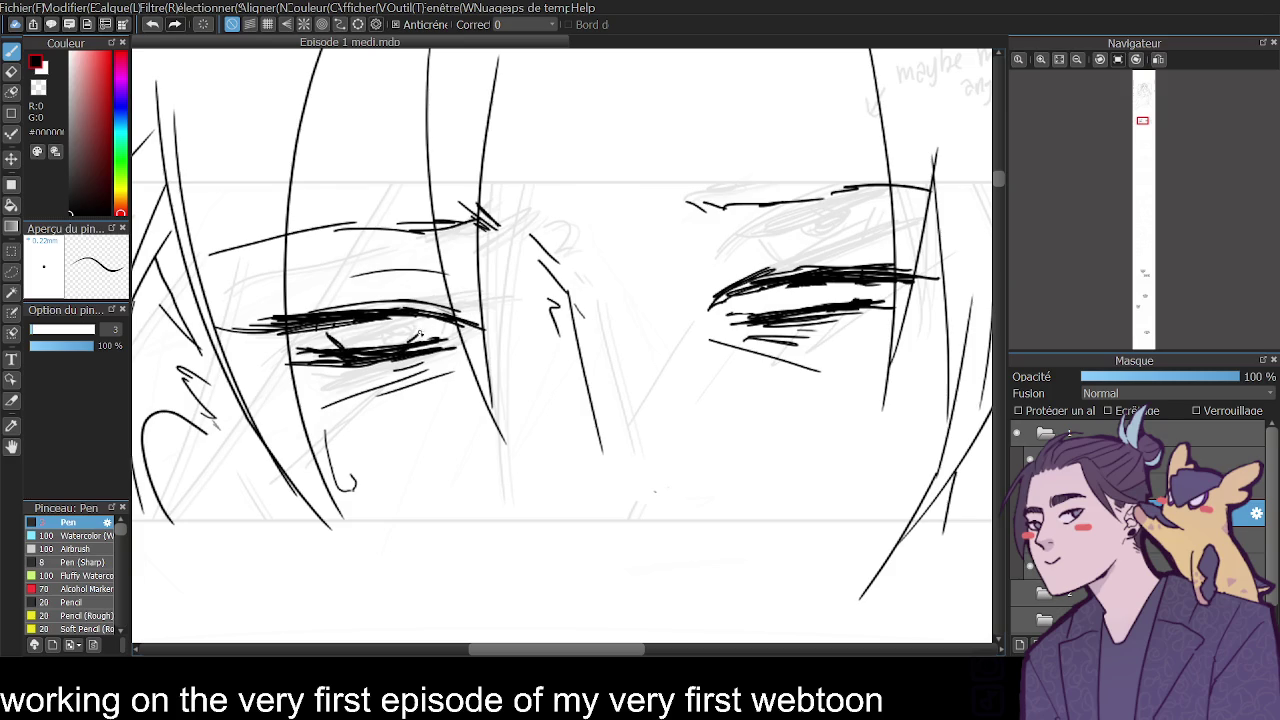
pyautogui.moveTo(320, 332)
pyautogui.mouseDown()
pyautogui.moveTo(372, 348)
pyautogui.moveTo(428, 320)
pyautogui.moveTo(372, 330)
pyautogui.moveTo(390, 334)
pyautogui.mouseUp()
pyautogui.hotkey('ctrl', 'z')
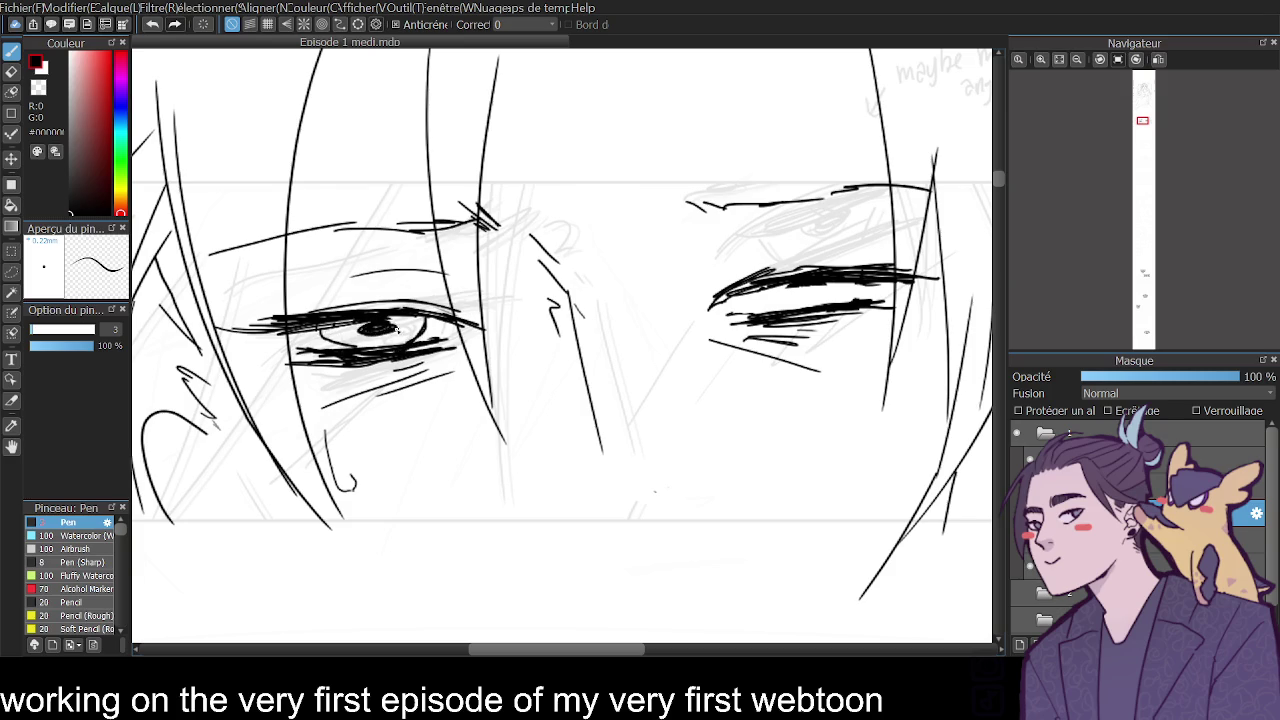
pyautogui.moveTo(769, 294)
pyautogui.mouseDown()
pyautogui.moveTo(772, 314)
pyautogui.moveTo(852, 291)
pyautogui.moveTo(799, 295)
pyautogui.mouseUp()
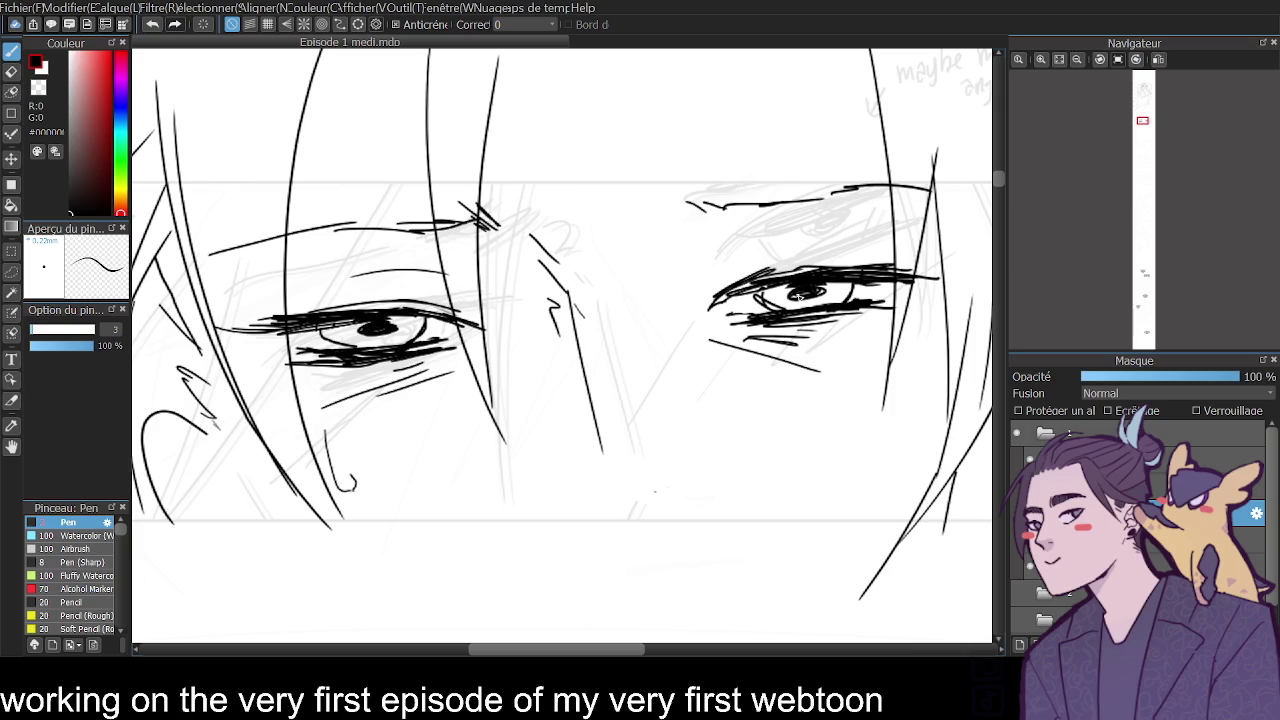
# Check the full page, then draw two hair strands at the face's lower left.
pyautogui.click(1077, 59)
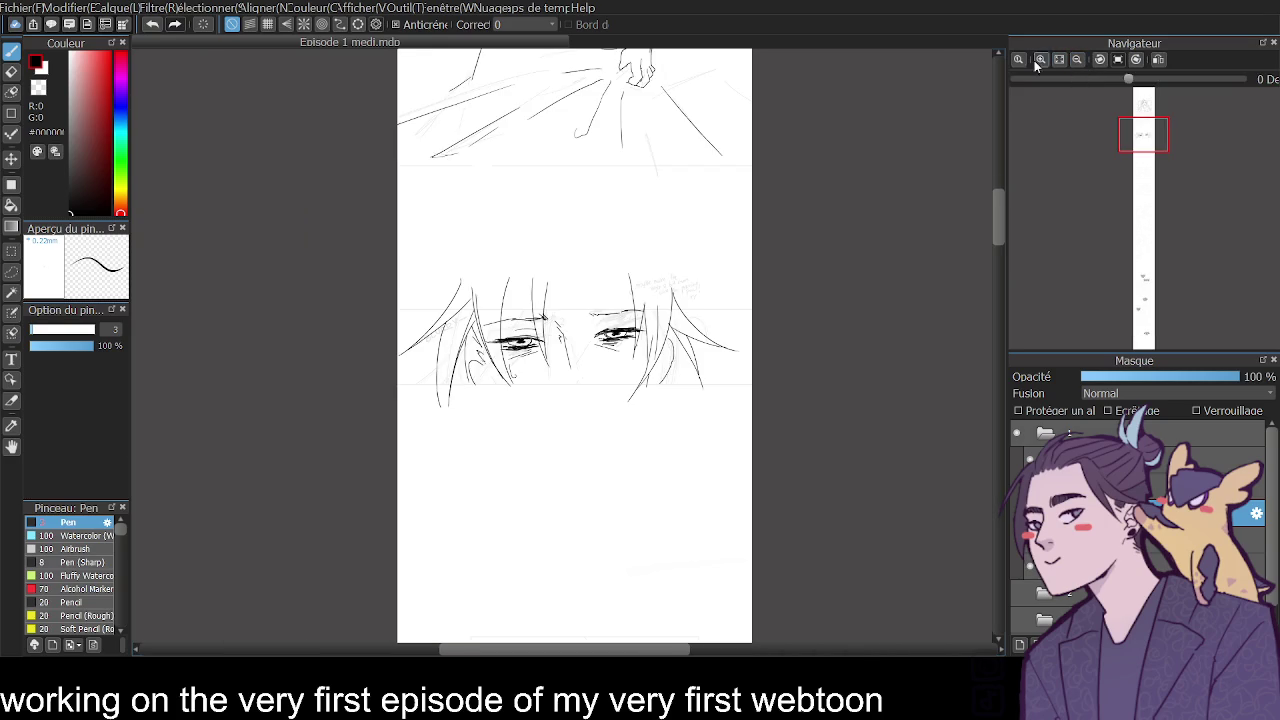
pyautogui.click(1041, 59)
pyautogui.click(1077, 59)
pyautogui.click(1077, 59)
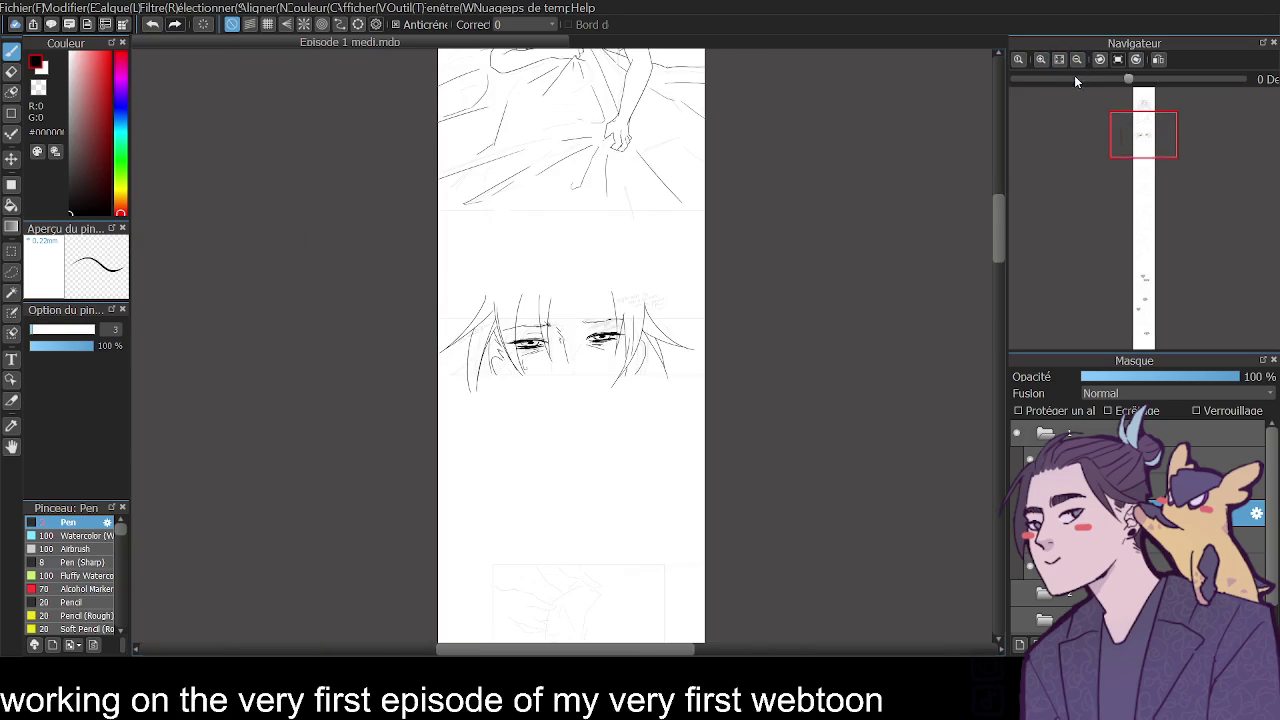
pyautogui.moveTo(999, 212); pyautogui.dragTo(998, 206)
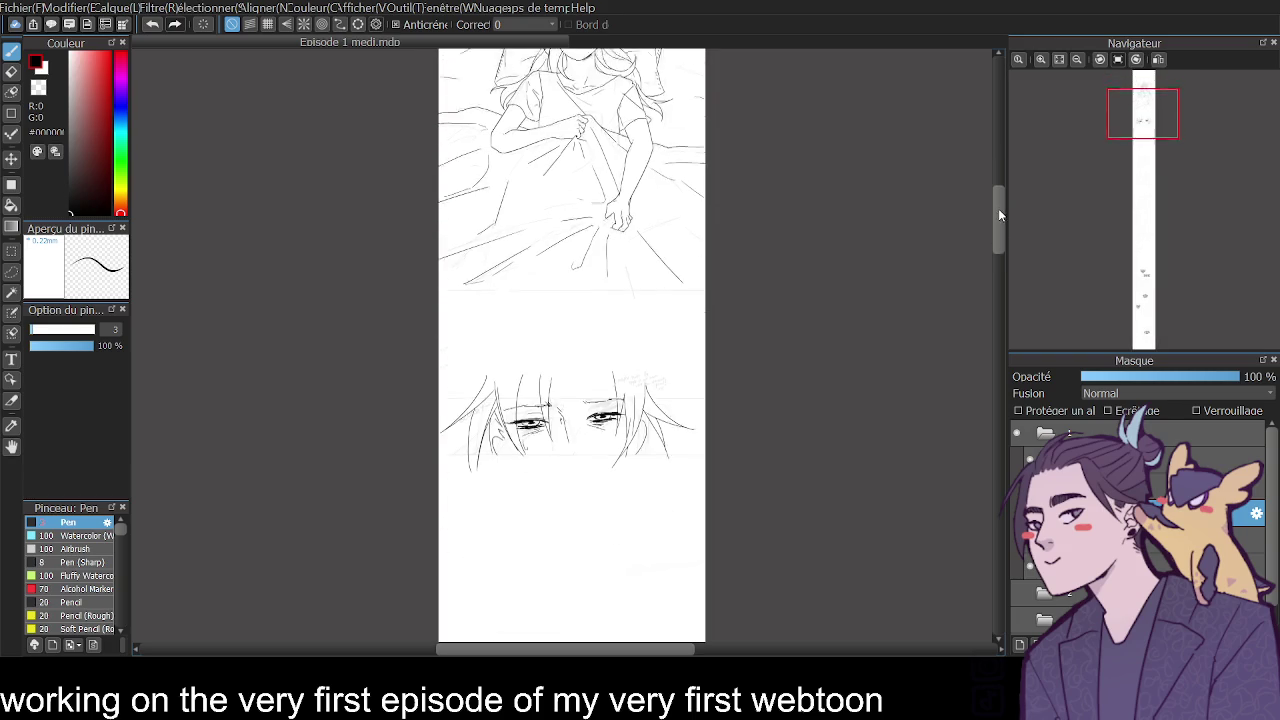
pyautogui.click(1041, 59)
pyautogui.moveTo(1004, 170); pyautogui.dragTo(999, 203)
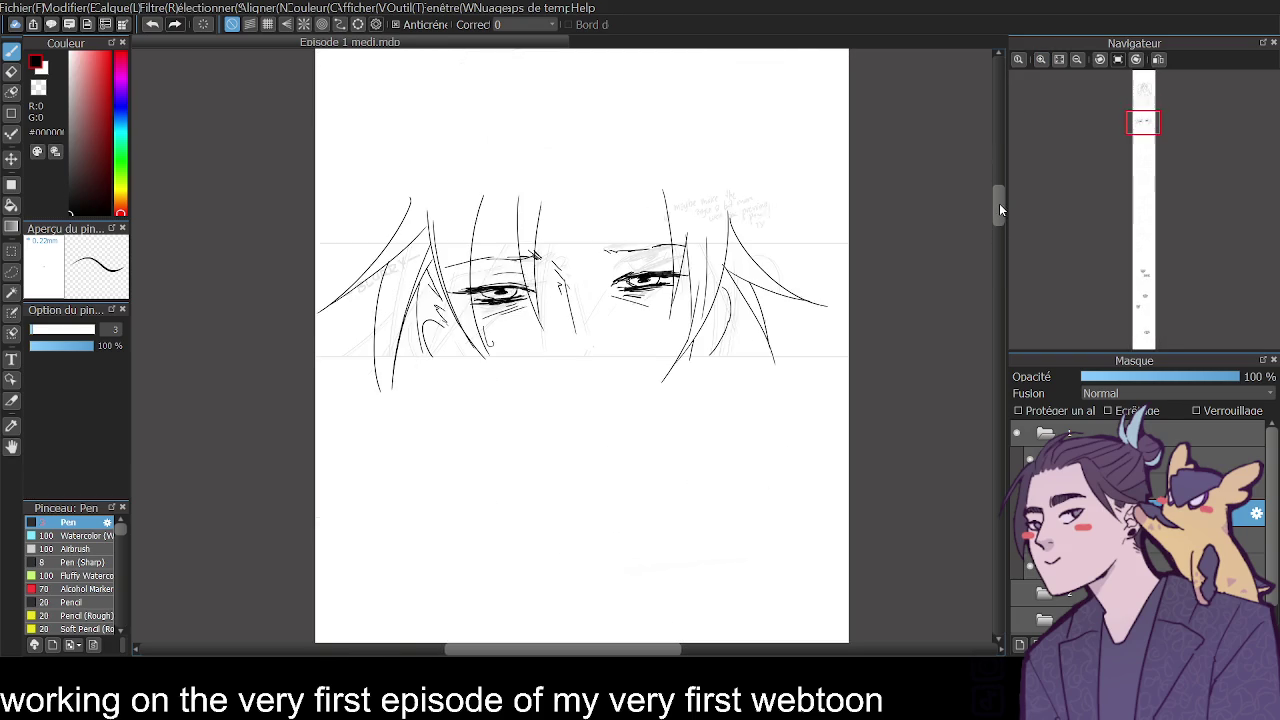
pyautogui.click(1041, 60)
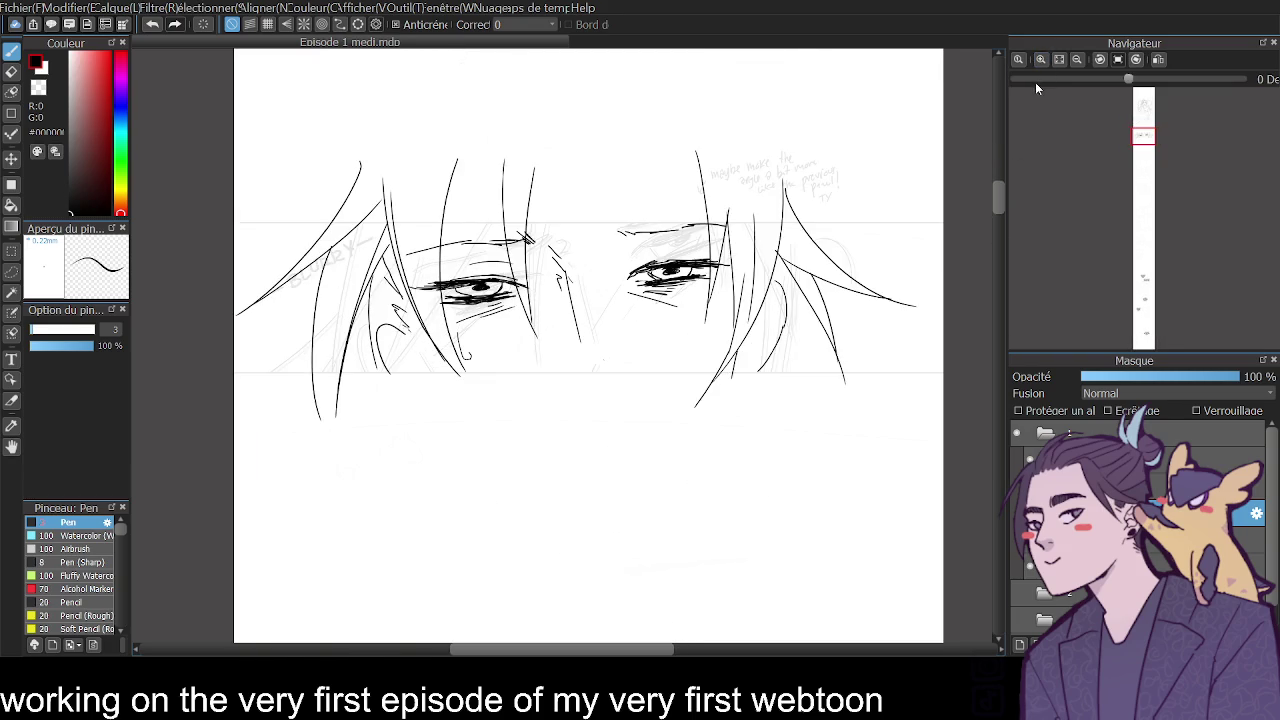
pyautogui.moveTo(998, 205); pyautogui.dragTo(997, 200)
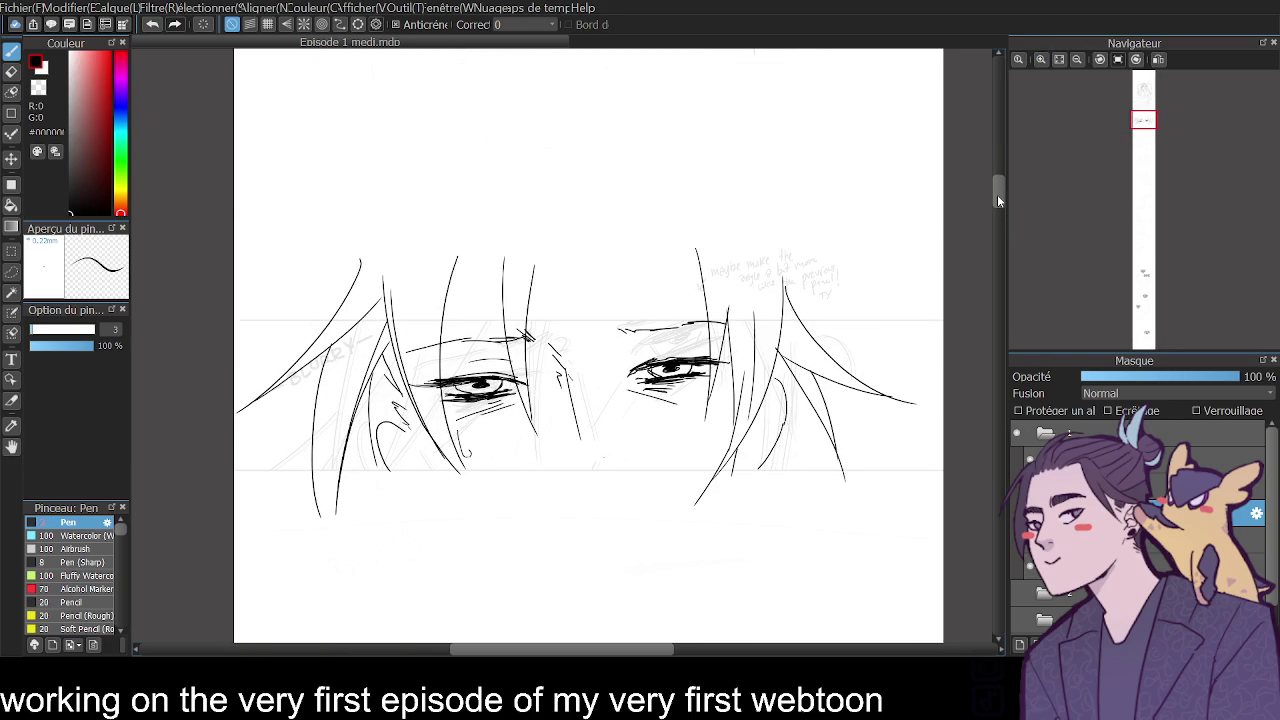
pyautogui.moveTo(317, 428); pyautogui.dragTo(274, 485)
pyautogui.moveTo(316, 434); pyautogui.dragTo(280, 486)
pyautogui.click(1041, 59)
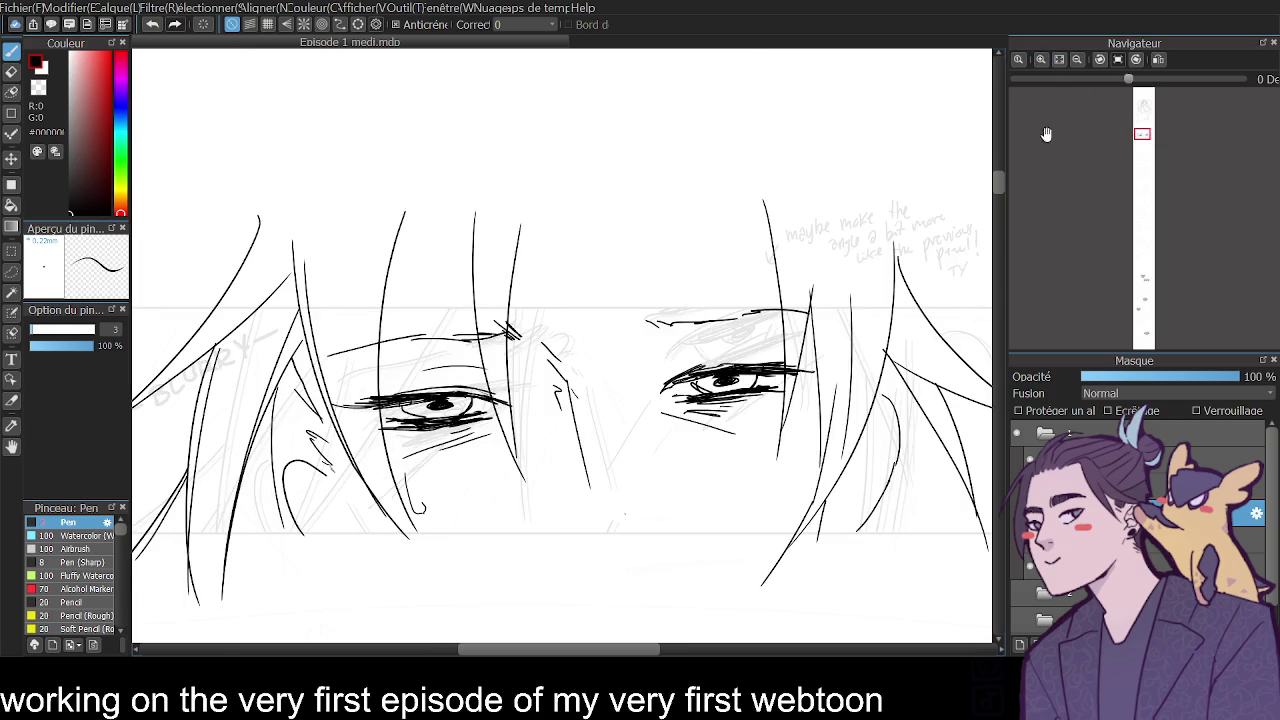
# Compare the line art against the sketch, then ink a small curve near the ear.
pyautogui.click(1017, 460)
pyautogui.click(1017, 460)
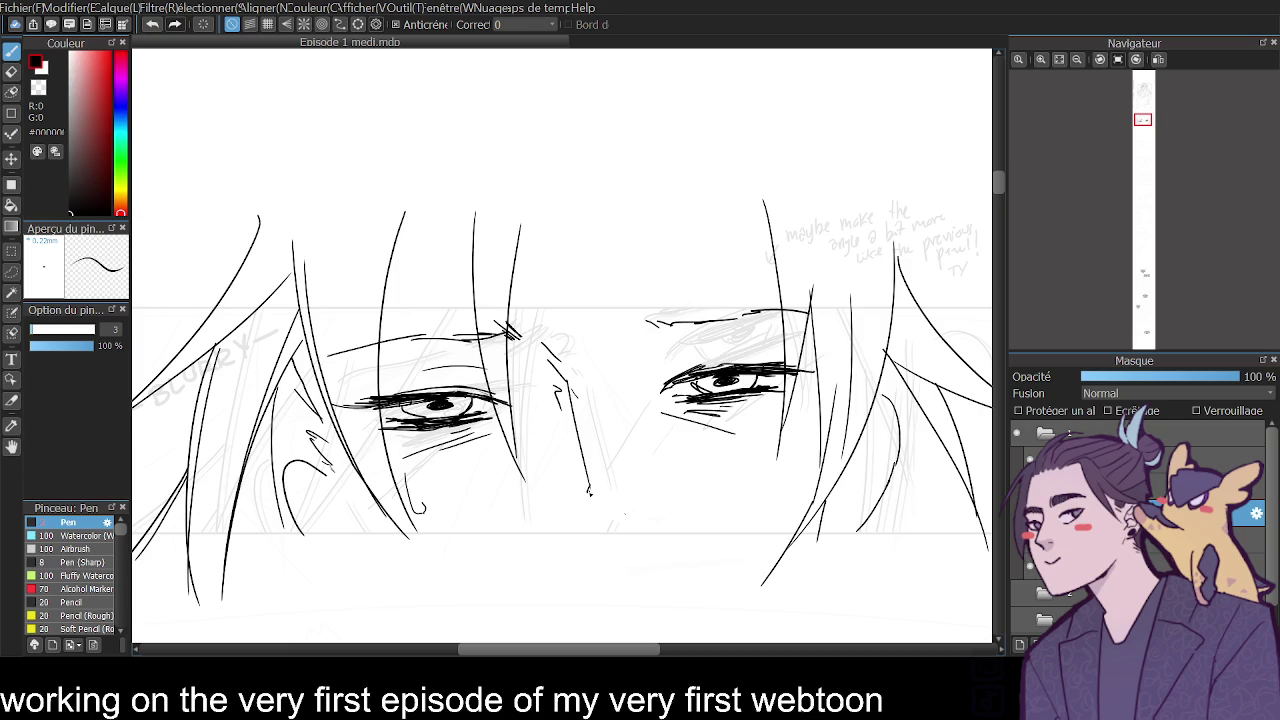
pyautogui.click(11, 70)
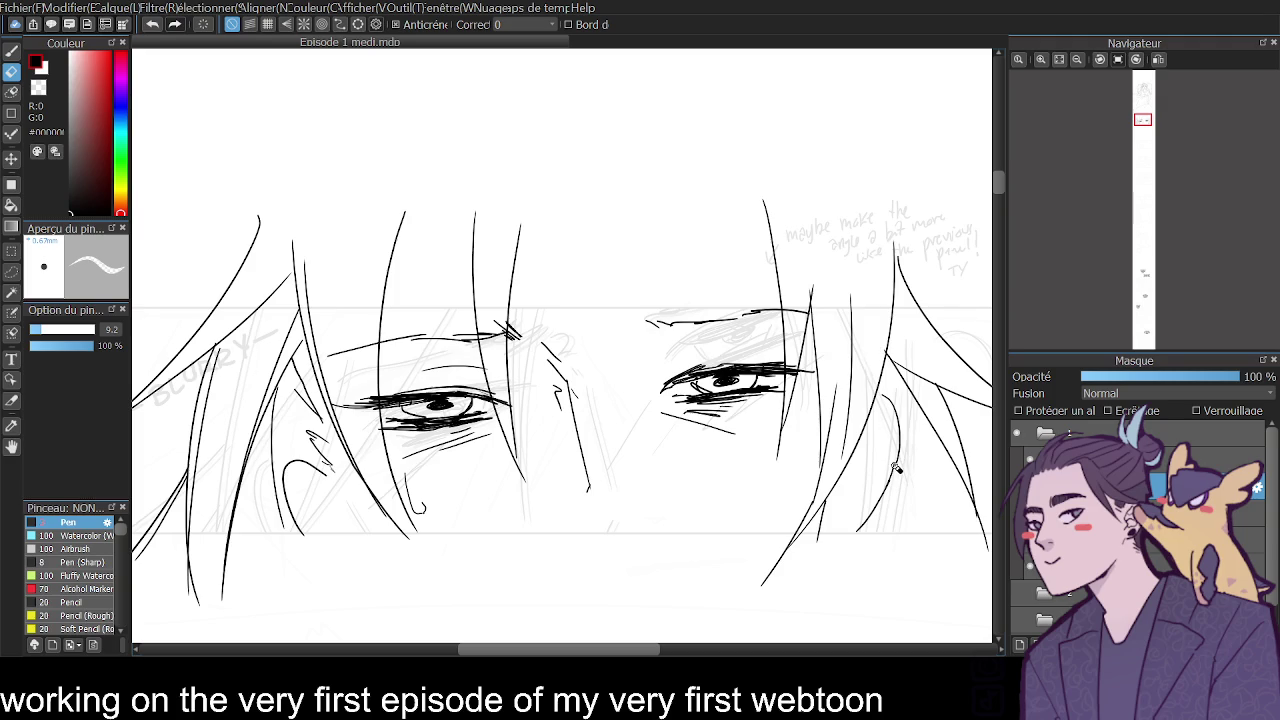
pyautogui.press('b')
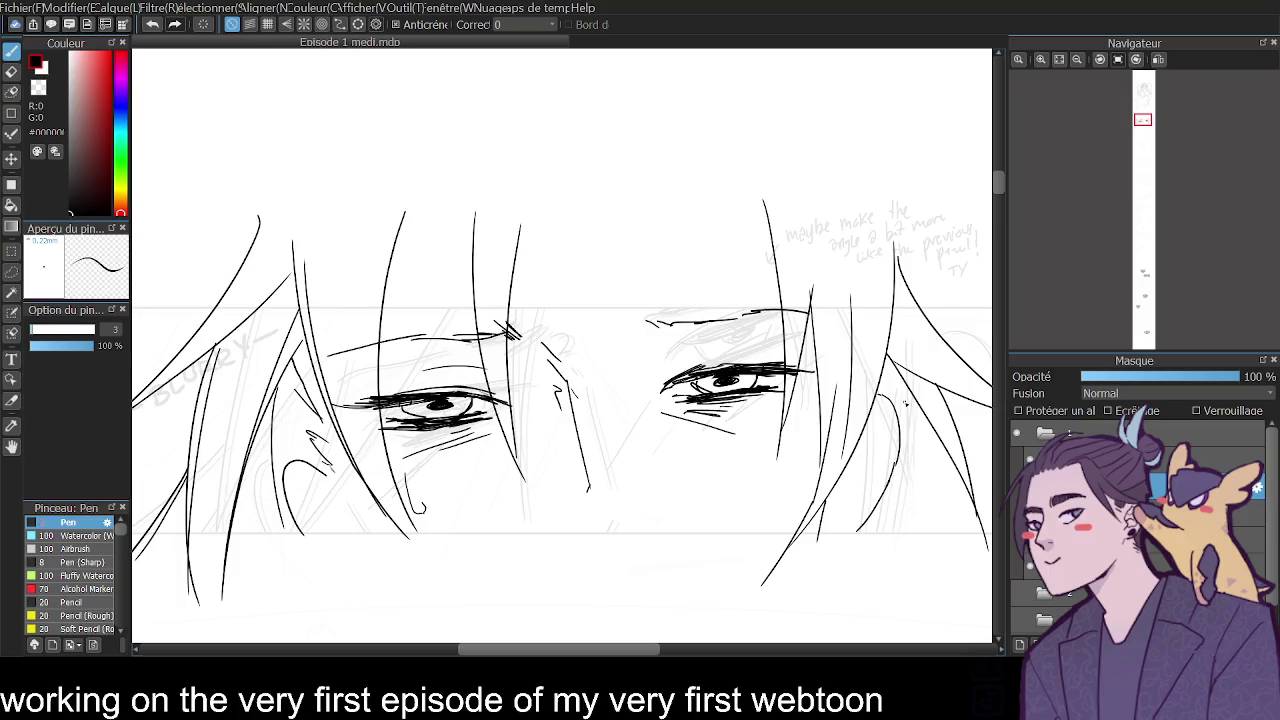
pyautogui.moveTo(995, 182)
pyautogui.mouseDown()
pyautogui.moveTo(991, 197)
pyautogui.moveTo(981, 189)
pyautogui.mouseUp()
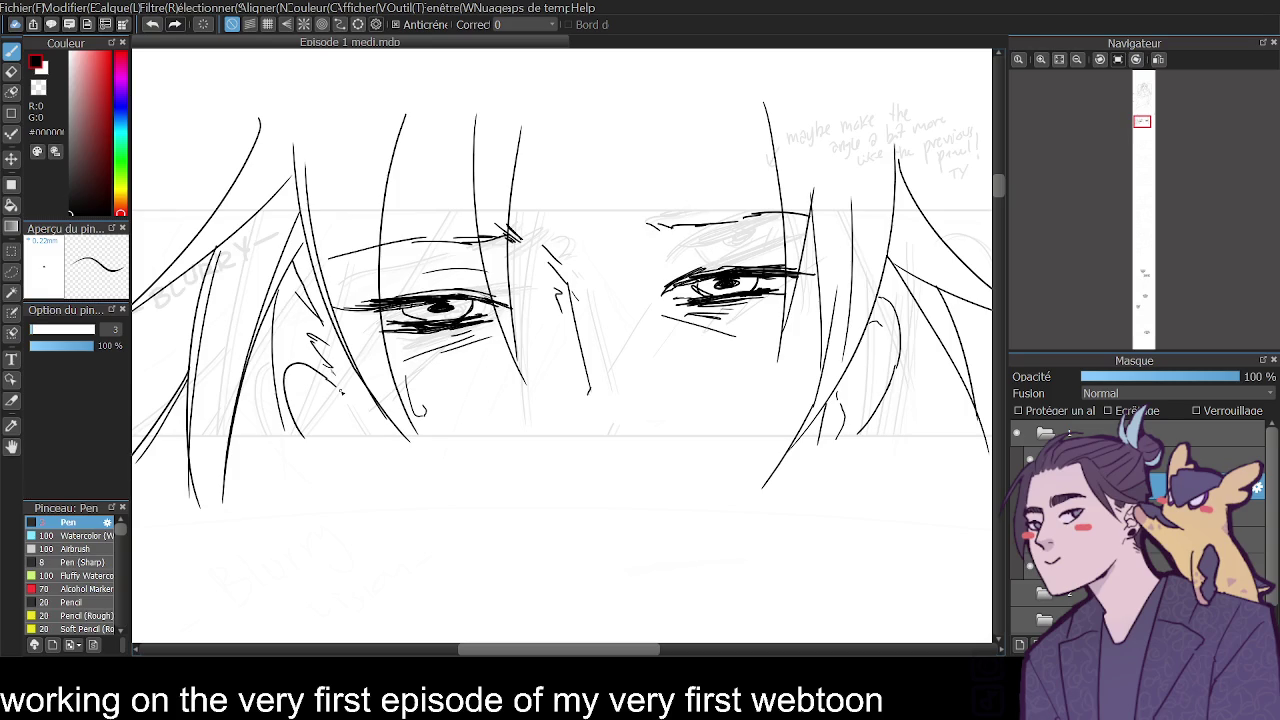
pyautogui.moveTo(299, 384); pyautogui.dragTo(328, 395)
# Check the inked eyes against the sketch and ink the right eye's inner corner.
pyautogui.click(1079, 59)
pyautogui.click(1042, 60)
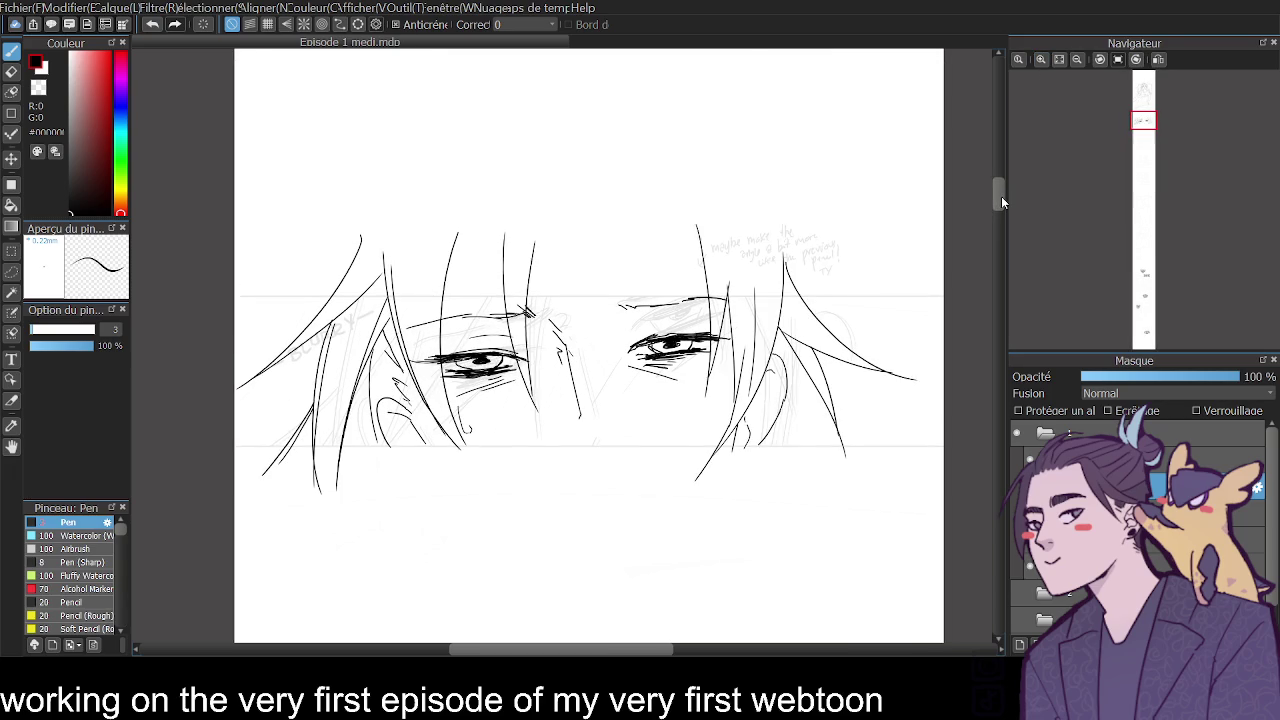
pyautogui.moveTo(1002, 196); pyautogui.dragTo(1001, 191)
pyautogui.click(1040, 59)
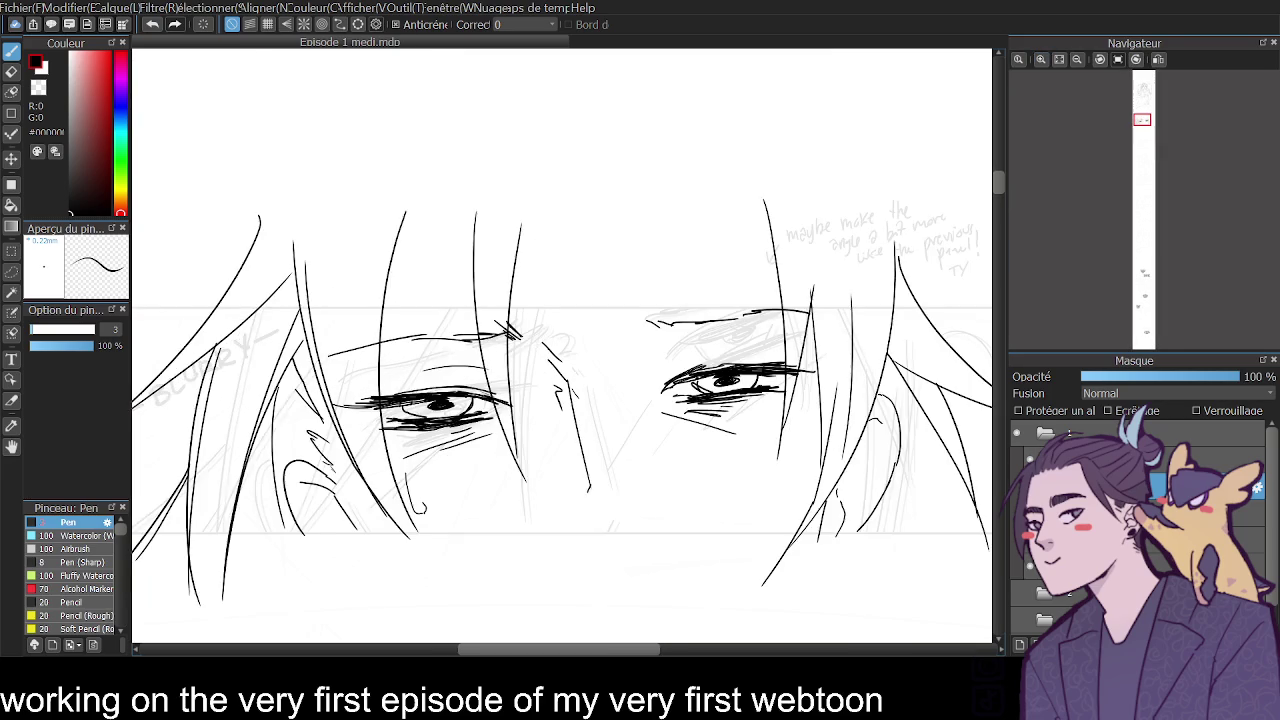
pyautogui.press('Delete')
pyautogui.hotkey('ctrl', 'z')
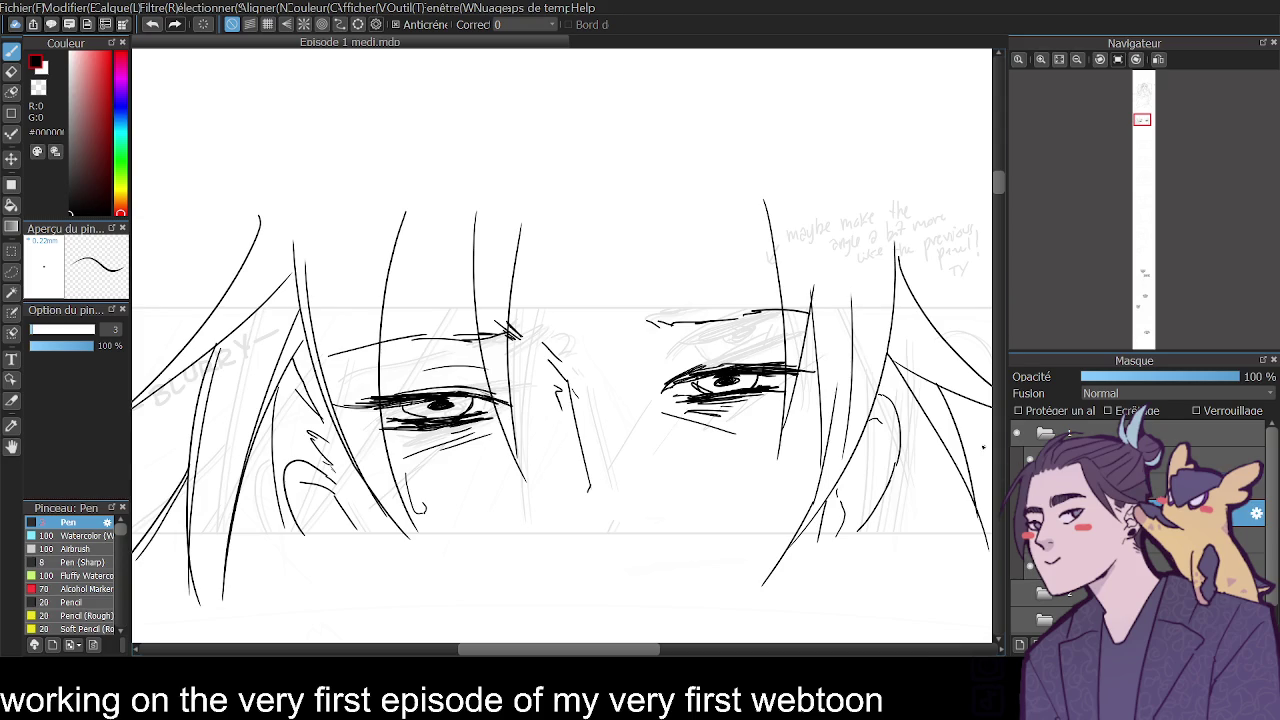
pyautogui.click(1040, 59)
pyautogui.moveTo(758, 397); pyautogui.dragTo(716, 410)
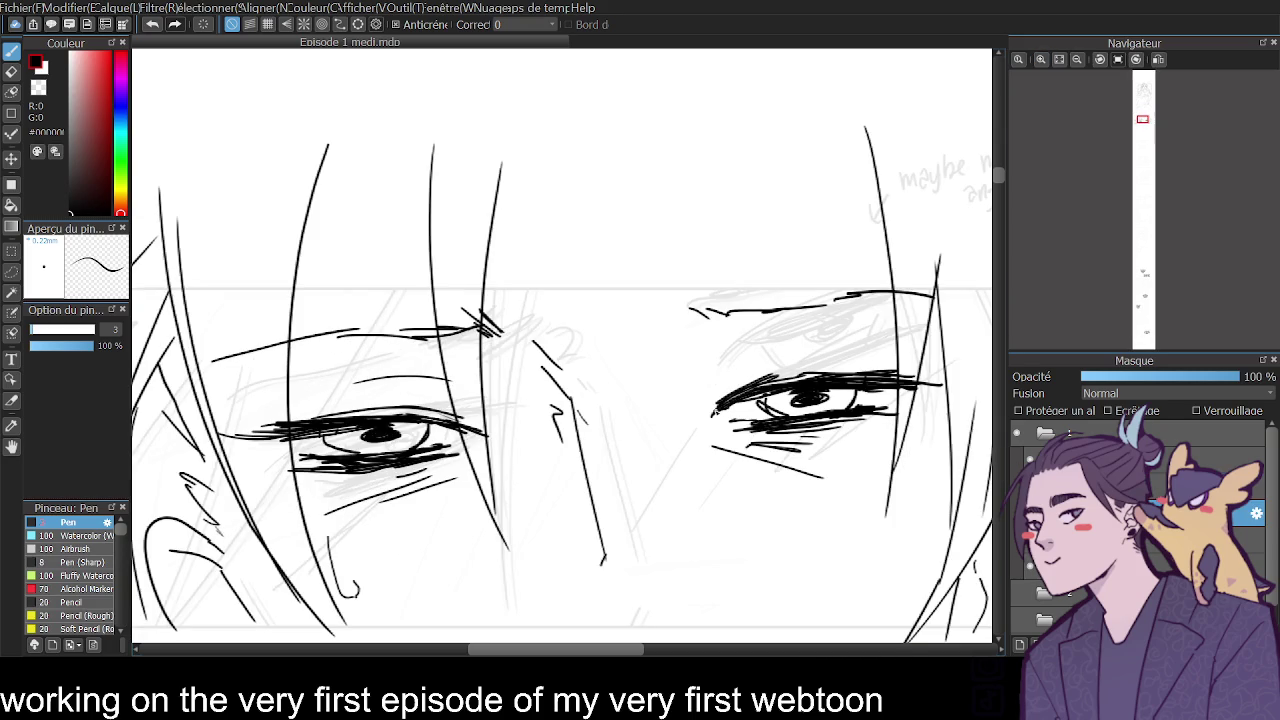
# Erase both irises and pupils, then thicken the upper lash lines.
pyautogui.press('e')
pyautogui.moveTo(360, 415)
pyautogui.mouseDown()
pyautogui.moveTo(330, 445)
pyautogui.moveTo(435, 433)
pyautogui.moveTo(377, 438)
pyautogui.mouseUp()
pyautogui.moveTo(770, 412)
pyautogui.mouseDown()
pyautogui.moveTo(840, 402)
pyautogui.moveTo(786, 405)
pyautogui.moveTo(826, 400)
pyautogui.mouseUp()
pyautogui.click(11, 50)
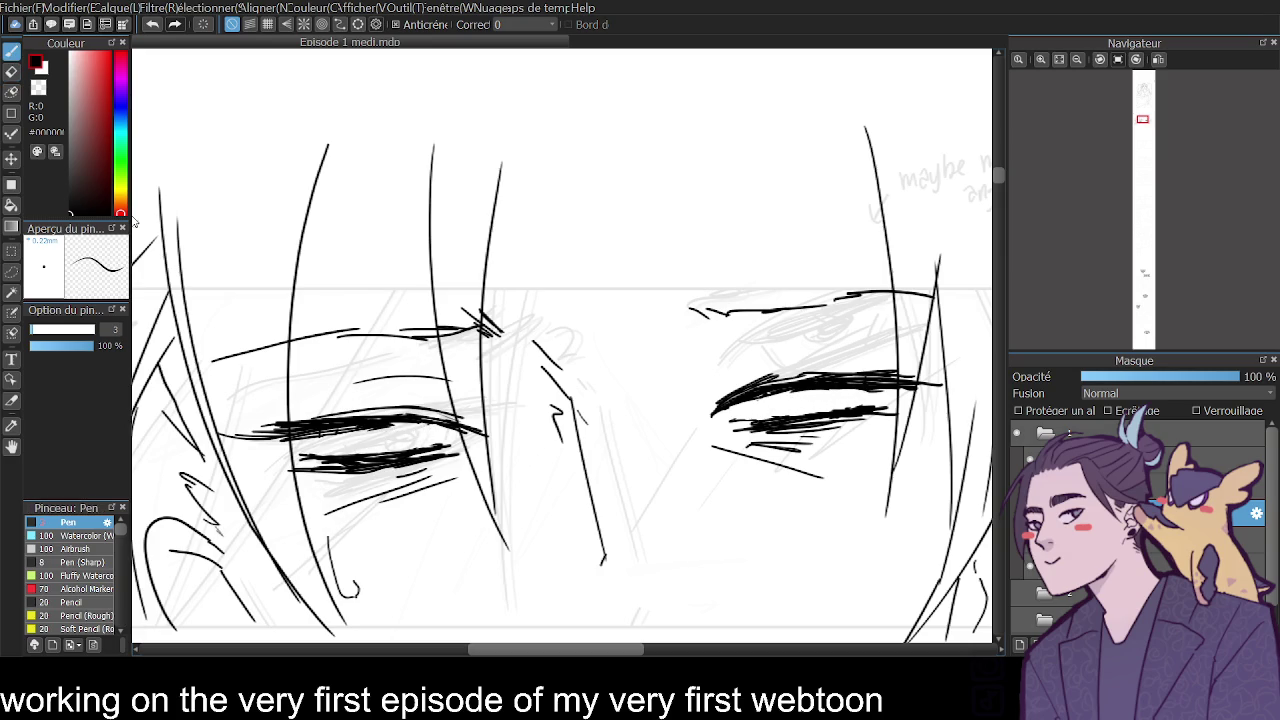
pyautogui.moveTo(400, 431); pyautogui.dragTo(472, 428)
pyautogui.moveTo(731, 413); pyautogui.dragTo(713, 414)
# Clean stray strokes around the eyes and brows, then hatch along both brows.
pyautogui.press('e')
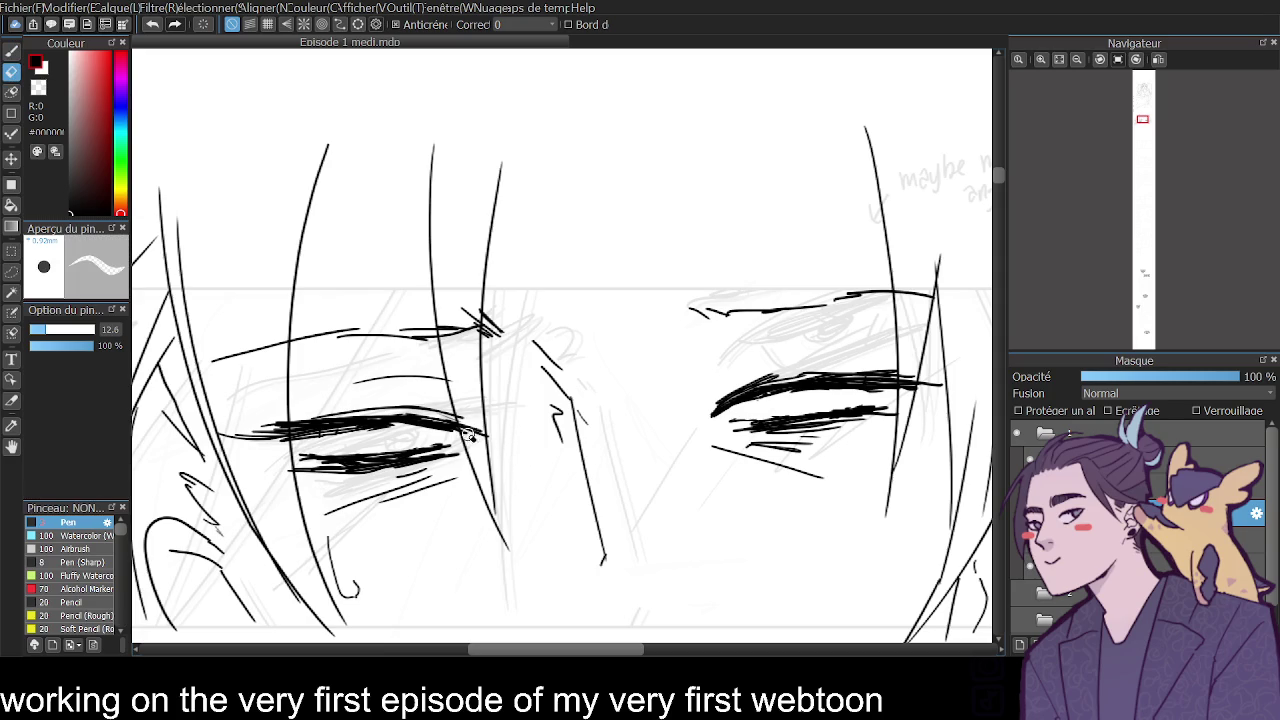
pyautogui.moveTo(471, 432); pyautogui.dragTo(478, 430)
pyautogui.moveTo(464, 326)
pyautogui.mouseDown()
pyautogui.moveTo(472, 312)
pyautogui.moveTo(470, 350)
pyautogui.moveTo(447, 319)
pyautogui.moveTo(444, 340)
pyautogui.mouseUp()
pyautogui.moveTo(290, 338); pyautogui.dragTo(215, 360)
pyautogui.moveTo(898, 296); pyautogui.dragTo(934, 292)
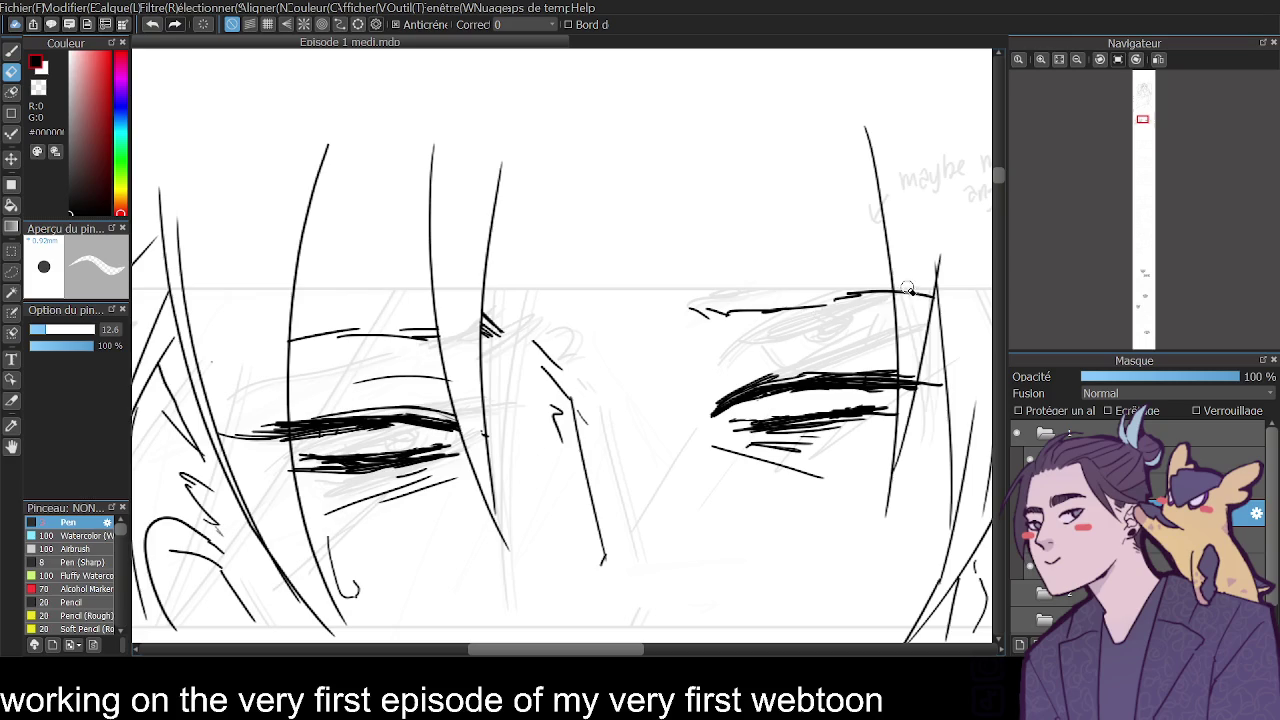
pyautogui.click(14, 50)
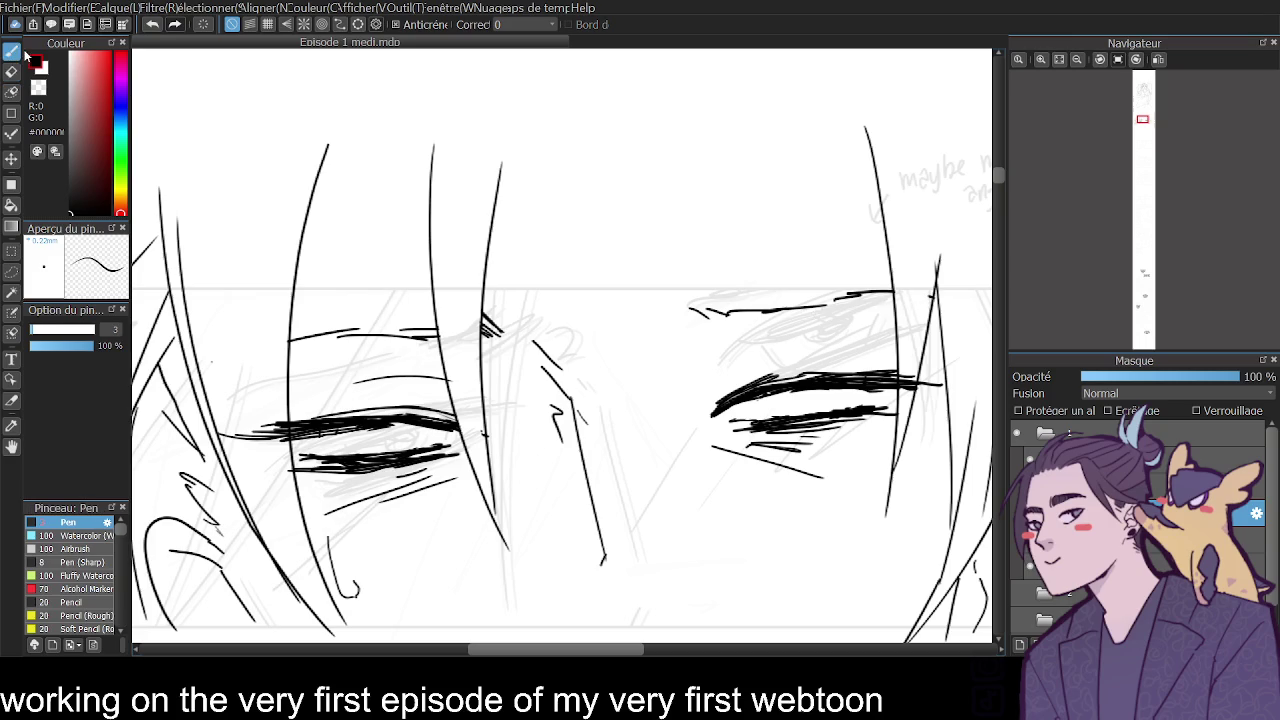
pyautogui.moveTo(727, 313)
pyautogui.mouseDown()
pyautogui.moveTo(688, 302)
pyautogui.moveTo(831, 300)
pyautogui.mouseUp()
pyautogui.moveTo(375, 332); pyautogui.dragTo(436, 324)
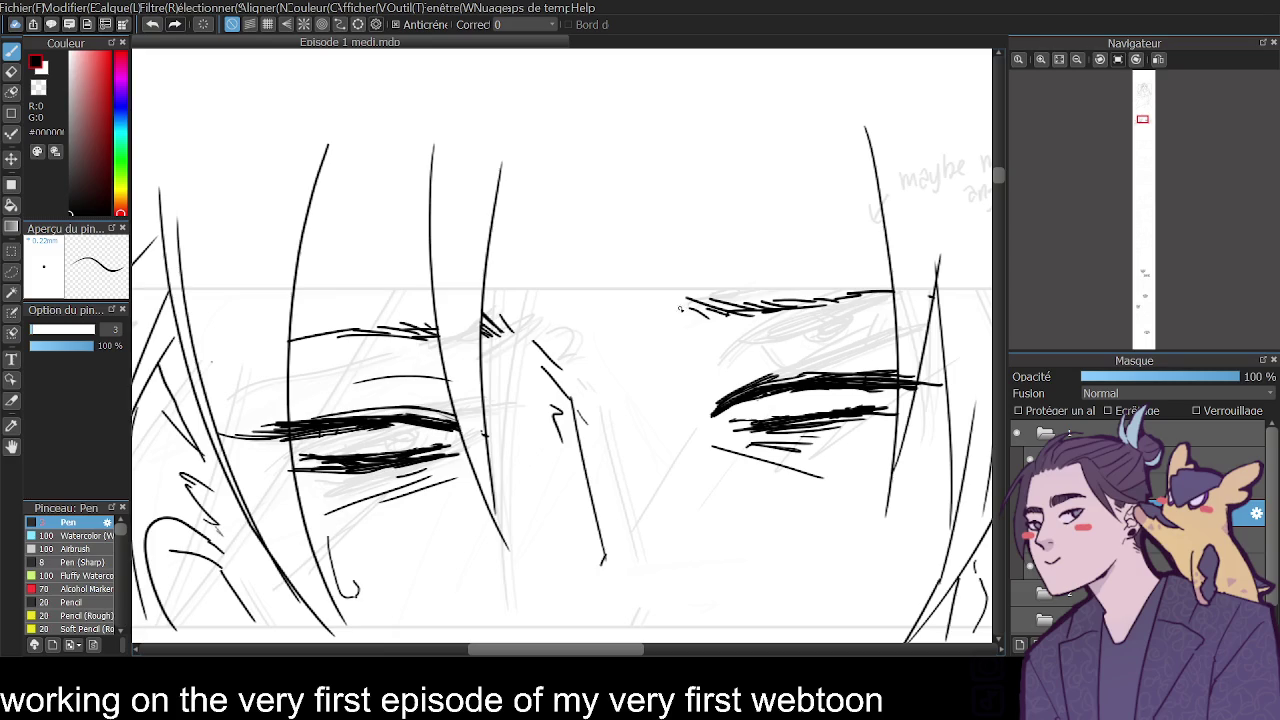
pyautogui.click(1077, 60)
pyautogui.click(1077, 60)
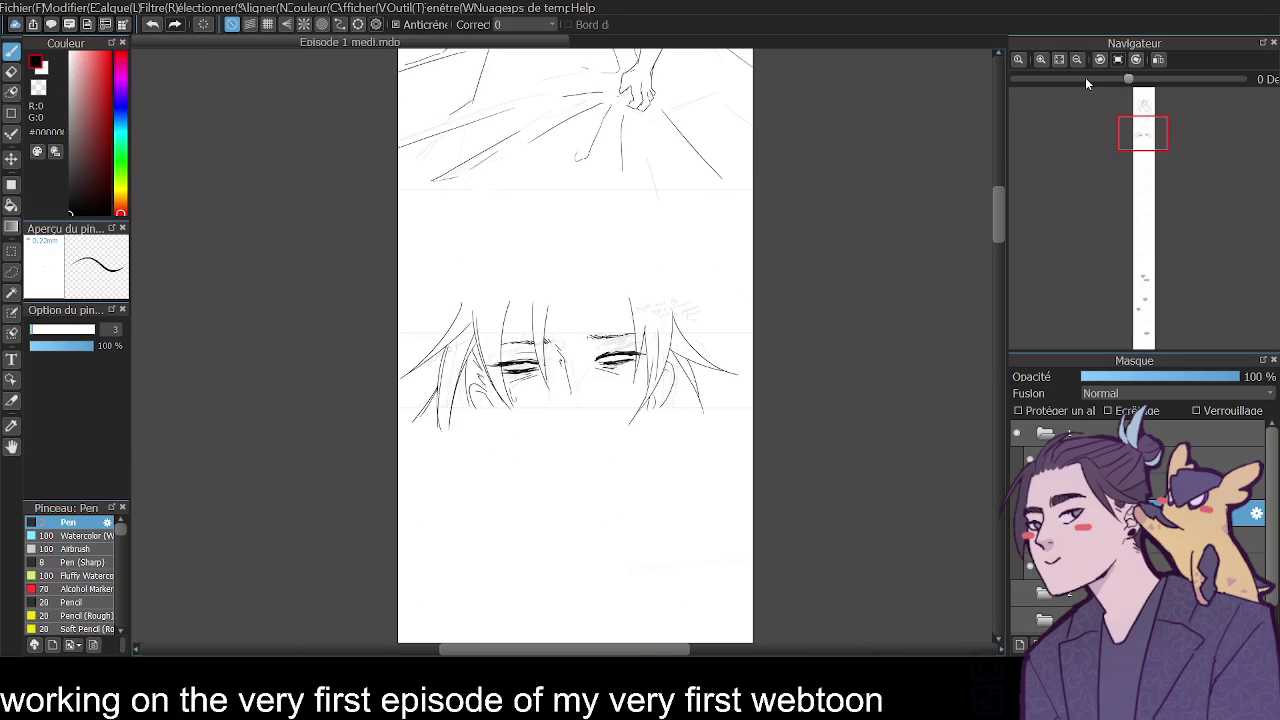
# Zoom in on the eyes and darken the lower lash lines under both eyes.
pyautogui.click(1040, 59)
pyautogui.moveTo(1002, 170)
pyautogui.mouseDown()
pyautogui.moveTo(1001, 155)
pyautogui.moveTo(1004, 172)
pyautogui.mouseUp()
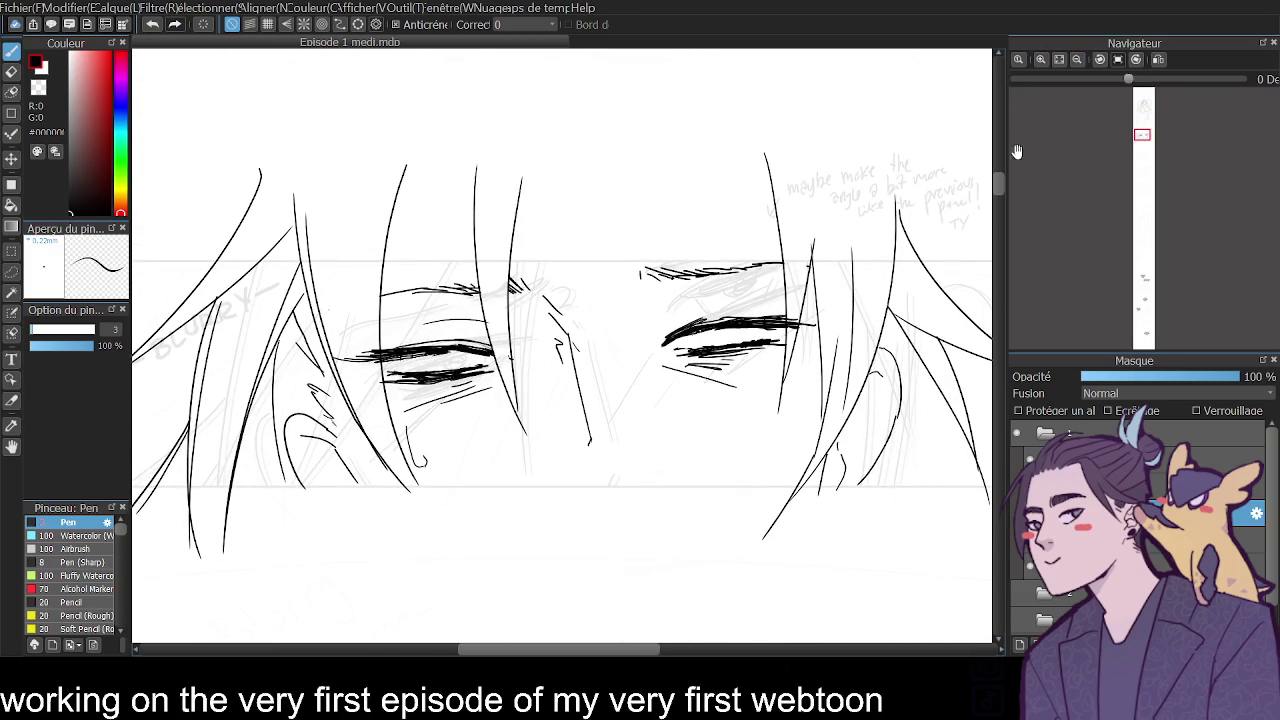
pyautogui.click(1040, 59)
pyautogui.moveTo(740, 360); pyautogui.dragTo(850, 337)
pyautogui.moveTo(780, 380); pyautogui.dragTo(898, 362)
pyautogui.moveTo(420, 402); pyautogui.dragTo(352, 420)
pyautogui.moveTo(444, 421); pyautogui.dragTo(392, 439)
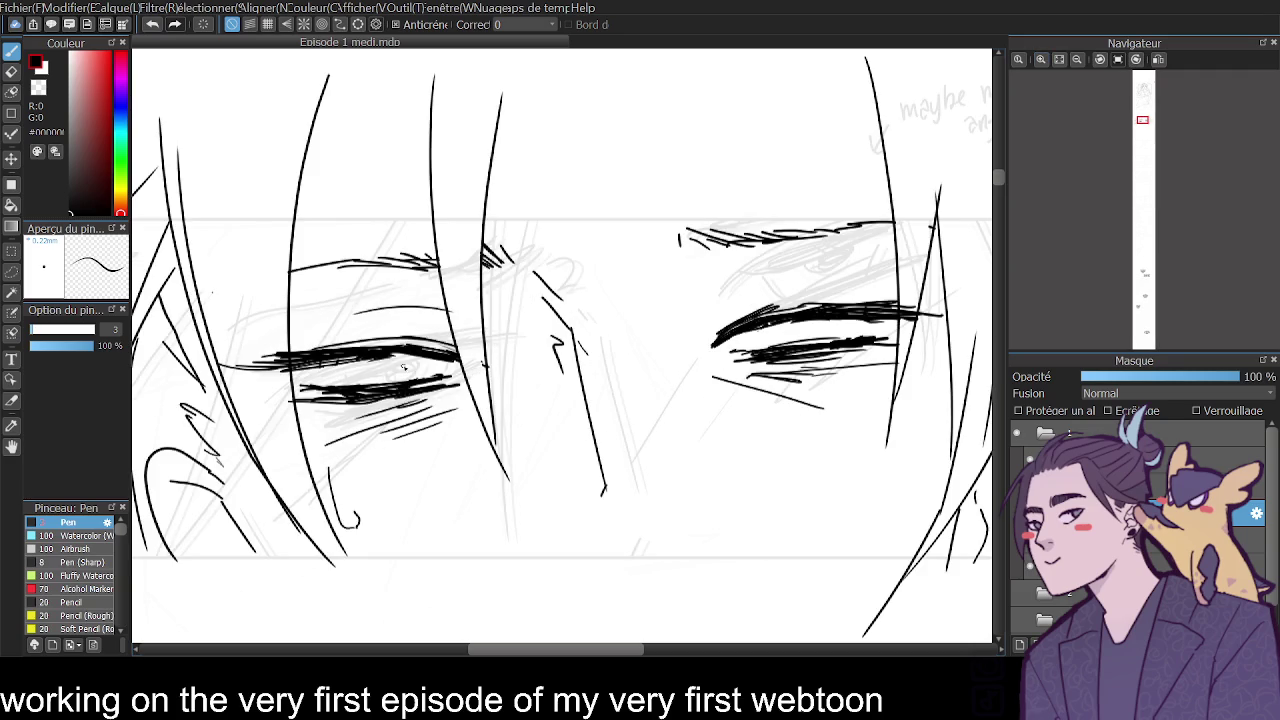
# Redraw the iris outlines in both eyes, adding a small detail stroke in the right eye.
pyautogui.moveTo(770, 323); pyautogui.dragTo(786, 346)
pyautogui.moveTo(851, 321); pyautogui.dragTo(852, 337)
pyautogui.moveTo(342, 363); pyautogui.dragTo(350, 383)
pyautogui.moveTo(418, 356)
pyautogui.mouseDown()
pyautogui.moveTo(412, 381)
pyautogui.moveTo(432, 377)
pyautogui.moveTo(385, 359)
pyautogui.mouseUp()
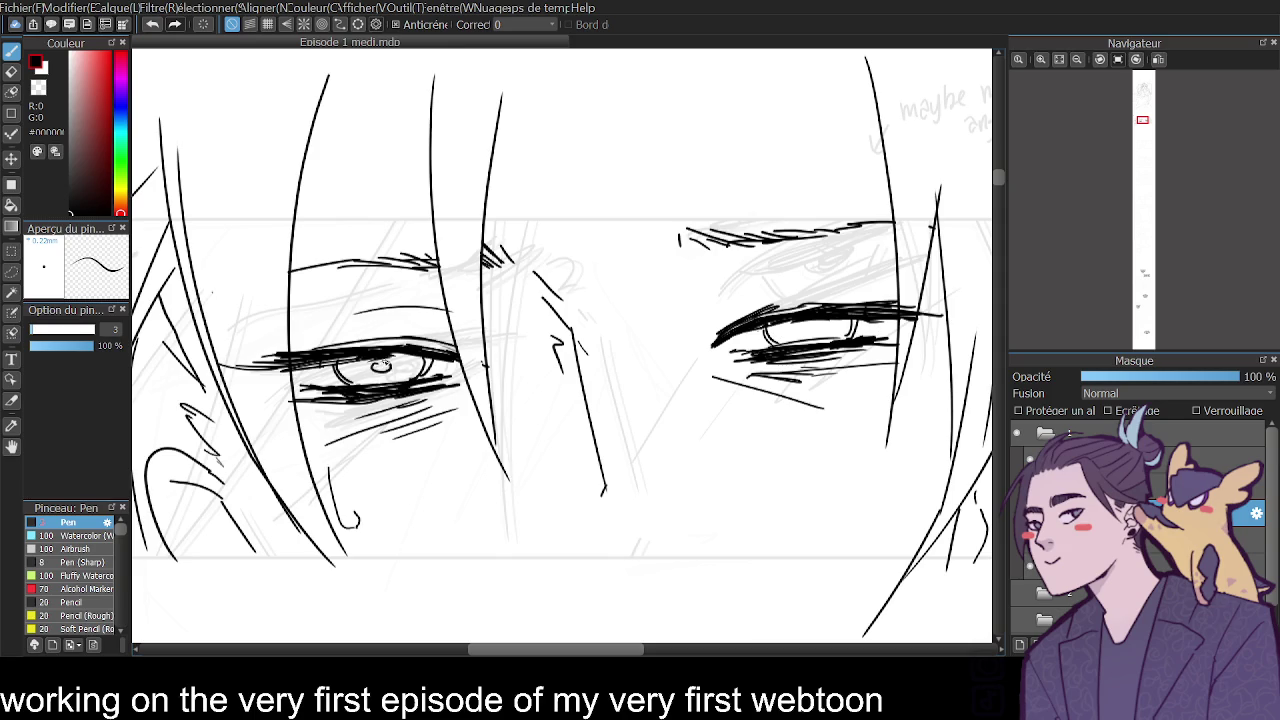
pyautogui.moveTo(807, 323); pyautogui.dragTo(818, 338)
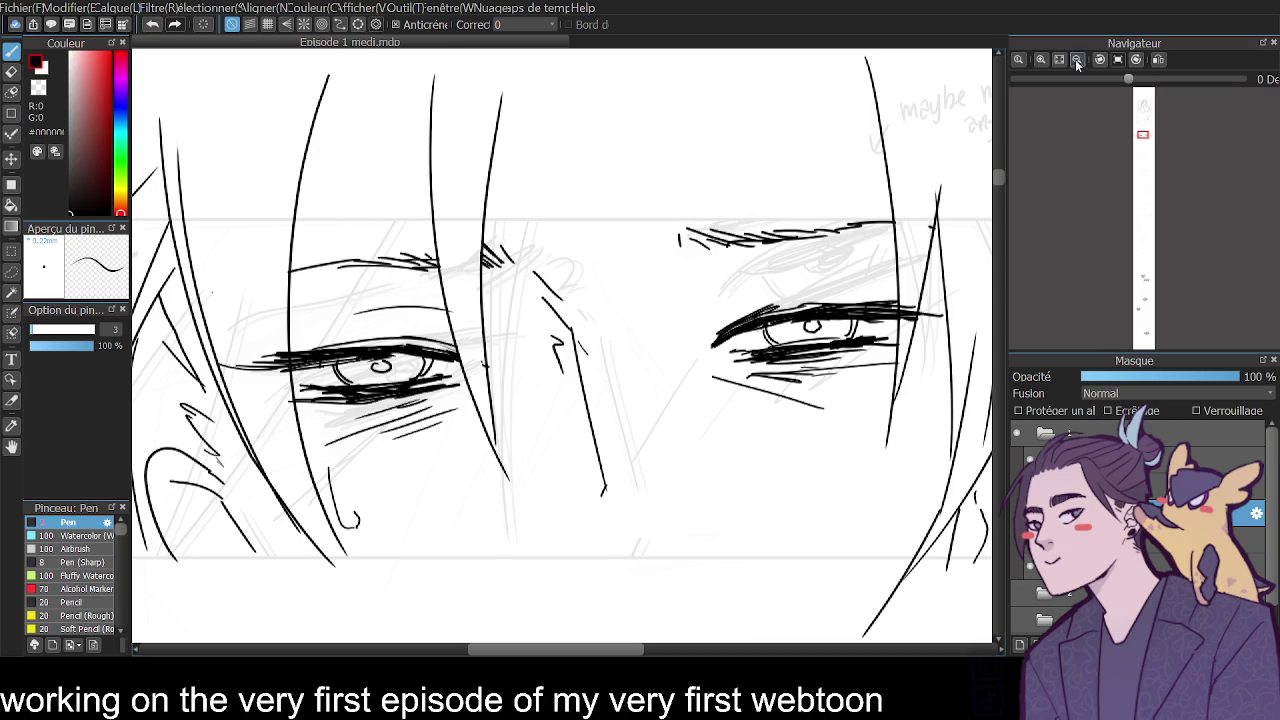
# Try an eyelid crease above the right eye, add a corner stroke, and mirror the view to check.
pyautogui.click(1077, 59)
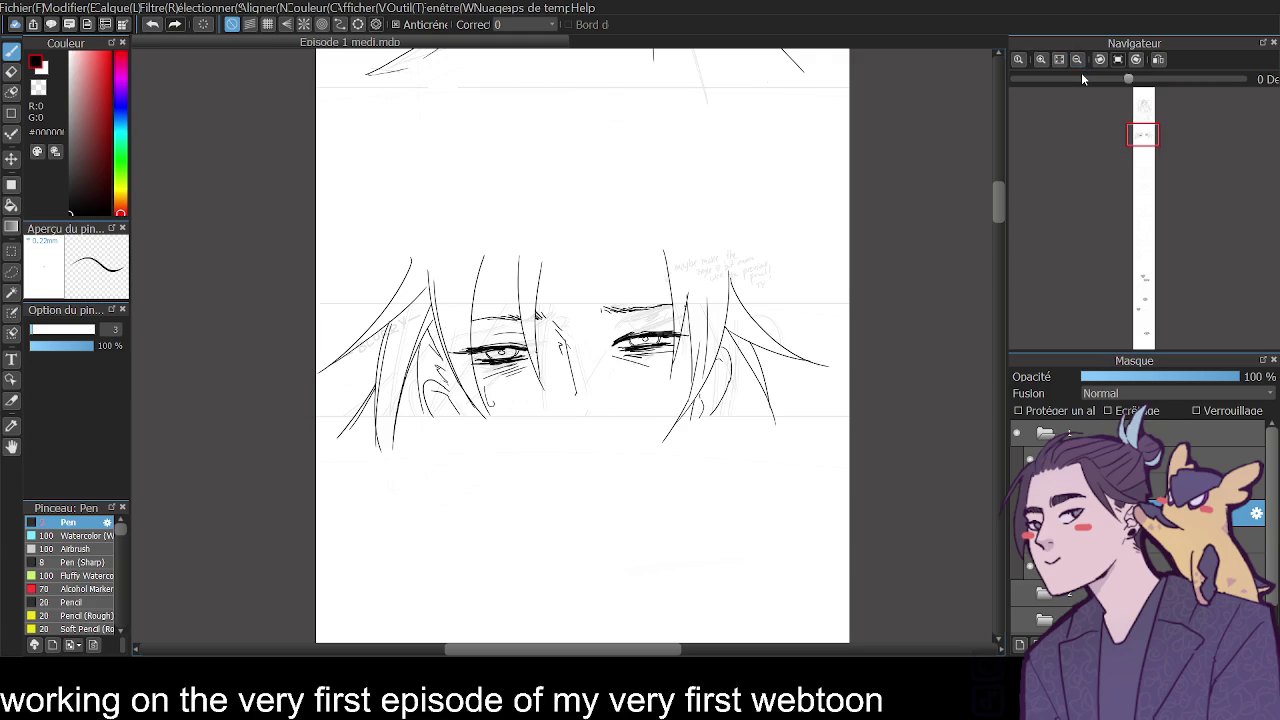
pyautogui.click(1041, 59)
pyautogui.moveTo(651, 323); pyautogui.dragTo(688, 312)
pyautogui.hotkey('ctrl', 'z')
pyautogui.hotkey('ctrl', 'z')
pyautogui.hotkey('ctrl', 'z')
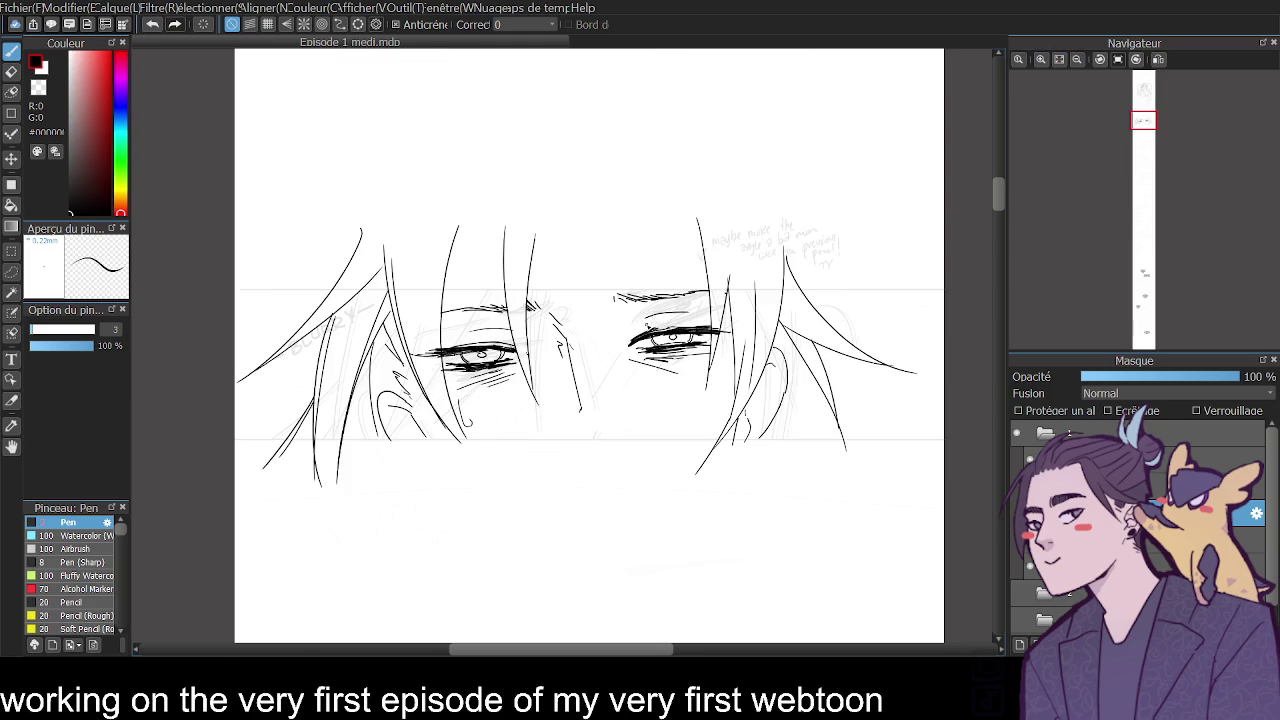
pyautogui.moveTo(504, 333); pyautogui.dragTo(514, 346)
pyautogui.click(1158, 59)
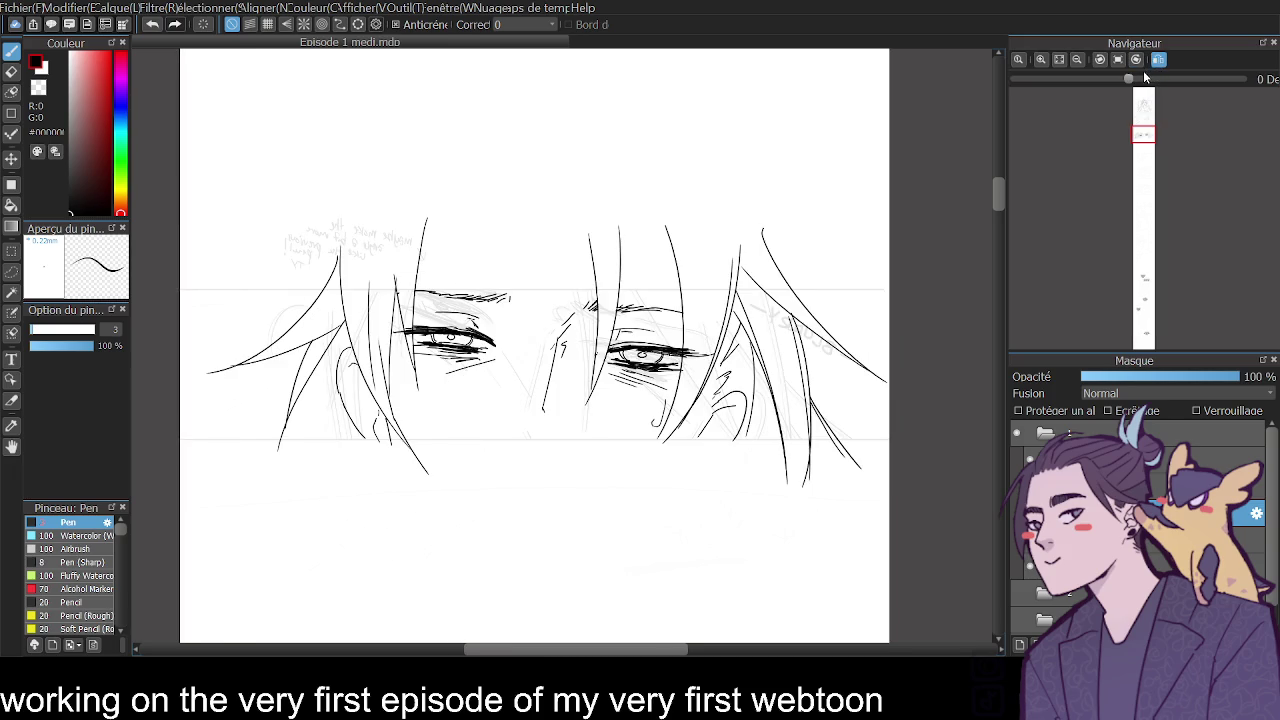
# Set the eraser to size 27, re-mirror the view and zoom in on the eyes.
pyautogui.press('e')
pyautogui.moveTo(66, 329); pyautogui.dragTo(94, 329)
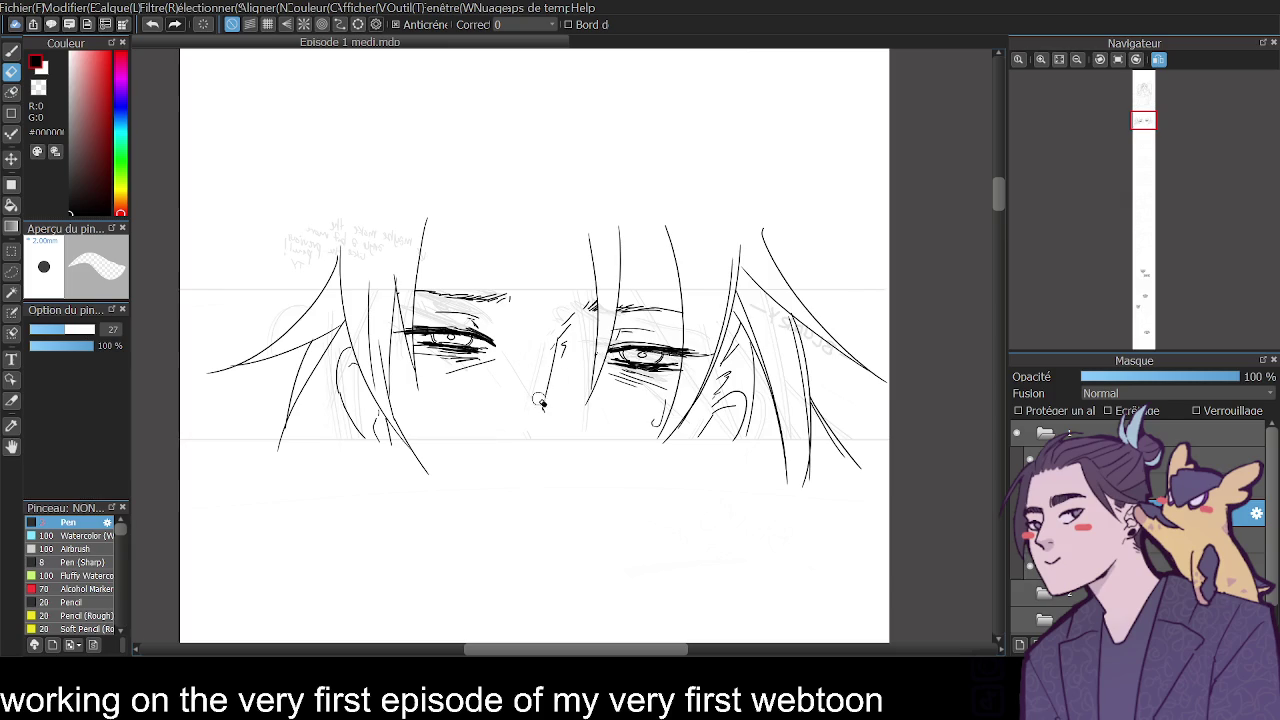
pyautogui.click(1120, 60)
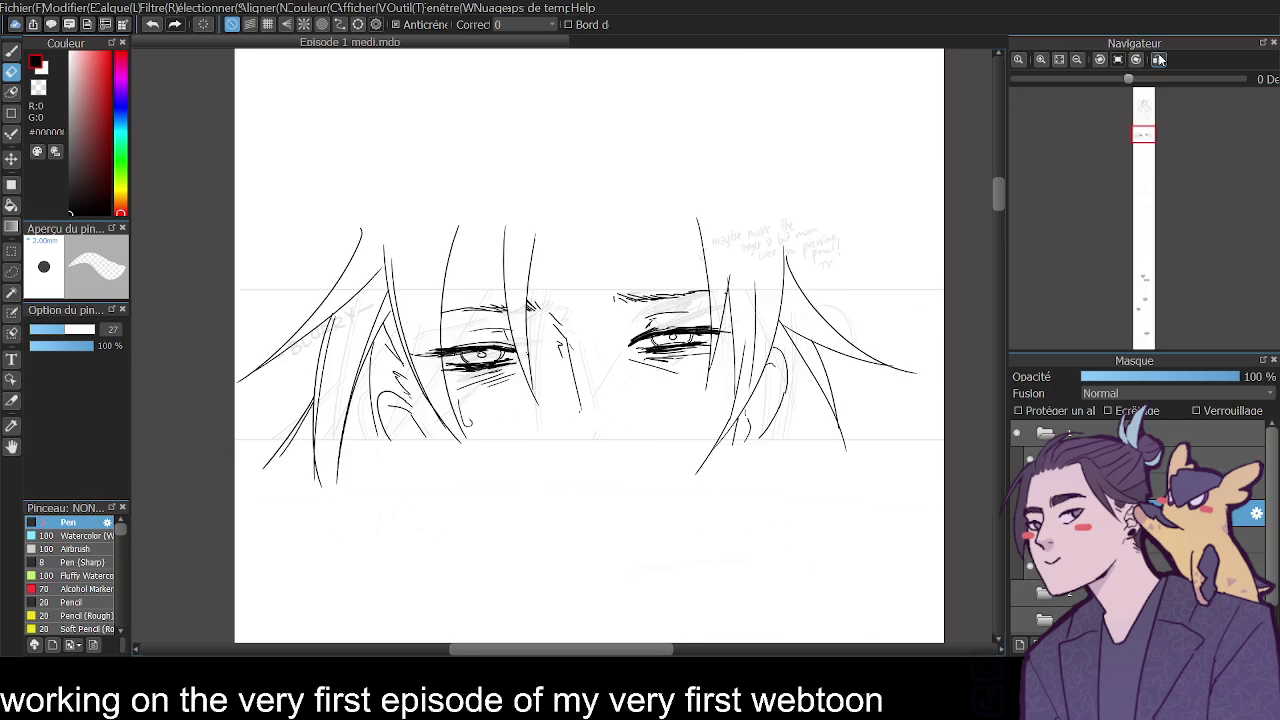
pyautogui.click(1160, 61)
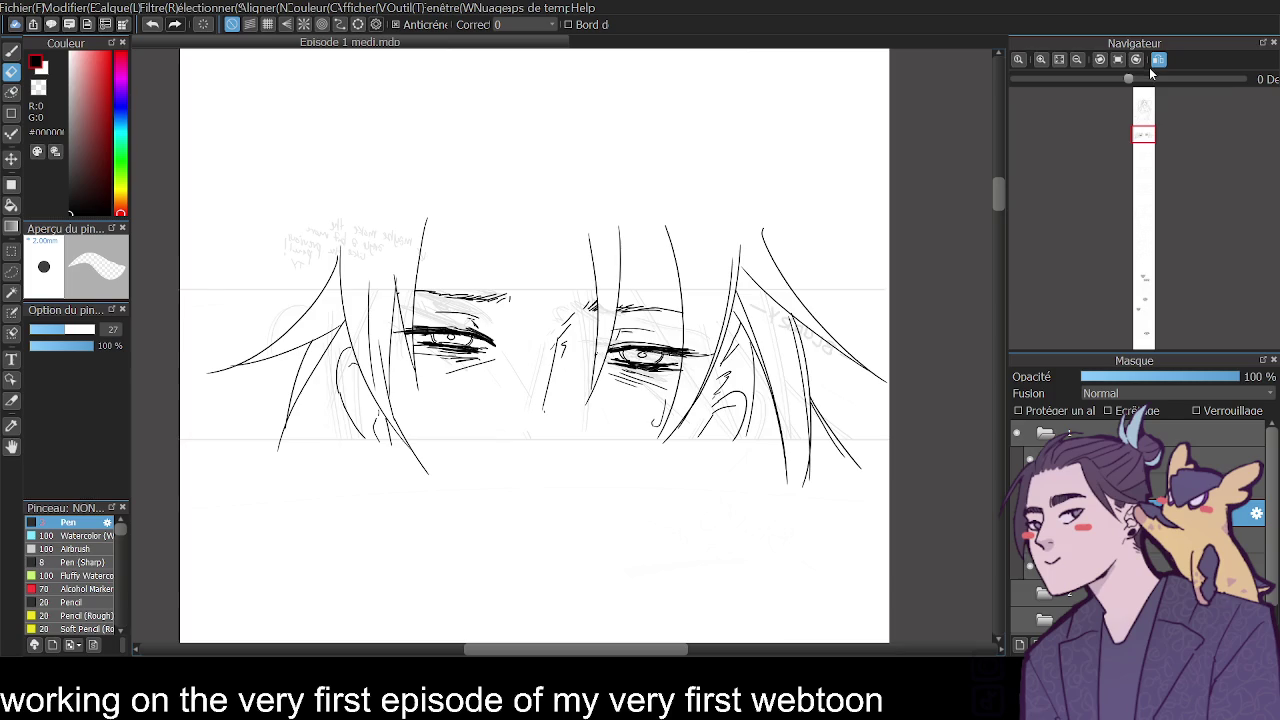
pyautogui.click(1041, 60)
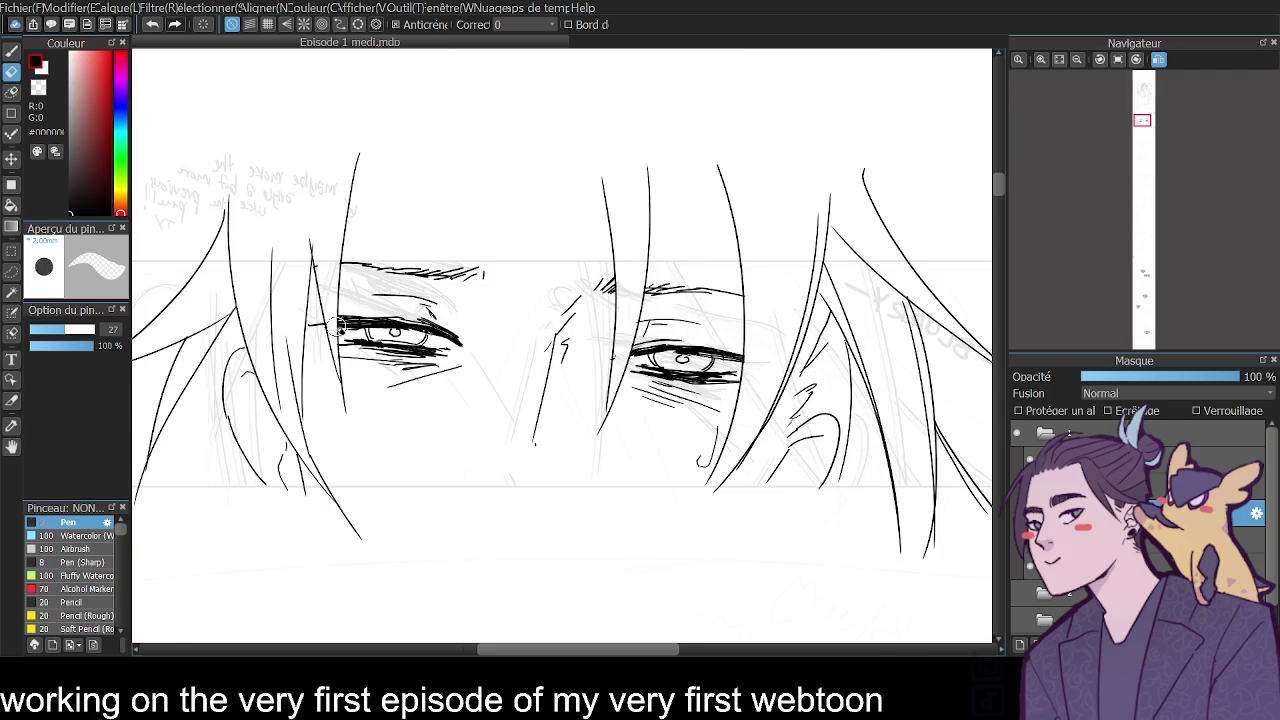
pyautogui.press('b')
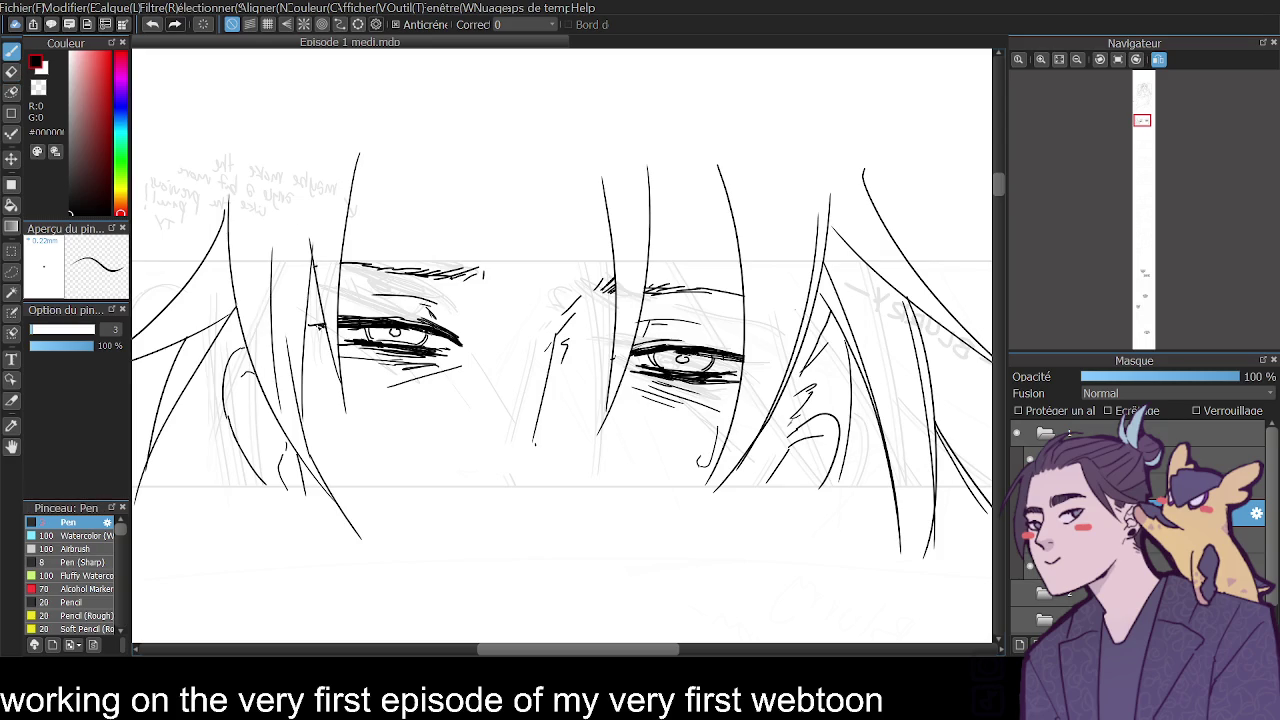
# Draw a long vertical hair strand beside the eye over several retries, then unflip the view.
pyautogui.moveTo(765, 183); pyautogui.dragTo(783, 423)
pyautogui.hotkey('ctrl', 'z')
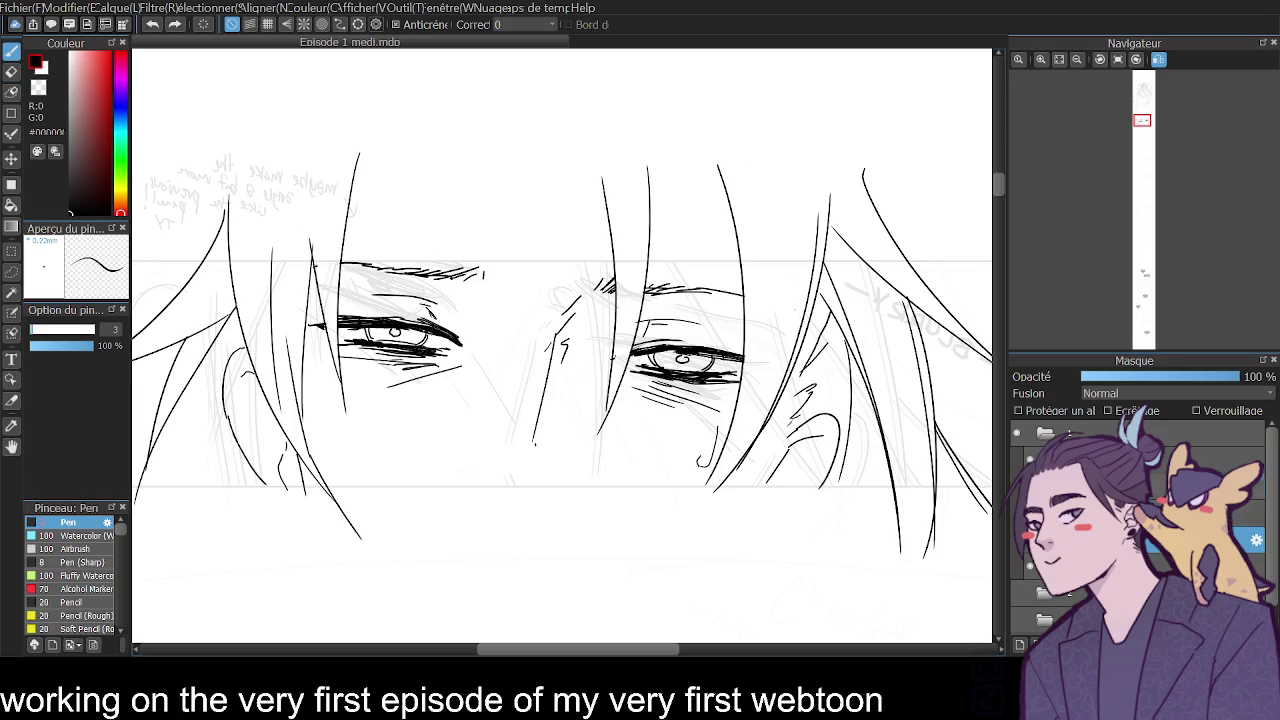
pyautogui.moveTo(763, 160); pyautogui.dragTo(770, 398)
pyautogui.hotkey('ctrl', 'z')
pyautogui.moveTo(764, 182); pyautogui.dragTo(745, 435)
pyautogui.hotkey('ctrl', 'z')
pyautogui.hotkey('ctrl', 'z')
pyautogui.moveTo(746, 222); pyautogui.dragTo(735, 465)
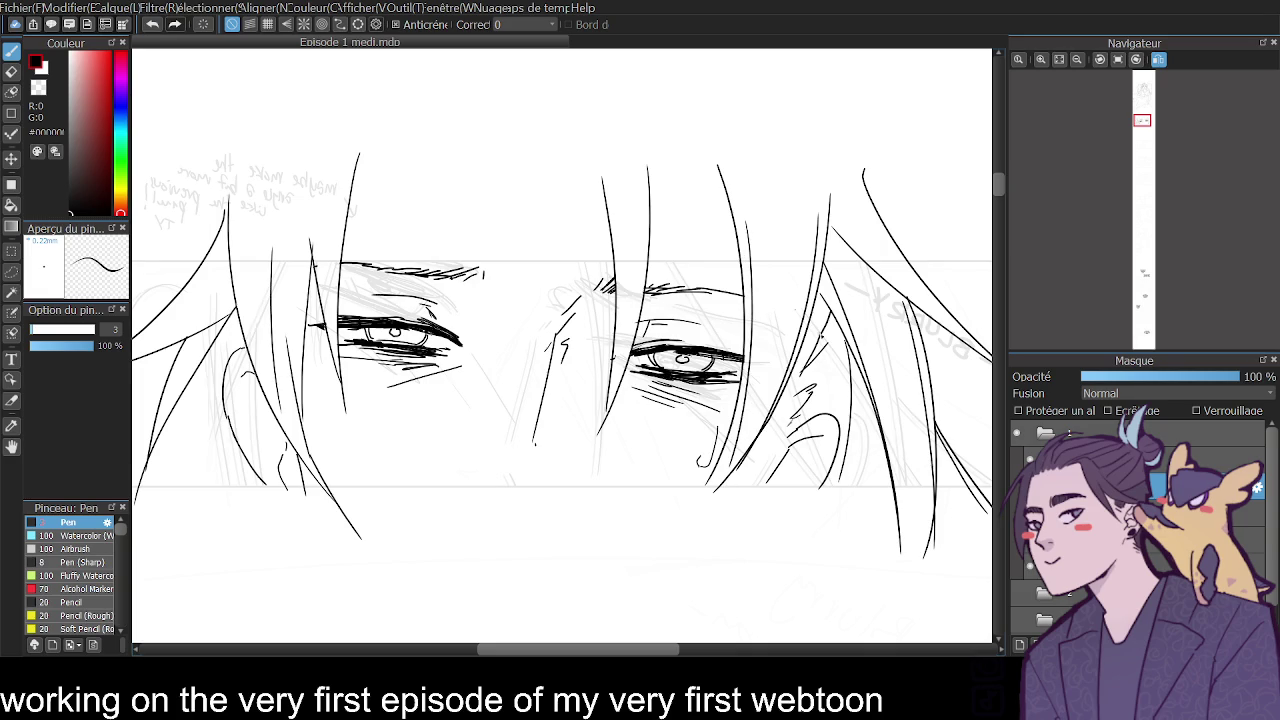
pyautogui.click(1157, 60)
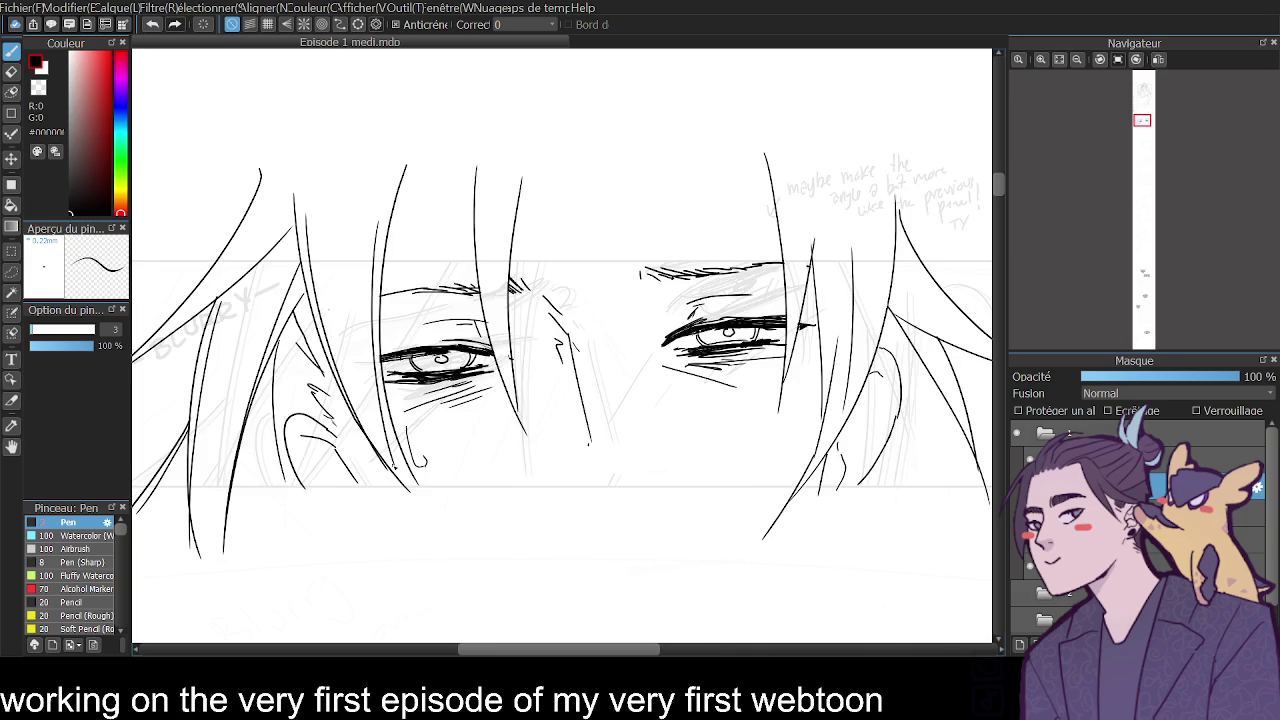
# Ink a short hair stroke and two longer hair strands on the right side.
pyautogui.moveTo(812, 237); pyautogui.dragTo(803, 290)
pyautogui.press('e')
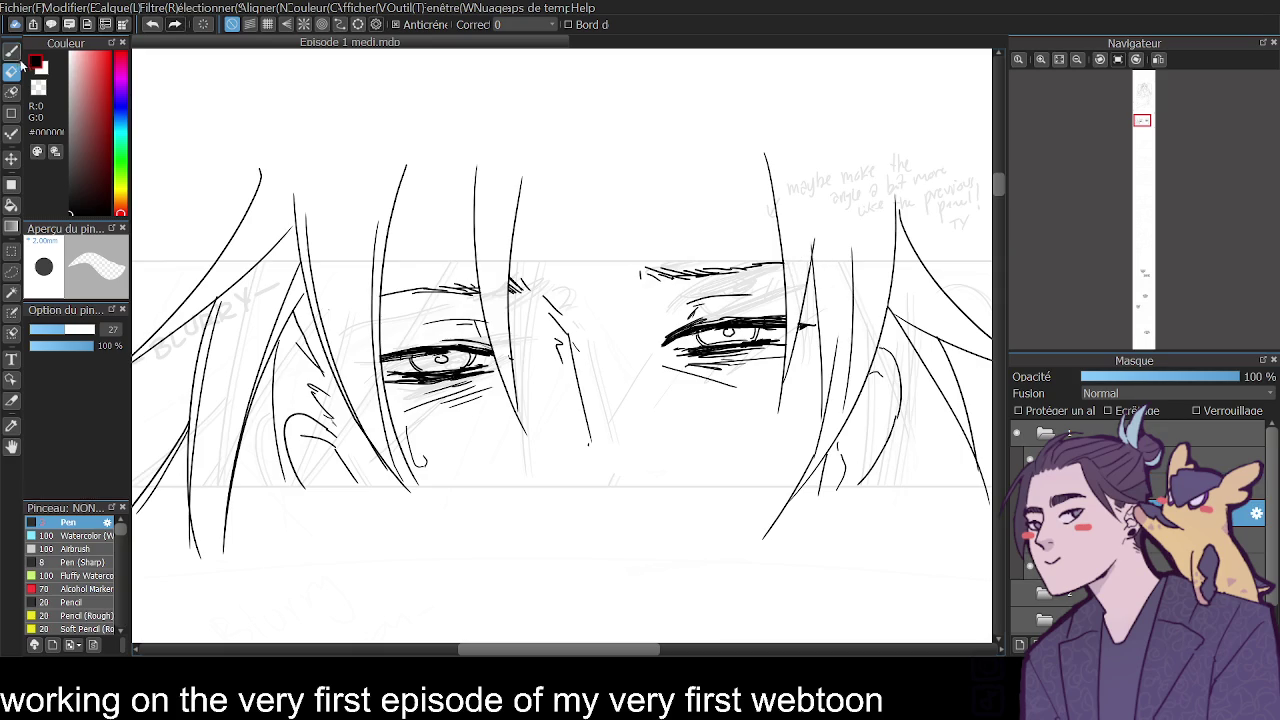
pyautogui.press('b')
pyautogui.moveTo(818, 194); pyautogui.dragTo(800, 318)
pyautogui.moveTo(889, 217); pyautogui.dragTo(881, 313)
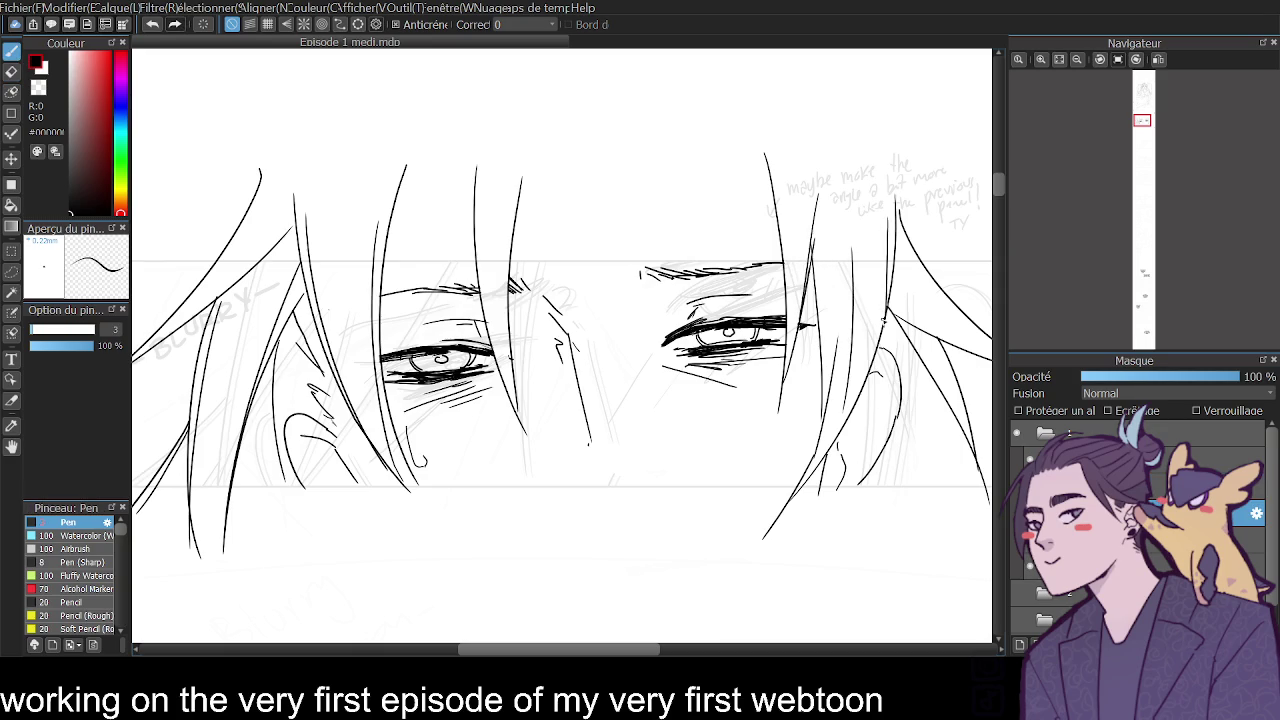
pyautogui.press('e')
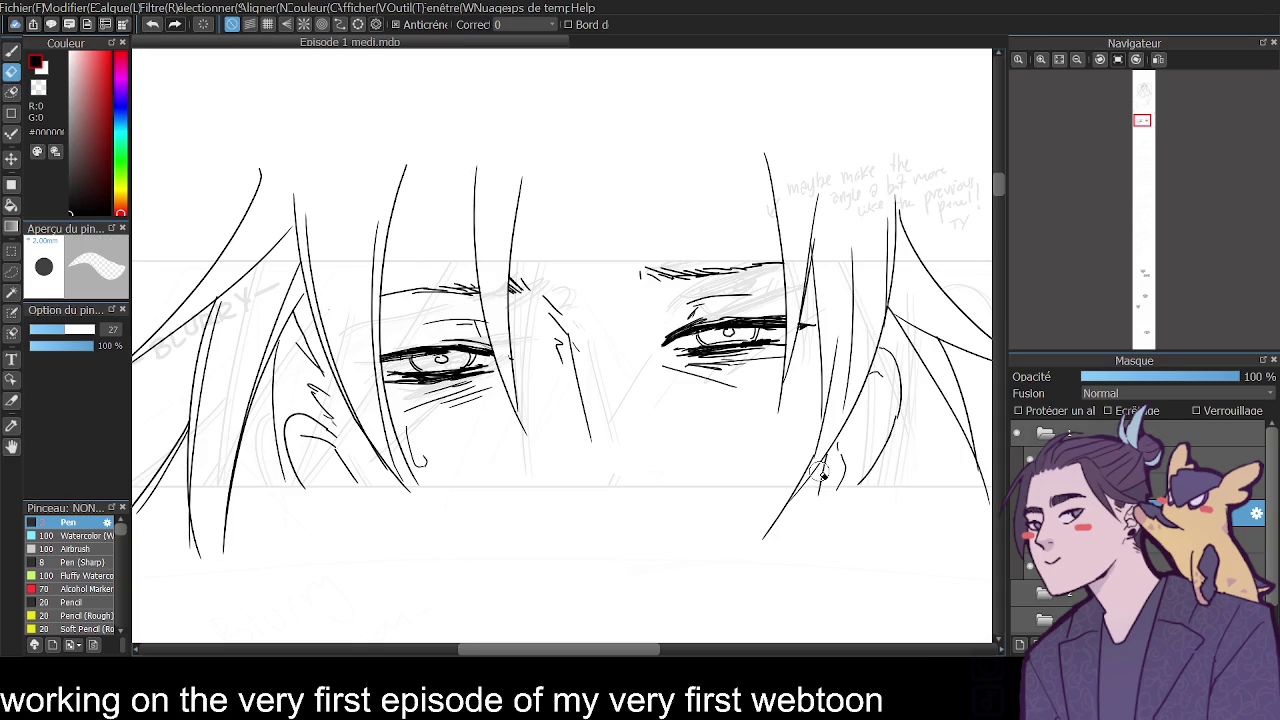
pyautogui.click(20, 50)
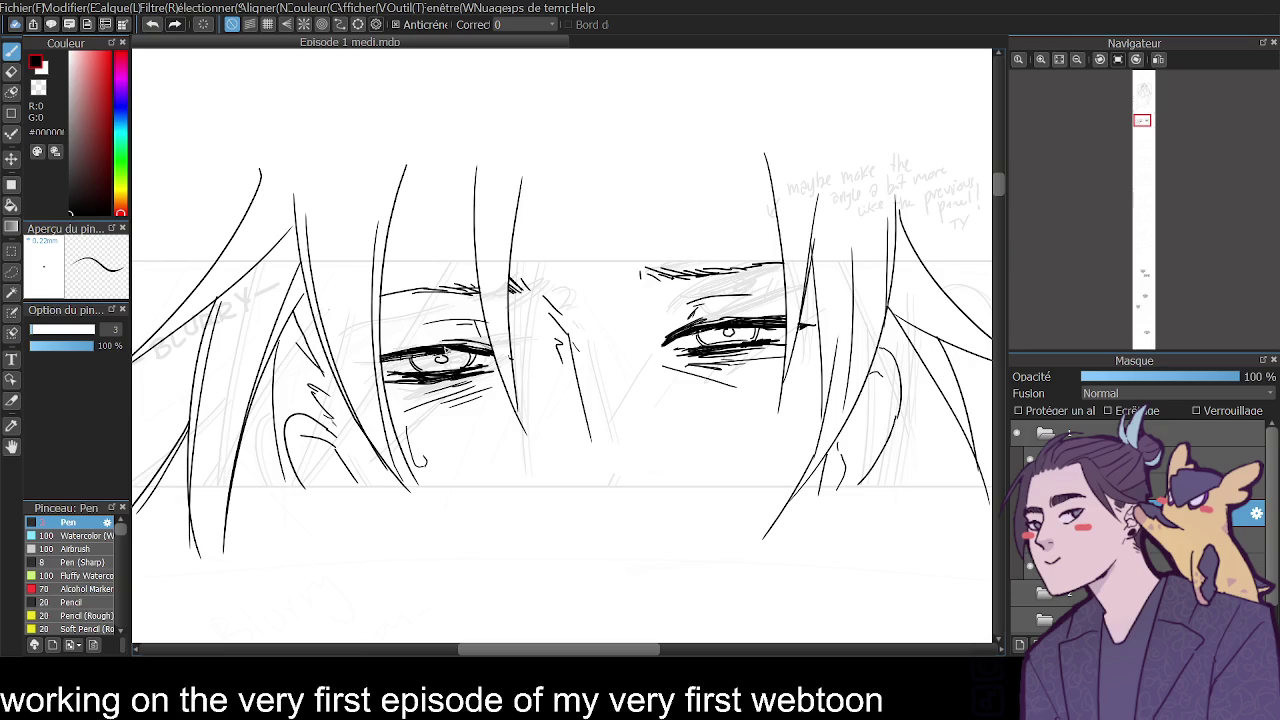
# Thicken both upper lash lines and hatch shading under the left eye.
pyautogui.moveTo(398, 348)
pyautogui.mouseDown()
pyautogui.moveTo(444, 342)
pyautogui.moveTo(395, 352)
pyautogui.mouseUp()
pyautogui.moveTo(752, 320)
pyautogui.mouseDown()
pyautogui.moveTo(733, 318)
pyautogui.moveTo(752, 320)
pyautogui.mouseUp()
pyautogui.moveTo(476, 395); pyautogui.dragTo(394, 384)
pyautogui.hotkey('ctrl', 'z')
# Toggle the eye, hair and line layers' visibility to compare the inking, then zoom out.
pyautogui.click(1018, 513)
pyautogui.click(1018, 487)
pyautogui.click(1017, 432)
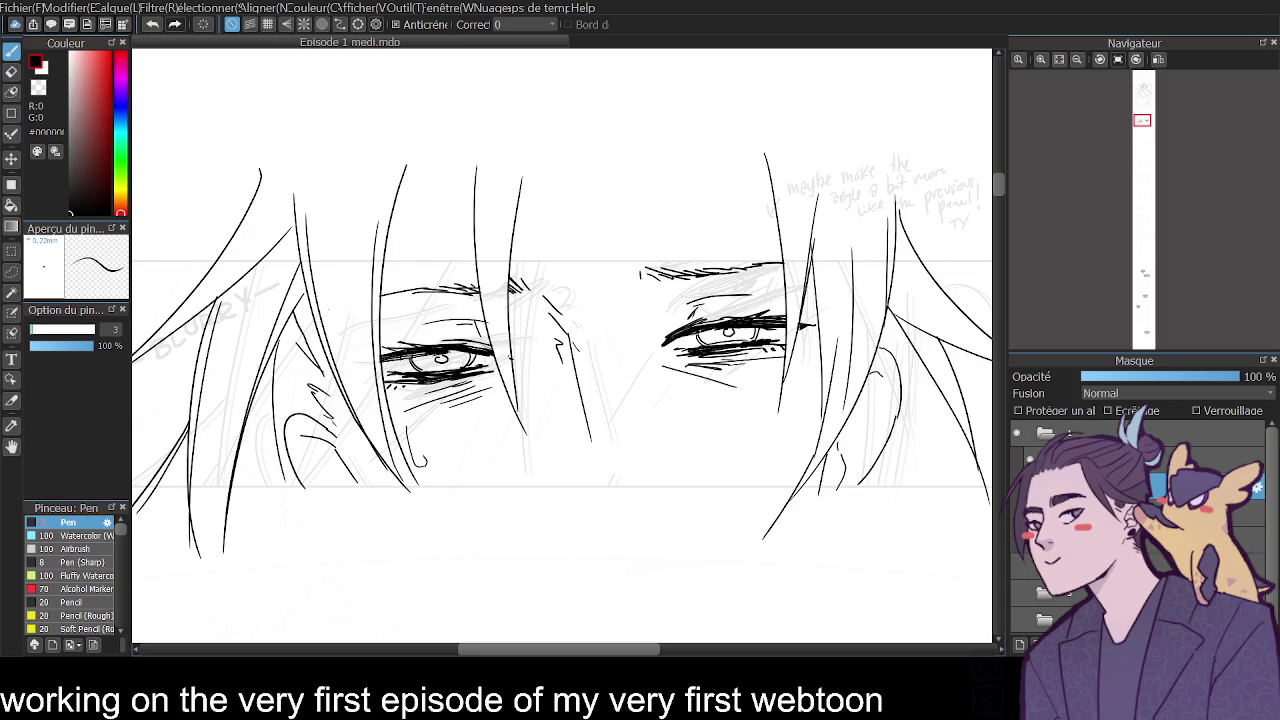
pyautogui.click(1078, 61)
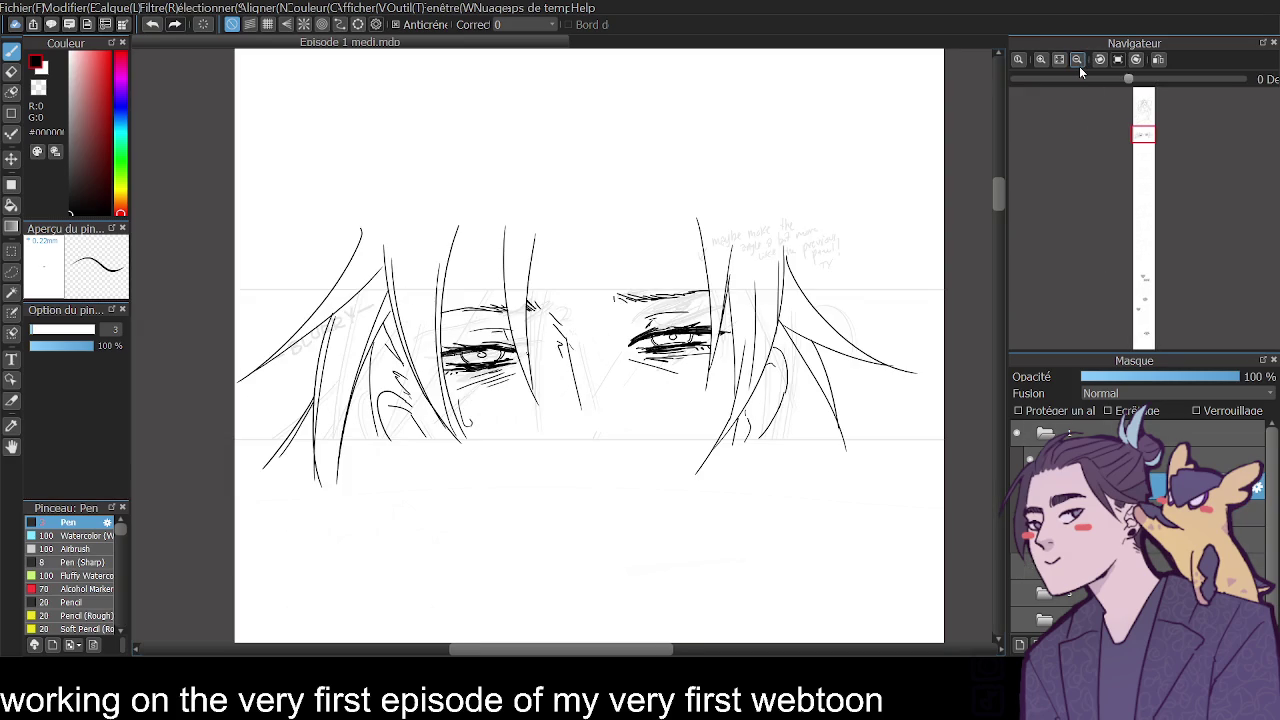
pyautogui.click(12, 272)
# Lasso the eye drawing, transform it slightly lower, confirm, and deselect.
pyautogui.moveTo(258, 512); pyautogui.dragTo(218, 395)
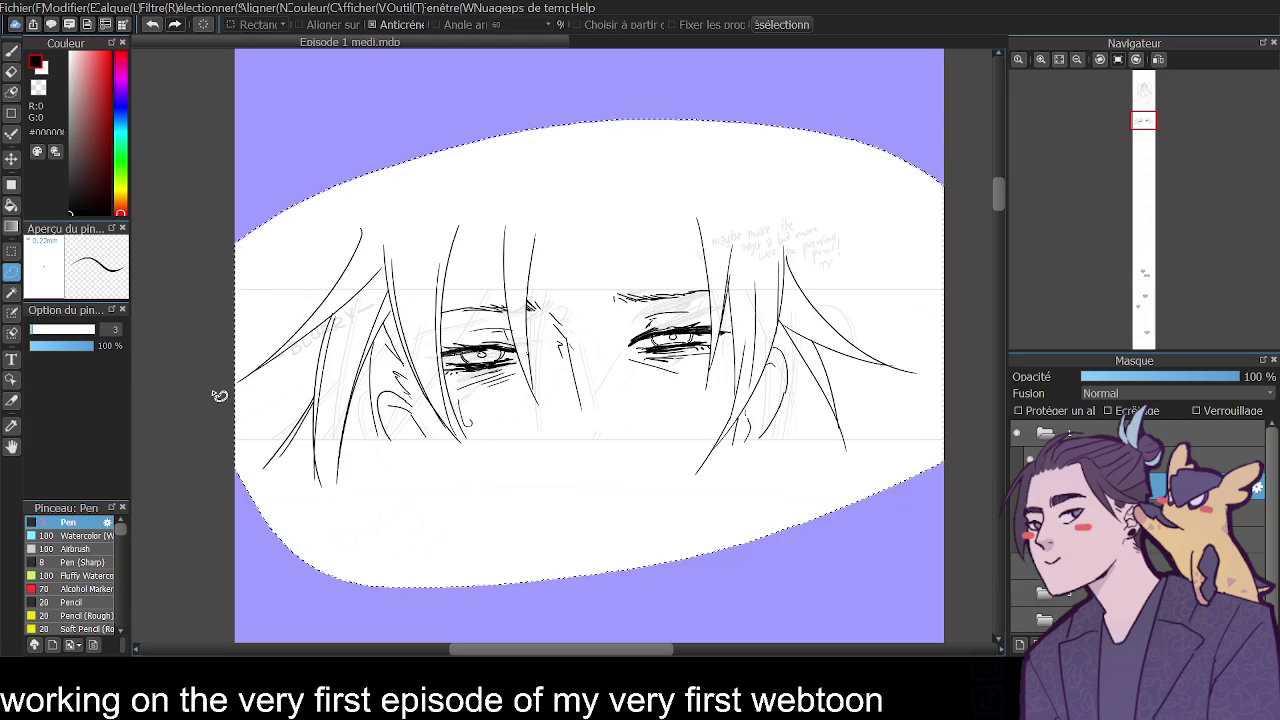
pyautogui.hotkey('ctrl', 't')
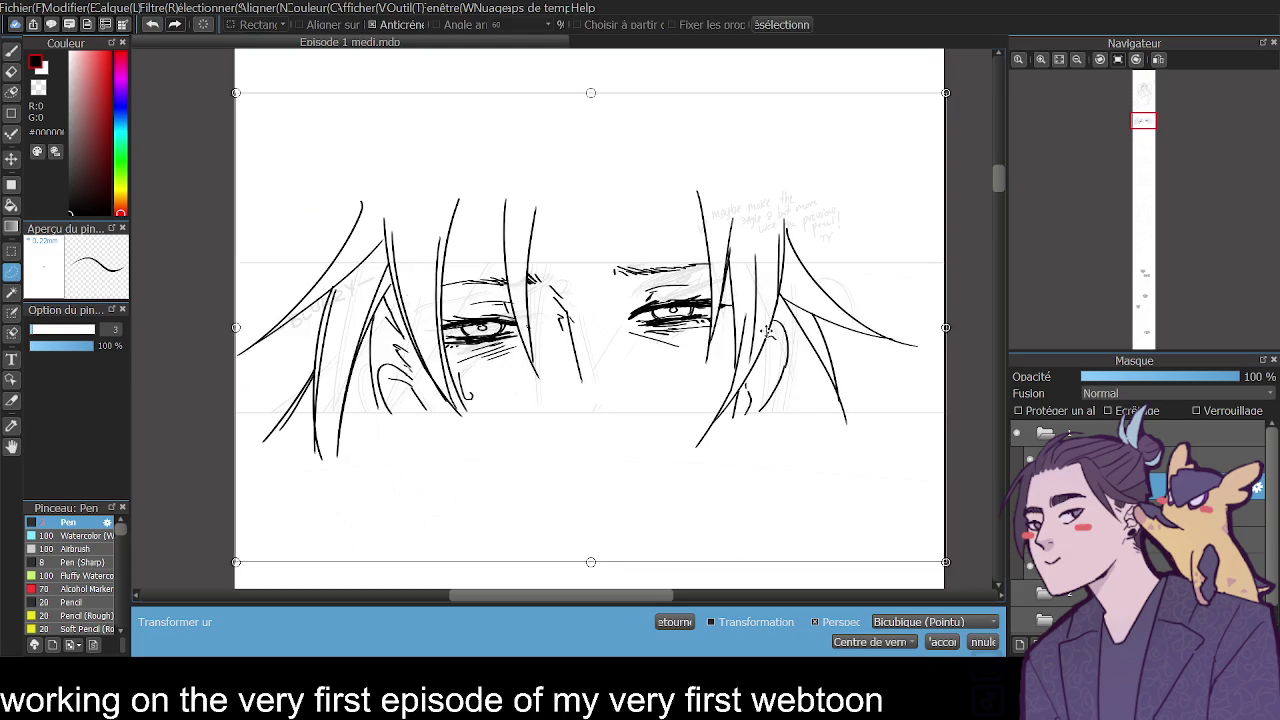
pyautogui.moveTo(768, 332); pyautogui.dragTo(769, 336)
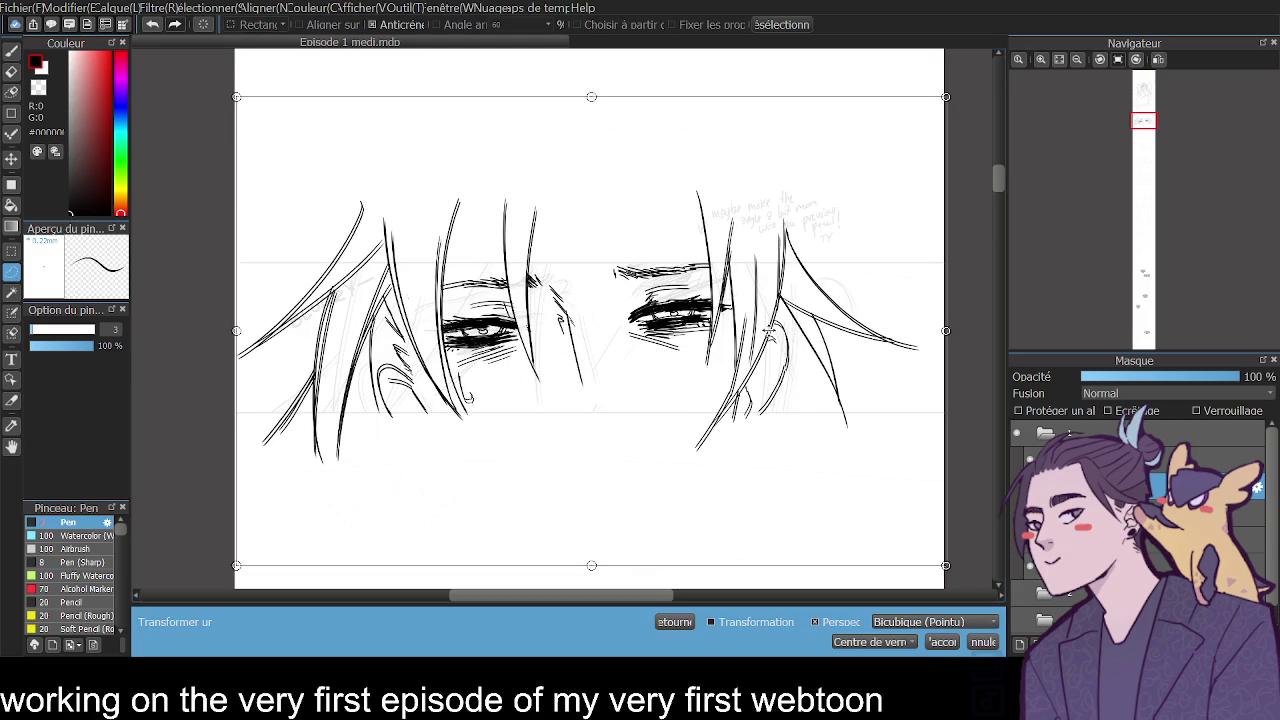
pyautogui.click(1040, 59)
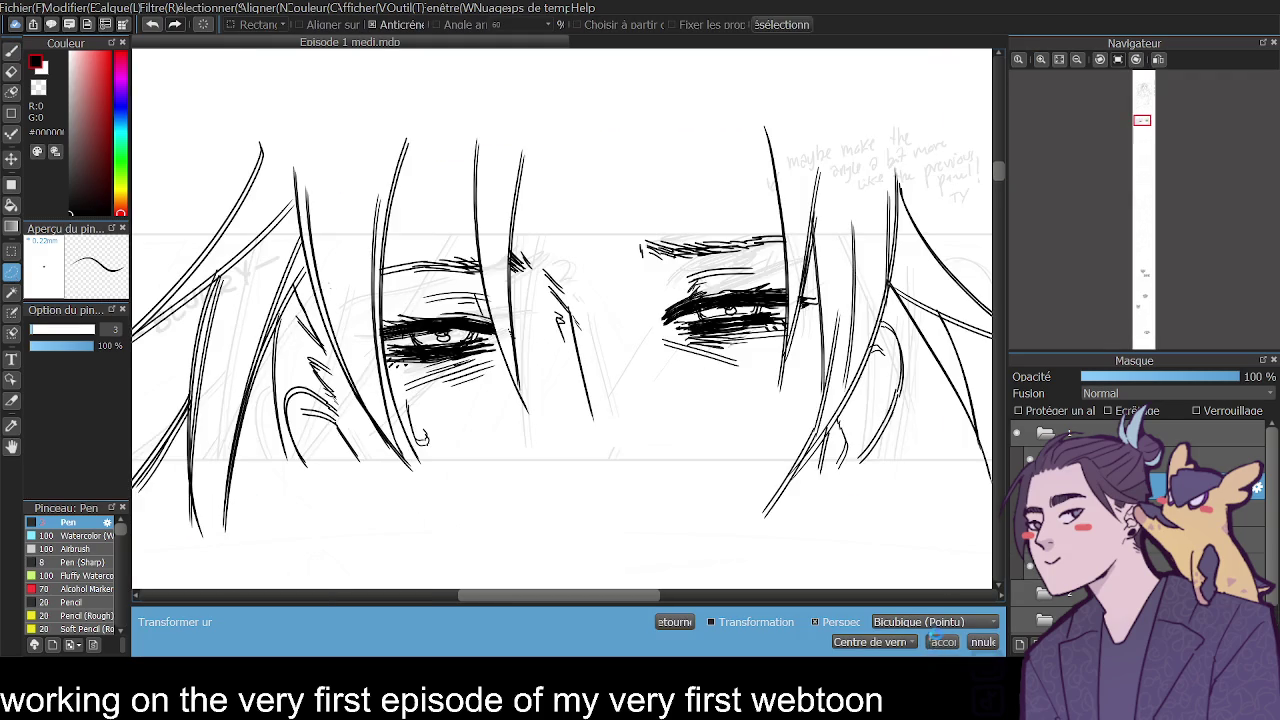
pyautogui.click(942, 641)
pyautogui.click(758, 22)
# Lower the ink layer to 78% opacity and erase to thin both eyes' lashes.
pyautogui.press('e')
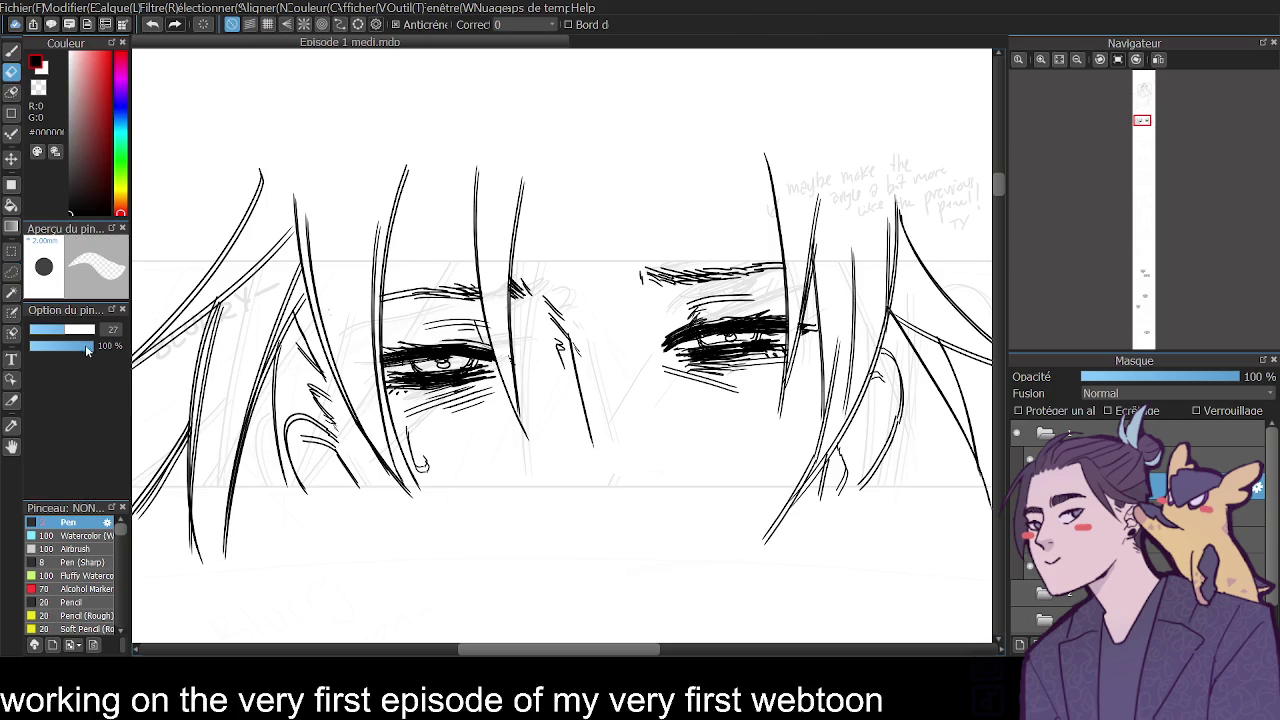
pyautogui.click(1205, 376)
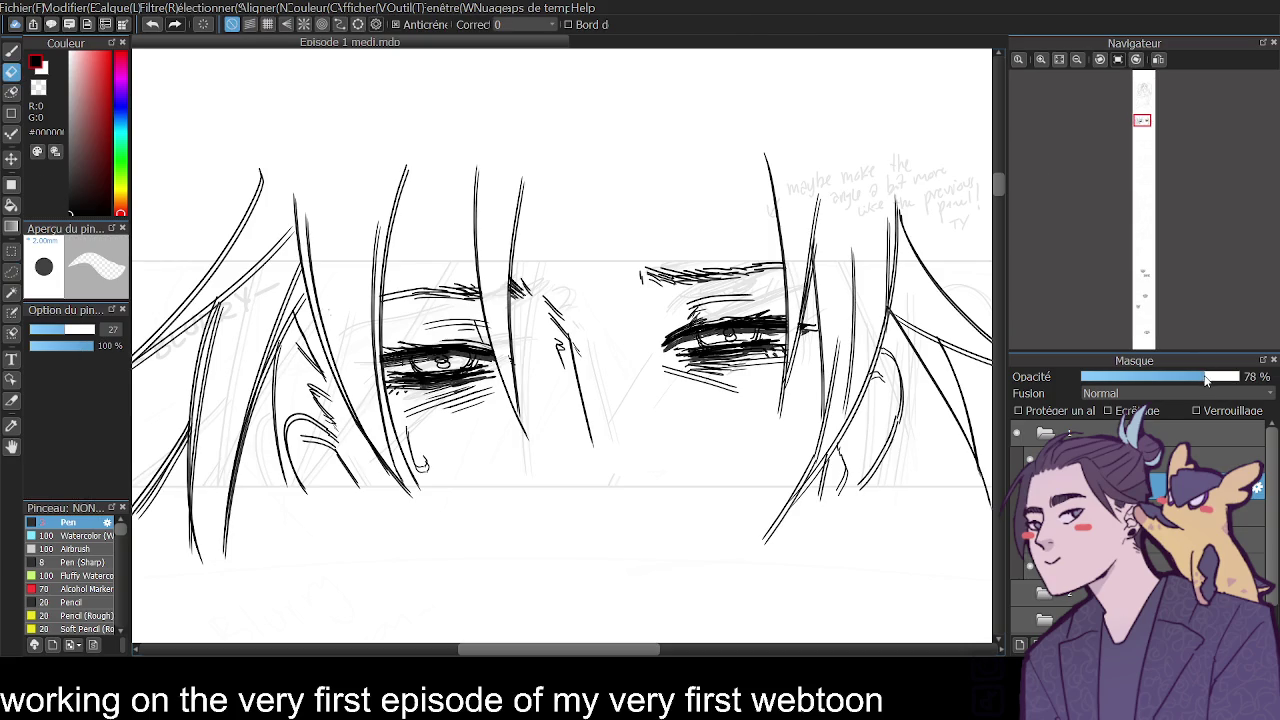
pyautogui.moveTo(400, 362)
pyautogui.mouseDown()
pyautogui.moveTo(398, 388)
pyautogui.moveTo(437, 338)
pyautogui.moveTo(478, 362)
pyautogui.moveTo(404, 346)
pyautogui.mouseUp()
pyautogui.moveTo(672, 350)
pyautogui.mouseDown()
pyautogui.moveTo(698, 388)
pyautogui.moveTo(752, 310)
pyautogui.moveTo(762, 358)
pyautogui.mouseUp()
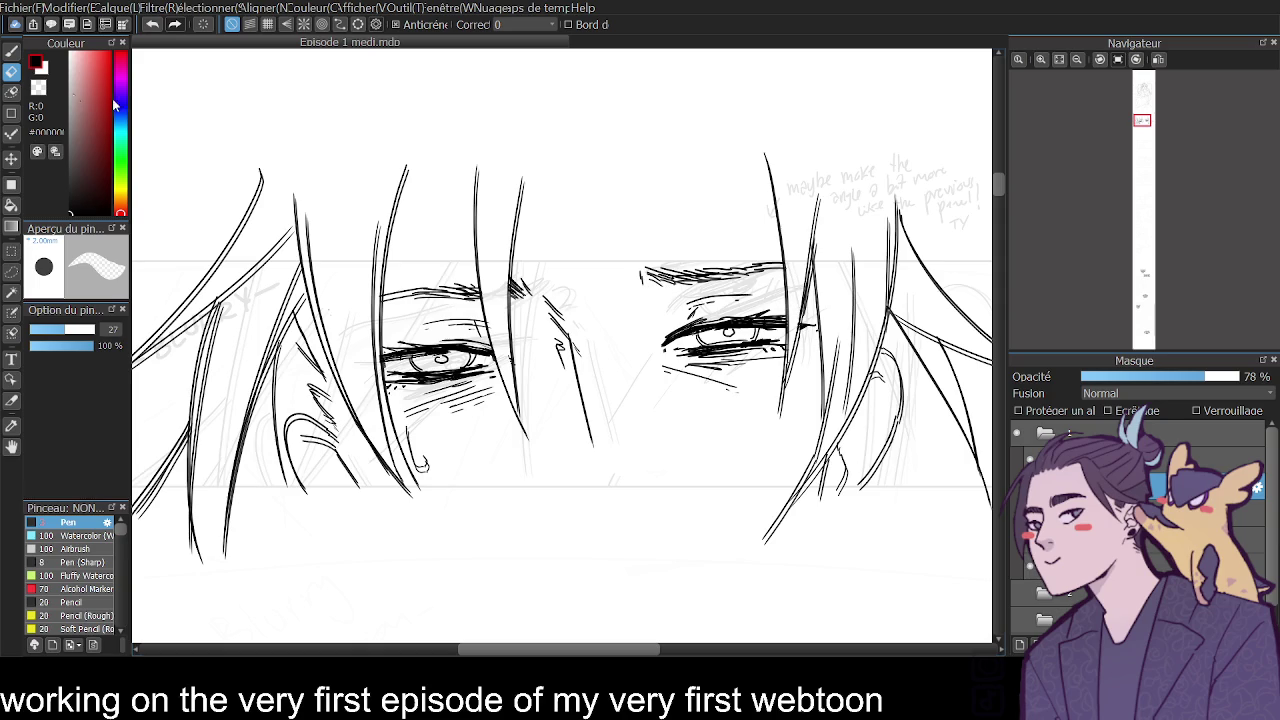
# Ink pupil detail in both eyes and add short strokes beside the nose line.
pyautogui.click(12, 51)
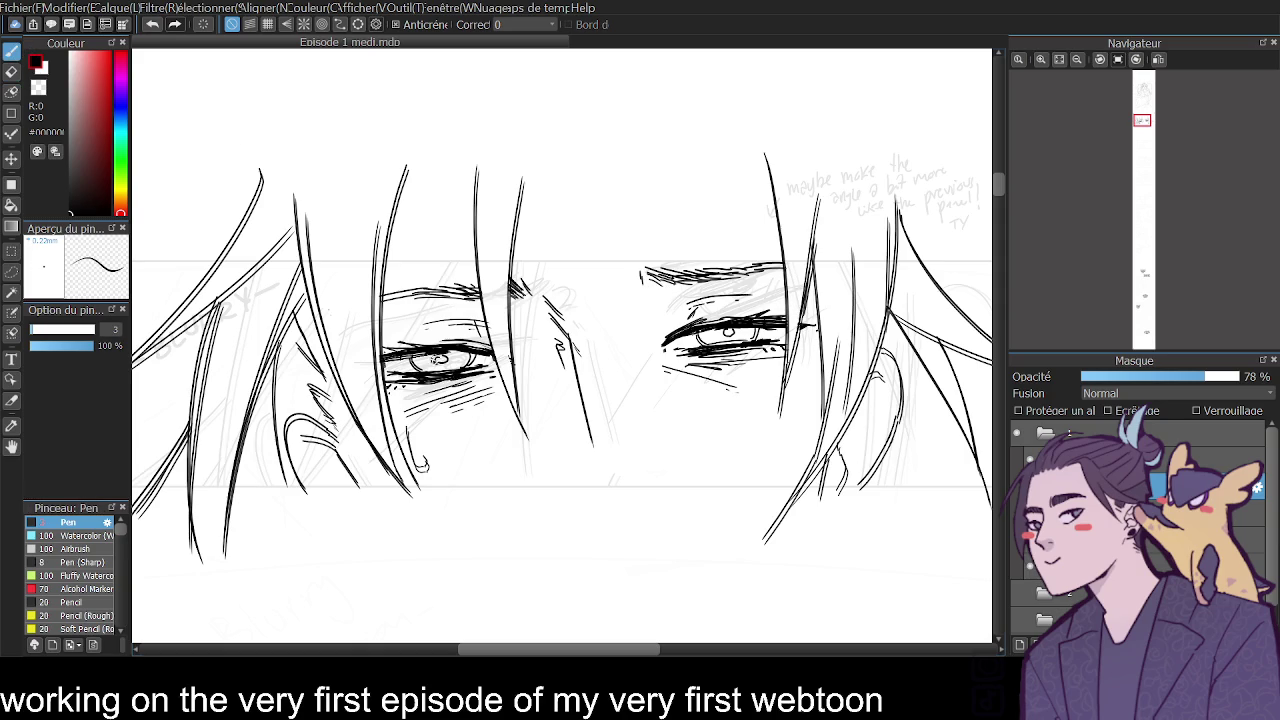
pyautogui.hotkey('ctrl', 'z')
pyautogui.moveTo(440, 356); pyautogui.dragTo(428, 364)
pyautogui.moveTo(720, 332); pyautogui.dragTo(730, 344)
pyautogui.click(1040, 60)
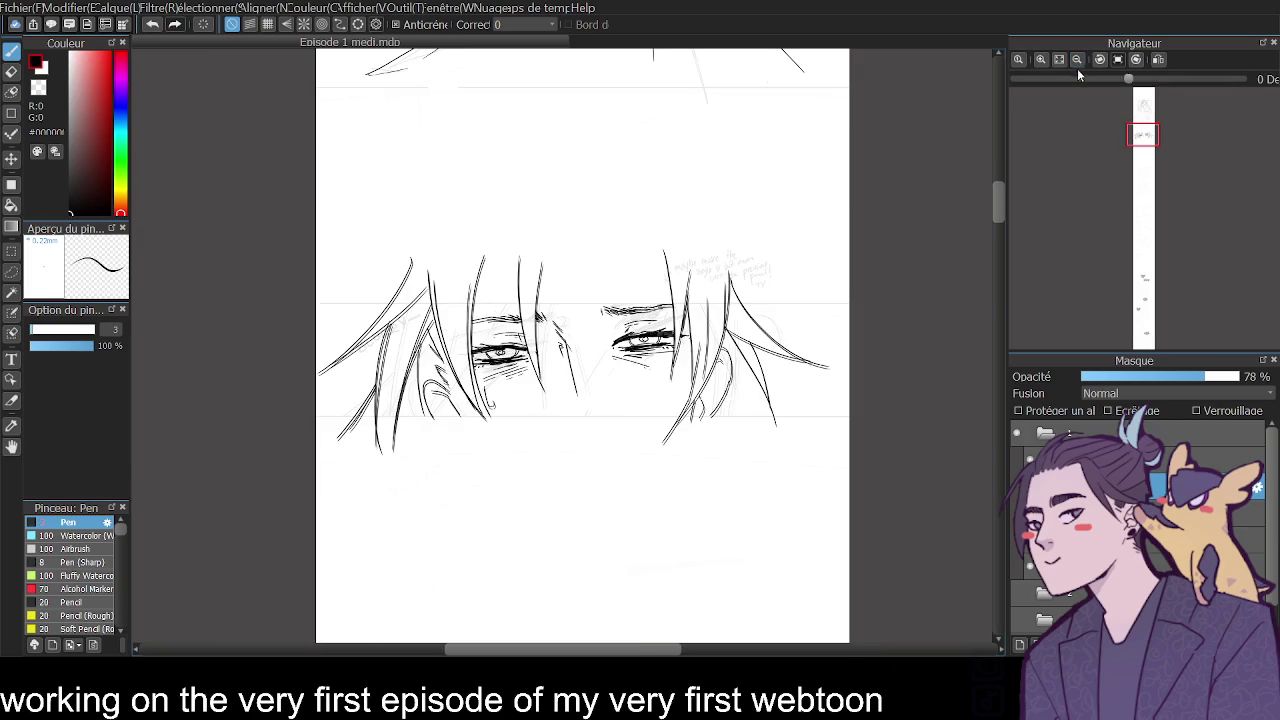
pyautogui.click(1041, 62)
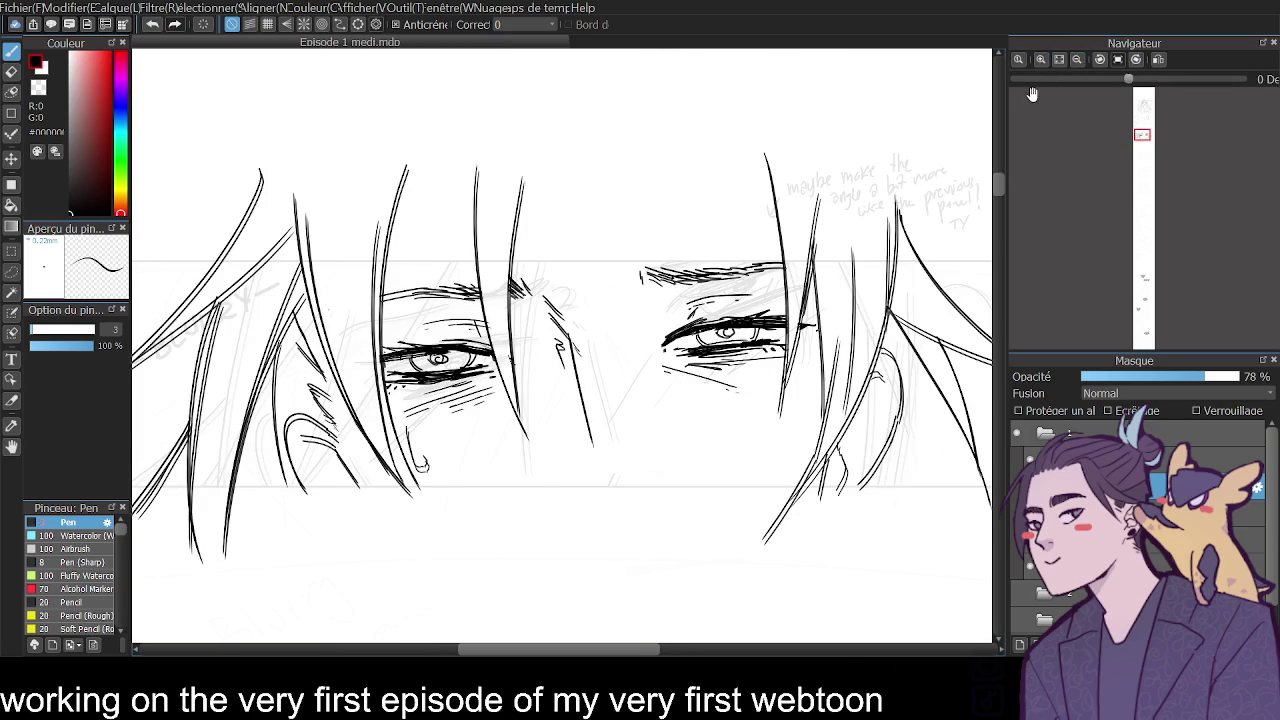
pyautogui.moveTo(580, 402)
pyautogui.mouseDown()
pyautogui.moveTo(588, 462)
pyautogui.moveTo(564, 432)
pyautogui.mouseUp()
pyautogui.hotkey('ctrl', 'z')
# Compare the inked lines and fade the ink layer's opacity to 64%.
pyautogui.click(1079, 60)
pyautogui.moveTo(1002, 208); pyautogui.dragTo(997, 206)
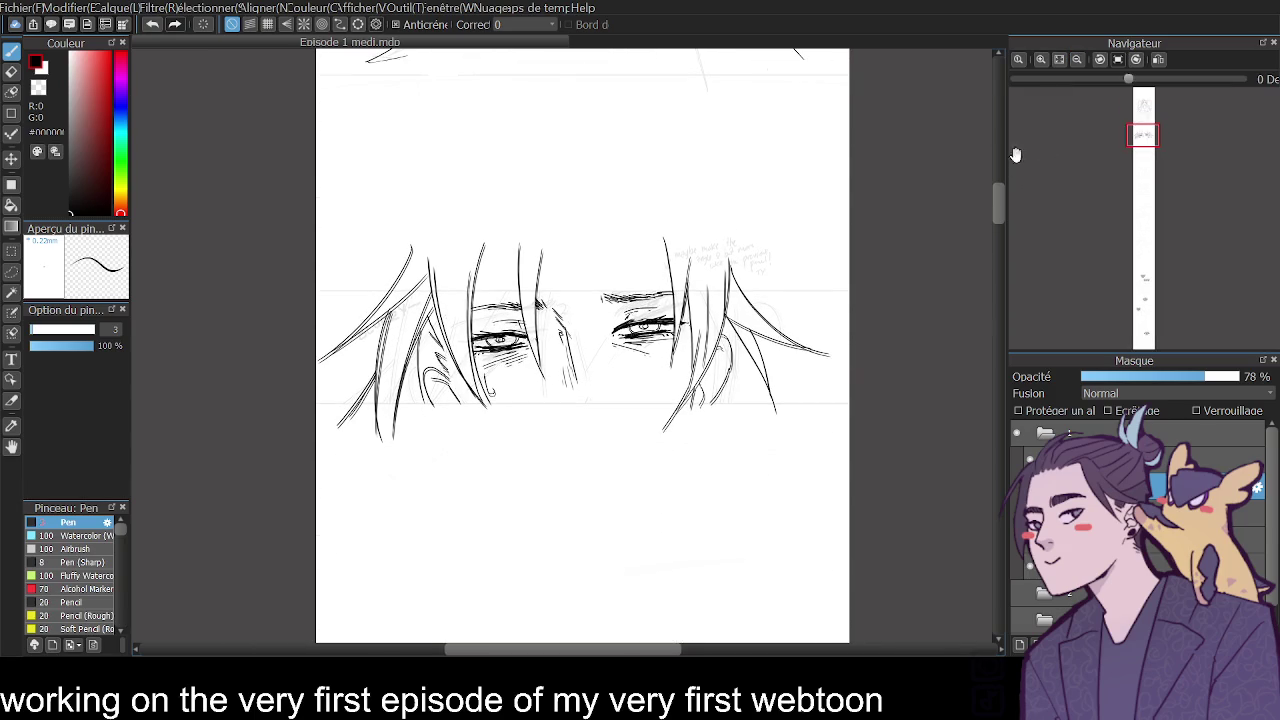
pyautogui.click(1041, 59)
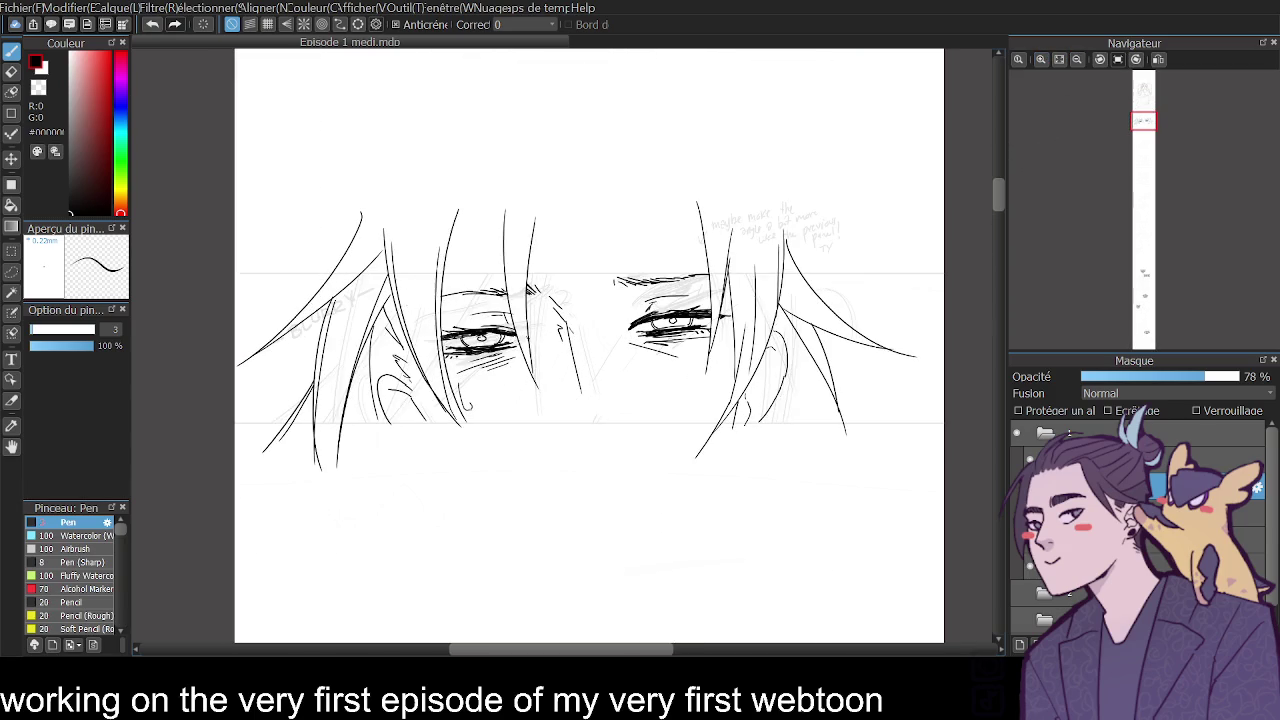
pyautogui.click(1017, 459)
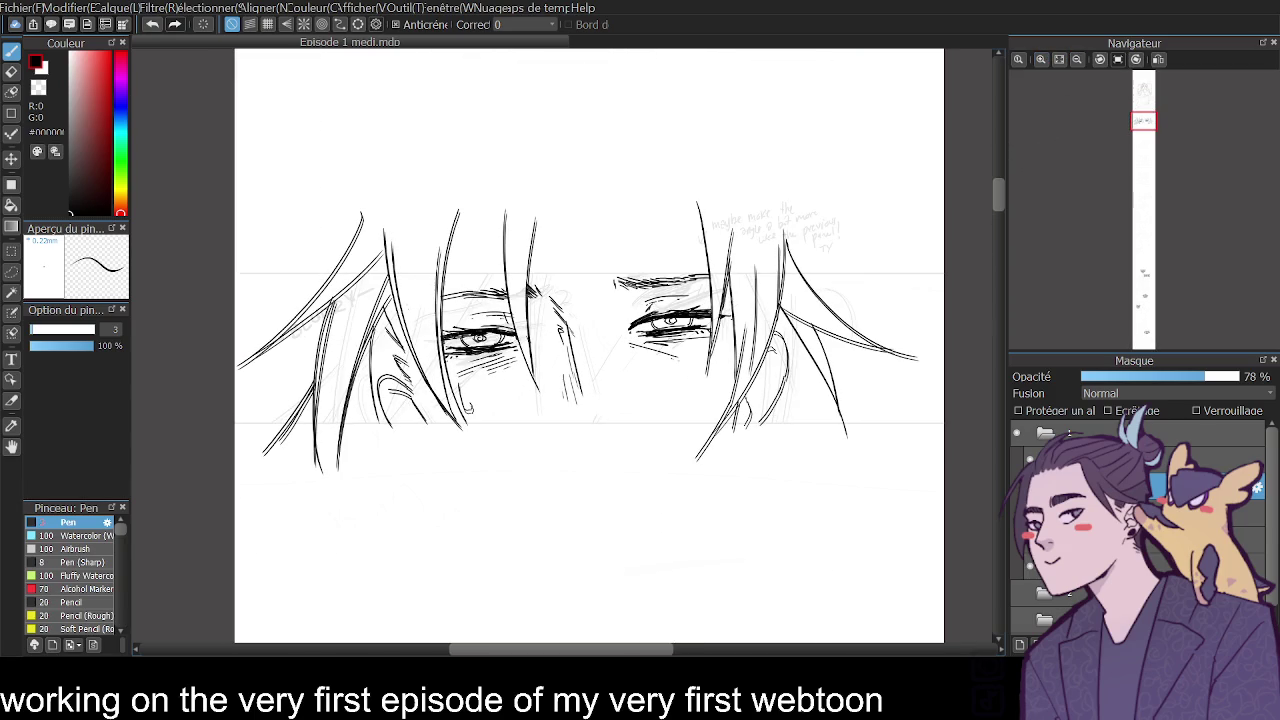
pyautogui.click(1140, 566)
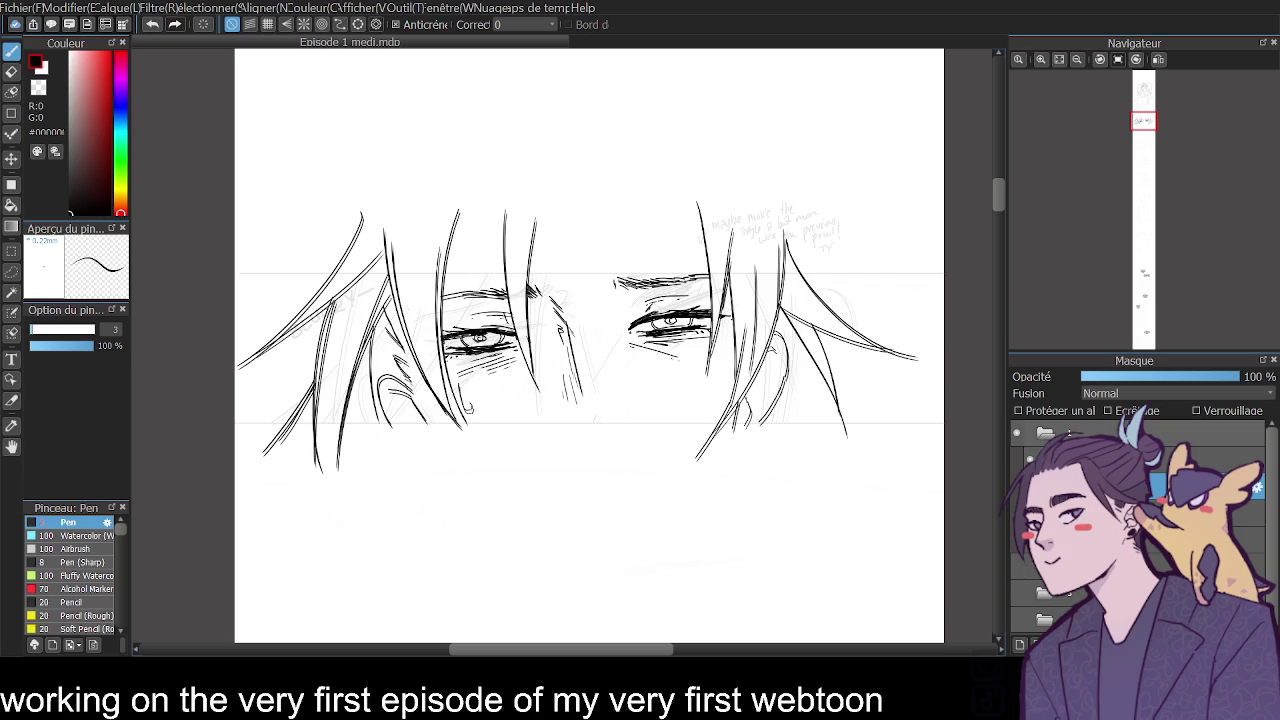
pyautogui.click(1203, 376)
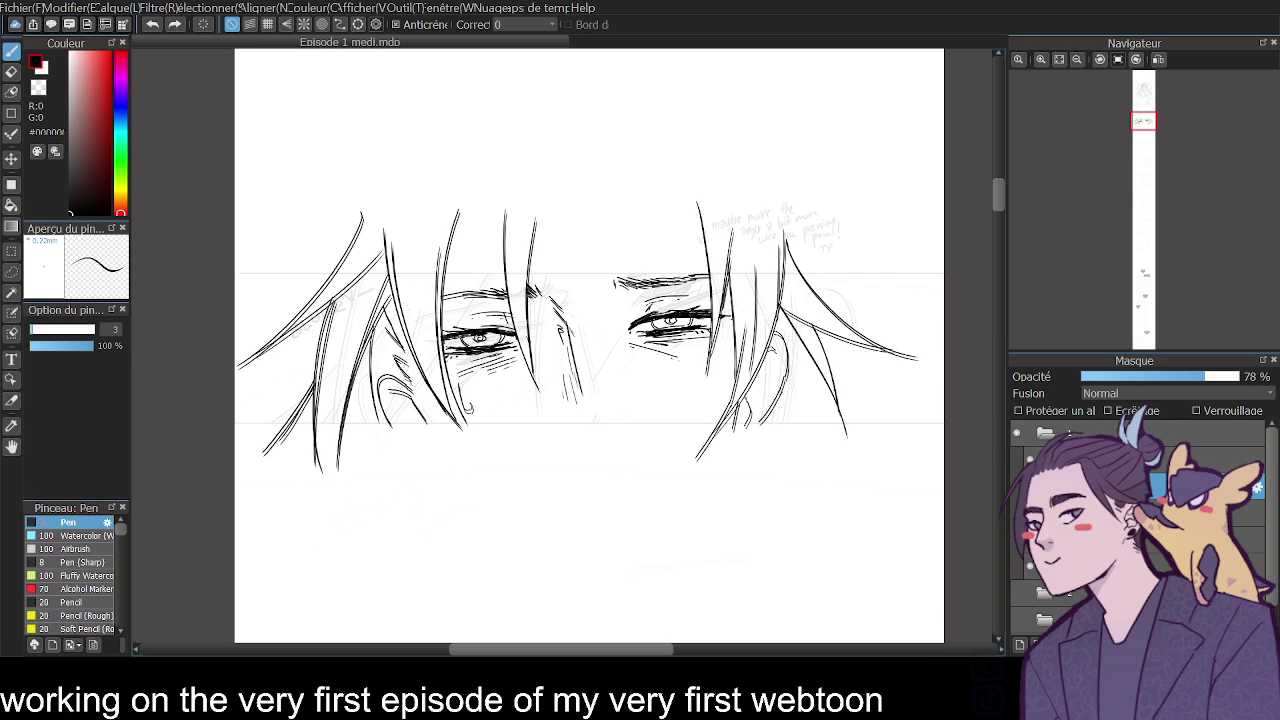
pyautogui.moveTo(1195, 377)
pyautogui.mouseDown()
pyautogui.moveTo(1235, 378)
pyautogui.moveTo(1201, 377)
pyautogui.mouseUp()
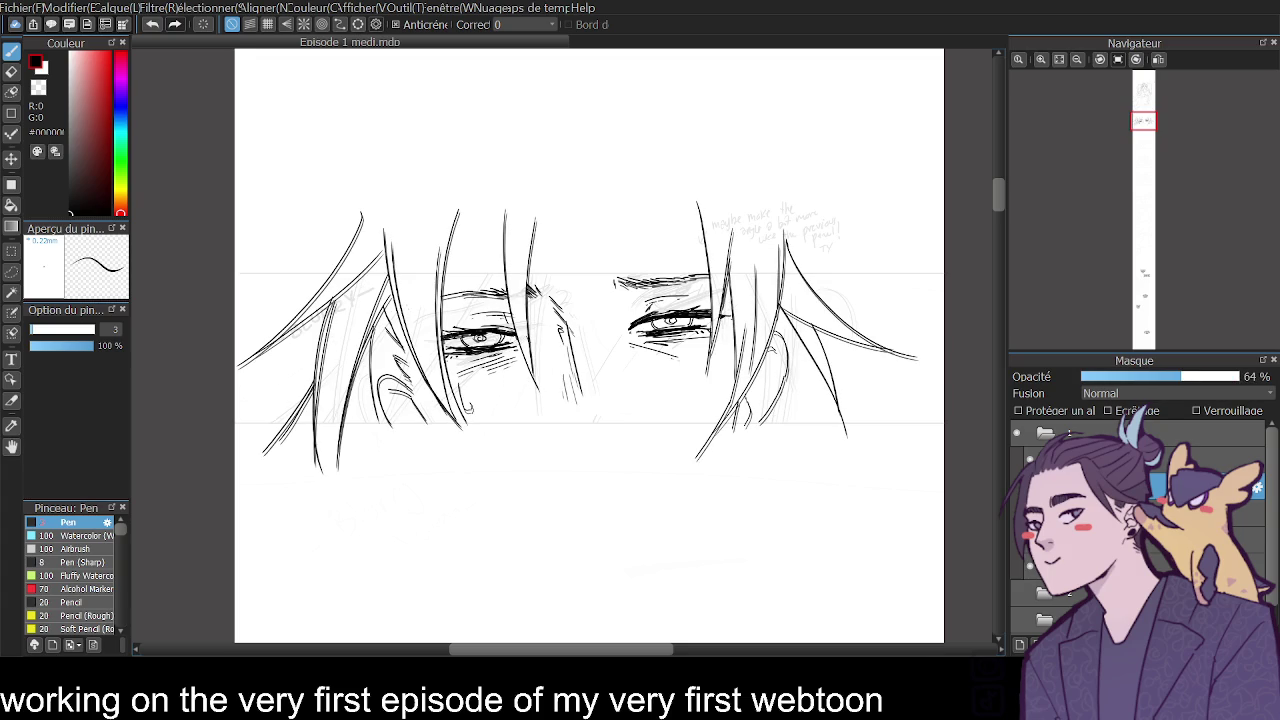
# Toggle the grid on and off and erase the lower ends of the right hair strands.
pyautogui.press('e')
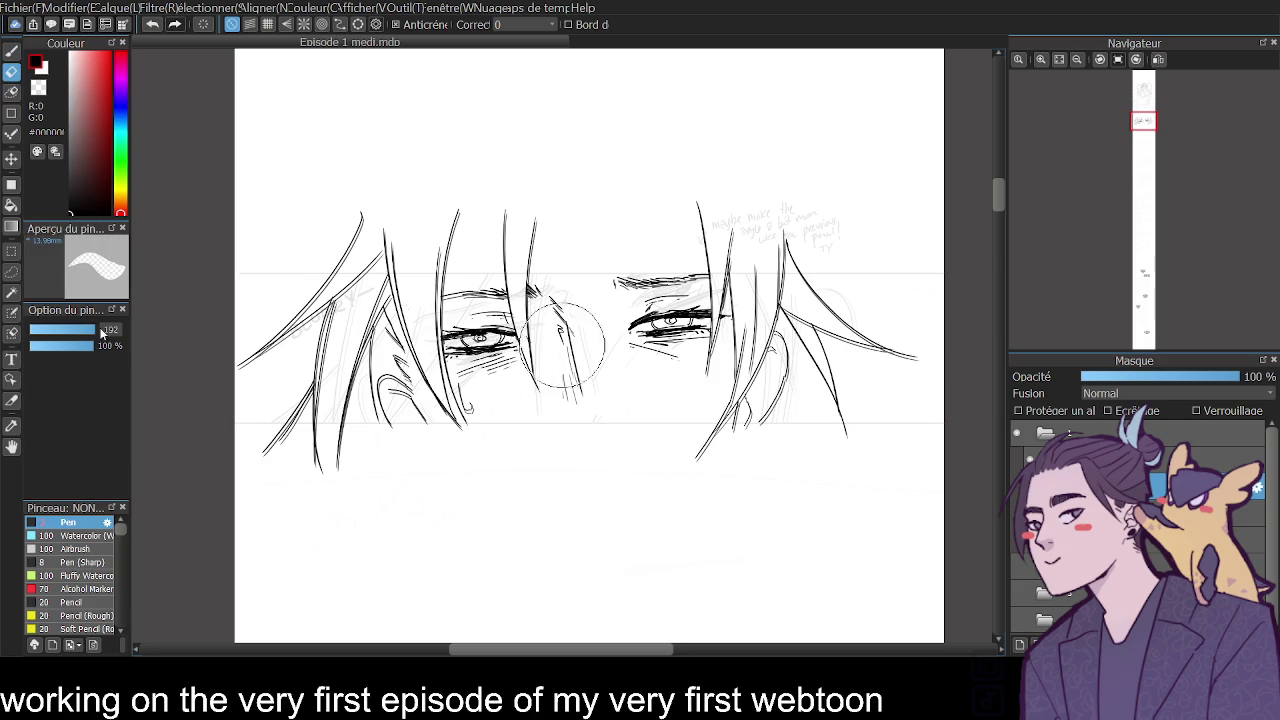
pyautogui.click(267, 24)
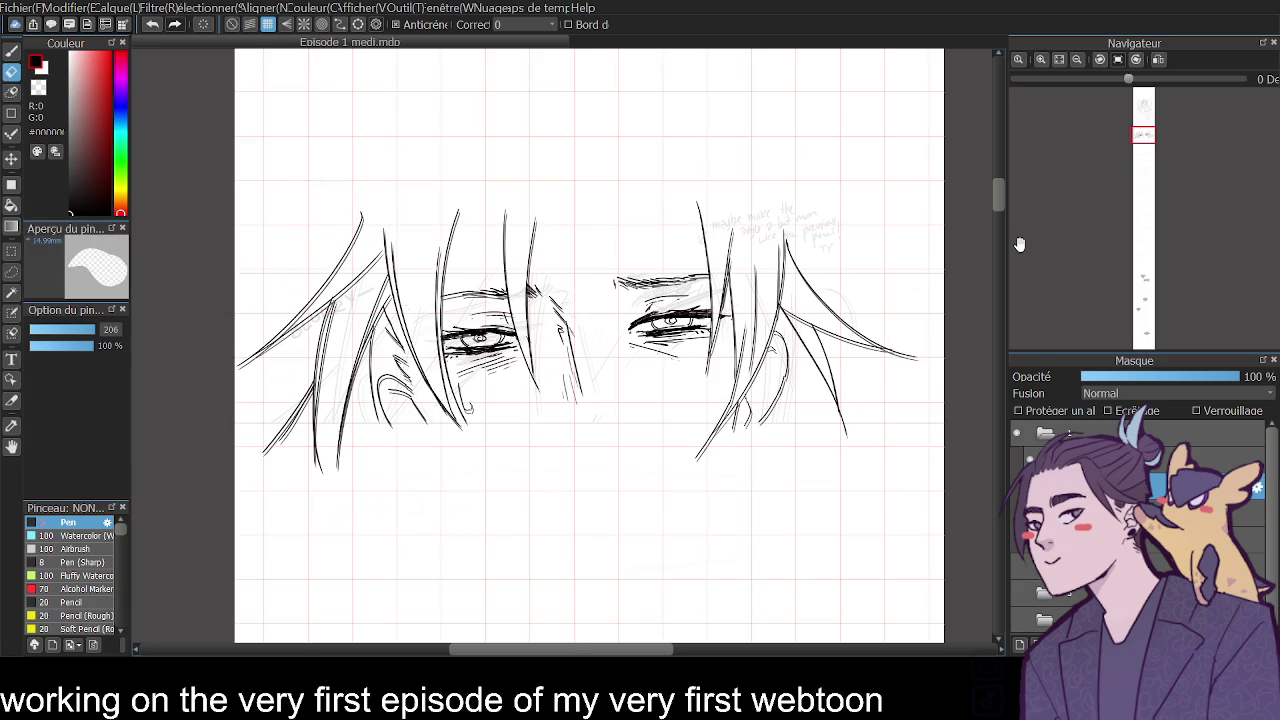
pyautogui.click(232, 25)
pyautogui.scroll(3, 996, 213)
pyautogui.scroll(2, 1000, 254)
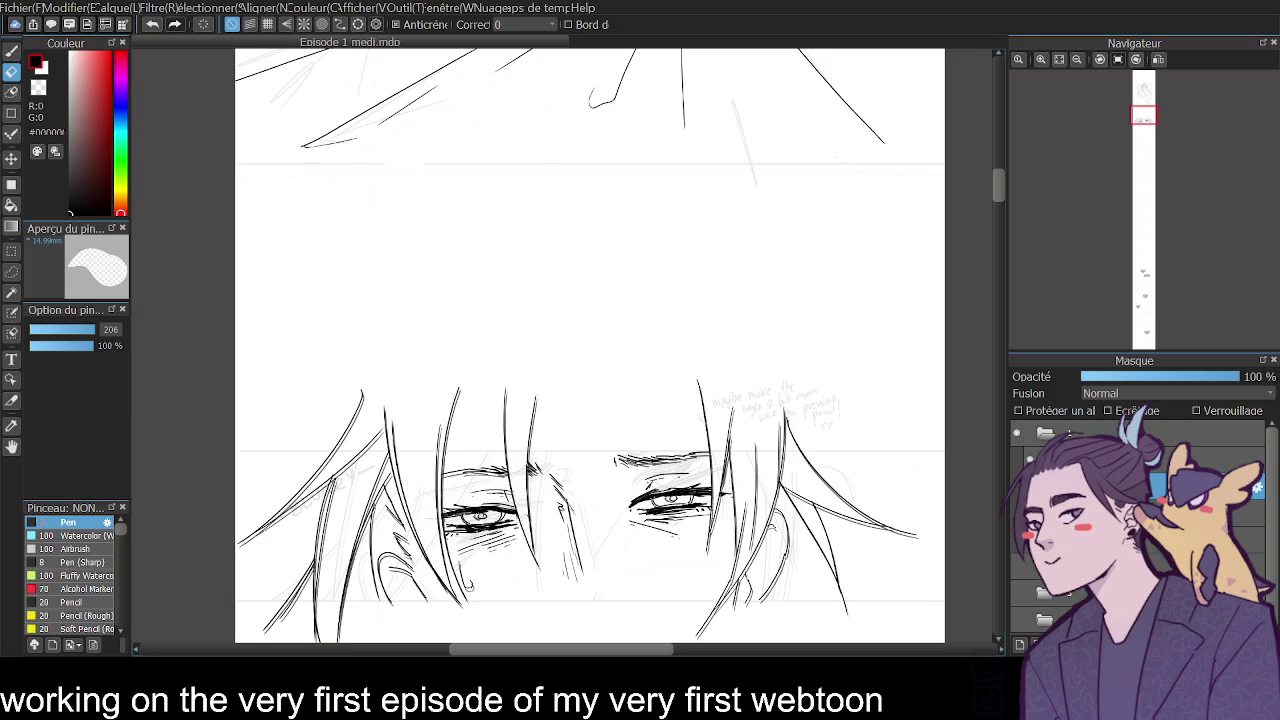
pyautogui.scroll(-3, 1000, 197)
pyautogui.scroll(-1, 1001, 202)
pyautogui.click(709, 529)
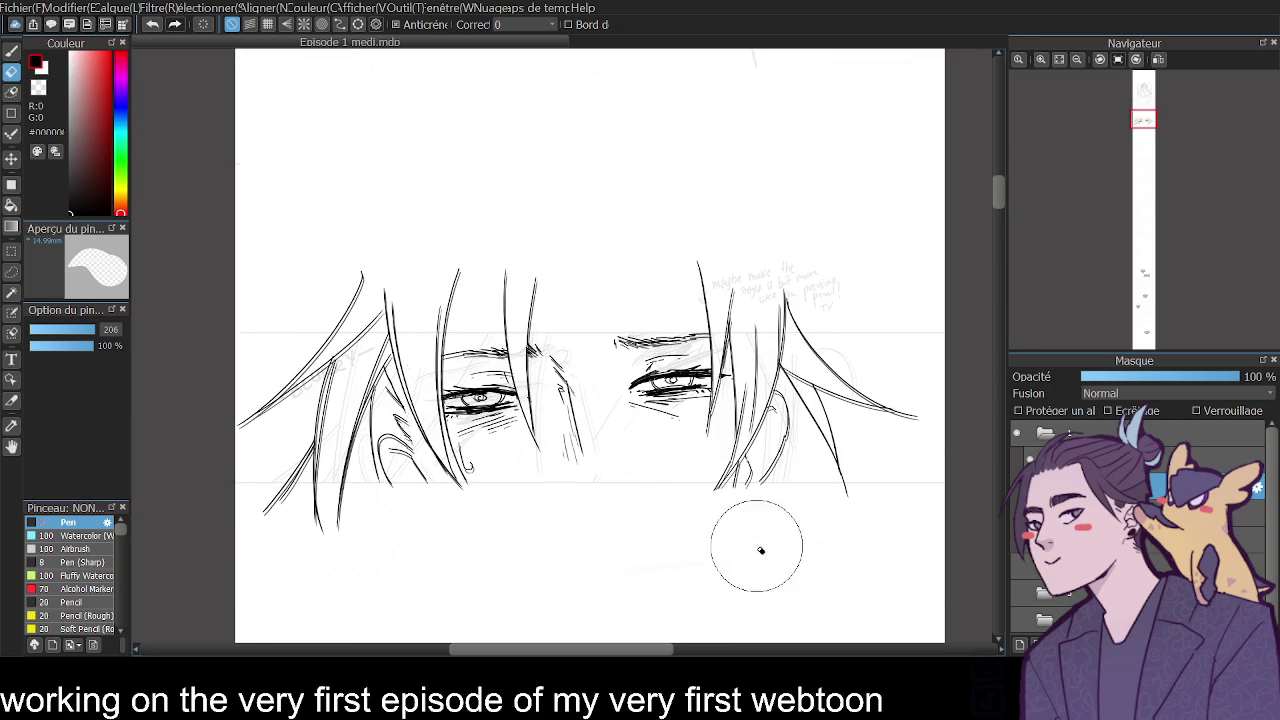
# Move down to the hand-holding-cloth sketch panel with the Pen selected.
pyautogui.scroll(3, 997, 183)
pyautogui.moveTo(997, 183)
pyautogui.mouseDown()
pyautogui.moveTo(1002, 130)
pyautogui.moveTo(1008, 204)
pyautogui.mouseUp()
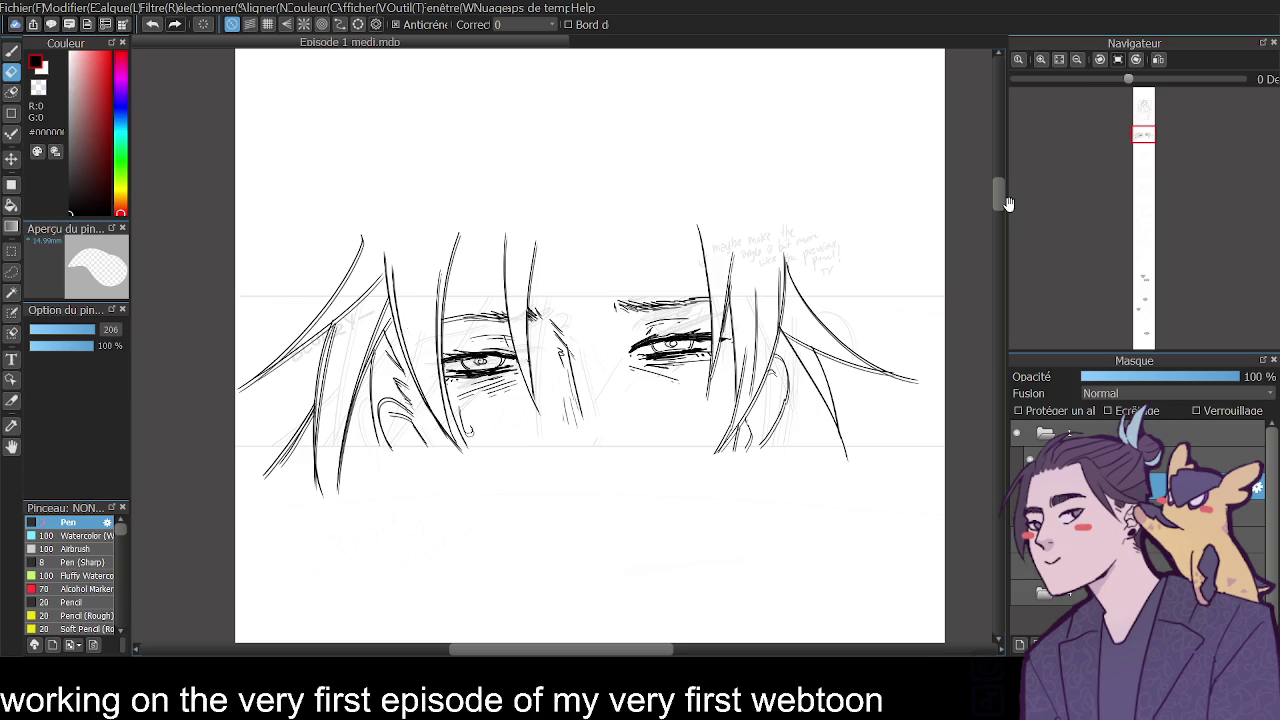
pyautogui.click(12, 114)
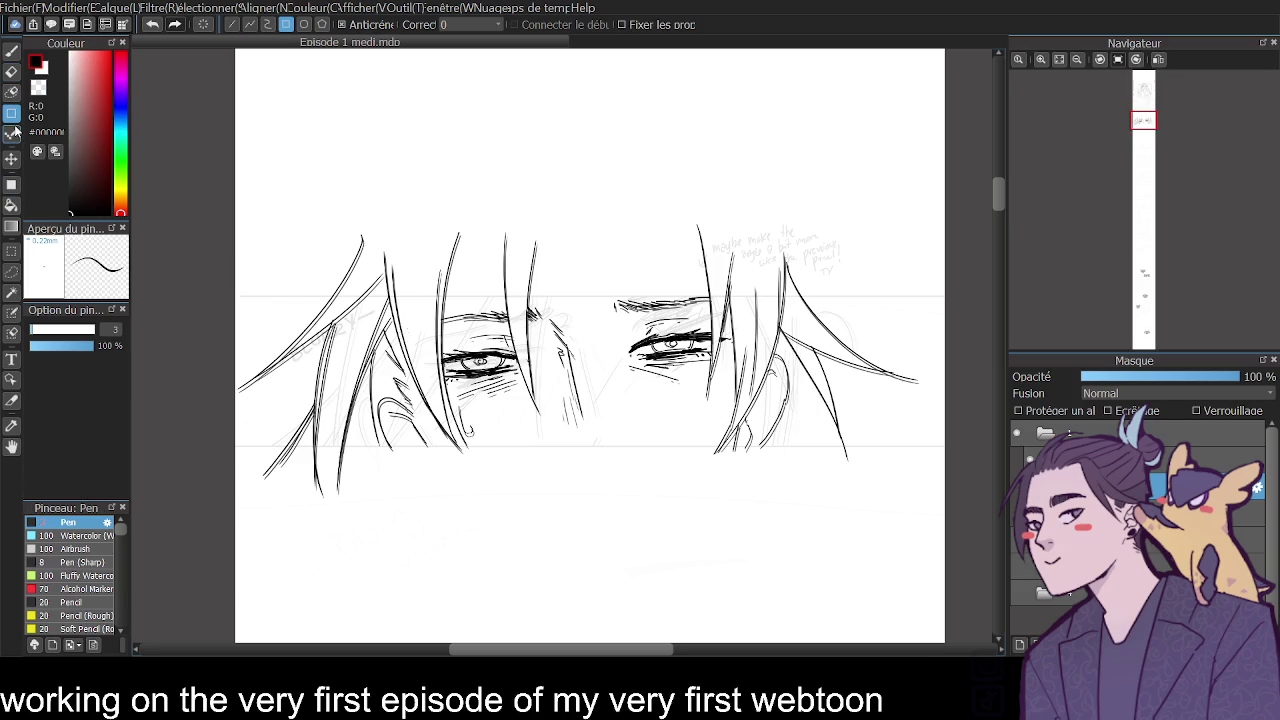
pyautogui.click(12, 51)
pyautogui.moveTo(995, 184); pyautogui.dragTo(997, 235)
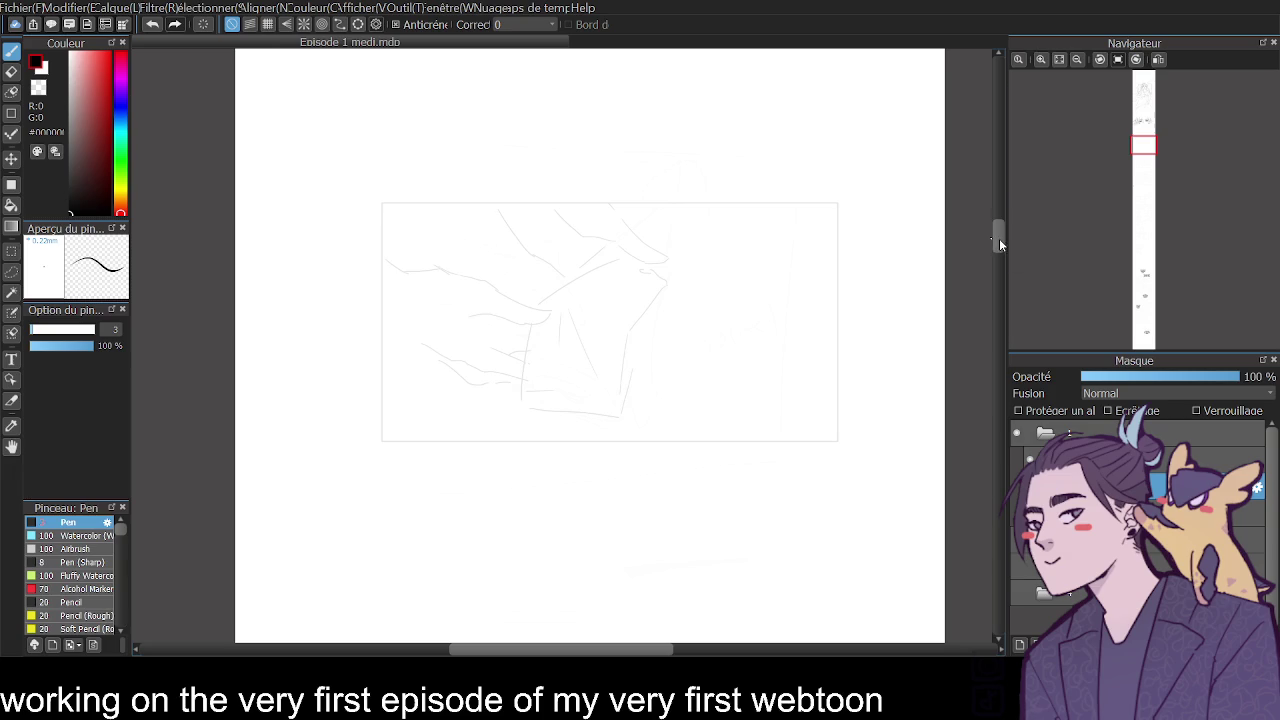
# Zoom in on the hand panel and try several curve and finger strokes, undoing them all.
pyautogui.click(1040, 59)
pyautogui.moveTo(997, 237); pyautogui.dragTo(1000, 232)
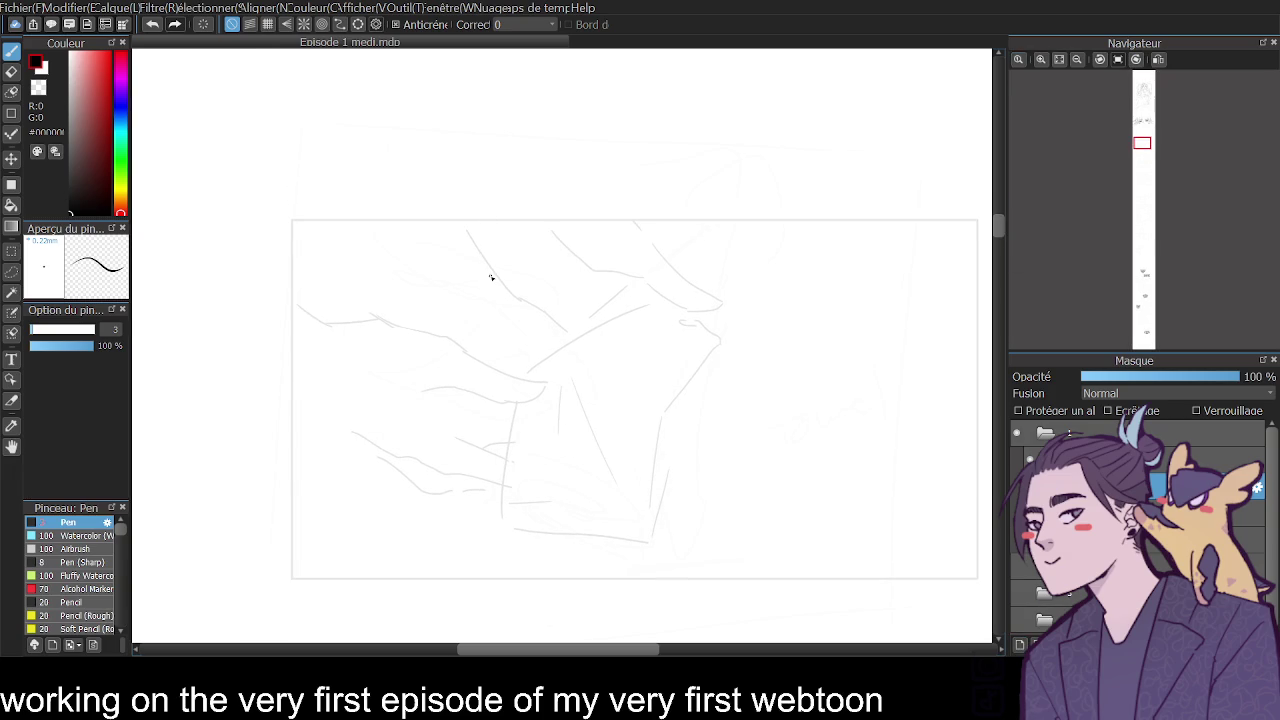
pyautogui.moveTo(441, 249)
pyautogui.mouseDown()
pyautogui.moveTo(508, 336)
pyautogui.moveTo(586, 372)
pyautogui.mouseUp()
pyautogui.hotkey('ctrl', 'z')
pyautogui.hotkey('ctrl', 'z')
pyautogui.moveTo(502, 224)
pyautogui.mouseDown()
pyautogui.moveTo(527, 262)
pyautogui.moveTo(687, 331)
pyautogui.moveTo(566, 229)
pyautogui.mouseUp()
pyautogui.hotkey('ctrl', 'z')
pyautogui.hotkey('ctrl', 'z')
pyautogui.hotkey('ctrl', 'z')
pyautogui.hotkey('ctrl', 'z')
pyautogui.moveTo(436, 260); pyautogui.dragTo(512, 333)
pyautogui.hotkey('ctrl', 'z')
pyautogui.moveTo(424, 284); pyautogui.dragTo(466, 330)
pyautogui.hotkey('ctrl', 'z')
pyautogui.moveTo(423, 271); pyautogui.dragTo(462, 338)
pyautogui.hotkey('ctrl', 'z')
pyautogui.hotkey('ctrl', 'z')
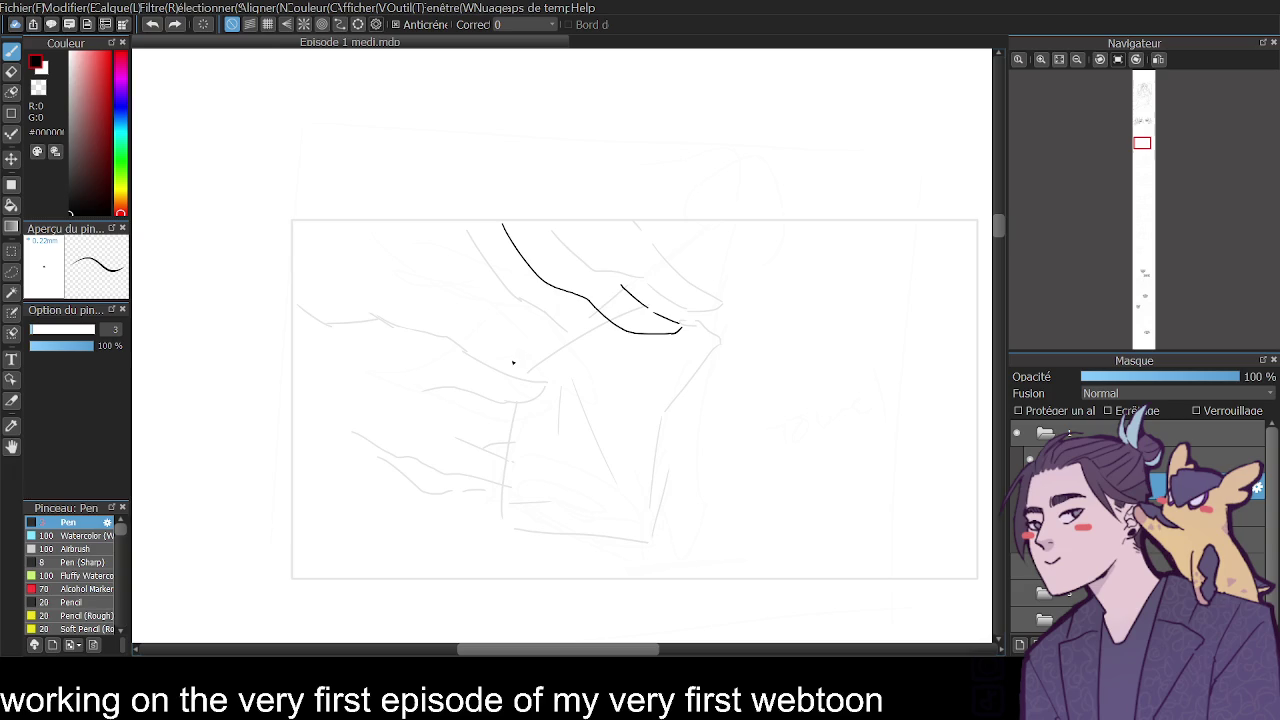
pyautogui.hotkey('ctrl', 'z')
# Ink the hand's top outline and a lower finger line, then mirror the view to check.
pyautogui.hotkey('ctrl', 'z')
pyautogui.hotkey('ctrl', 'z')
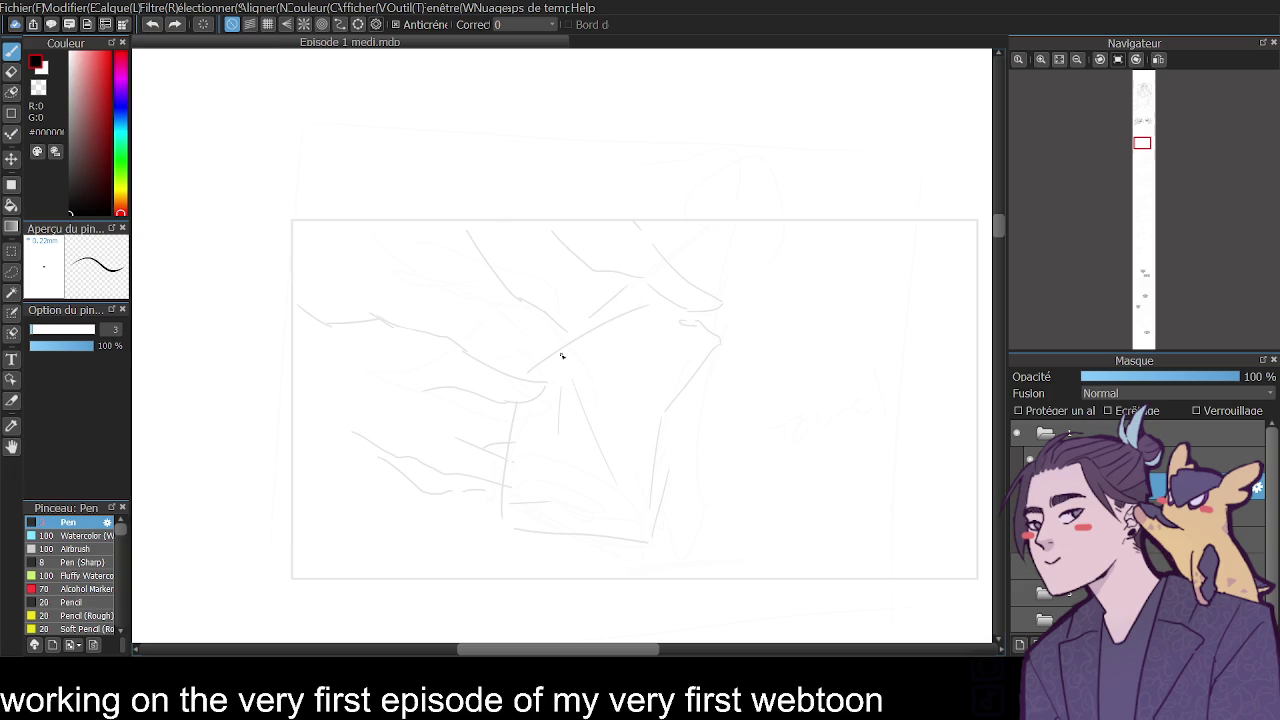
pyautogui.moveTo(287, 289)
pyautogui.mouseDown()
pyautogui.moveTo(343, 323)
pyautogui.moveTo(465, 346)
pyautogui.mouseUp()
pyautogui.hotkey('ctrl', 'z')
pyautogui.moveTo(344, 323)
pyautogui.mouseDown()
pyautogui.moveTo(466, 341)
pyautogui.moveTo(532, 378)
pyautogui.moveTo(557, 375)
pyautogui.mouseUp()
pyautogui.hotkey('ctrl', 'z')
pyautogui.hotkey('ctrl', 'z')
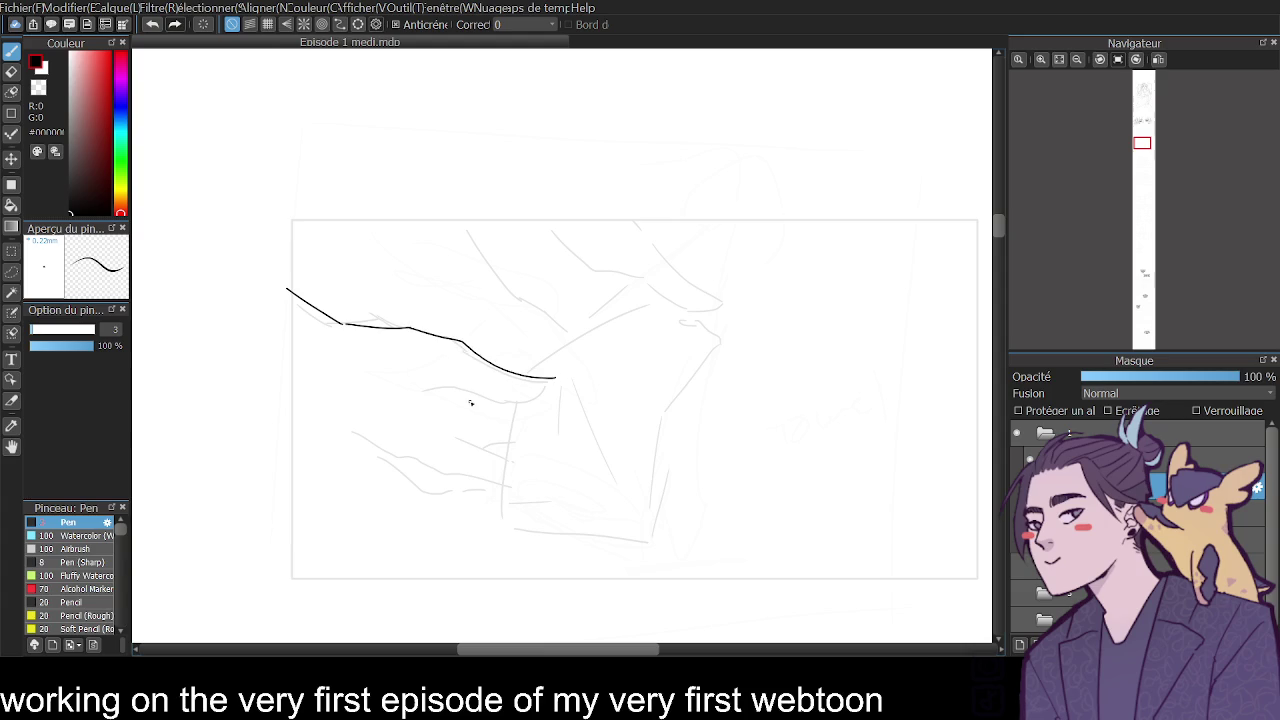
pyautogui.moveTo(486, 398)
pyautogui.mouseDown()
pyautogui.moveTo(532, 400)
pyautogui.moveTo(559, 382)
pyautogui.moveTo(435, 388)
pyautogui.moveTo(532, 458)
pyautogui.mouseUp()
pyautogui.hotkey('ctrl', 'z')
pyautogui.hotkey('ctrl', 'z')
pyautogui.moveTo(375, 443); pyautogui.dragTo(458, 487)
pyautogui.hotkey('ctrl', 'z')
pyautogui.hotkey('ctrl', 'z')
pyautogui.moveTo(393, 453)
pyautogui.mouseDown()
pyautogui.moveTo(472, 486)
pyautogui.moveTo(526, 486)
pyautogui.mouseUp()
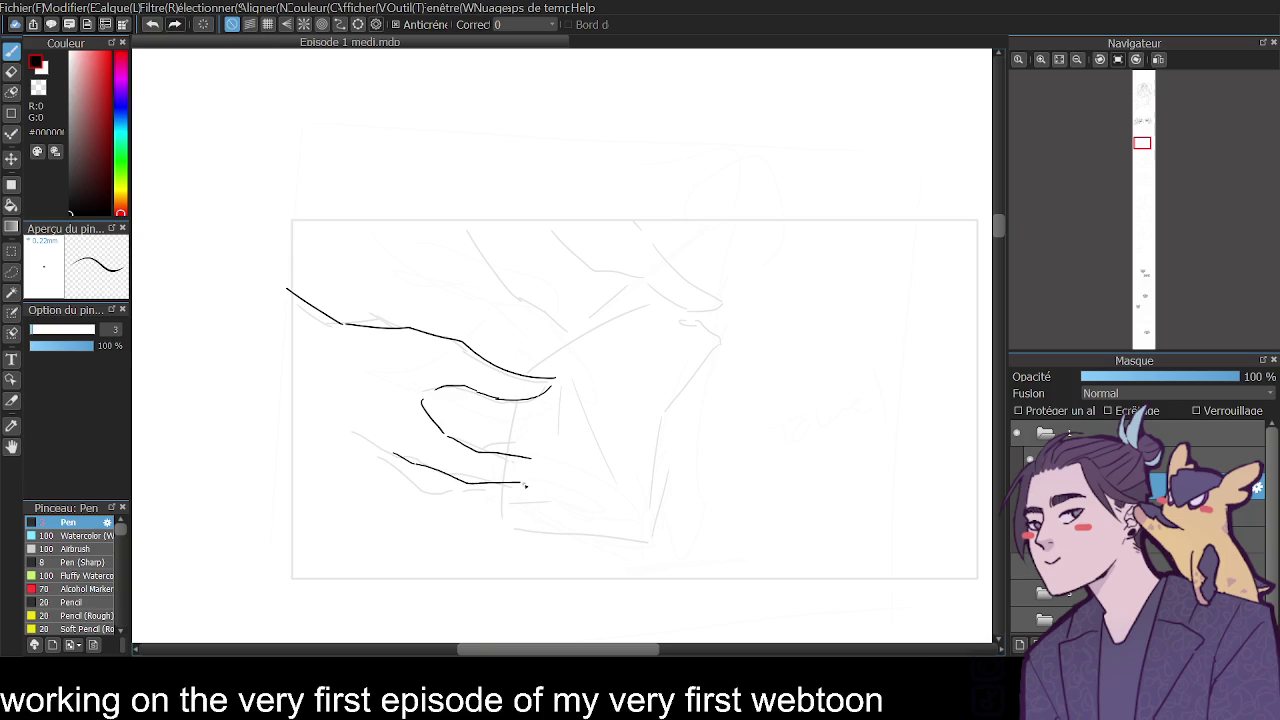
pyautogui.click(1158, 59)
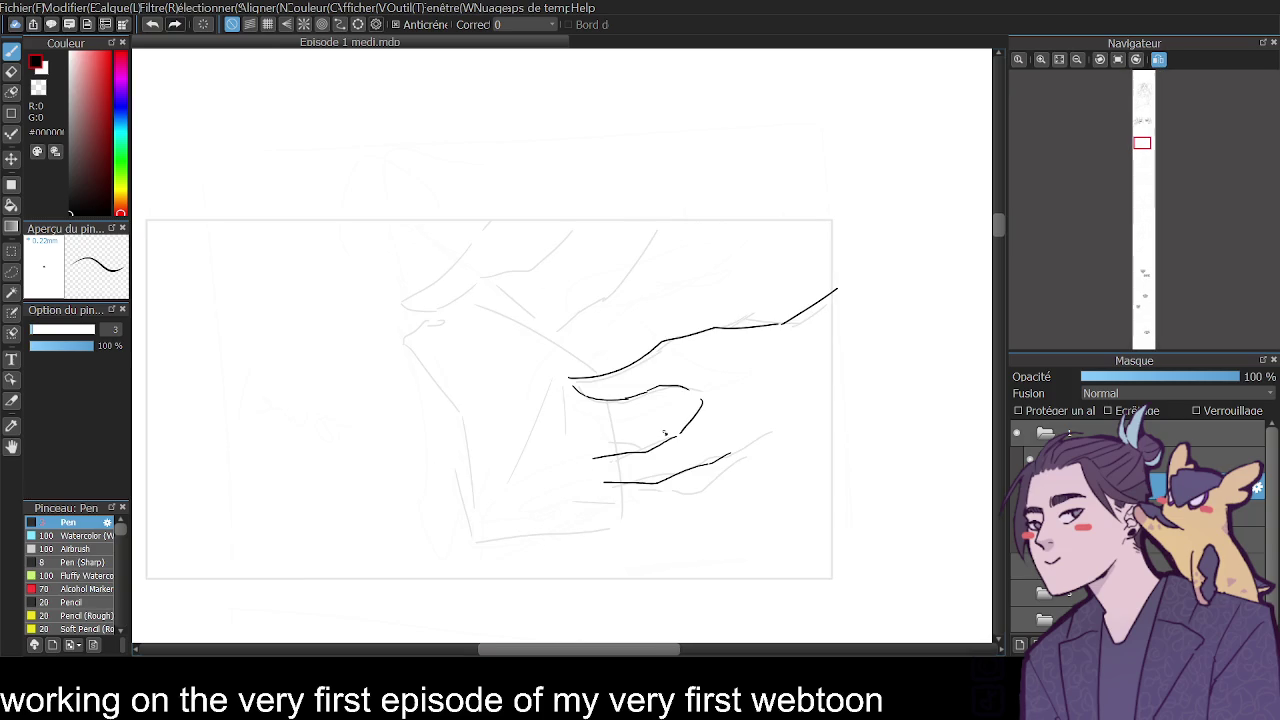
# Ink the upward-curving finger line above the lower hand line with the size-3 Pen.
pyautogui.moveTo(672, 440)
pyautogui.mouseDown()
pyautogui.moveTo(634, 437)
pyautogui.moveTo(666, 396)
pyautogui.moveTo(694, 396)
pyautogui.mouseUp()
pyautogui.hotkey('ctrl', 'z')
pyautogui.moveTo(634, 432); pyautogui.dragTo(678, 394)
pyautogui.moveTo(1140, 180)
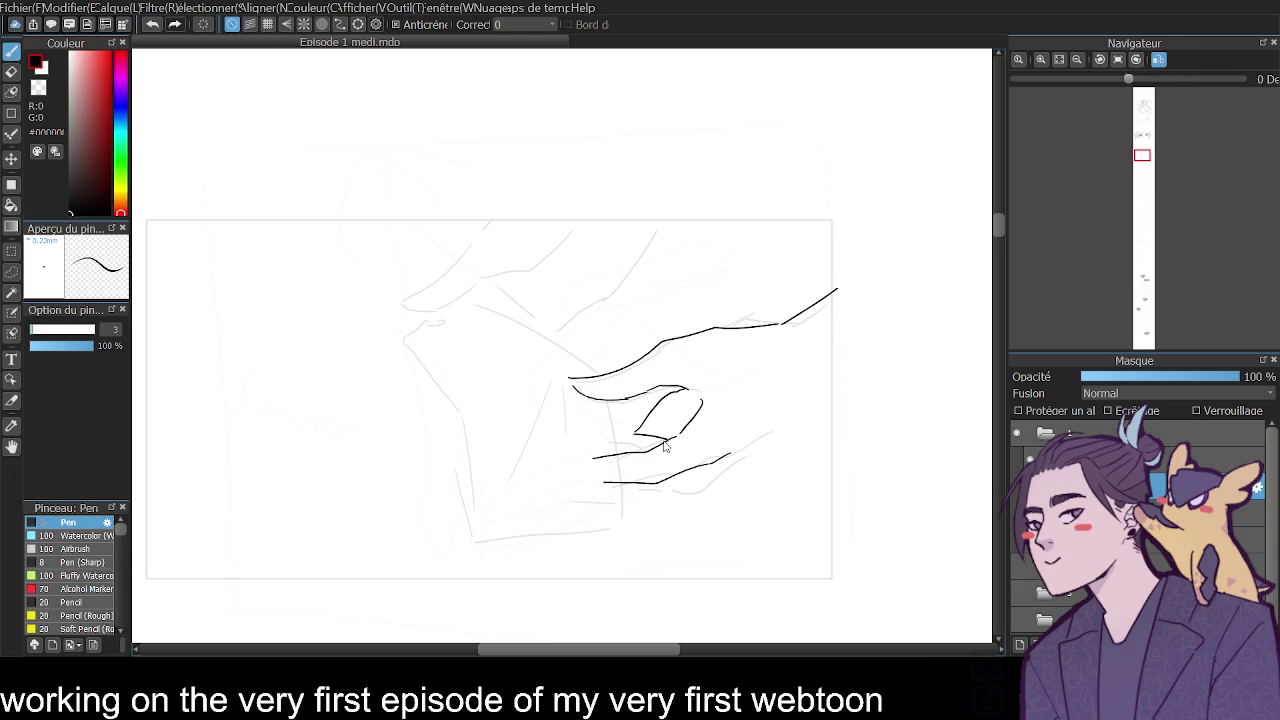
pyautogui.moveTo(681, 478)
pyautogui.mouseDown()
pyautogui.moveTo(684, 489)
pyautogui.moveTo(618, 508)
pyautogui.mouseUp()
pyautogui.hotkey('ctrl', 'z')
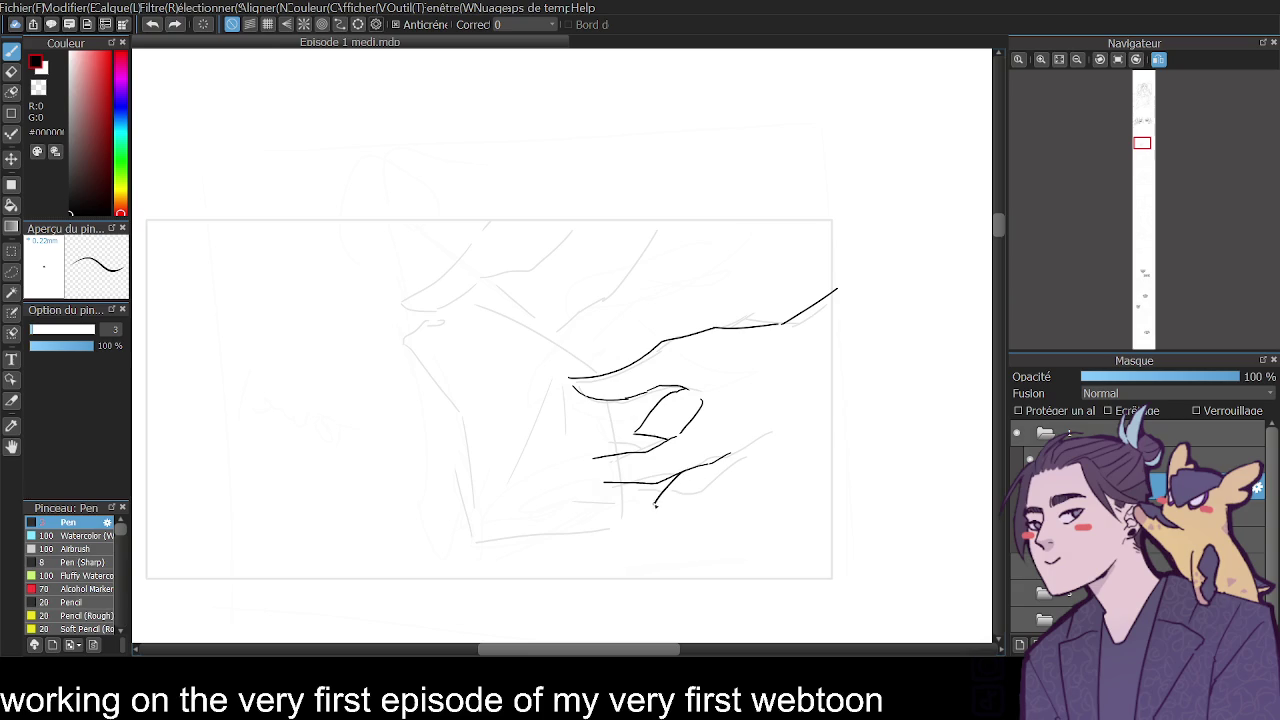
pyautogui.click(1159, 61)
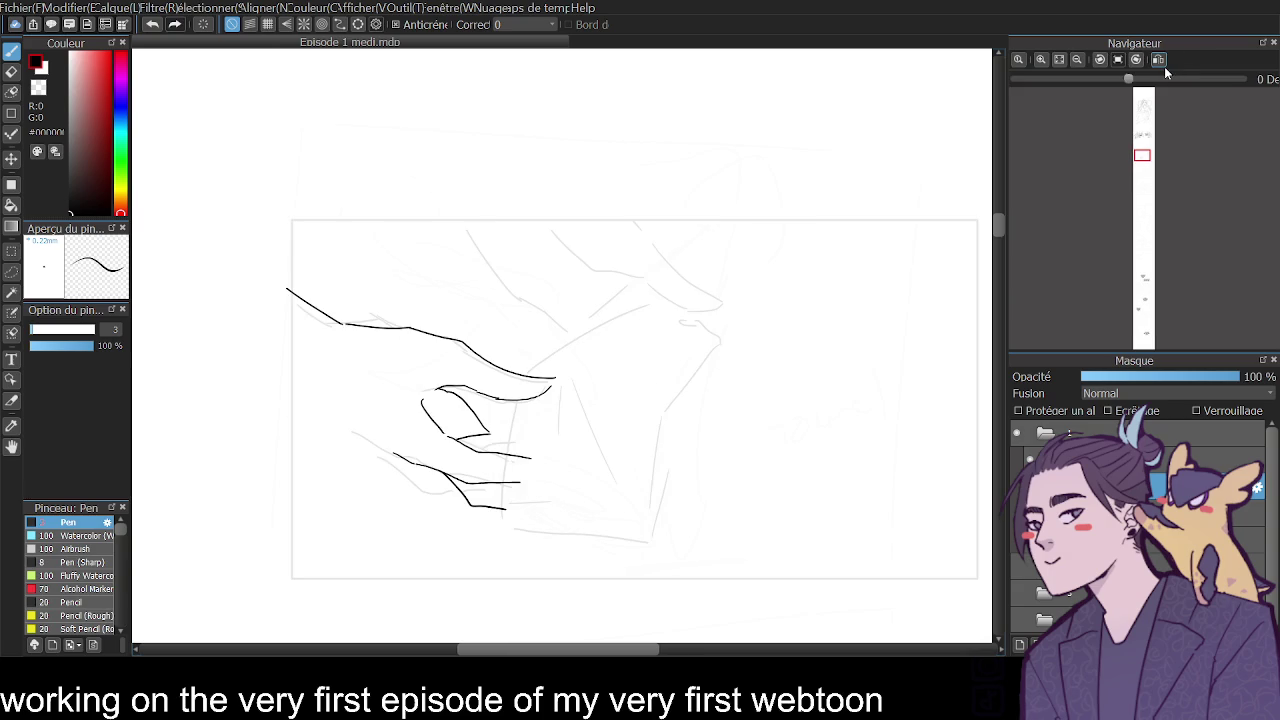
# Trim the right ends of two finger lines, discarding trial crease and cross strokes.
pyautogui.moveTo(480, 440); pyautogui.dragTo(524, 448)
pyautogui.hotkey('ctrl', 'z')
pyautogui.press('e')
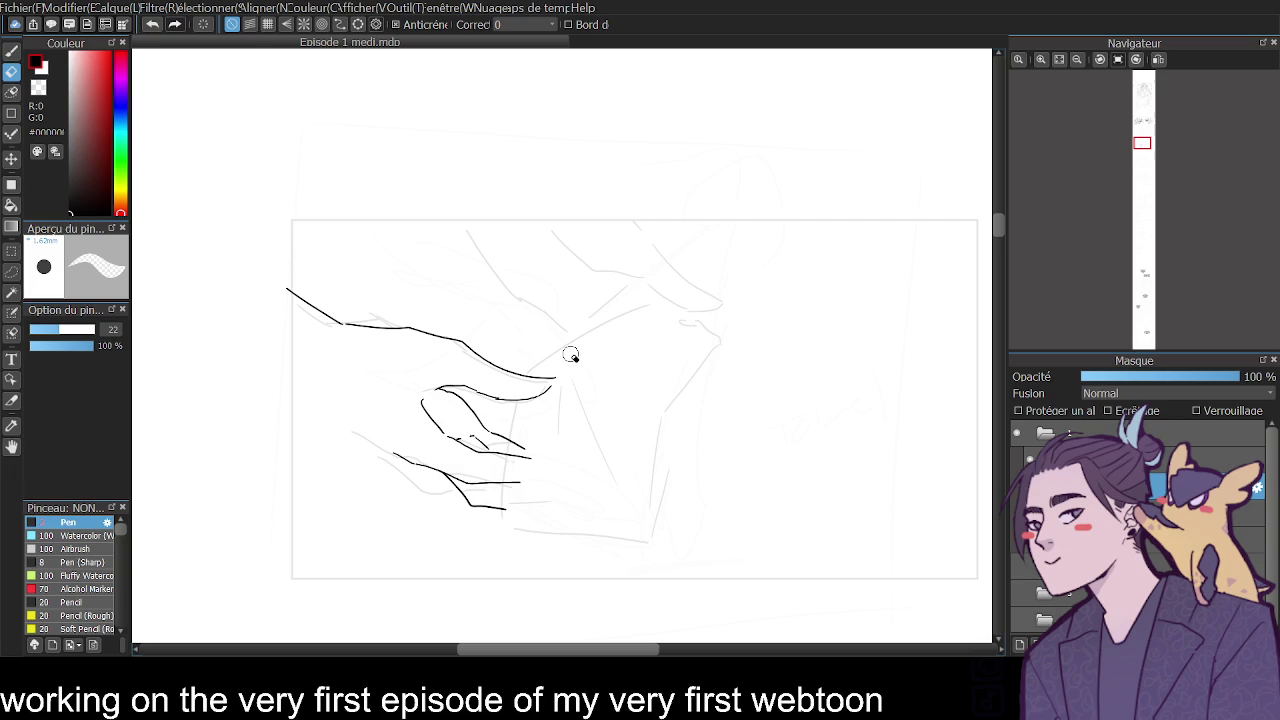
pyautogui.moveTo(531, 463); pyautogui.dragTo(490, 480)
pyautogui.press('b')
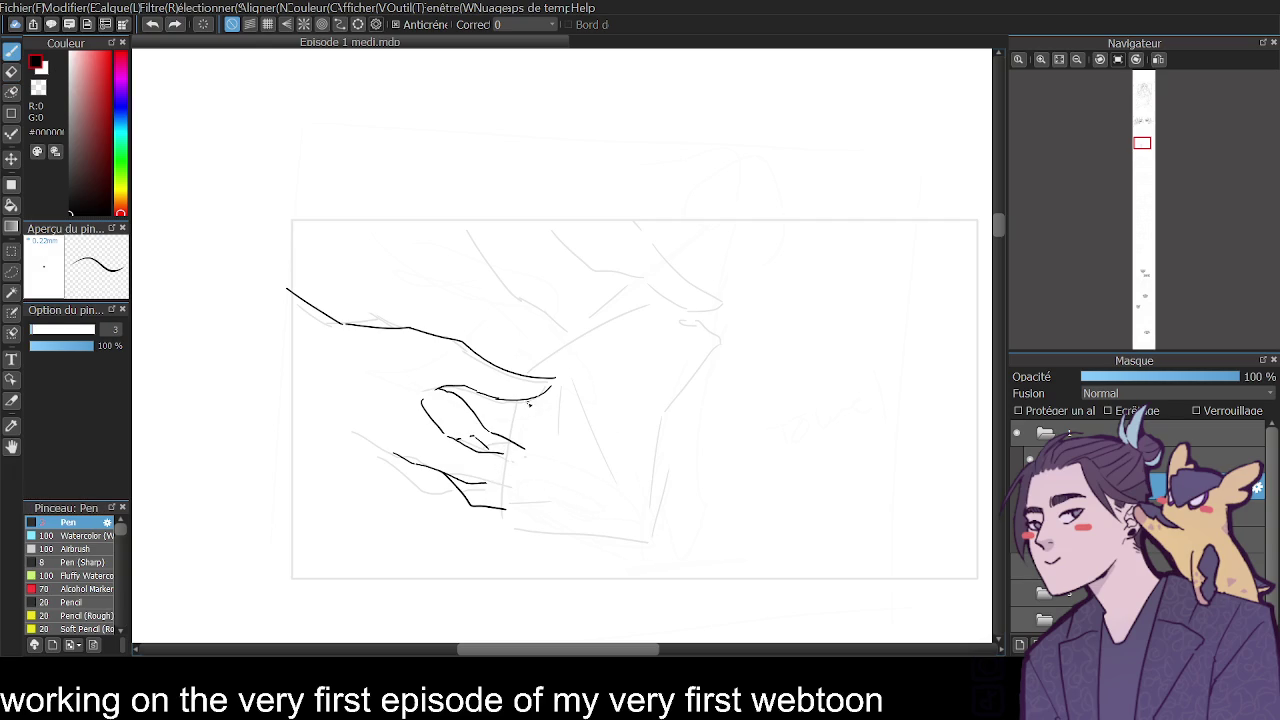
pyautogui.moveTo(521, 398); pyautogui.dragTo(504, 488)
pyautogui.hotkey('ctrl', 'z')
# Erase the stray stroke below the fingers and ink a curving finger outline.
pyautogui.press('e')
pyautogui.moveTo(506, 507)
pyautogui.mouseDown()
pyautogui.moveTo(415, 458)
pyautogui.moveTo(505, 455)
pyautogui.mouseUp()
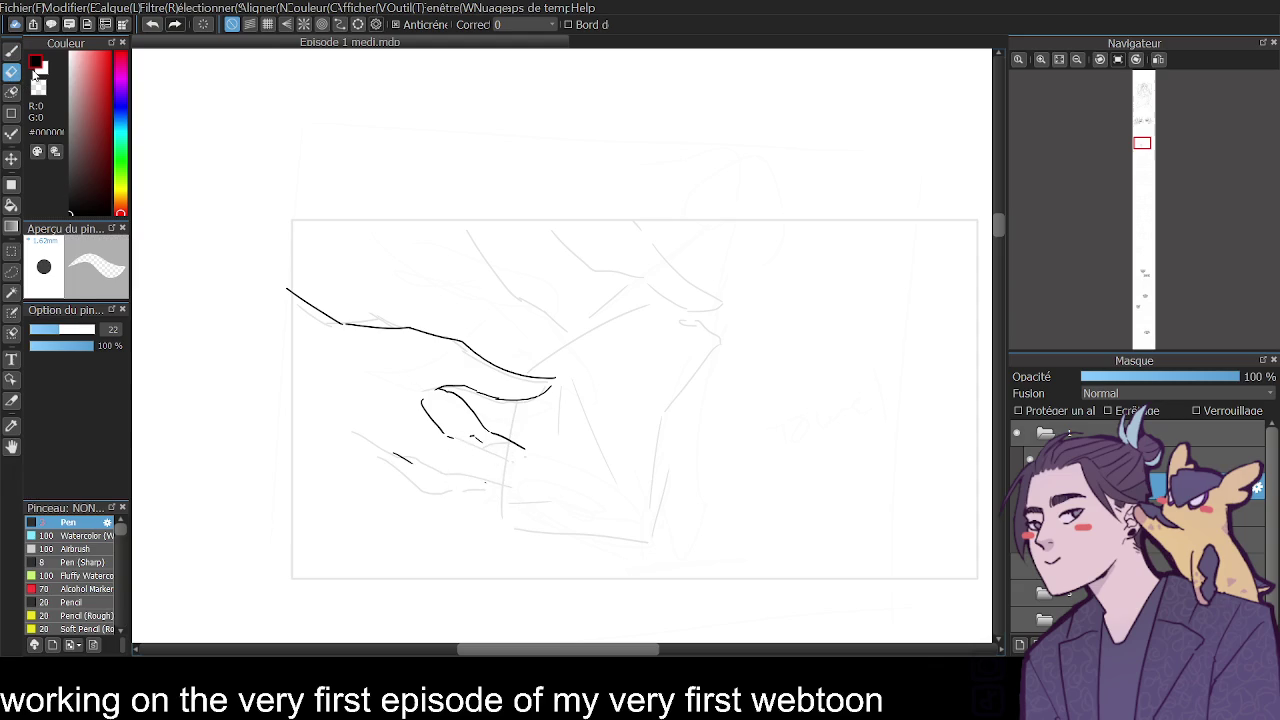
pyautogui.press('b')
pyautogui.moveTo(413, 464)
pyautogui.mouseDown()
pyautogui.moveTo(453, 497)
pyautogui.moveTo(420, 473)
pyautogui.moveTo(440, 510)
pyautogui.moveTo(507, 518)
pyautogui.mouseUp()
pyautogui.hotkey('ctrl', 'z')
pyautogui.moveTo(442, 428)
pyautogui.mouseDown()
pyautogui.moveTo(468, 485)
pyautogui.moveTo(512, 490)
pyautogui.mouseUp()
pyautogui.moveTo(466, 437); pyautogui.dragTo(528, 469)
# Redraw a finger stroke several times in the mirrored view until it sits right.
pyautogui.click(1158, 59)
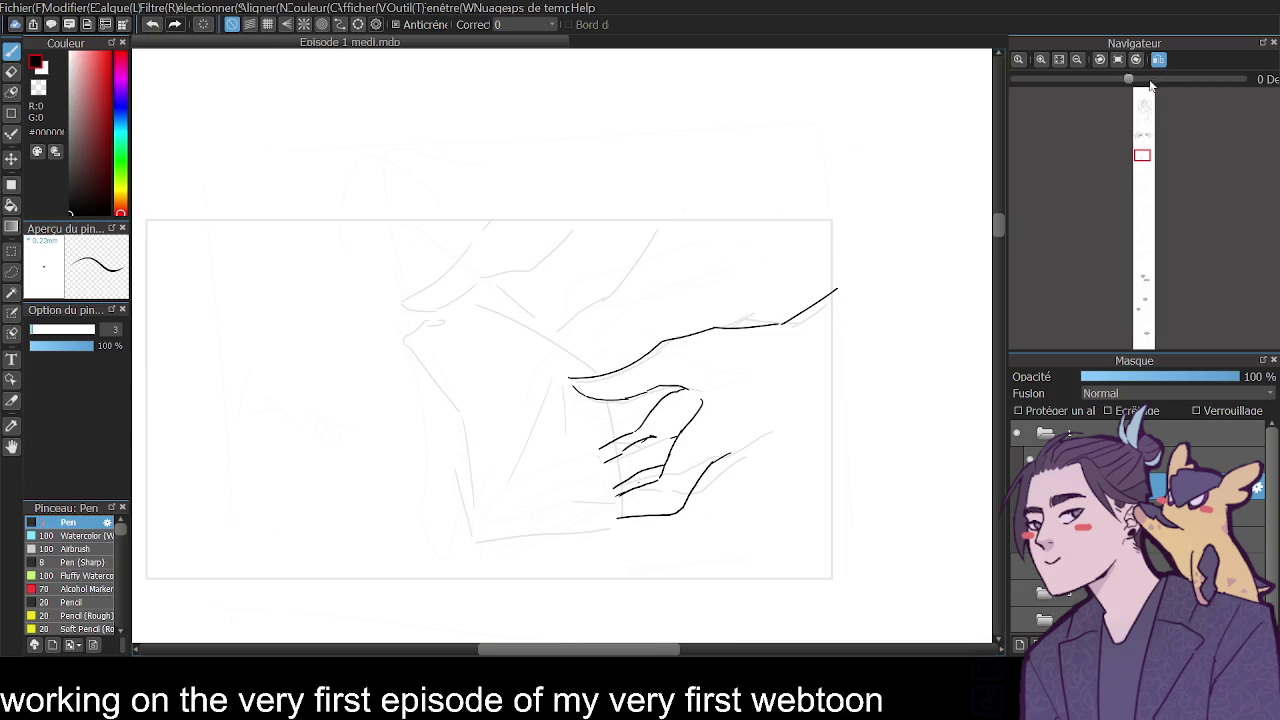
pyautogui.hotkey('ctrl', 'z')
pyautogui.hotkey('ctrl', 'z')
pyautogui.hotkey('ctrl', 'z')
pyautogui.moveTo(663, 459); pyautogui.dragTo(592, 474)
pyautogui.hotkey('ctrl', 'z')
pyautogui.moveTo(668, 451); pyautogui.dragTo(590, 476)
pyautogui.hotkey('ctrl', 'z')
pyautogui.moveTo(662, 453)
pyautogui.mouseDown()
pyautogui.moveTo(590, 465)
pyautogui.moveTo(606, 458)
pyautogui.mouseUp()
pyautogui.click(1160, 60)
# Erase inner hand lines and ink a short knuckle line.
pyautogui.hotkey('ctrl', 'z')
pyautogui.moveTo(478, 421); pyautogui.dragTo(575, 437)
pyautogui.hotkey('ctrl', 'z')
pyautogui.press('e')
pyautogui.moveTo(494, 437); pyautogui.dragTo(455, 400)
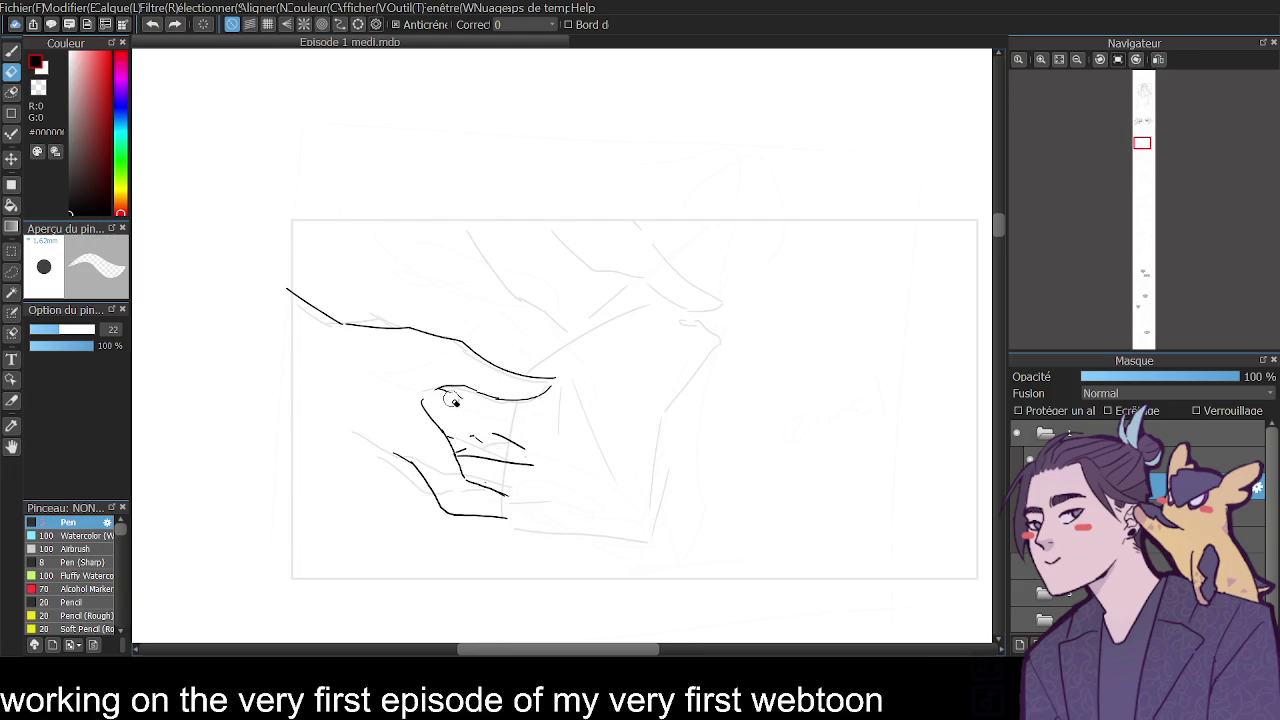
pyautogui.press('b')
pyautogui.moveTo(389, 461); pyautogui.dragTo(438, 488)
pyautogui.hotkey('ctrl', 'z')
pyautogui.moveTo(379, 455); pyautogui.dragTo(414, 482)
# Ink a shorter lower outline of the hand, checking it at different zooms.
pyautogui.moveTo(371, 442)
pyautogui.mouseDown()
pyautogui.moveTo(387, 449)
pyautogui.moveTo(268, 374)
pyautogui.mouseUp()
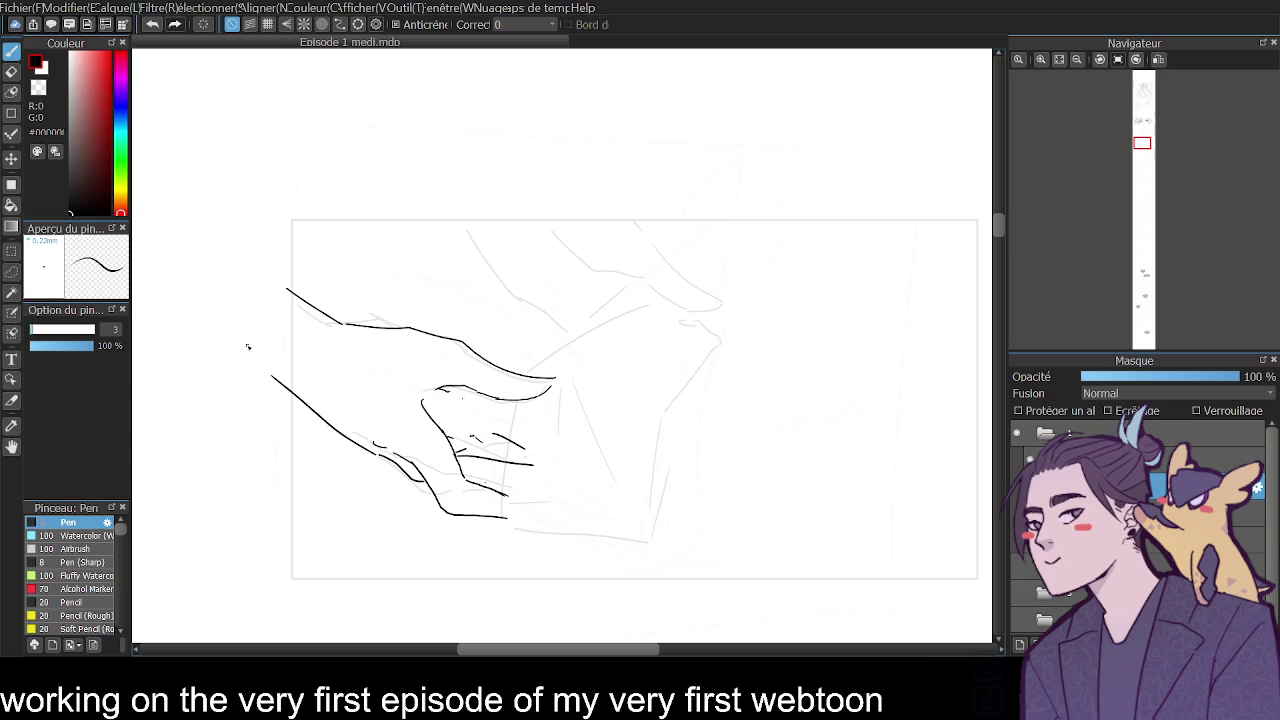
pyautogui.hotkey('ctrl', 'z')
pyautogui.moveTo(380, 456); pyautogui.dragTo(282, 370)
pyautogui.click(1076, 60)
pyautogui.click(1155, 60)
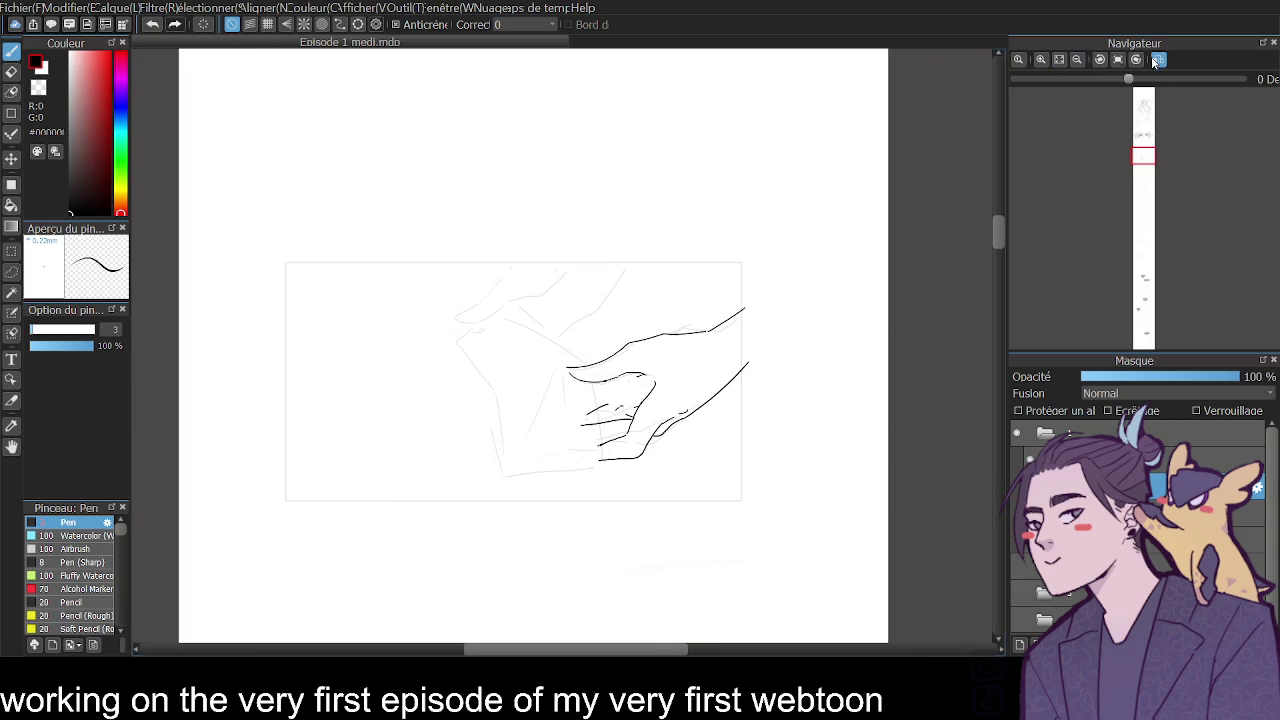
pyautogui.click(1058, 60)
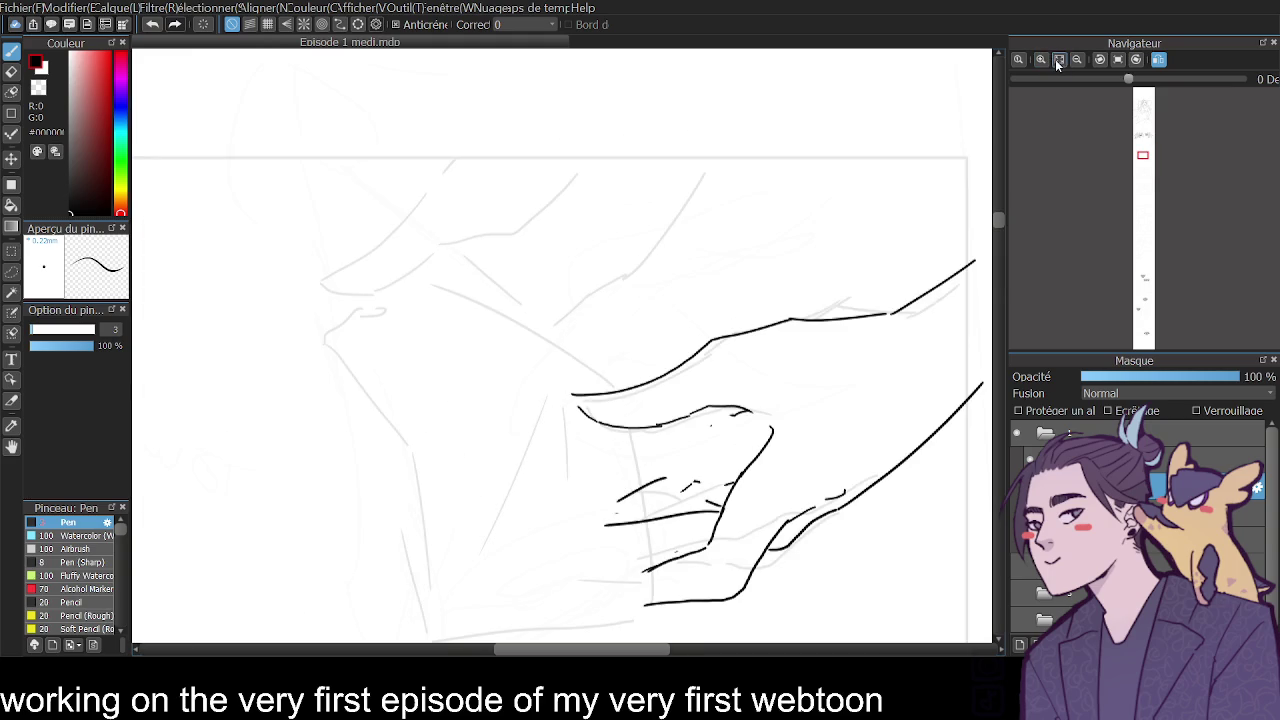
pyautogui.click(1078, 60)
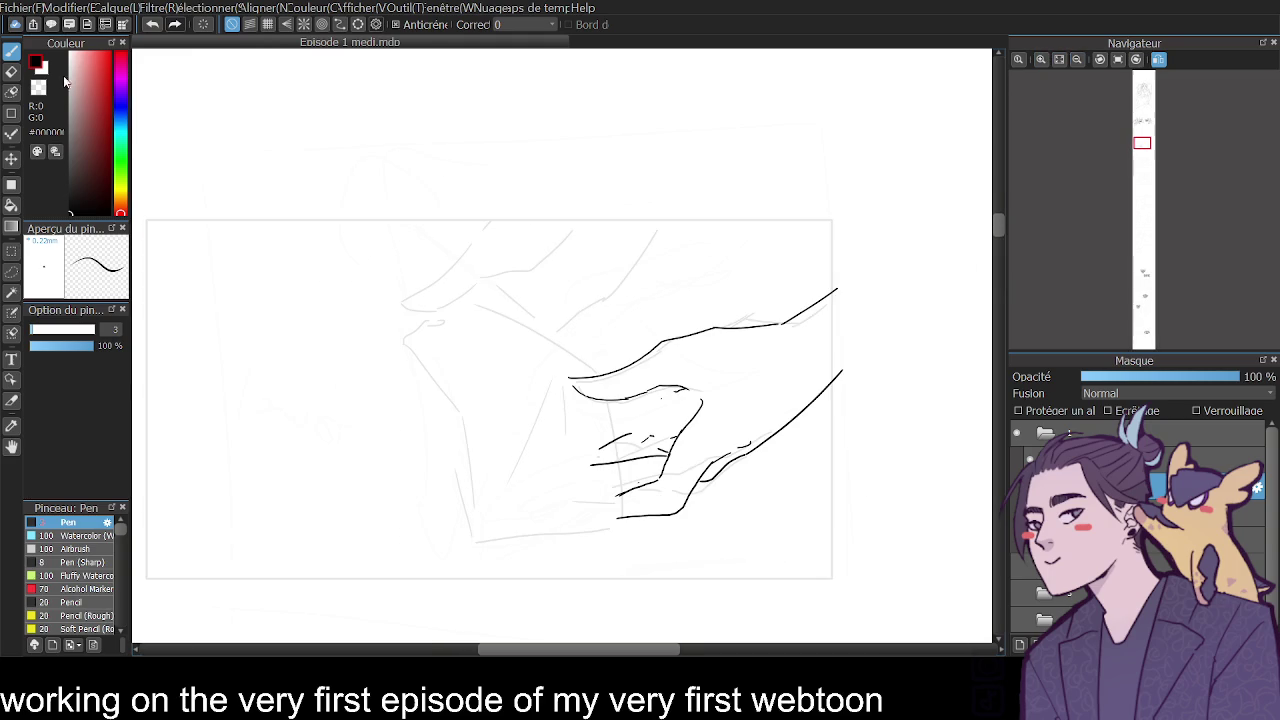
# Shorten the upper thumb line and extend it into a hook.
pyautogui.click(11, 71)
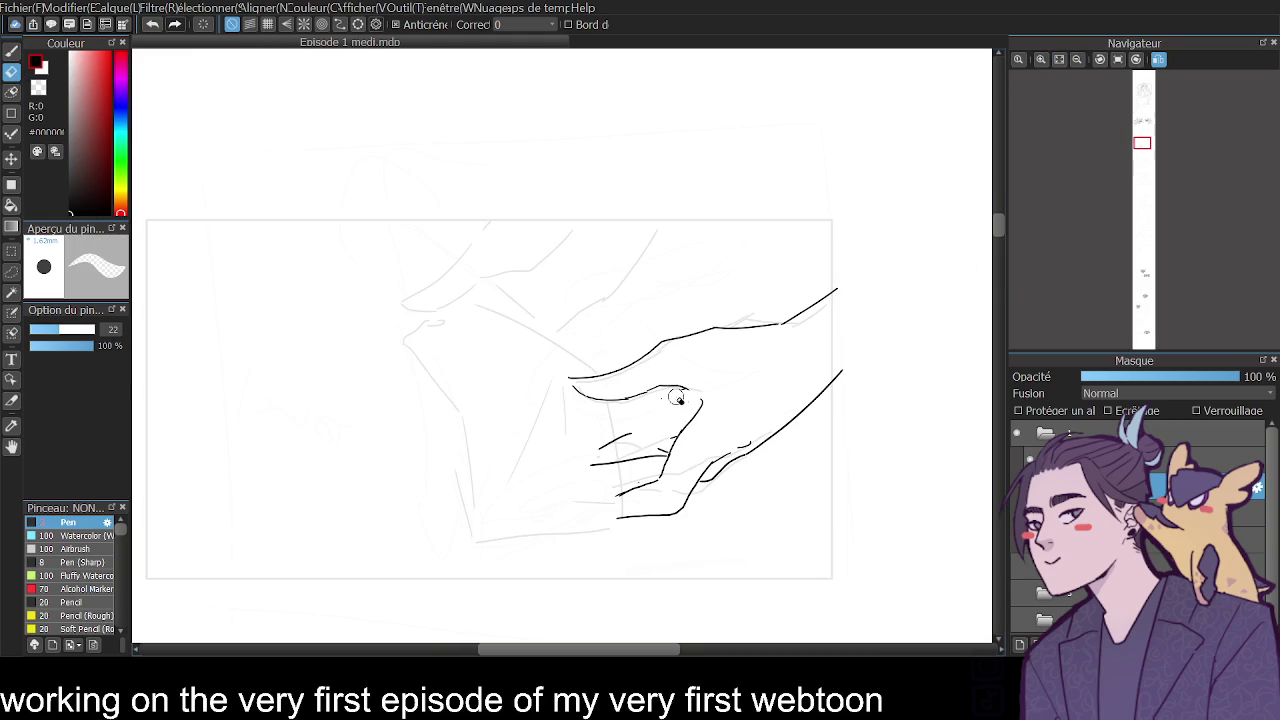
pyautogui.moveTo(648, 398); pyautogui.dragTo(601, 403)
pyautogui.click(1159, 59)
pyautogui.click(11, 49)
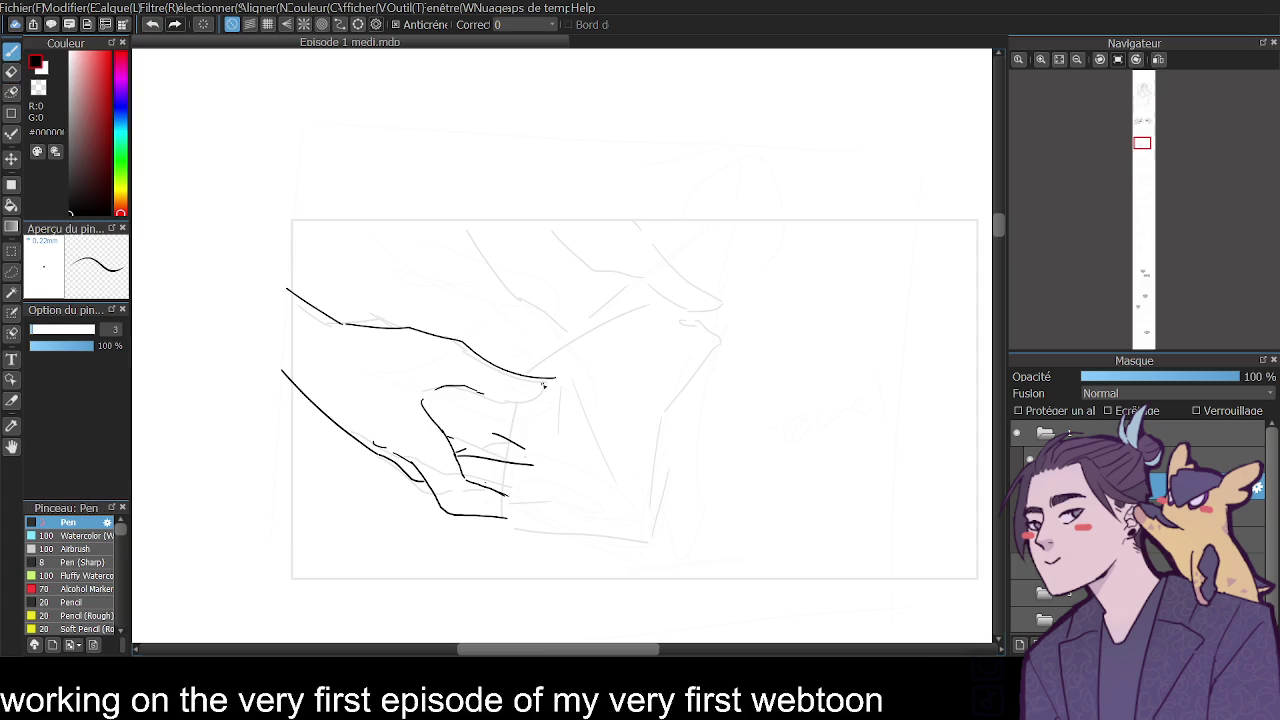
pyautogui.moveTo(546, 378)
pyautogui.mouseDown()
pyautogui.moveTo(555, 385)
pyautogui.moveTo(532, 403)
pyautogui.moveTo(552, 387)
pyautogui.mouseUp()
pyautogui.press('e')
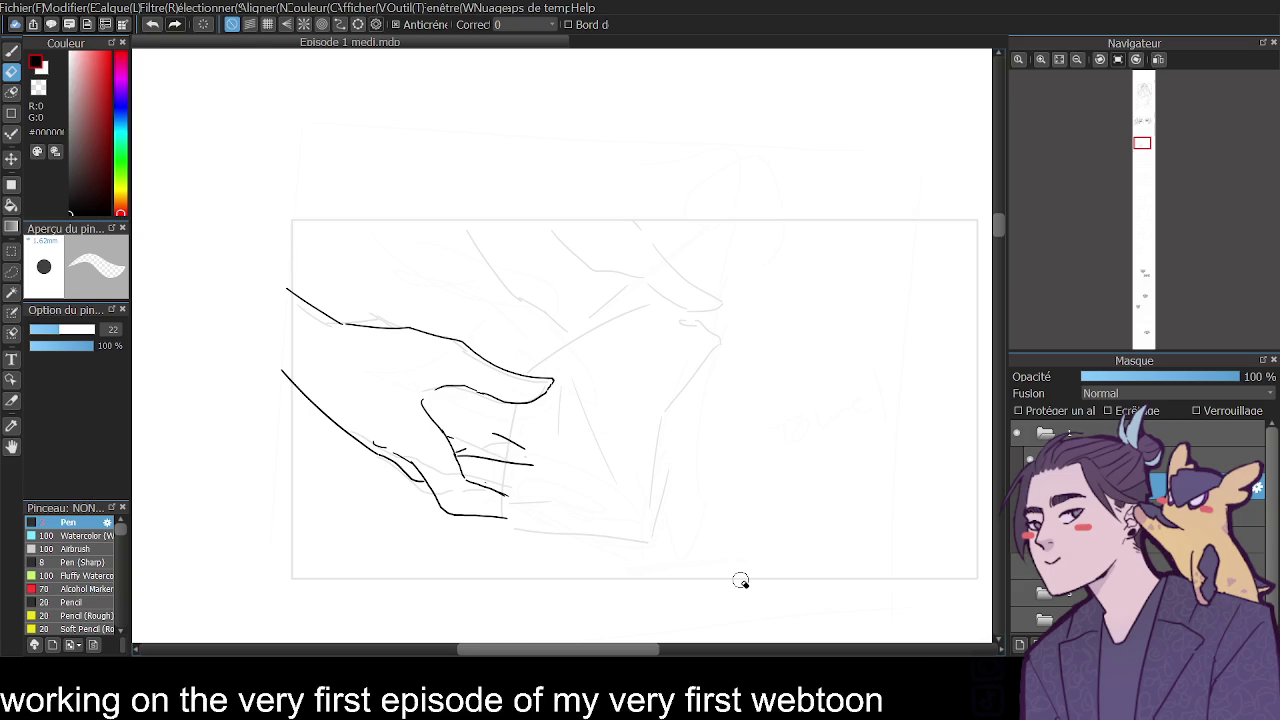
pyautogui.moveTo(997, 225); pyautogui.dragTo(996, 232)
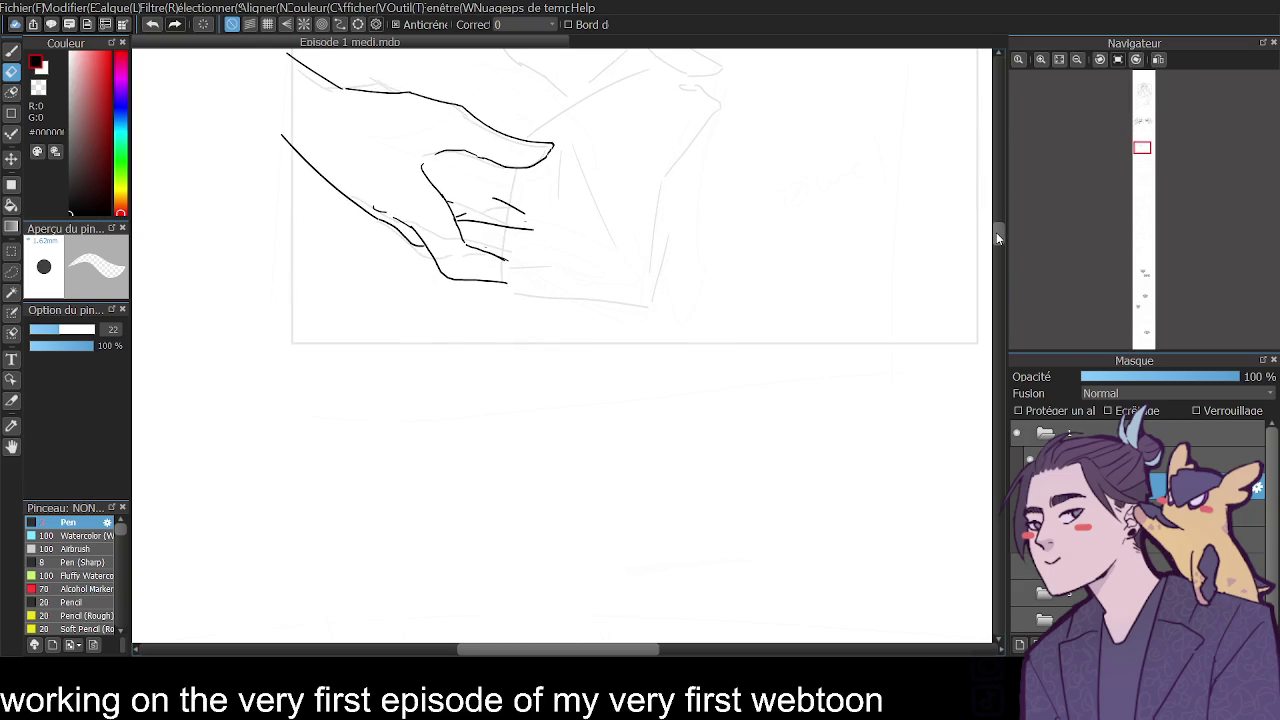
# Join the broken segments of the hand outline.
pyautogui.click(1078, 60)
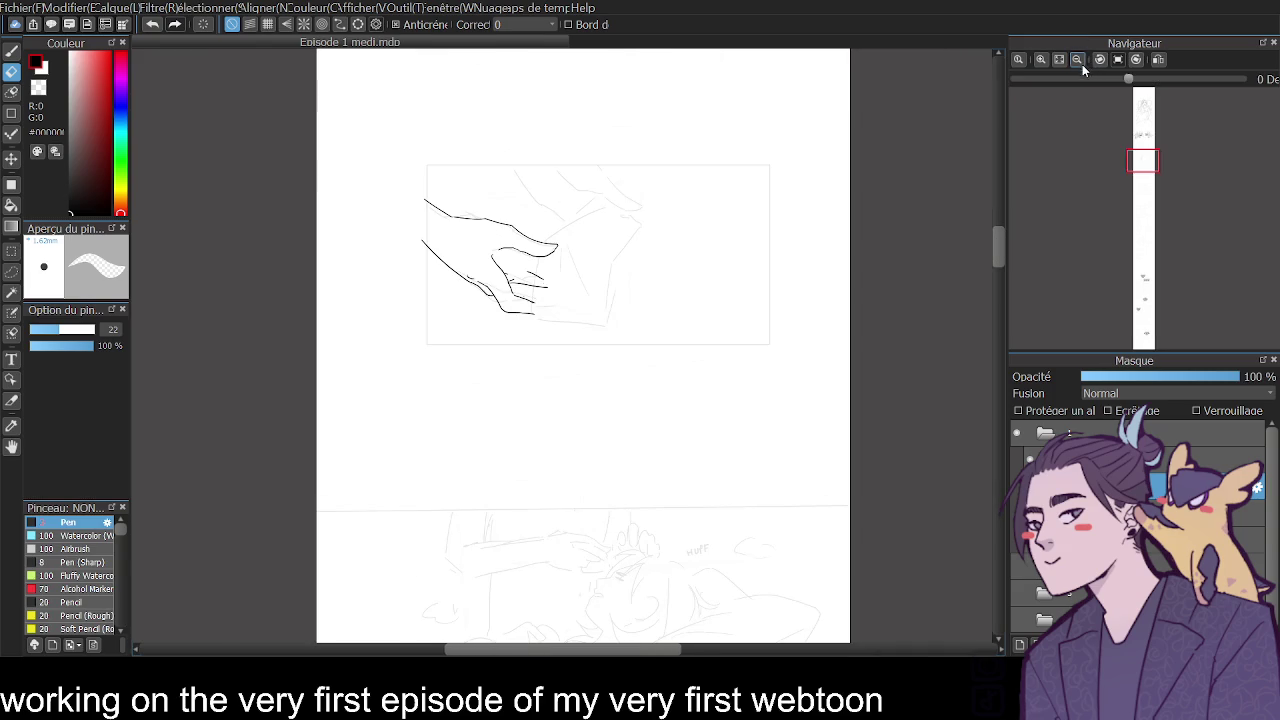
pyautogui.moveTo(1002, 250)
pyautogui.mouseDown()
pyautogui.moveTo(994, 216)
pyautogui.moveTo(990, 244)
pyautogui.mouseUp()
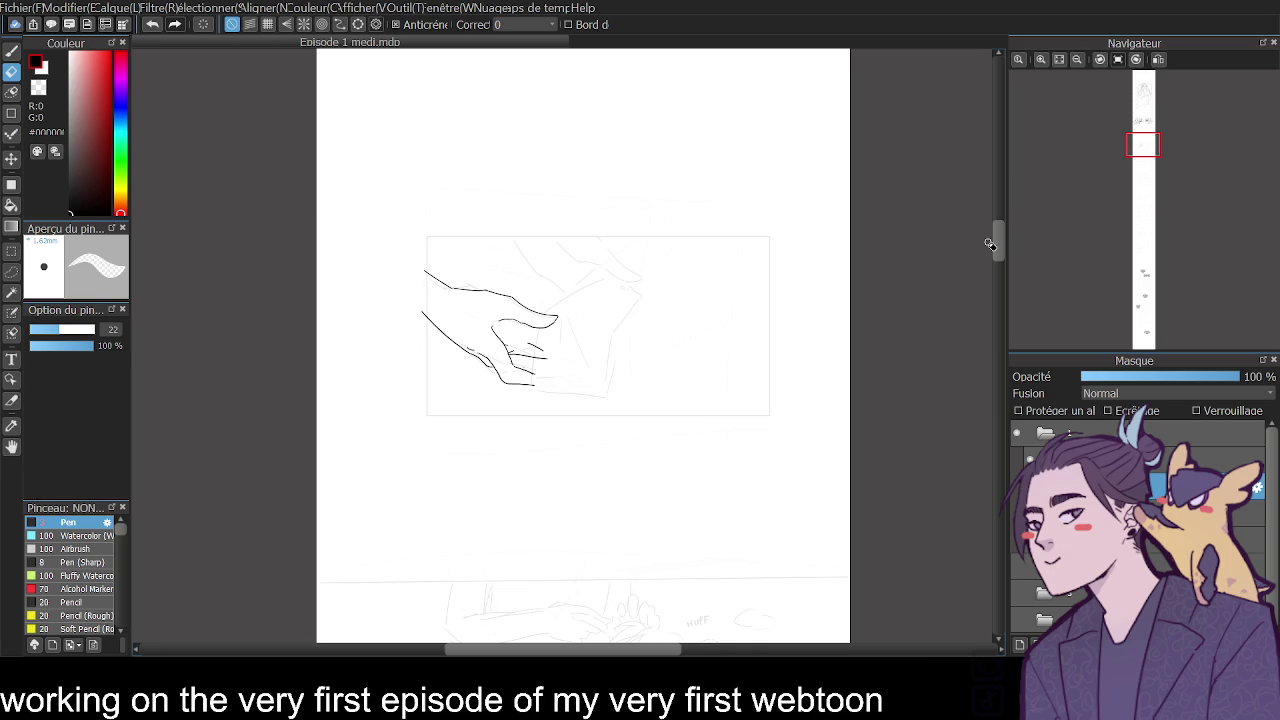
pyautogui.click(1044, 59)
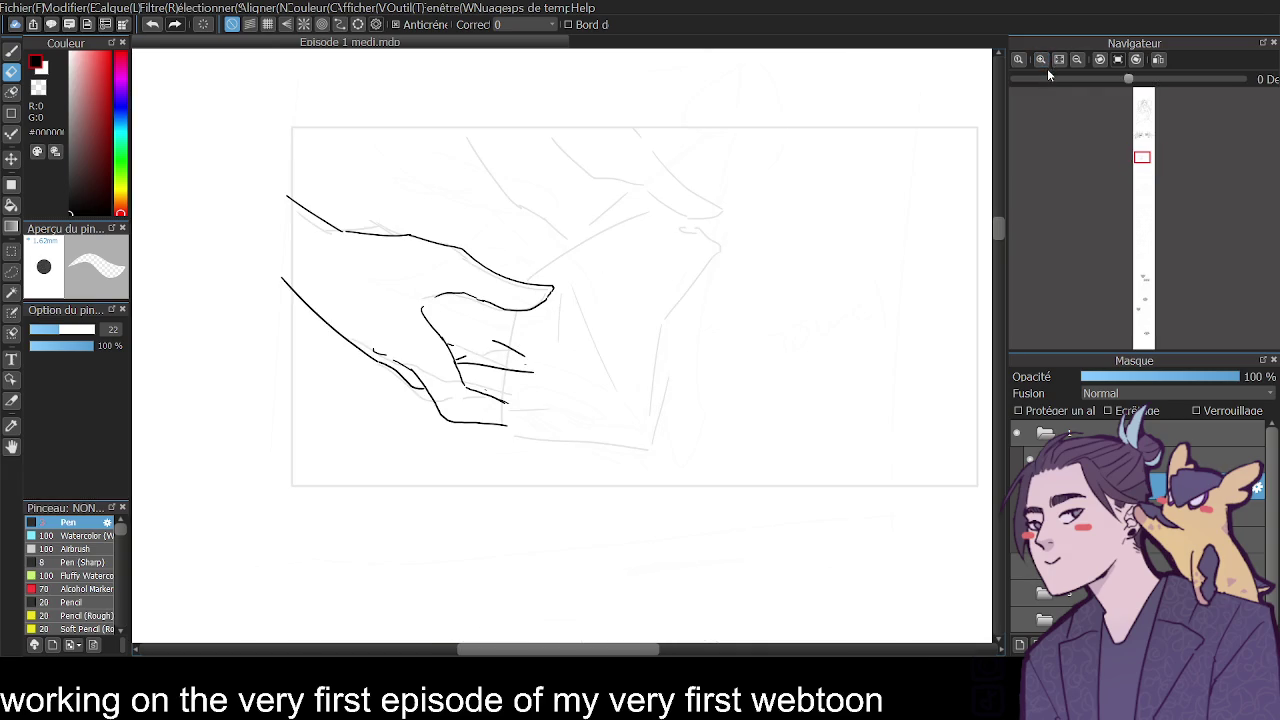
pyautogui.click(1041, 60)
pyautogui.press('p')
pyautogui.moveTo(235, 176); pyautogui.dragTo(254, 178)
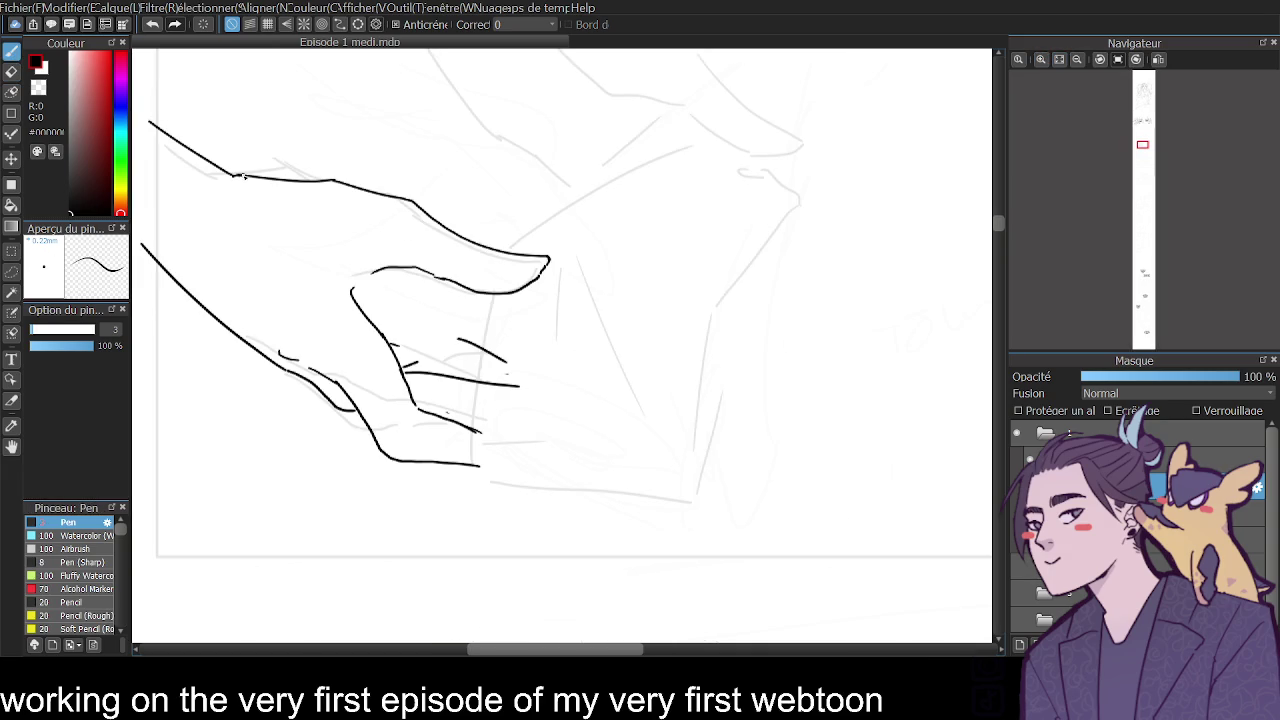
# Ink the lower hand edge curve and join the two finger lines' left ends.
pyautogui.click(1078, 60)
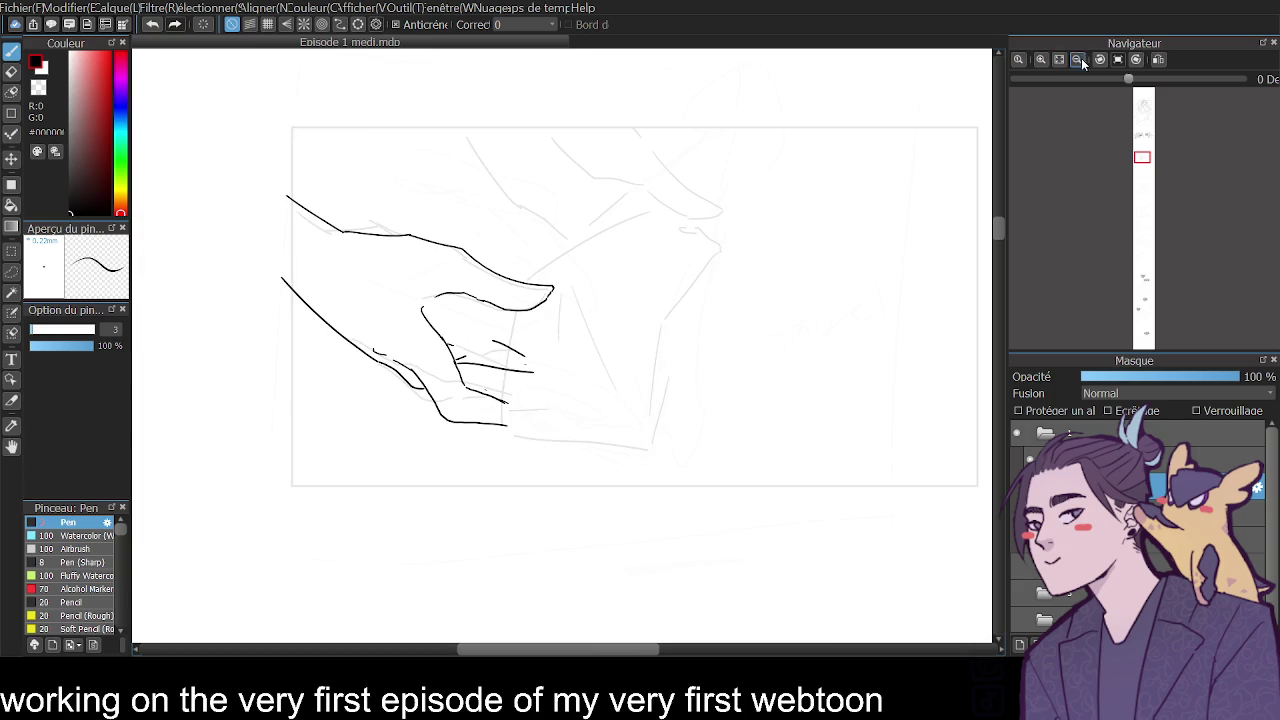
pyautogui.click(1041, 60)
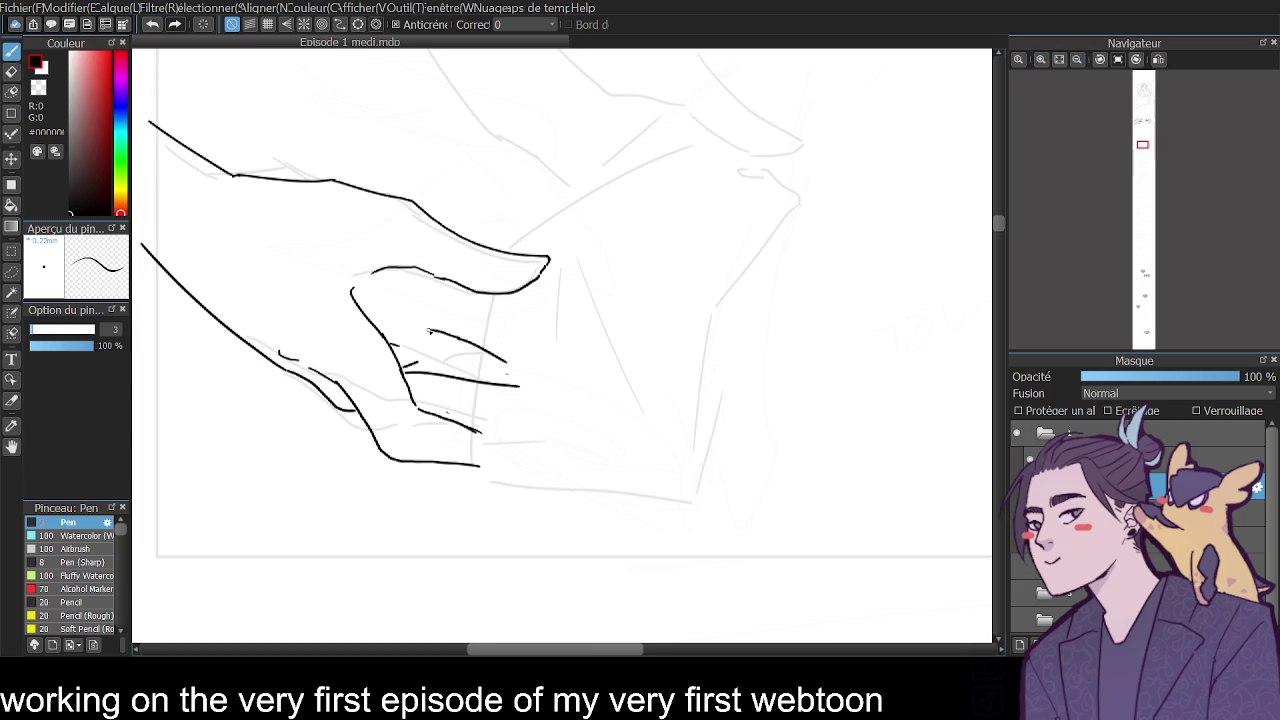
pyautogui.moveTo(398, 326); pyautogui.dragTo(450, 323)
pyautogui.hotkey('ctrl', 'z')
pyautogui.hotkey('ctrl', 'z')
pyautogui.moveTo(265, 355); pyautogui.dragTo(352, 405)
pyautogui.moveTo(376, 269); pyautogui.dragTo(353, 290)
# Erase the overshooting ends of the finger strokes.
pyautogui.press('e')
pyautogui.moveTo(503, 380)
pyautogui.mouseDown()
pyautogui.moveTo(491, 466)
pyautogui.moveTo(514, 342)
pyautogui.mouseUp()
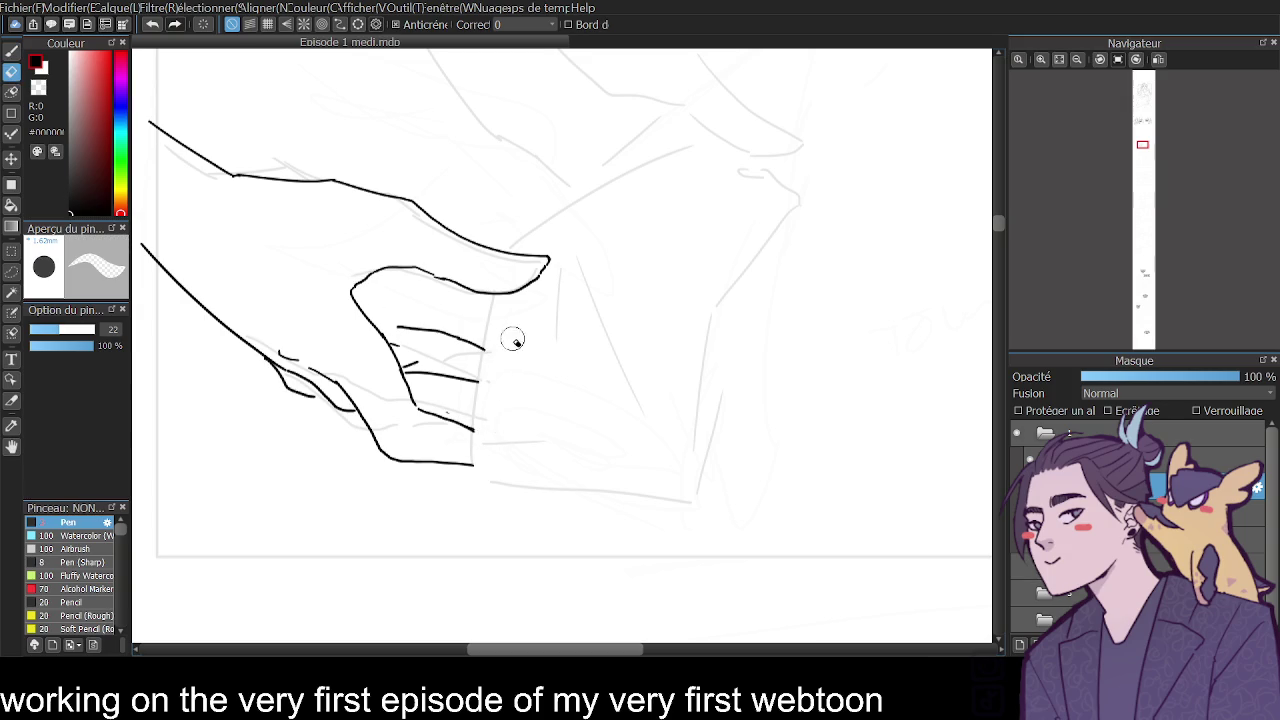
pyautogui.press('b')
pyautogui.moveTo(496, 297)
pyautogui.mouseDown()
pyautogui.moveTo(473, 488)
pyautogui.moveTo(677, 496)
pyautogui.mouseUp()
pyautogui.hotkey('ctrl', 'z')
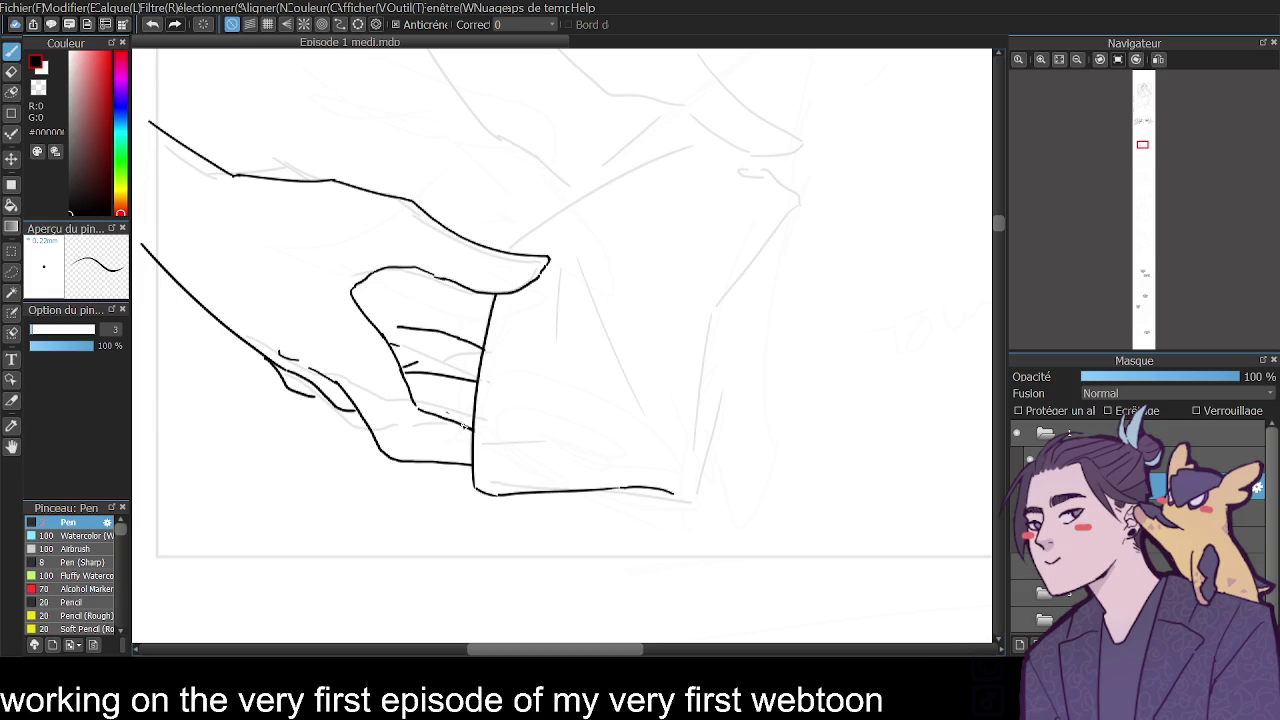
pyautogui.press('e')
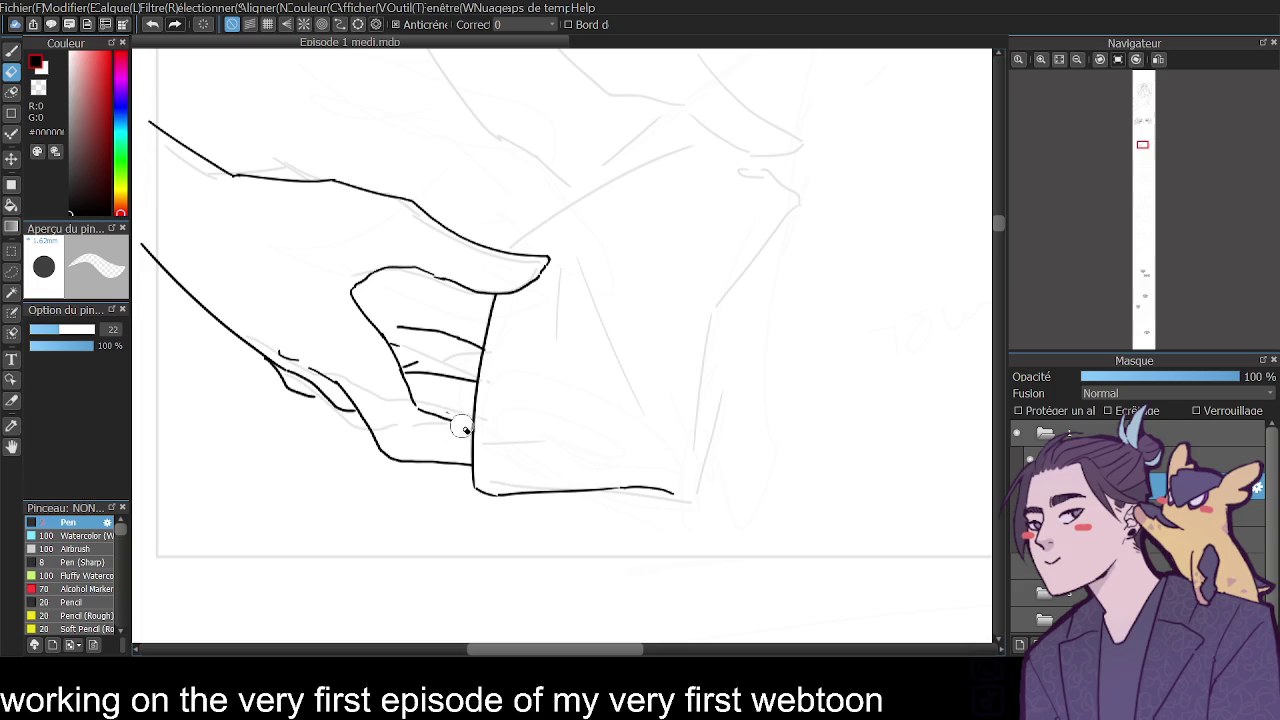
pyautogui.press('b')
# Ink the cloth's bottom edge and two diagonal fold lines inside it.
pyautogui.moveTo(442, 415)
pyautogui.mouseDown()
pyautogui.moveTo(461, 418)
pyautogui.moveTo(434, 430)
pyautogui.moveTo(462, 419)
pyautogui.mouseUp()
pyautogui.hotkey('ctrl', 'z')
pyautogui.hotkey('ctrl', 'z')
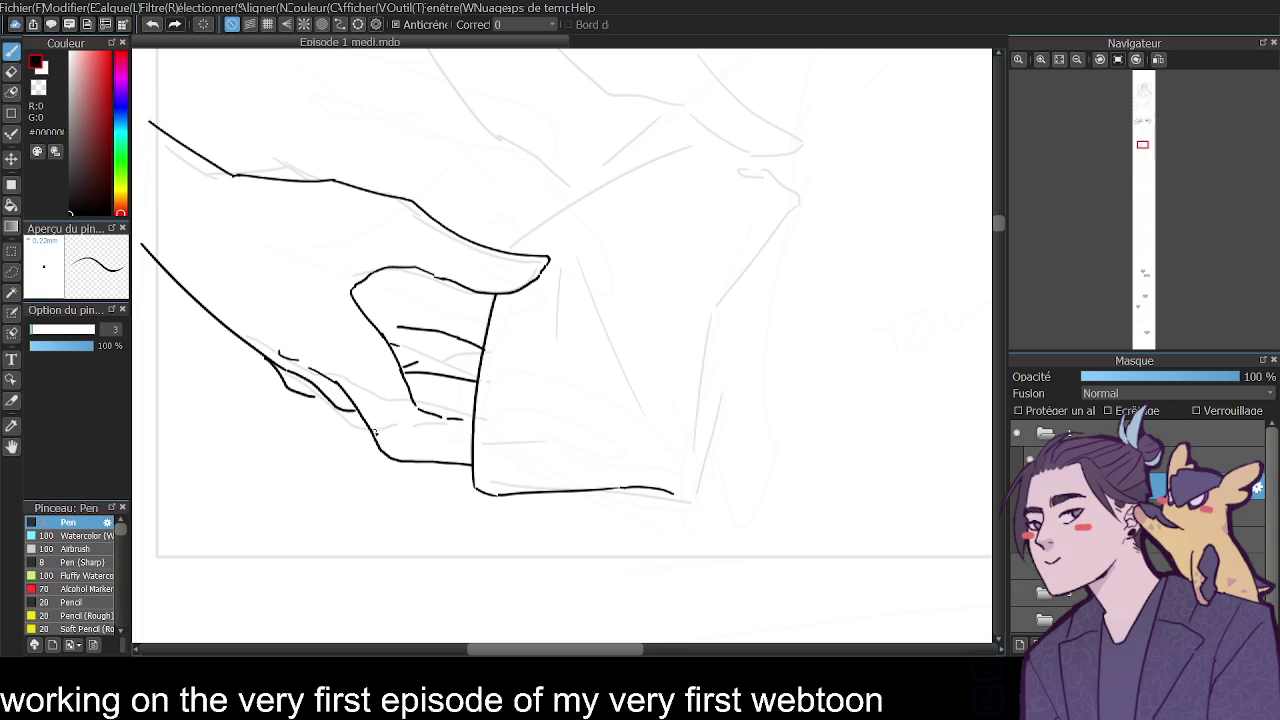
pyautogui.moveTo(540, 414)
pyautogui.mouseDown()
pyautogui.moveTo(575, 442)
pyautogui.moveTo(593, 423)
pyautogui.mouseUp()
pyautogui.hotkey('ctrl', 'z')
pyautogui.hotkey('ctrl', 'z')
# Ink the cloth corner above the fingertip and turn the bottom edge upward.
pyautogui.hotkey('ctrl', 'z')
pyautogui.moveTo(521, 397); pyautogui.dragTo(592, 413)
pyautogui.moveTo(579, 250); pyautogui.dragTo(652, 427)
pyautogui.moveTo(562, 256); pyautogui.dragTo(555, 350)
pyautogui.moveTo(509, 252); pyautogui.dragTo(596, 186)
pyautogui.moveTo(468, 400); pyautogui.dragTo(476, 406)
pyautogui.hotkey('ctrl', 'z')
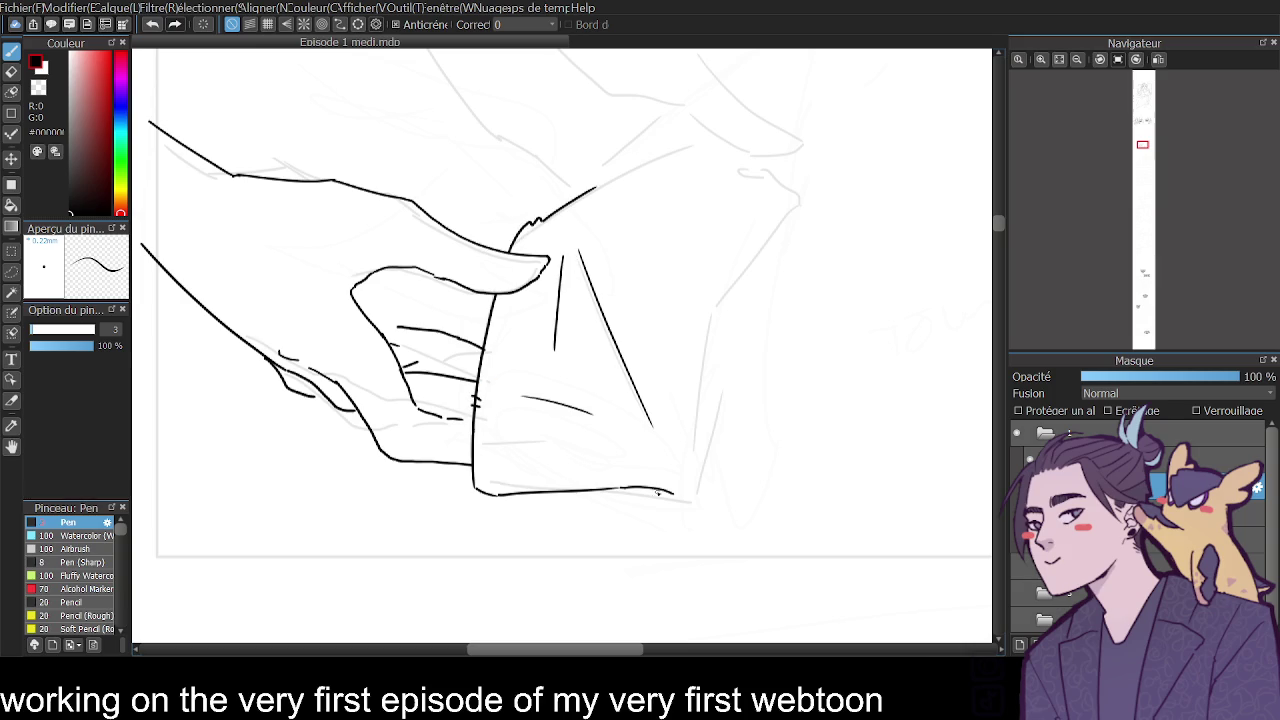
pyautogui.moveTo(675, 493)
pyautogui.mouseDown()
pyautogui.moveTo(692, 491)
pyautogui.moveTo(713, 314)
pyautogui.moveTo(766, 234)
pyautogui.mouseUp()
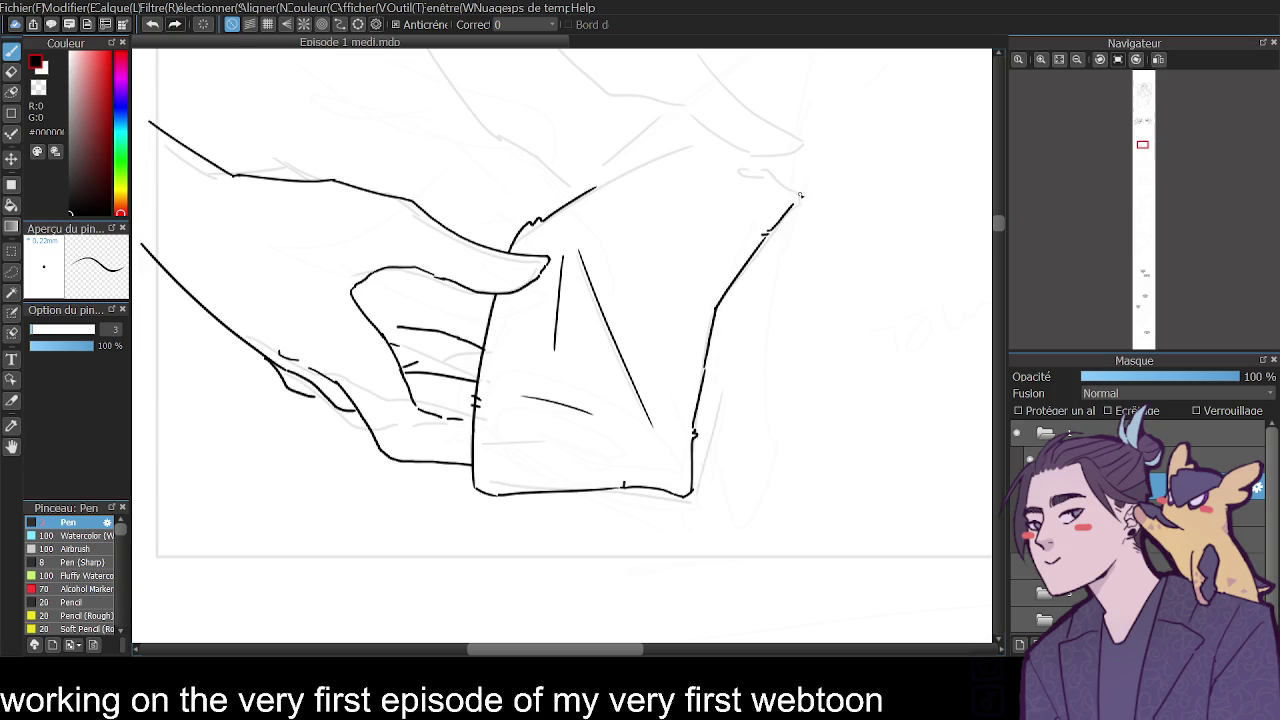
pyautogui.click(1080, 62)
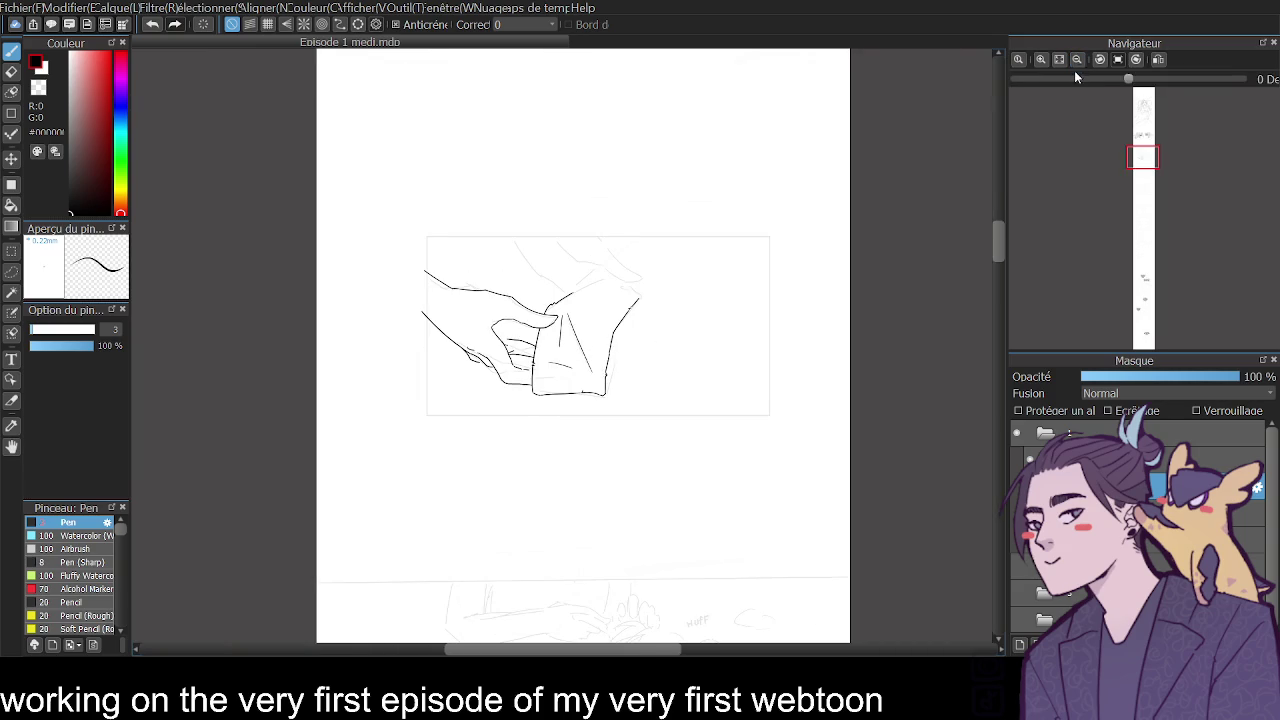
pyautogui.click(1158, 60)
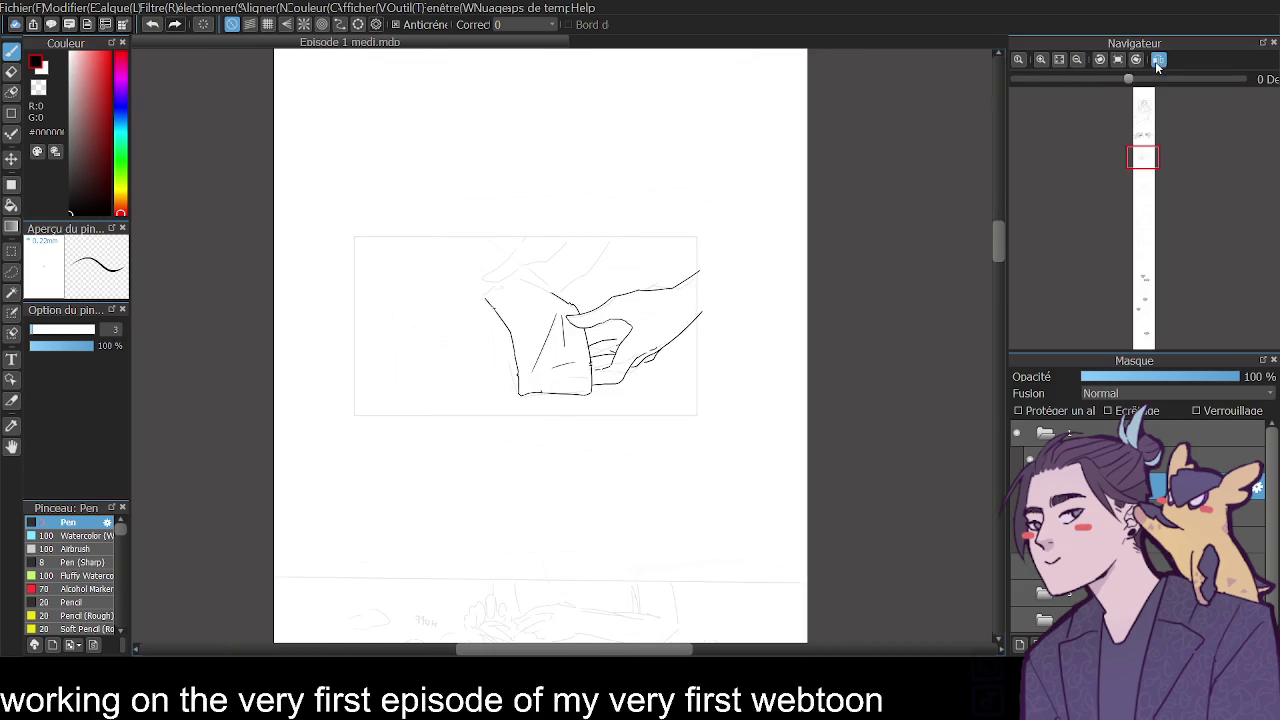
pyautogui.click(1119, 60)
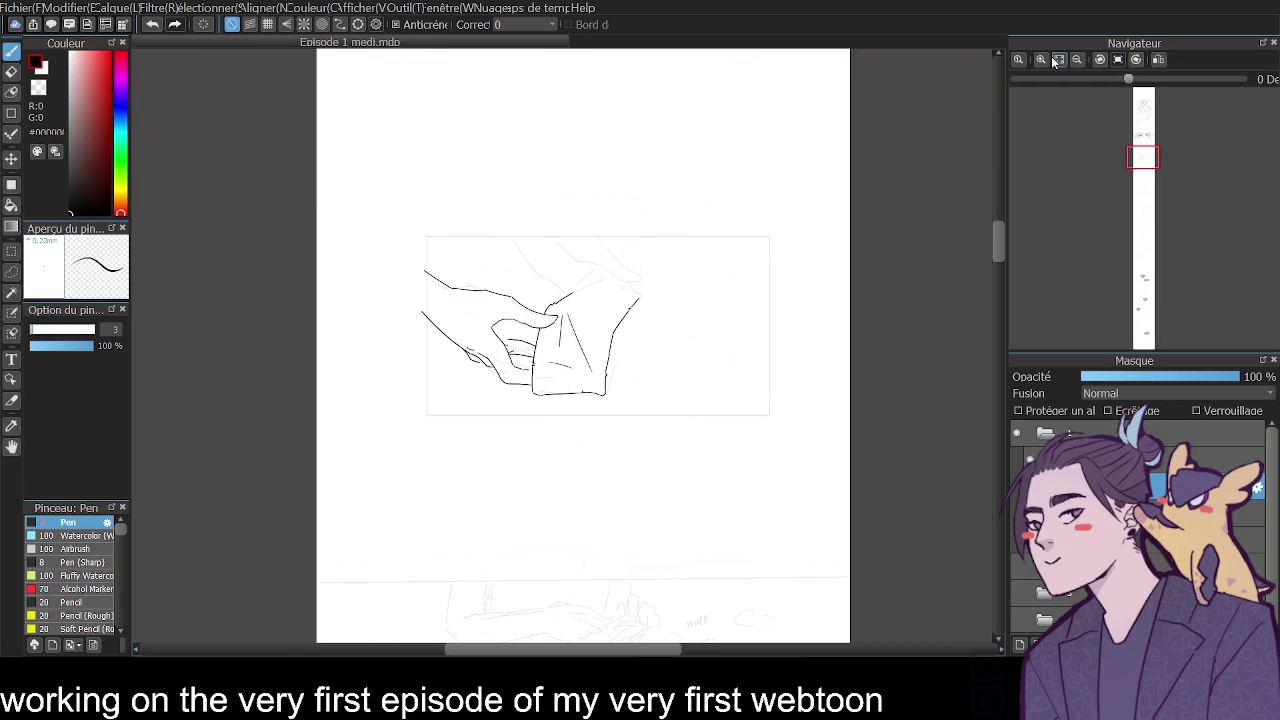
pyautogui.click(1040, 59)
# Ink along the cloth's bottom edge and draw its top edge toward the hand.
pyautogui.moveTo(480, 482); pyautogui.dragTo(642, 488)
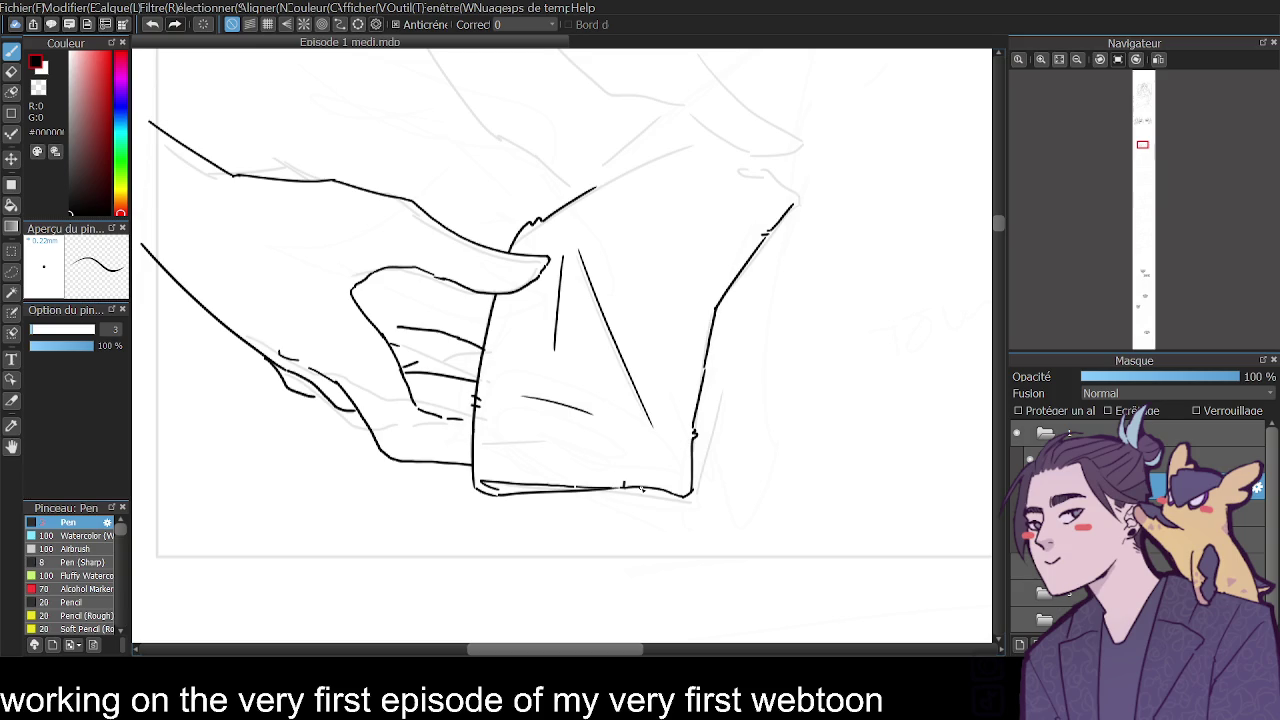
pyautogui.moveTo(1000, 222); pyautogui.dragTo(1000, 218)
pyautogui.moveTo(797, 291)
pyautogui.mouseDown()
pyautogui.moveTo(746, 250)
pyautogui.moveTo(630, 246)
pyautogui.moveTo(566, 290)
pyautogui.mouseUp()
pyautogui.click(1157, 60)
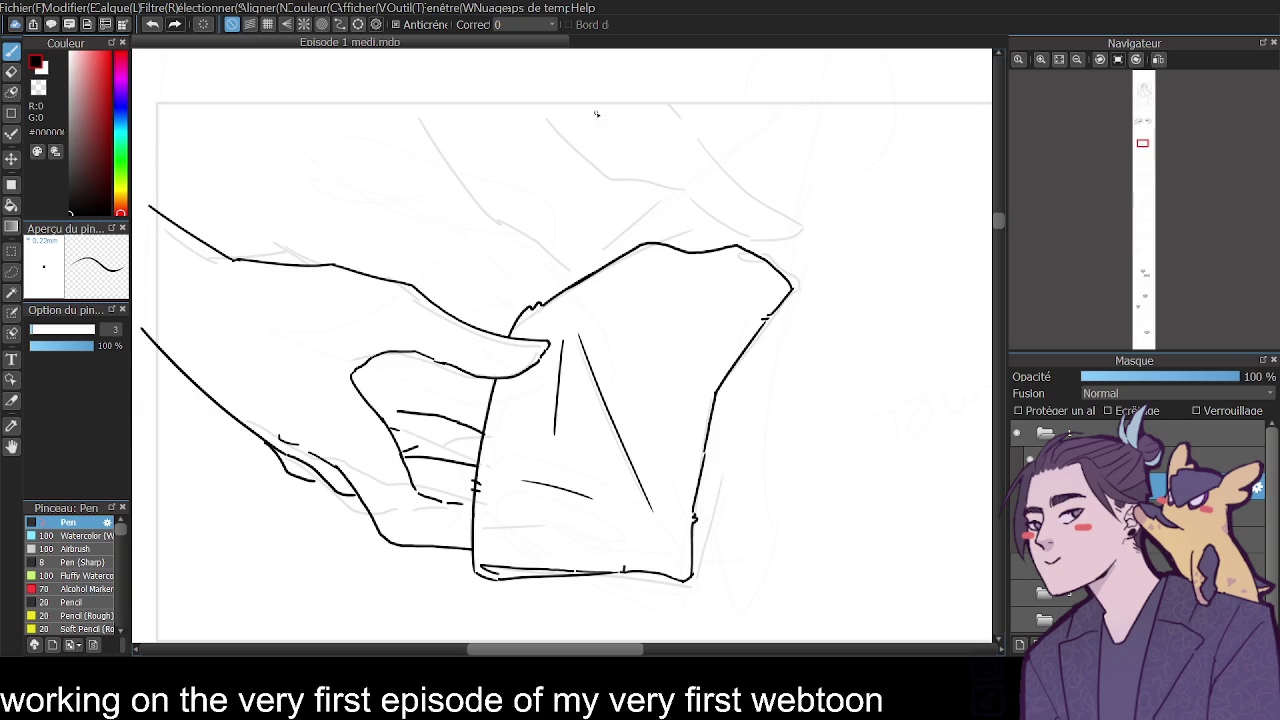
# Ink the arm line, the cloth's corner hook and the curved second arm line.
pyautogui.moveTo(601, 100)
pyautogui.mouseDown()
pyautogui.moveTo(682, 214)
pyautogui.moveTo(738, 242)
pyautogui.moveTo(732, 260)
pyautogui.moveTo(672, 262)
pyautogui.moveTo(680, 271)
pyautogui.moveTo(626, 238)
pyautogui.mouseUp()
pyautogui.hotkey('ctrl', 'z')
pyautogui.hotkey('ctrl', 'z')
pyautogui.hotkey('ctrl', 'z')
pyautogui.moveTo(728, 260)
pyautogui.mouseDown()
pyautogui.moveTo(676, 265)
pyautogui.moveTo(580, 203)
pyautogui.mouseUp()
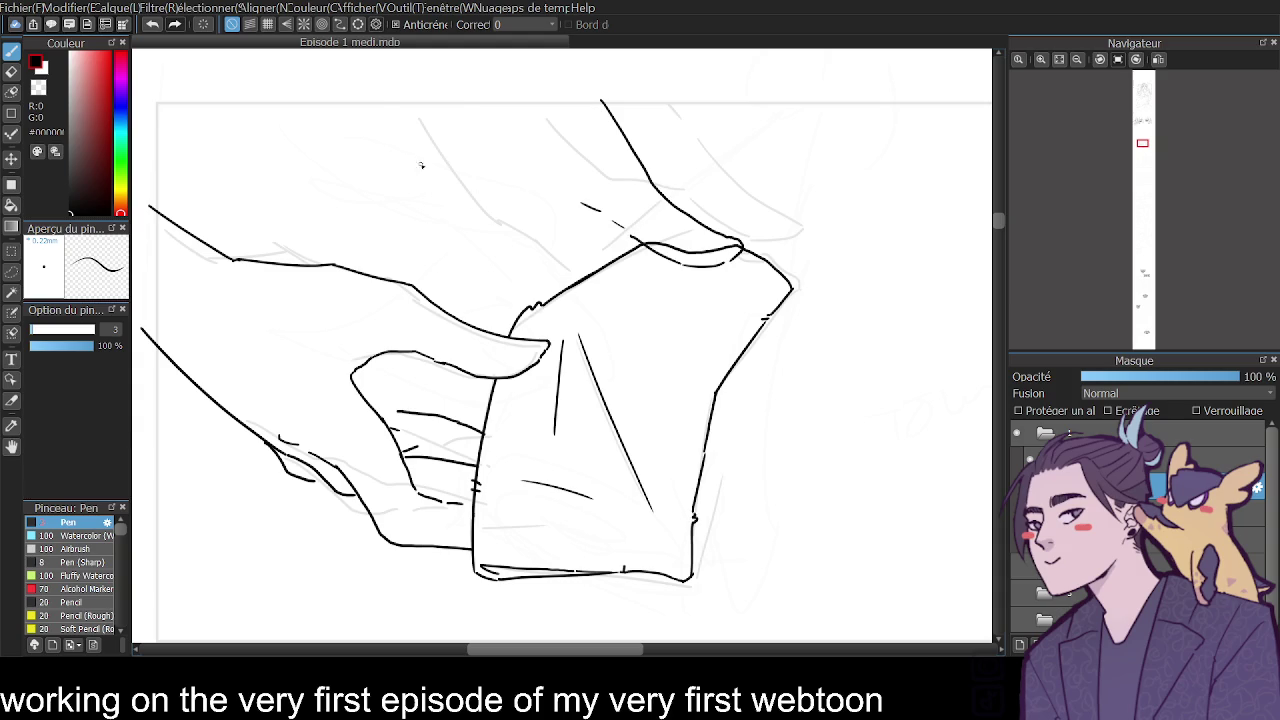
pyautogui.moveTo(389, 124); pyautogui.dragTo(528, 234)
pyautogui.hotkey('ctrl', 'z')
pyautogui.hotkey('ctrl', 'z')
pyautogui.moveTo(388, 134)
pyautogui.mouseDown()
pyautogui.moveTo(440, 246)
pyautogui.moveTo(500, 285)
pyautogui.mouseUp()
# Extend the second hand's line up toward the arm and add a short finger line.
pyautogui.click(1077, 59)
pyautogui.click(1158, 59)
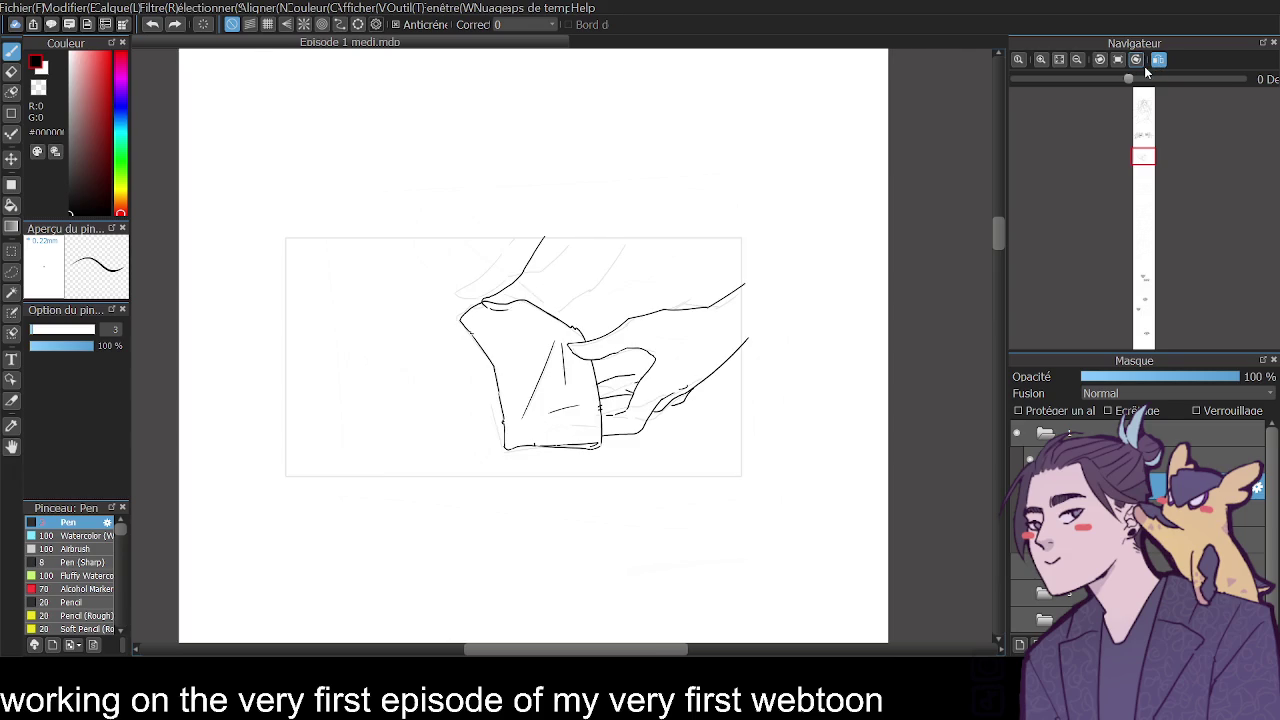
pyautogui.hotkey('ctrl', 'z')
pyautogui.moveTo(540, 303)
pyautogui.mouseDown()
pyautogui.moveTo(618, 287)
pyautogui.moveTo(506, 305)
pyautogui.mouseUp()
pyautogui.hotkey('ctrl', 'z')
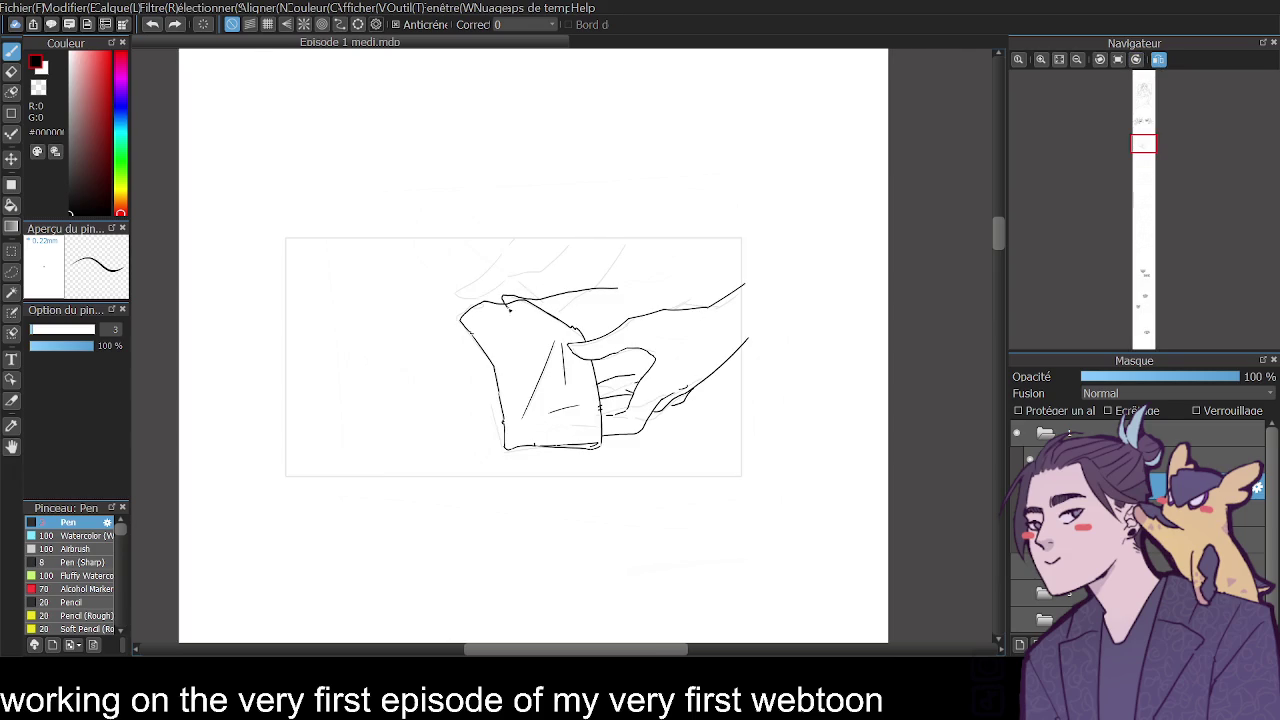
pyautogui.moveTo(620, 287); pyautogui.dragTo(701, 238)
pyautogui.moveTo(558, 325); pyautogui.dragTo(622, 312)
# Ink a wedge line on the second hand and return the view to normal.
pyautogui.hotkey('ctrl', 'z')
pyautogui.moveTo(534, 316); pyautogui.dragTo(590, 324)
pyautogui.hotkey('ctrl', 'z')
pyautogui.moveTo(684, 308); pyautogui.dragTo(745, 281)
pyautogui.click(1158, 59)
pyautogui.click(1136, 59)
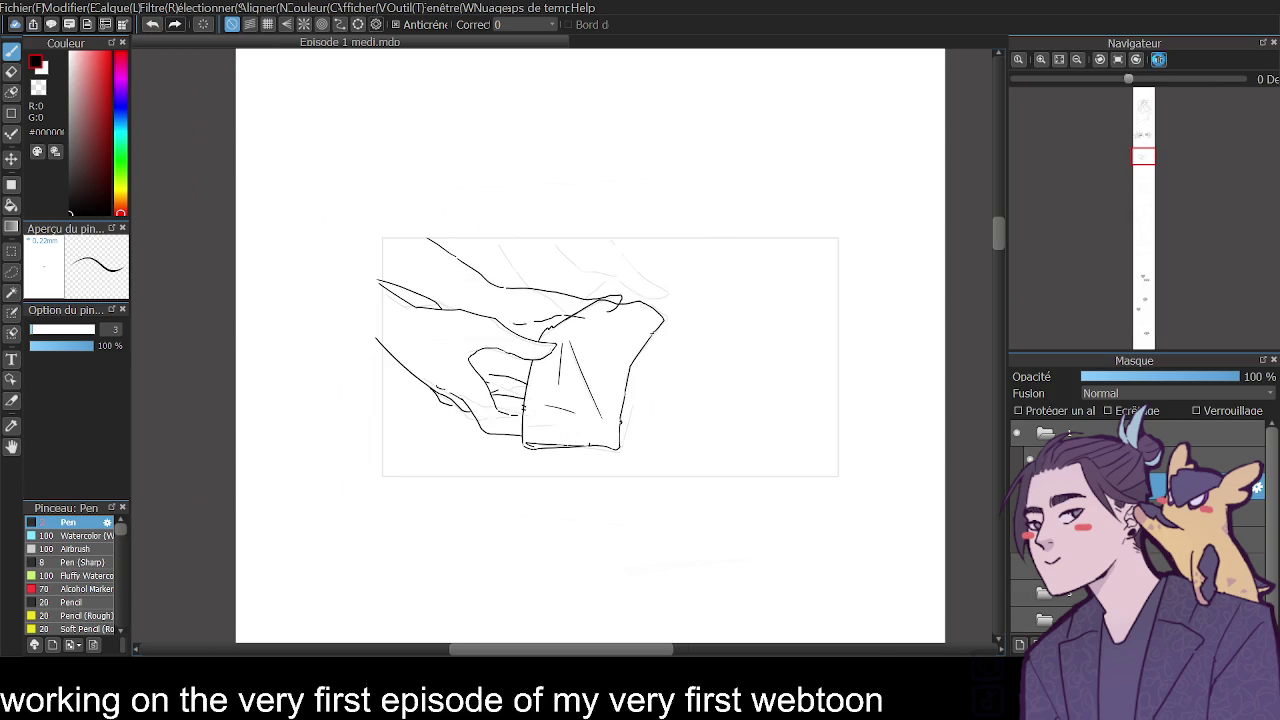
pyautogui.click(1158, 59)
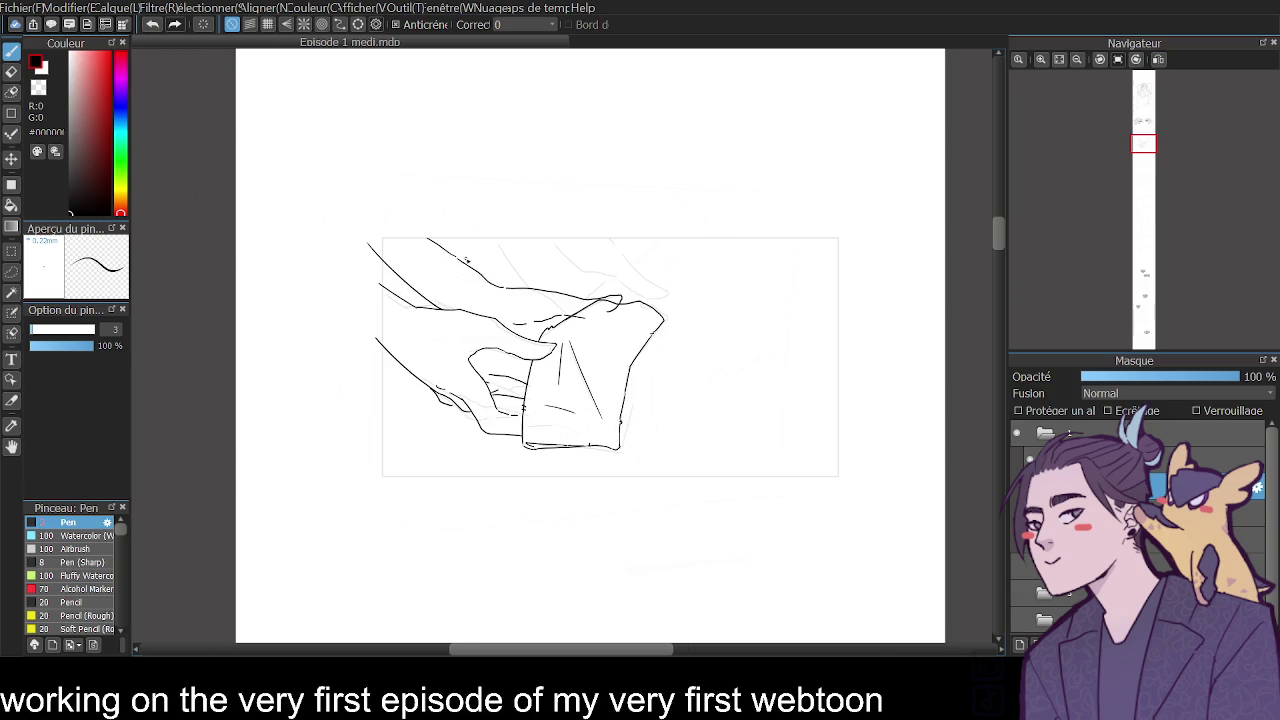
# Ink the second hand's upper line and back curve, erasing the overlapping curl top.
pyautogui.moveTo(437, 305); pyautogui.dragTo(371, 244)
pyautogui.moveTo(497, 285)
pyautogui.mouseDown()
pyautogui.moveTo(453, 216)
pyautogui.moveTo(451, 250)
pyautogui.mouseUp()
pyautogui.press('e')
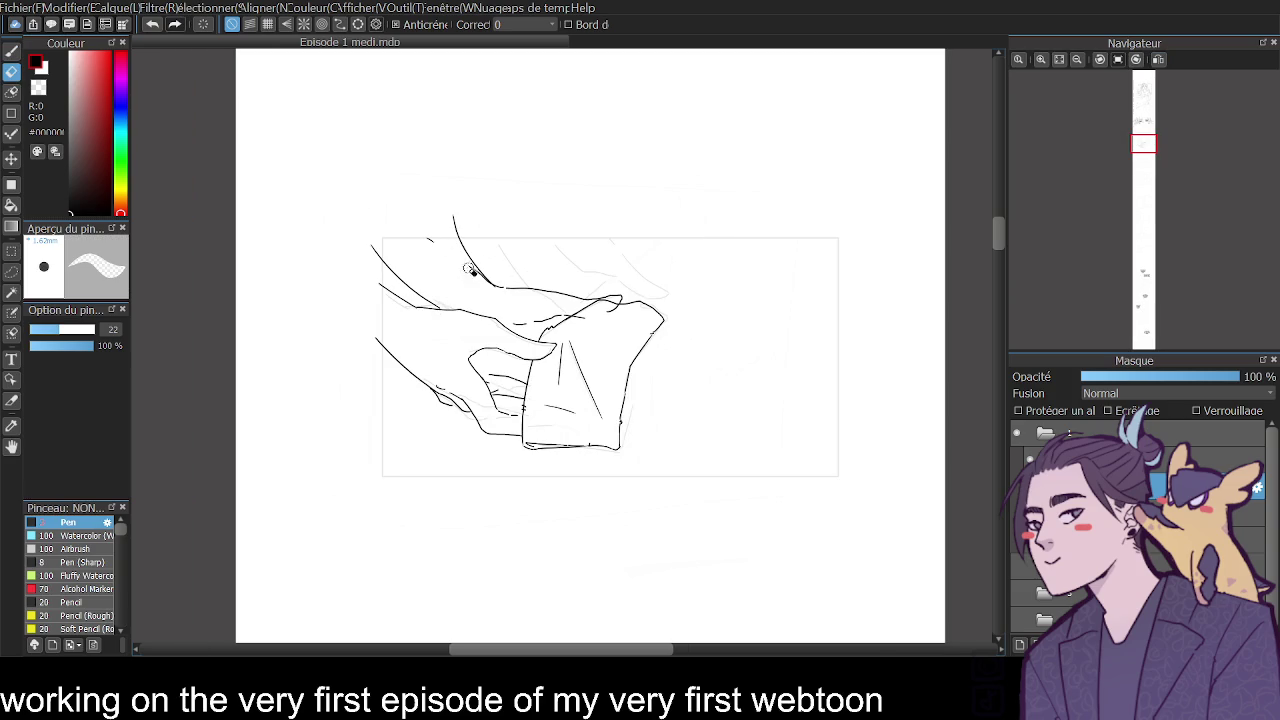
pyautogui.click(1040, 60)
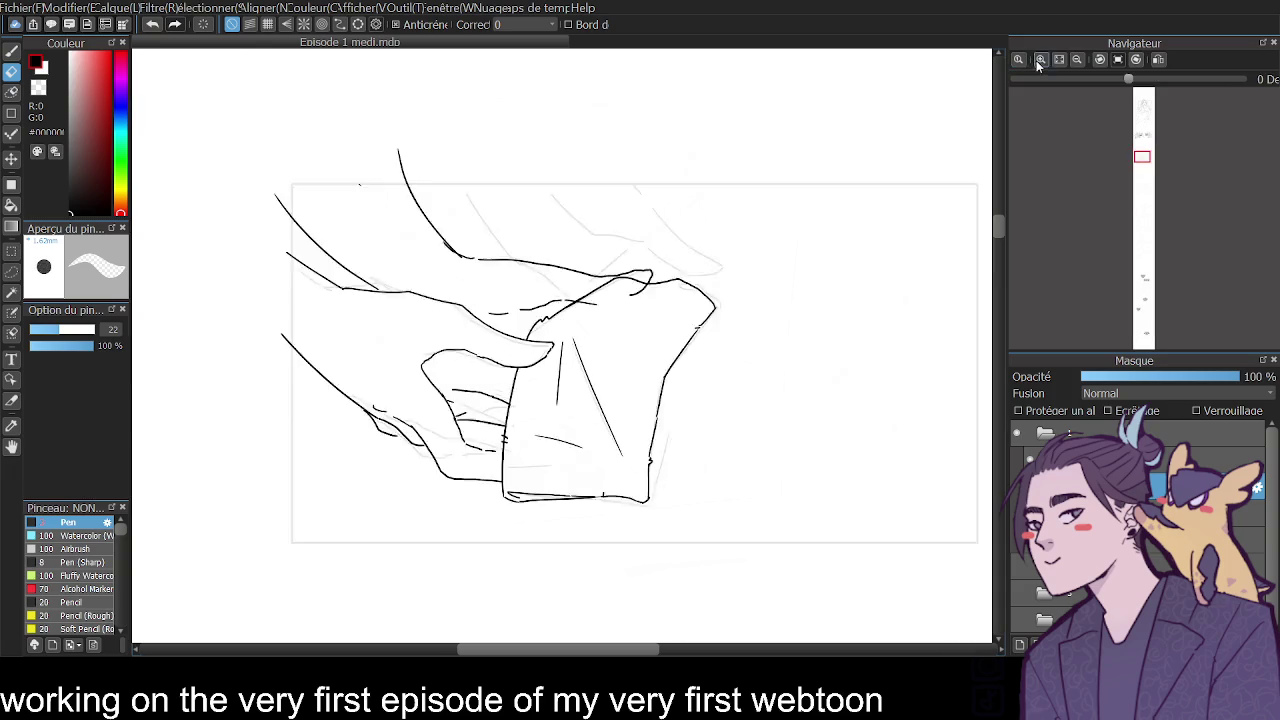
pyautogui.moveTo(688, 195)
pyautogui.mouseDown()
pyautogui.moveTo(737, 191)
pyautogui.moveTo(668, 216)
pyautogui.moveTo(740, 202)
pyautogui.moveTo(698, 248)
pyautogui.moveTo(623, 262)
pyautogui.mouseUp()
pyautogui.click(11, 50)
pyautogui.click(1118, 59)
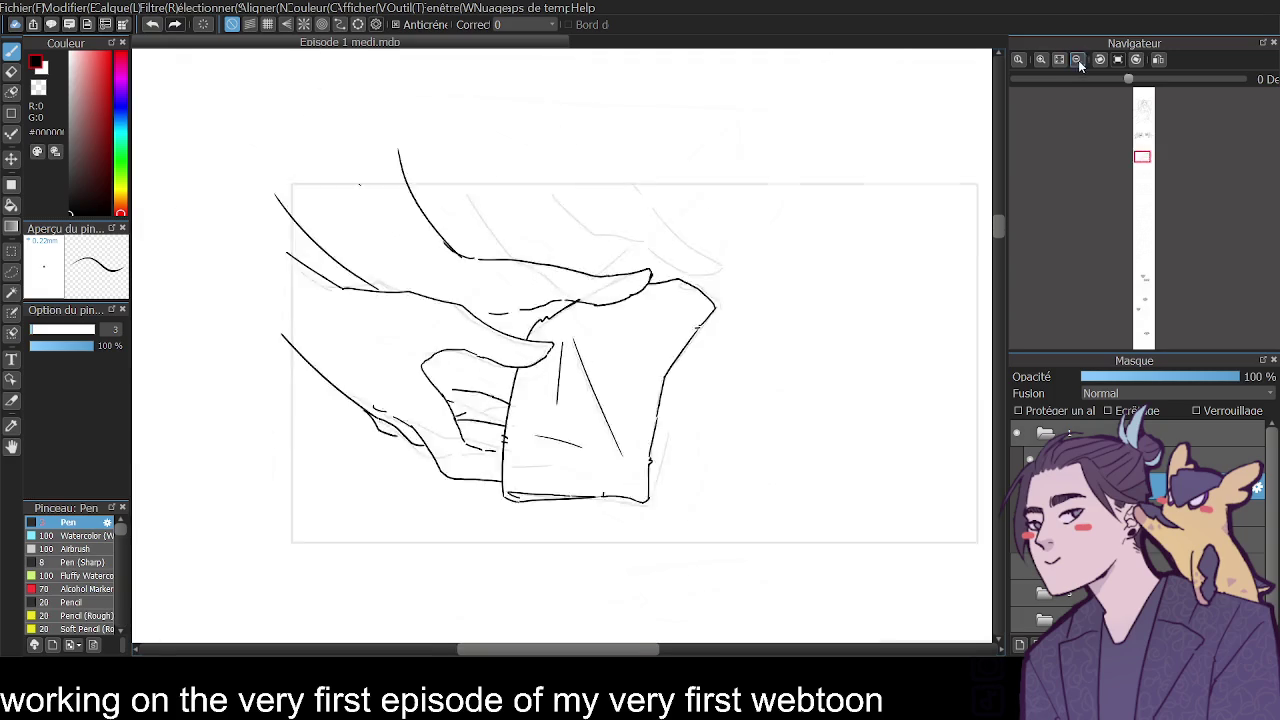
pyautogui.click(1157, 60)
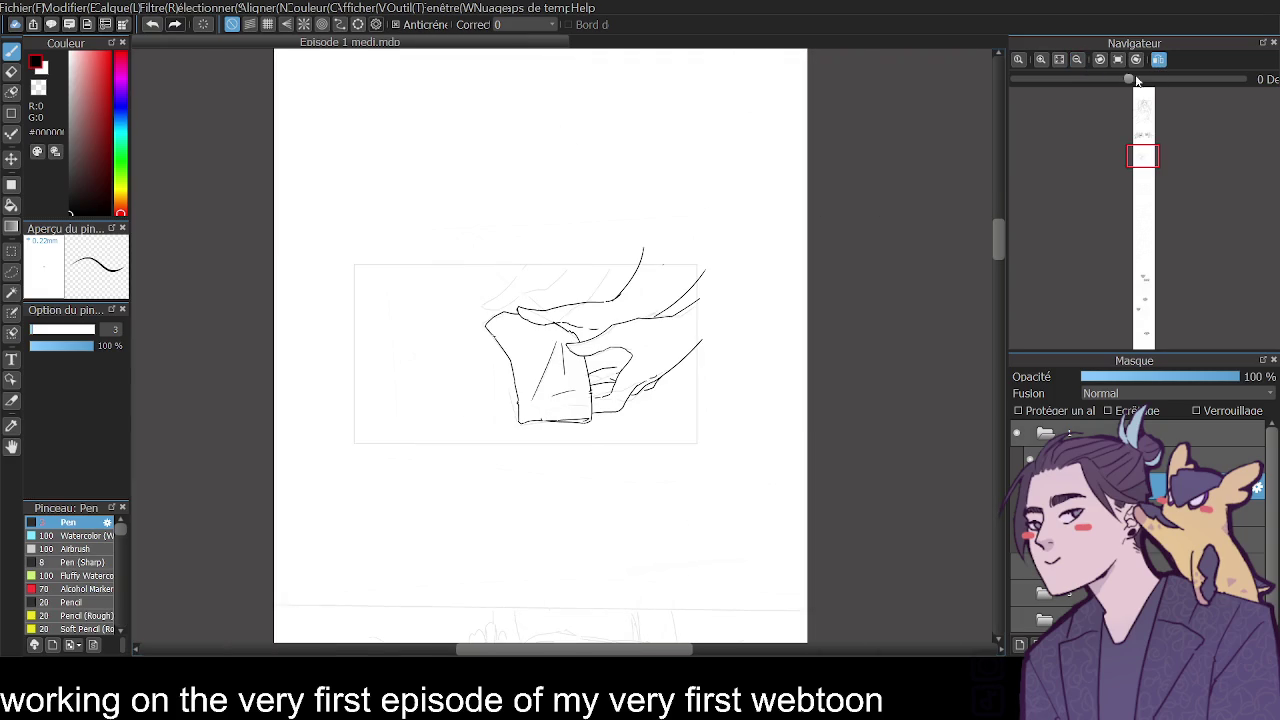
pyautogui.click(1040, 59)
# Clean the fingertip line end and hand junction, and add small ticks on the cloth outline.
pyautogui.click(11, 71)
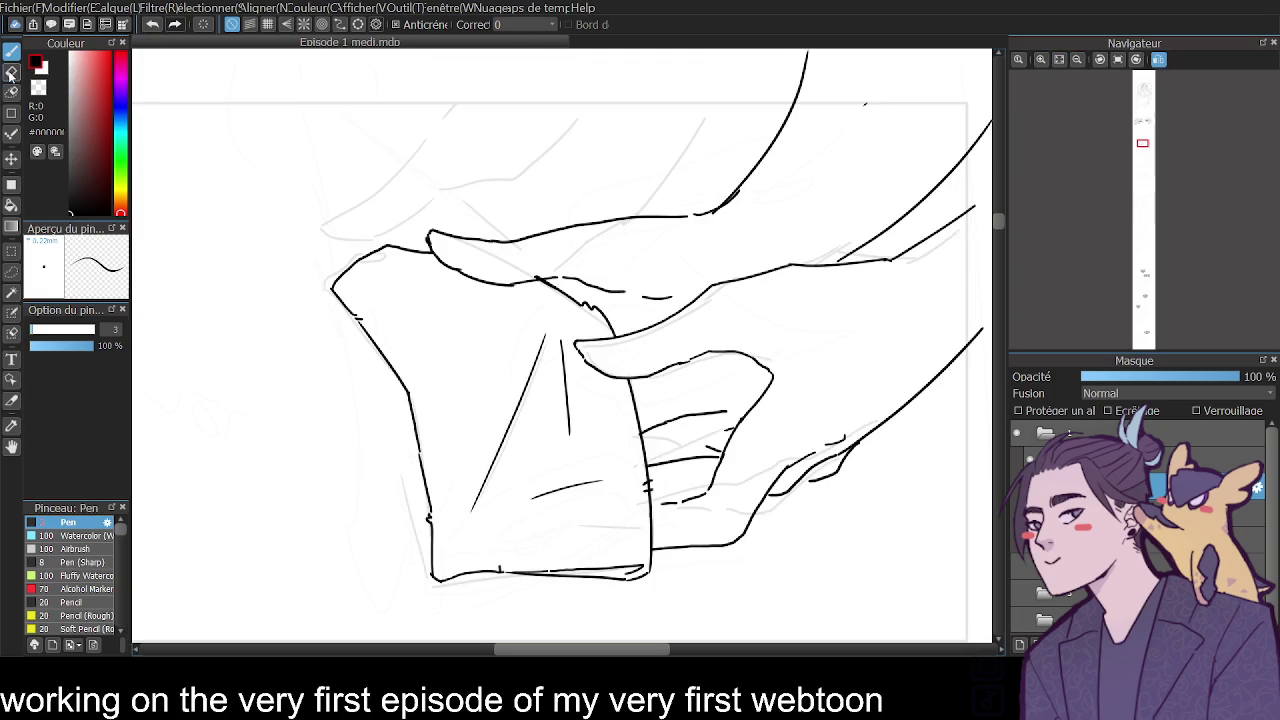
pyautogui.moveTo(428, 222)
pyautogui.mouseDown()
pyautogui.moveTo(446, 240)
pyautogui.moveTo(430, 244)
pyautogui.moveTo(464, 242)
pyautogui.mouseUp()
pyautogui.click(11, 49)
pyautogui.press('e')
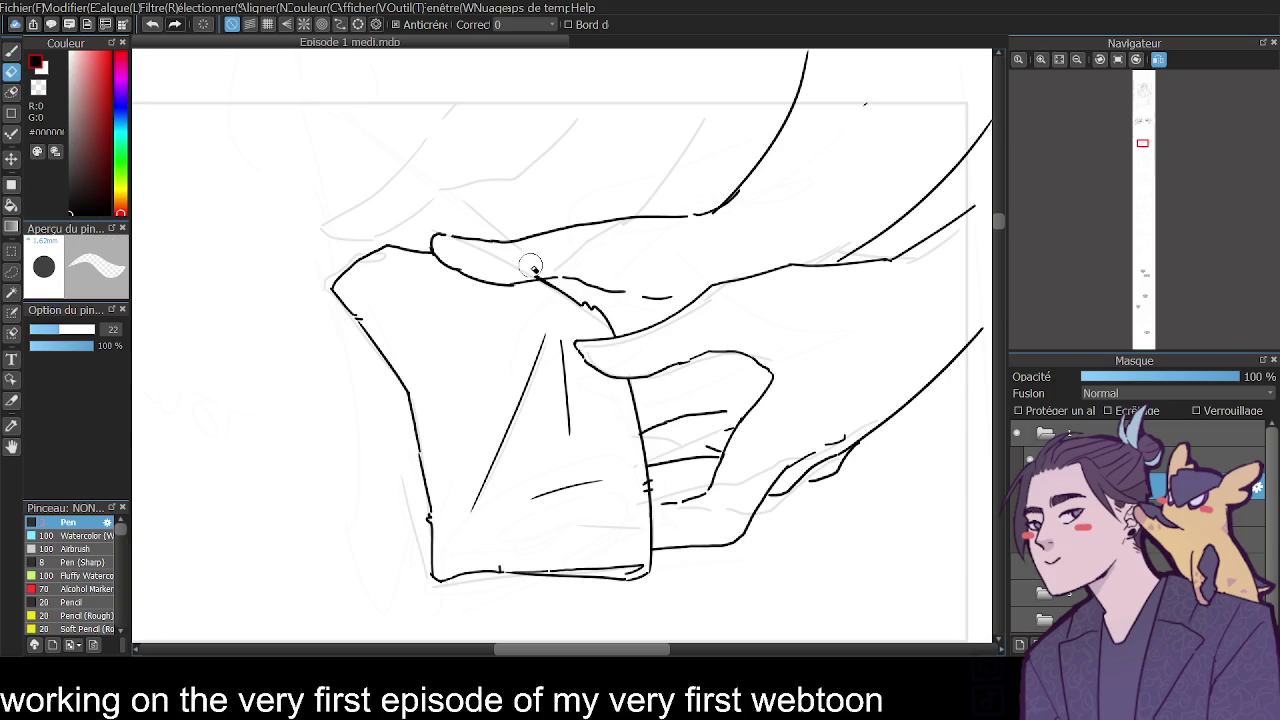
pyautogui.moveTo(531, 274); pyautogui.dragTo(536, 278)
pyautogui.click(11, 49)
pyautogui.moveTo(357, 260); pyautogui.dragTo(362, 252)
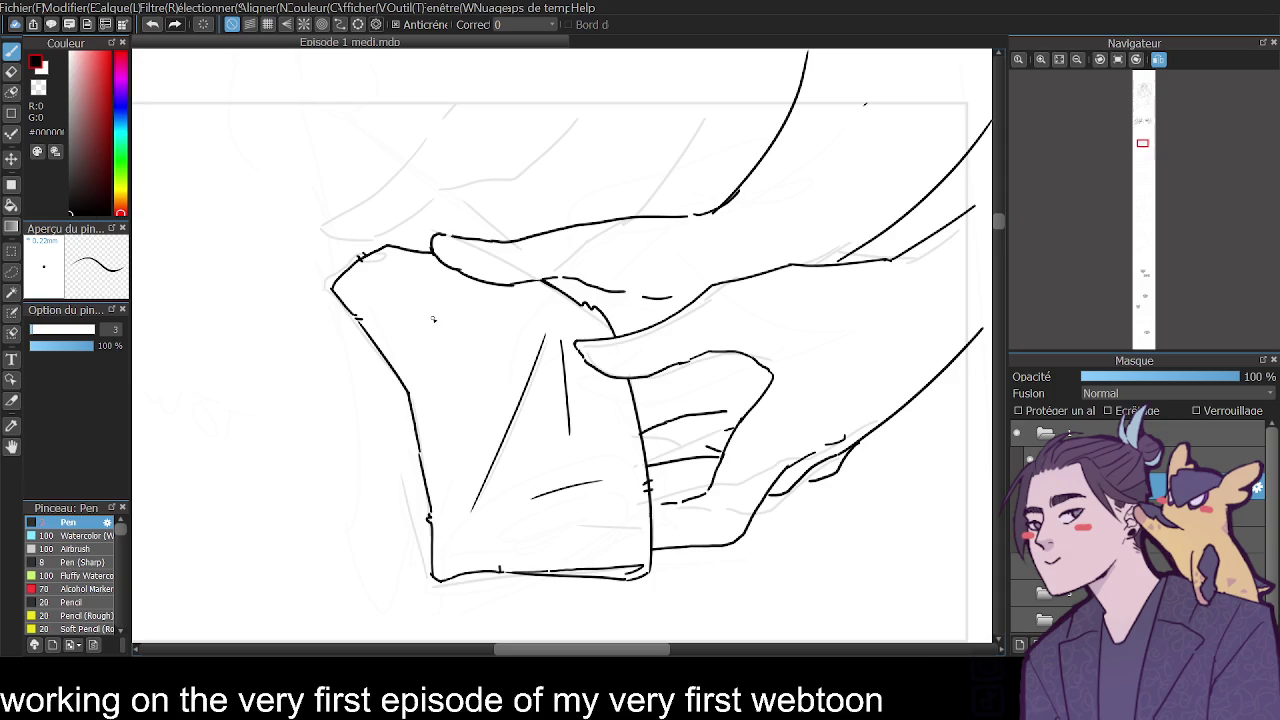
# Ink fold lines and a dash across the cloth's top near the hand.
pyautogui.moveTo(398, 265); pyautogui.dragTo(467, 298)
pyautogui.moveTo(477, 300); pyautogui.dragTo(552, 288)
pyautogui.moveTo(437, 268); pyautogui.dragTo(550, 300)
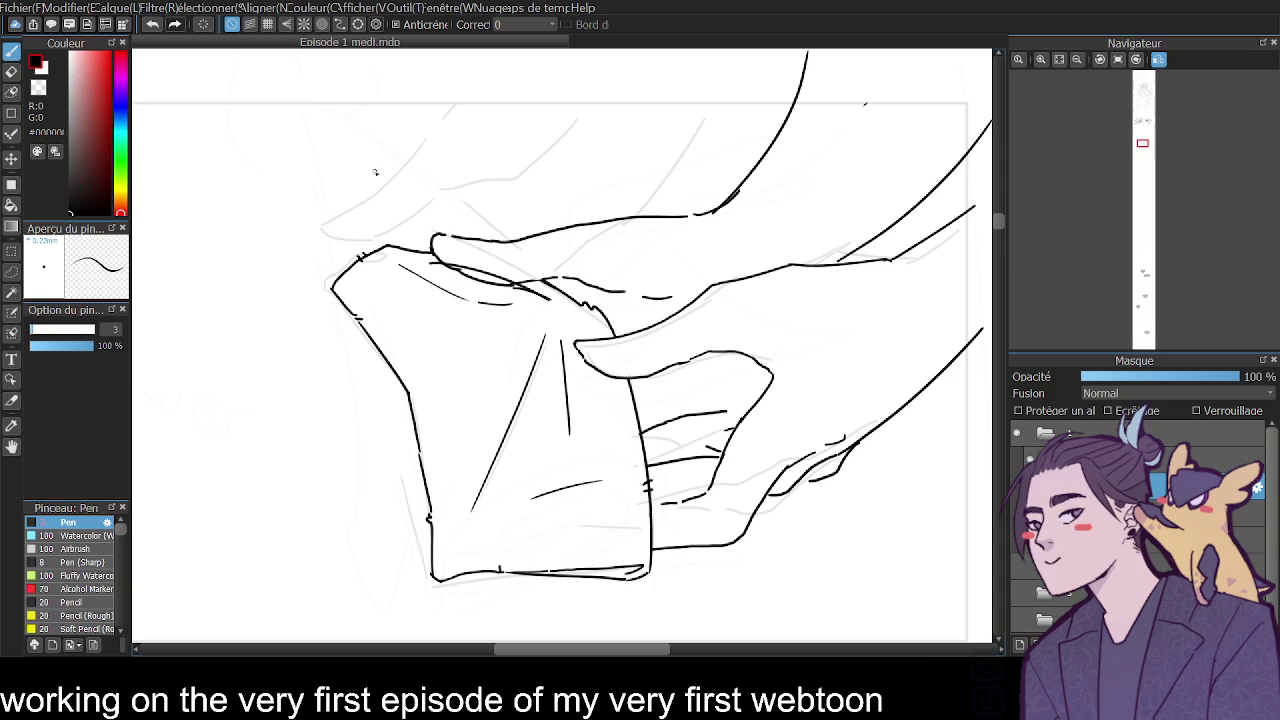
pyautogui.click(152, 24)
pyautogui.moveTo(455, 266); pyautogui.dragTo(540, 292)
# Erase the doubled stroke at the curve and add short creases on the hand.
pyautogui.press('e')
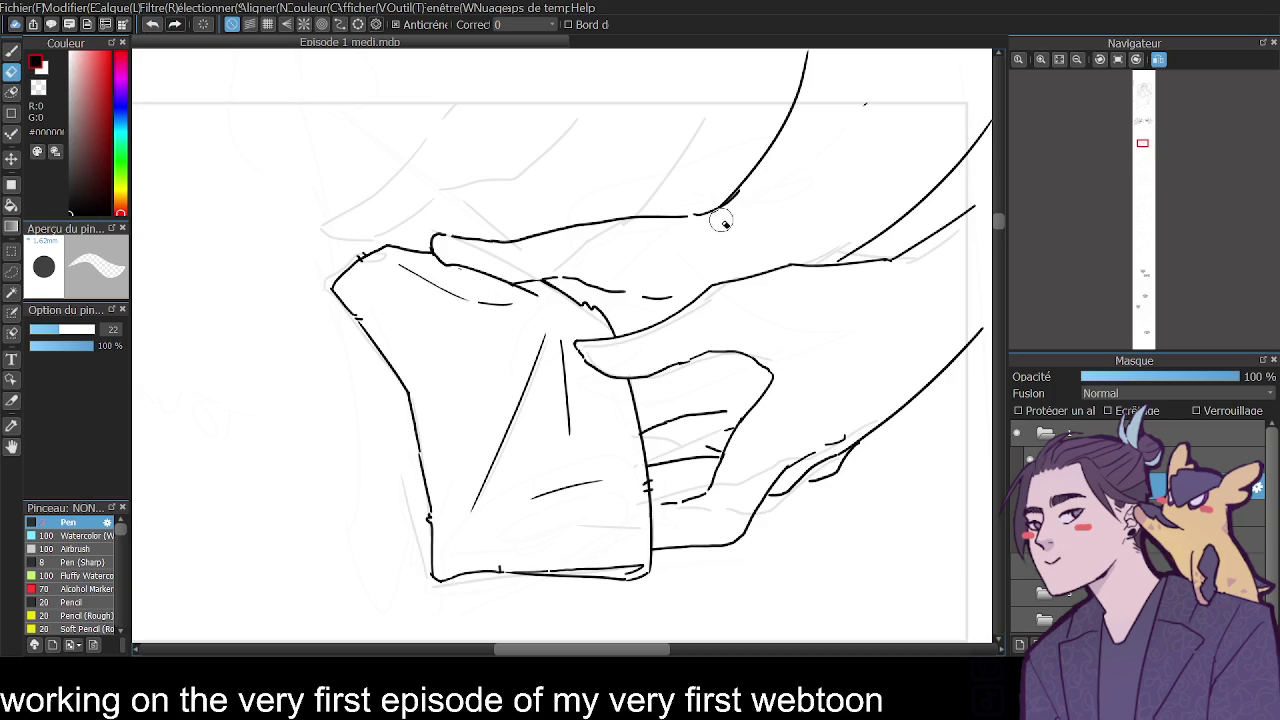
pyautogui.moveTo(716, 208); pyautogui.dragTo(751, 194)
pyautogui.click(12, 50)
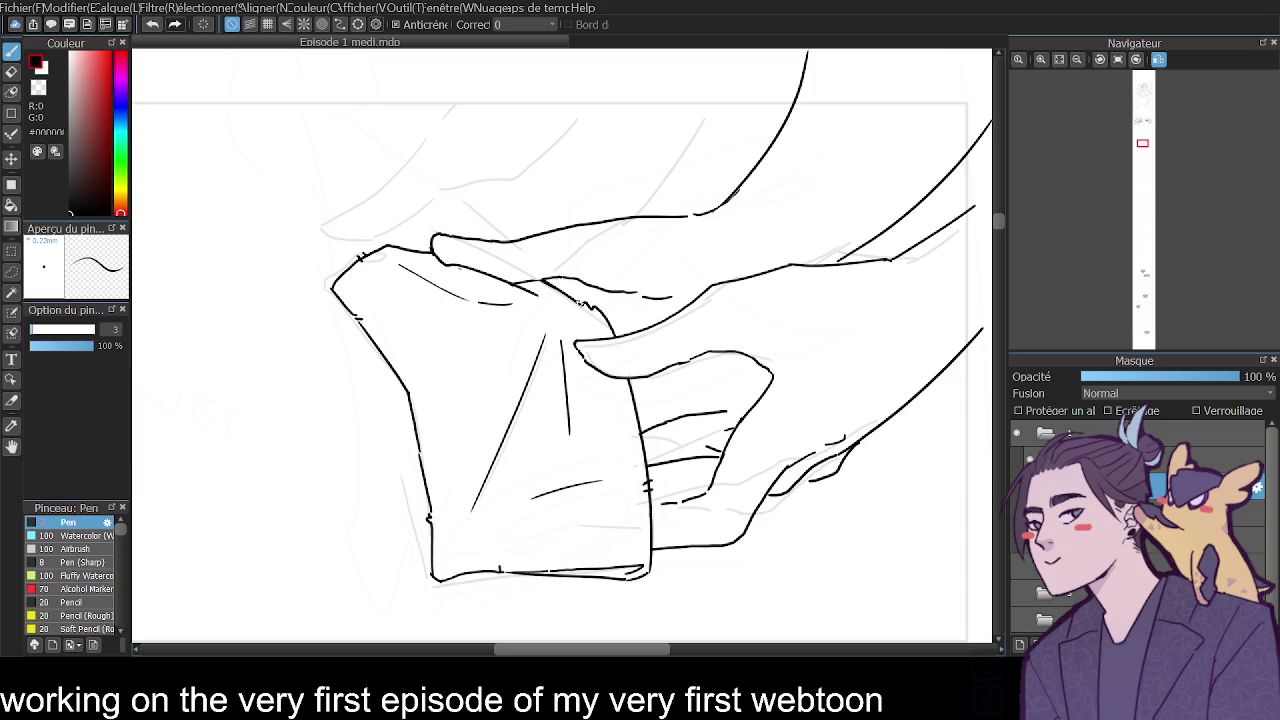
pyautogui.moveTo(566, 286); pyautogui.dragTo(592, 290)
pyautogui.moveTo(638, 421); pyautogui.dragTo(690, 404)
pyautogui.click(1160, 60)
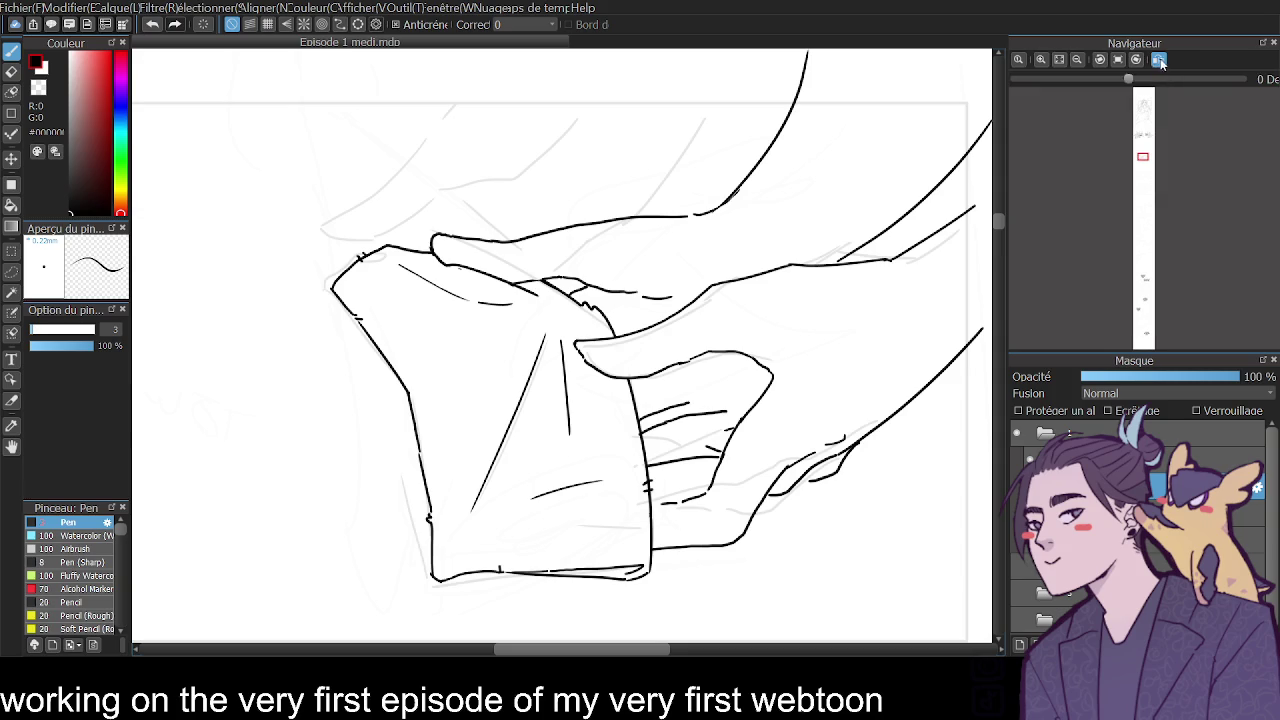
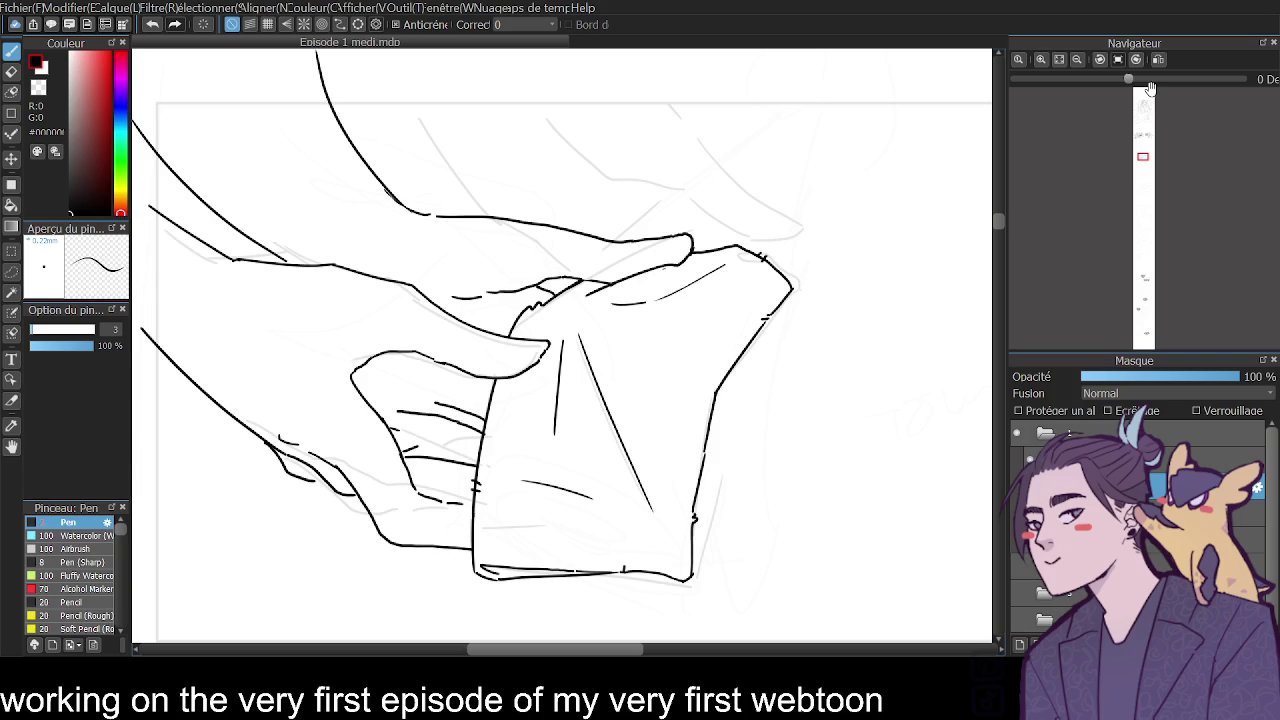
# Ink a stroke along the thumb's top edge, then check it zoomed out and back in.
pyautogui.moveTo(494, 352); pyautogui.dragTo(548, 348)
pyautogui.hotkey('ctrl', 'z')
pyautogui.hotkey('ctrl', 'z')
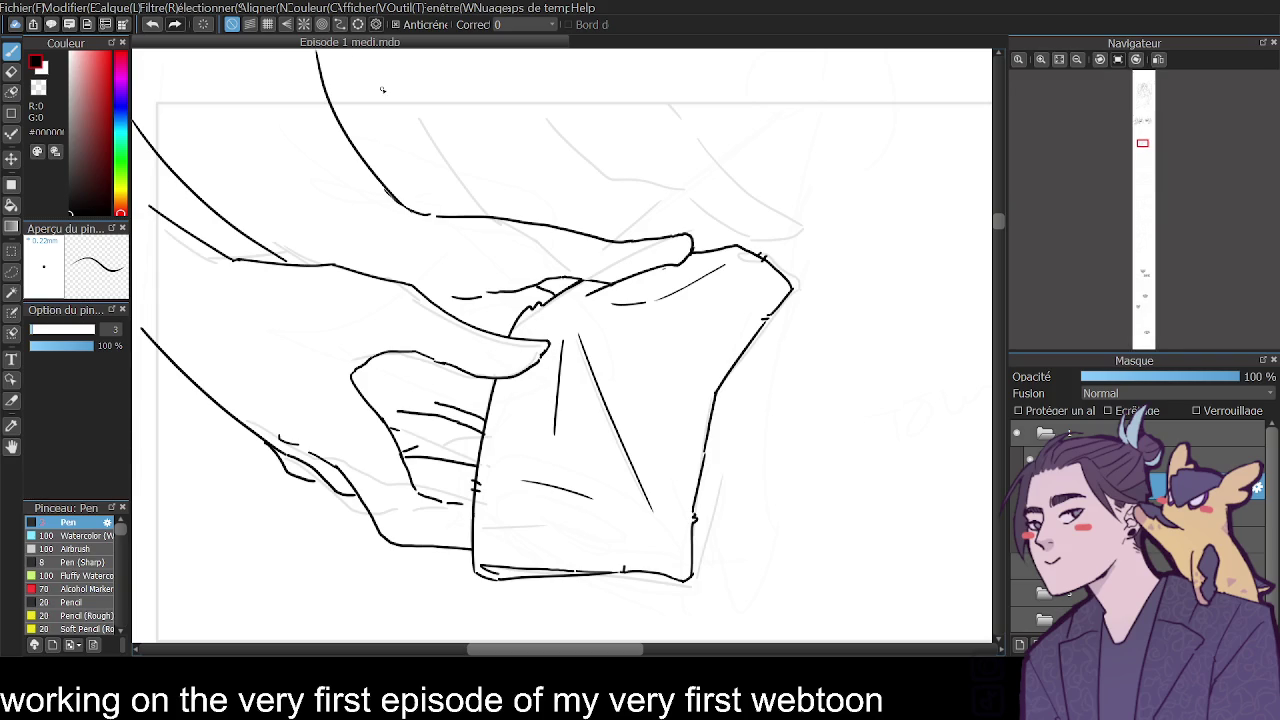
pyautogui.click(1077, 60)
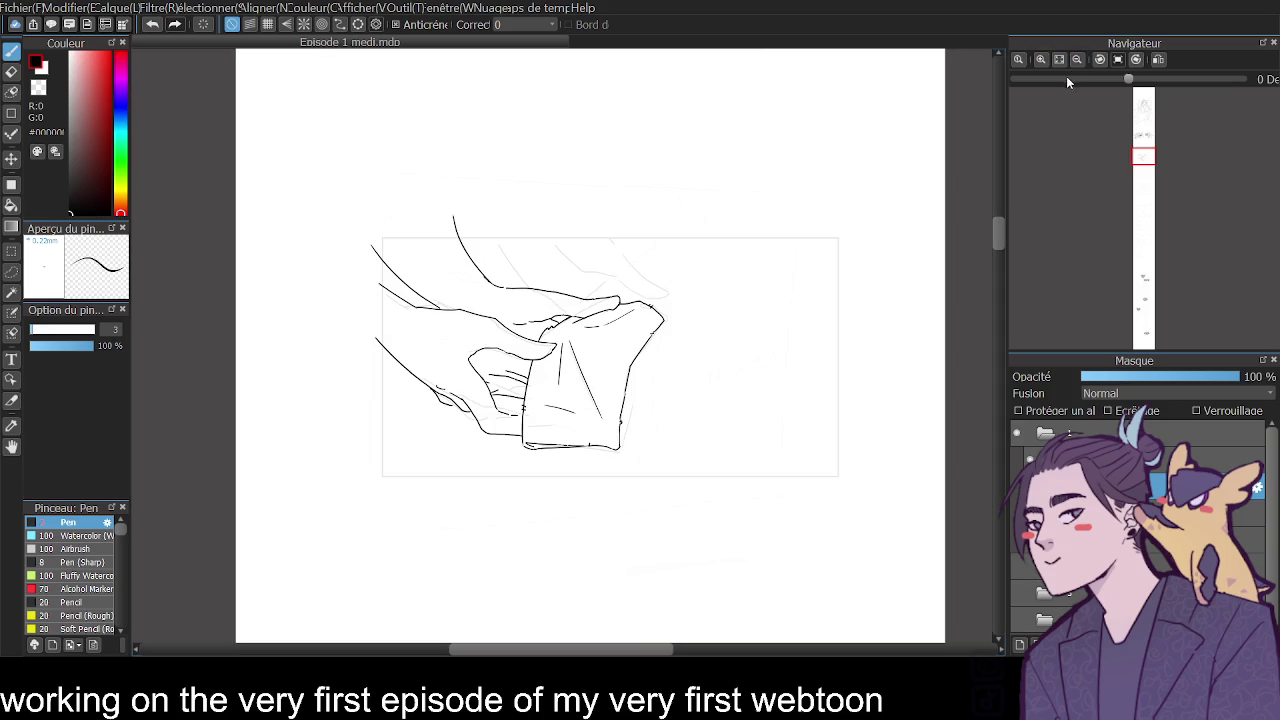
pyautogui.click(1040, 59)
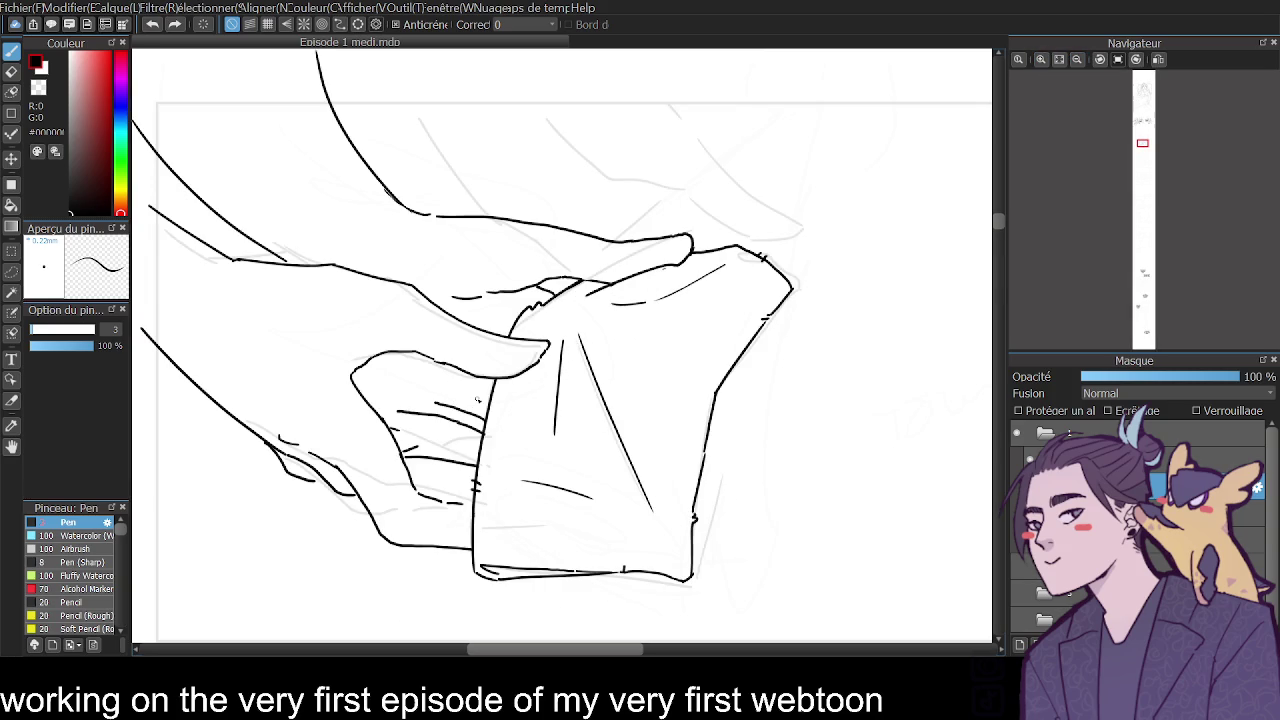
# Erase small stray bits of line at the start of the hand outline.
pyautogui.press('e')
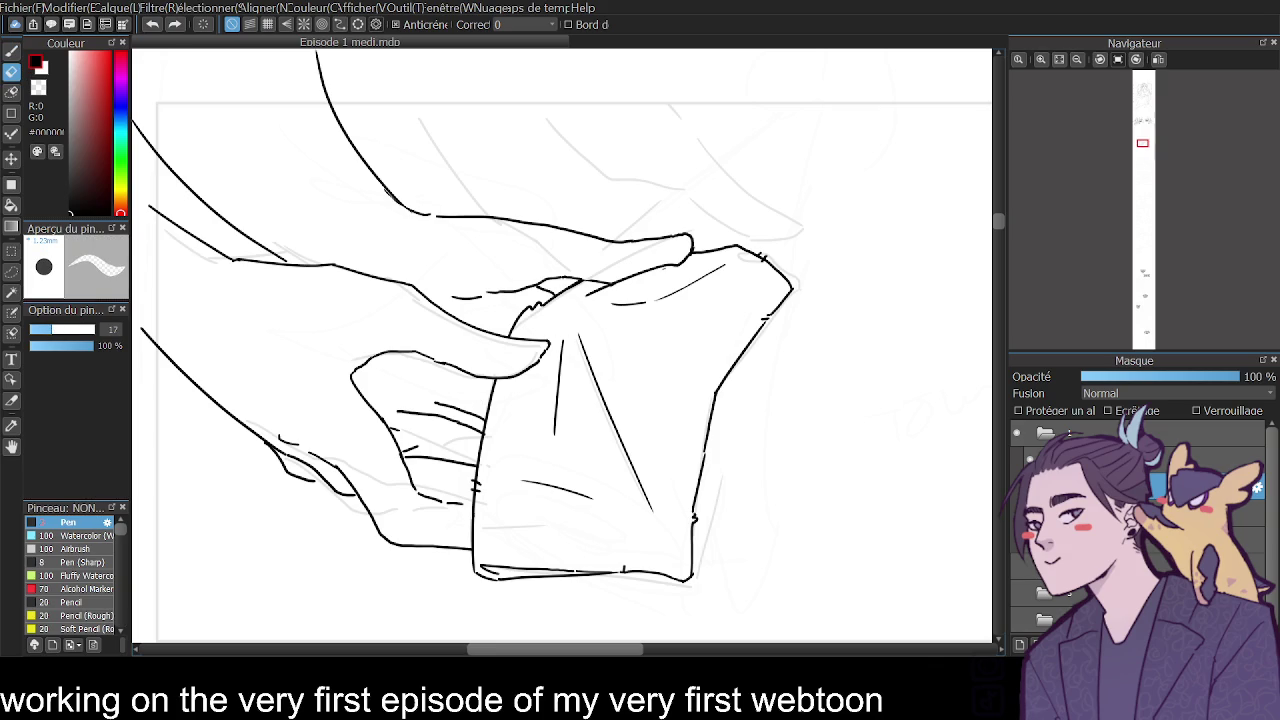
pyautogui.moveTo(466, 410); pyautogui.dragTo(486, 438)
pyautogui.moveTo(406, 418)
pyautogui.mouseDown()
pyautogui.moveTo(390, 398)
pyautogui.moveTo(372, 410)
pyautogui.mouseUp()
pyautogui.press('b')
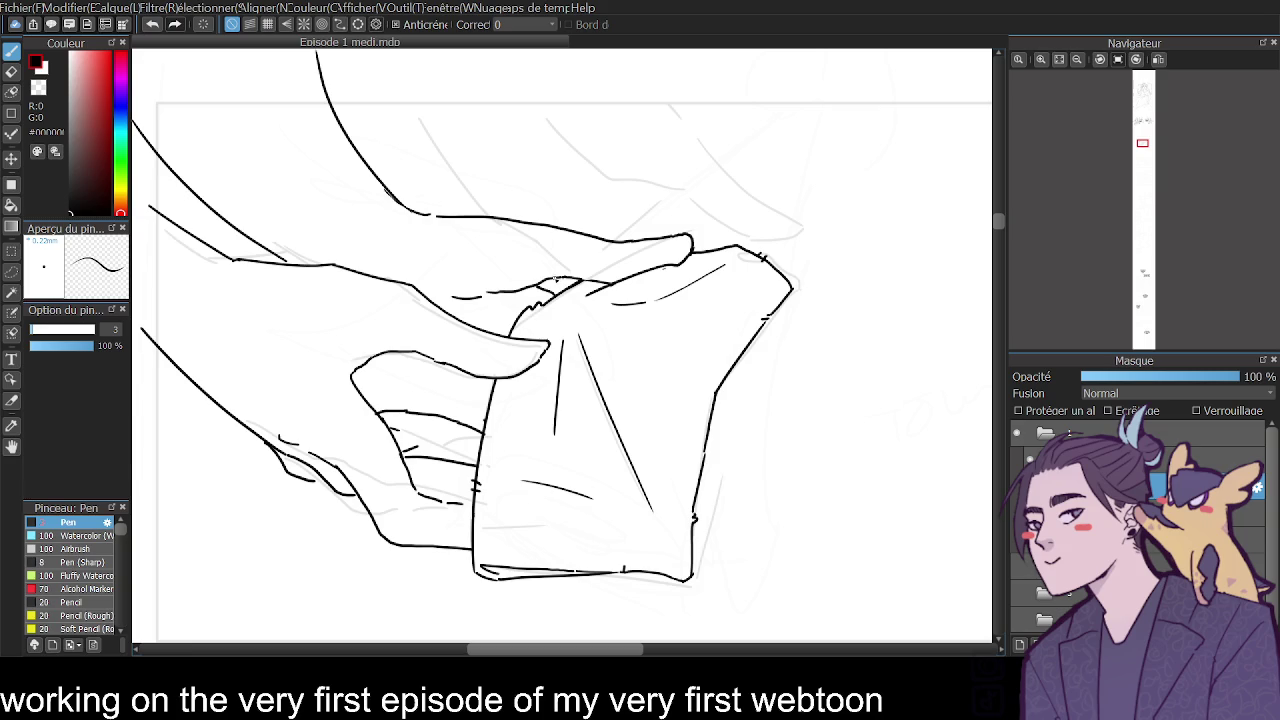
pyautogui.press('e')
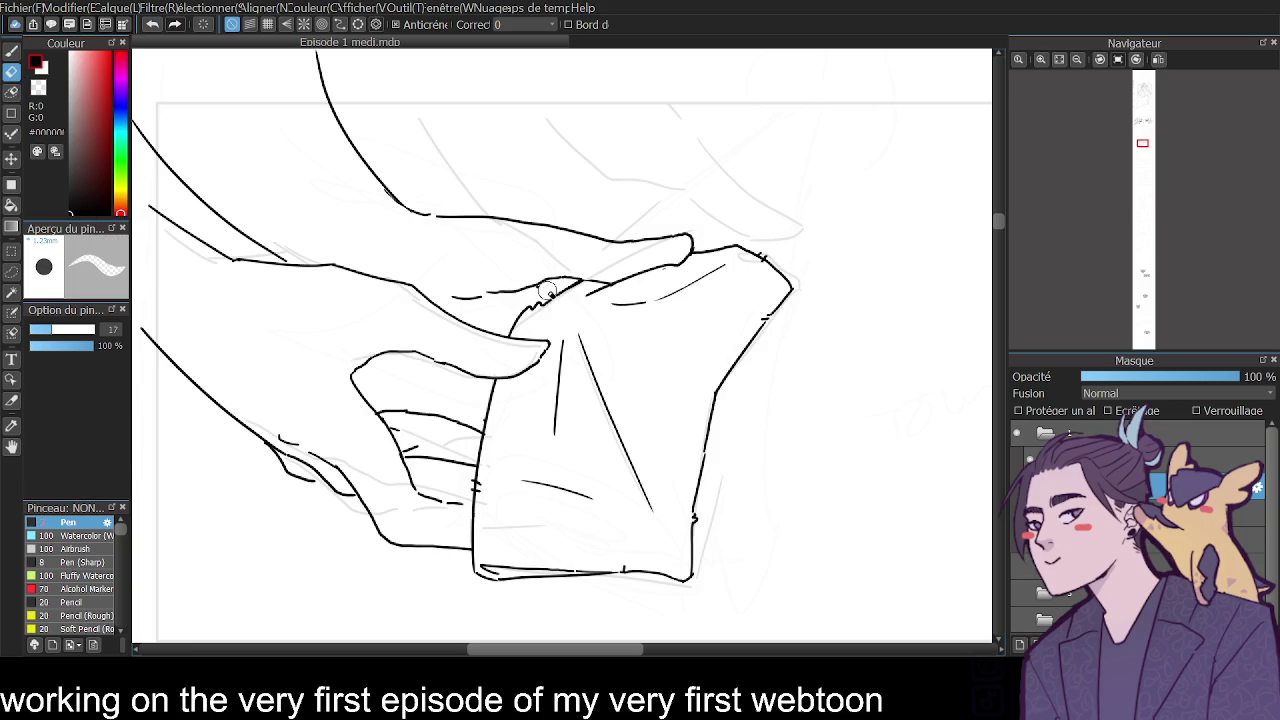
pyautogui.press('b')
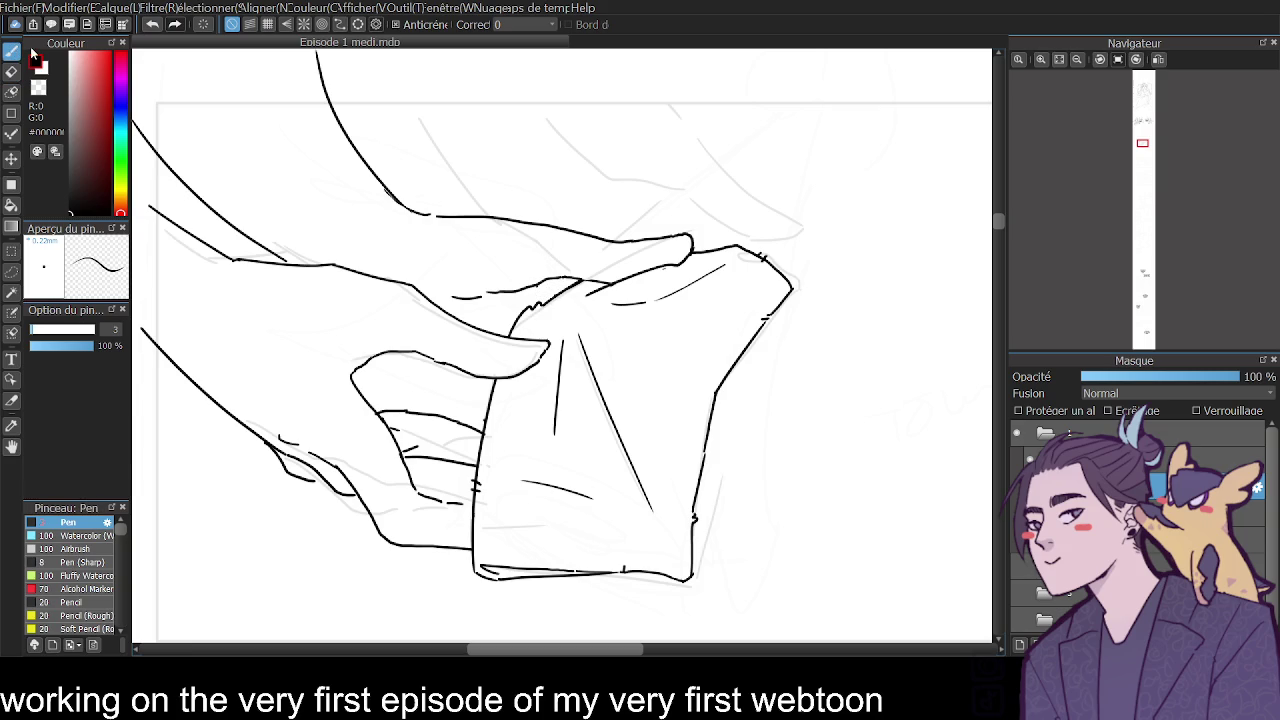
# Add jagged wrinkles on the cloth edge and finger lines inside the hand, then mirror the view.
pyautogui.moveTo(548, 284); pyautogui.dragTo(575, 293)
pyautogui.moveTo(381, 356)
pyautogui.mouseDown()
pyautogui.moveTo(413, 379)
pyautogui.moveTo(412, 410)
pyautogui.mouseUp()
pyautogui.hotkey('ctrl', 'z')
pyautogui.moveTo(448, 393); pyautogui.dragTo(493, 390)
pyautogui.scroll(-1, 1080, 67)
pyautogui.scroll(-1, 1080, 68)
pyautogui.scroll(-1, 1082, 71)
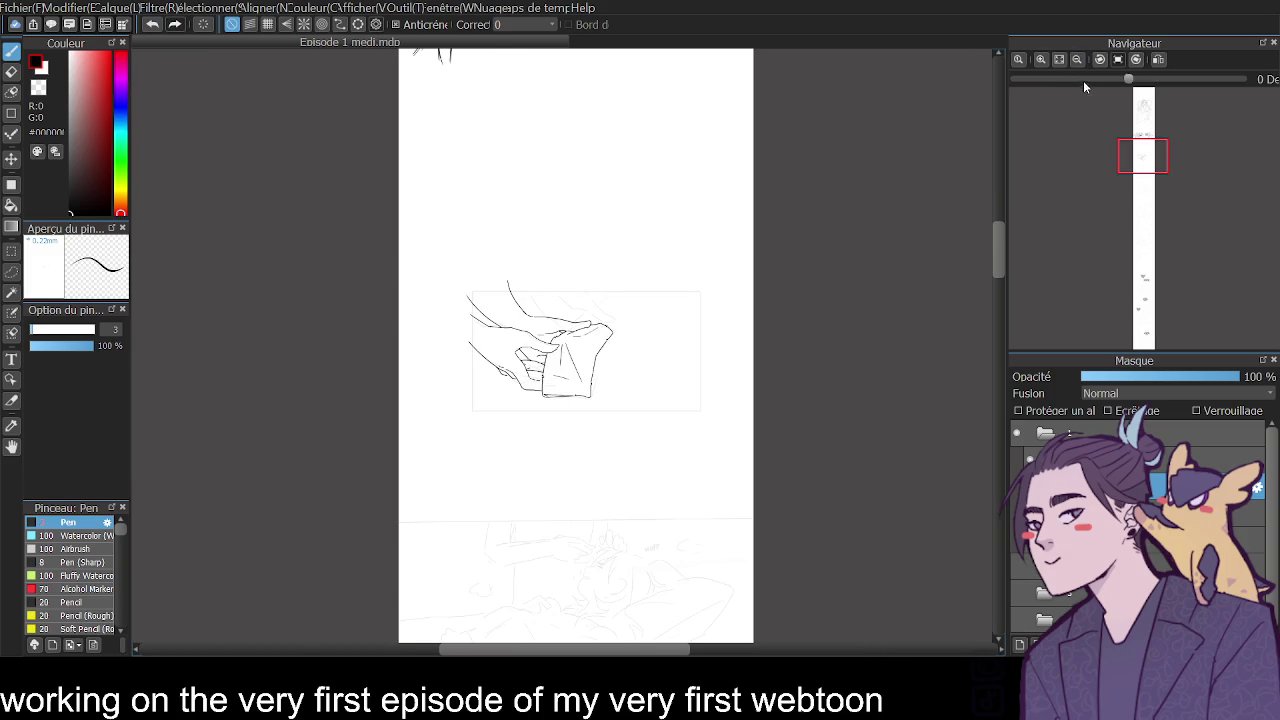
pyautogui.click(1157, 60)
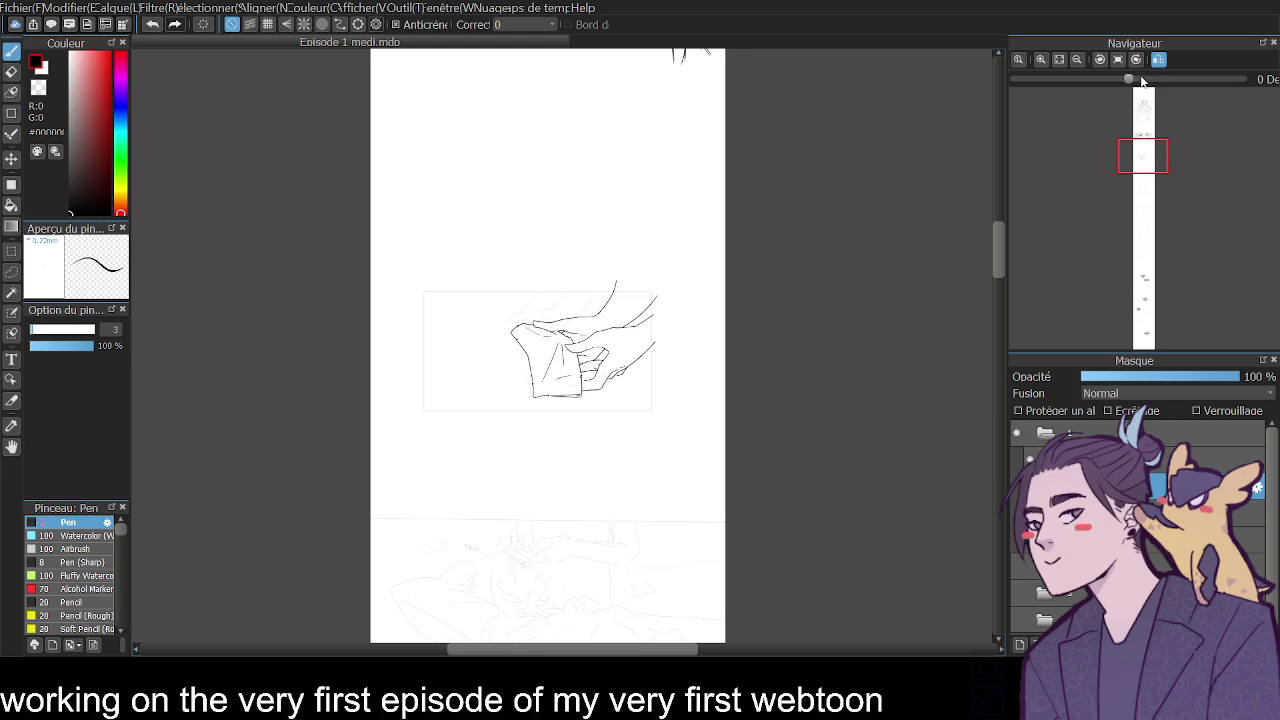
# Zoom in on the hands and erase the stray stub below the thumb tip.
pyautogui.click(1041, 59)
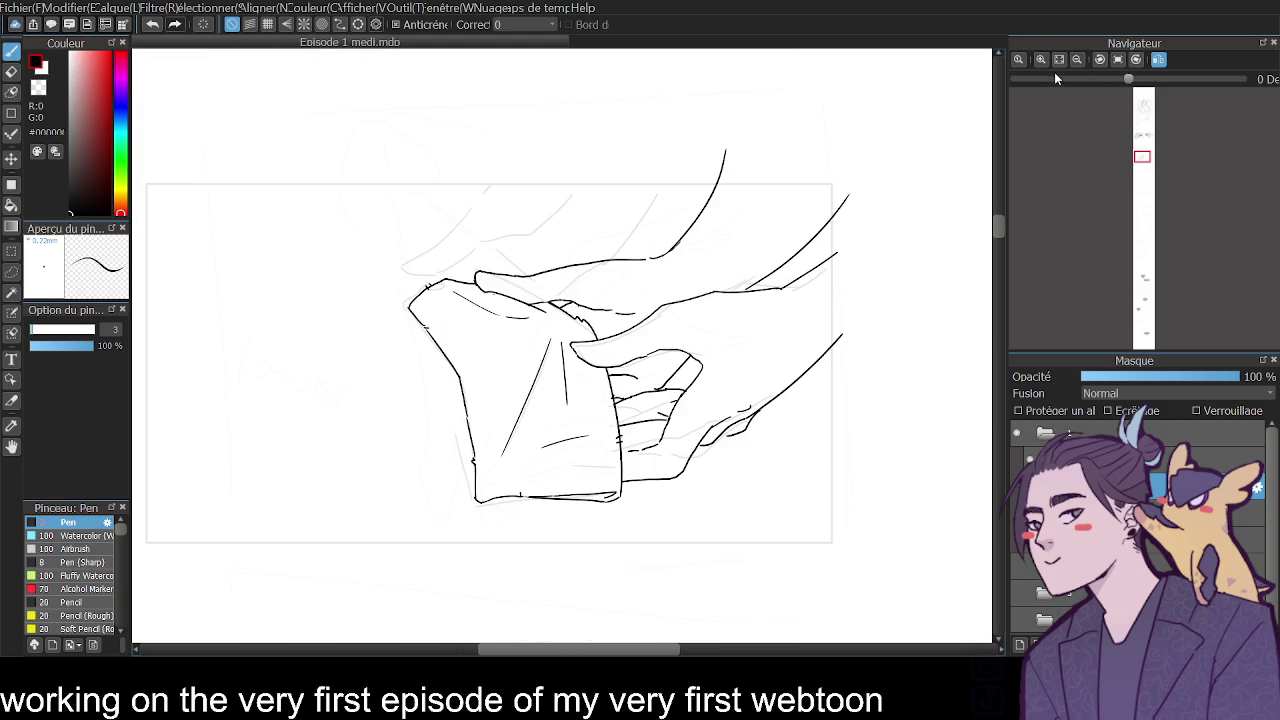
pyautogui.moveTo(999, 226); pyautogui.dragTo(1002, 238)
pyautogui.scroll(-2, 1002, 233)
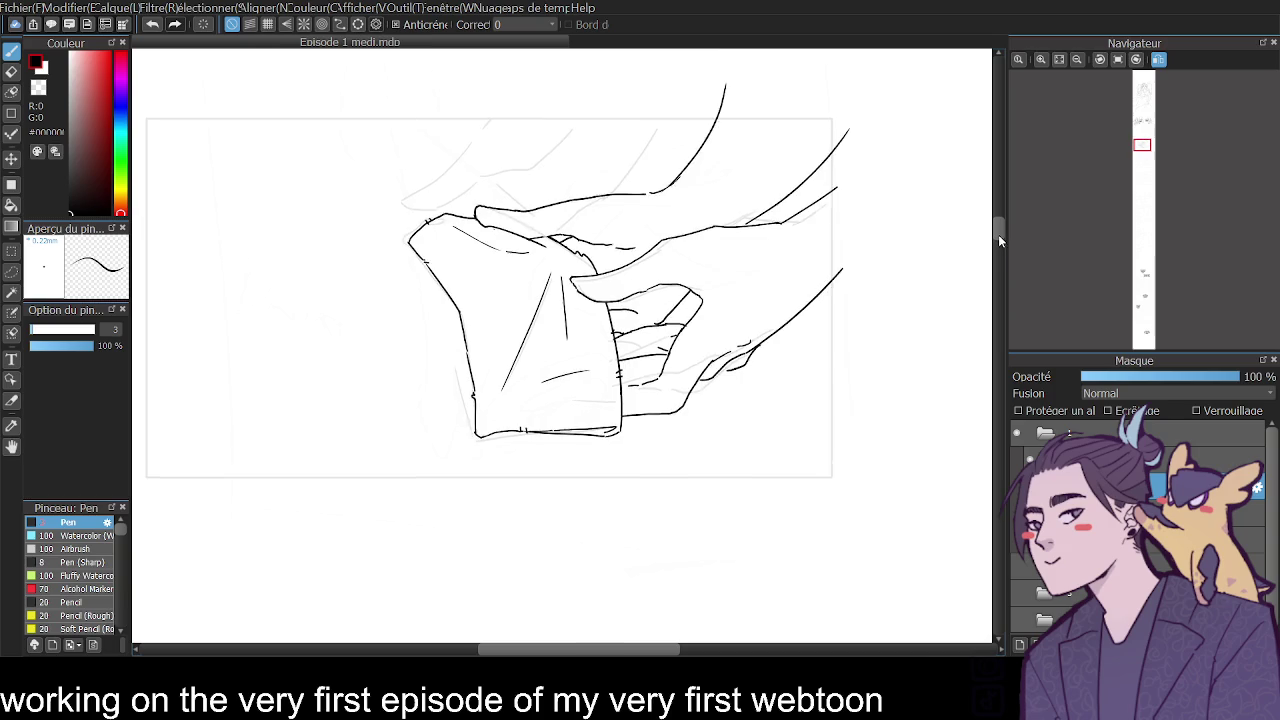
pyautogui.scroll(5, 996, 236)
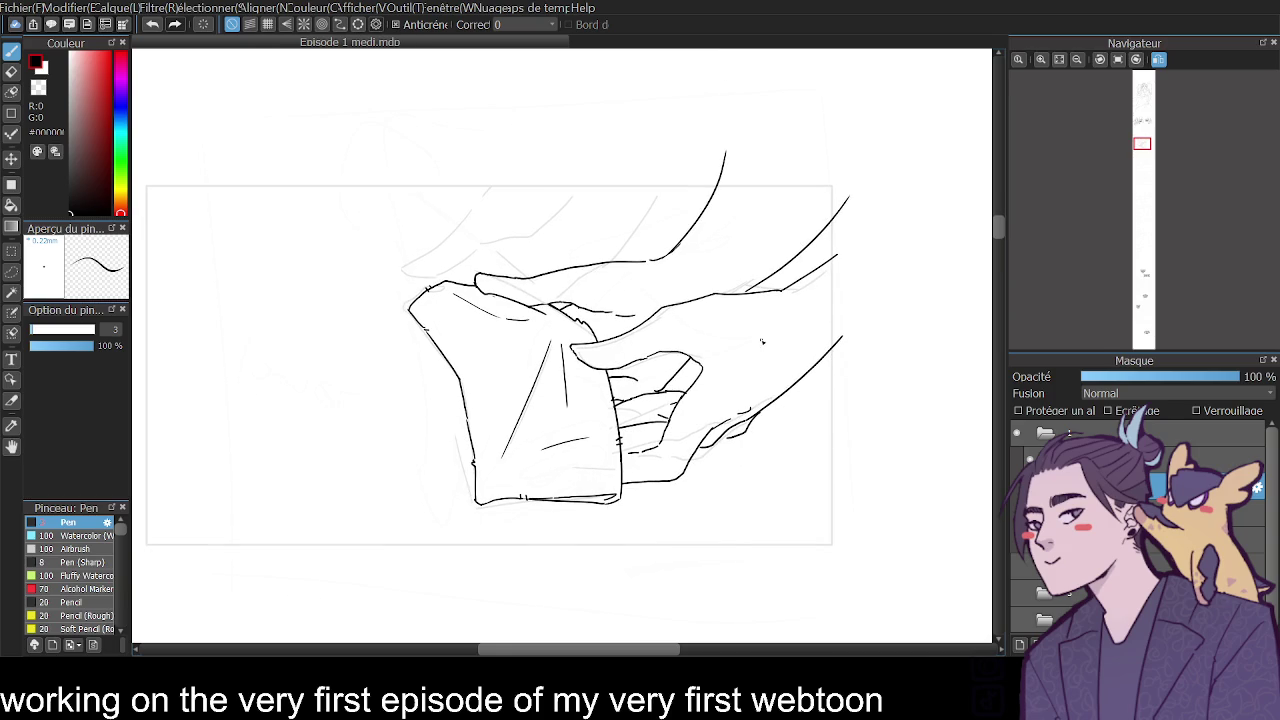
pyautogui.click(1040, 59)
pyautogui.press('e')
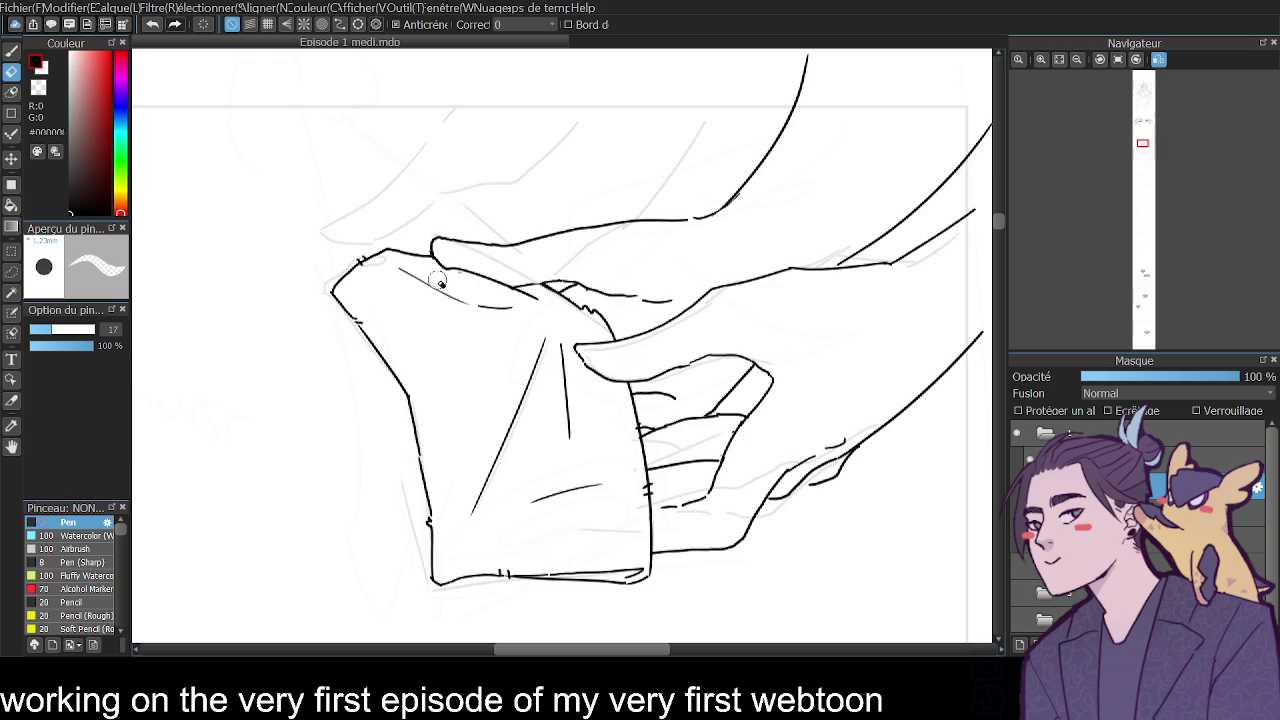
pyautogui.moveTo(453, 274); pyautogui.dragTo(450, 259)
pyautogui.press('b')
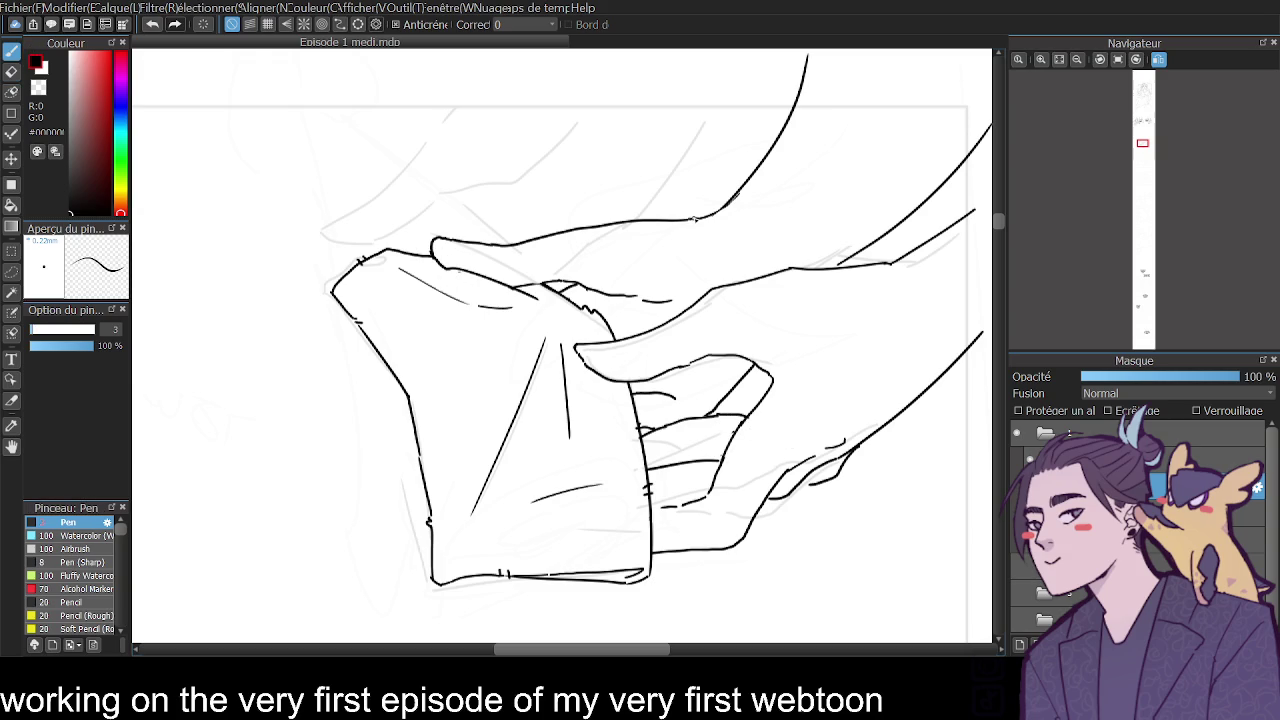
# Erase the curved right arm line and the top-left arm stroke, flipping the view back to normal.
pyautogui.press('e')
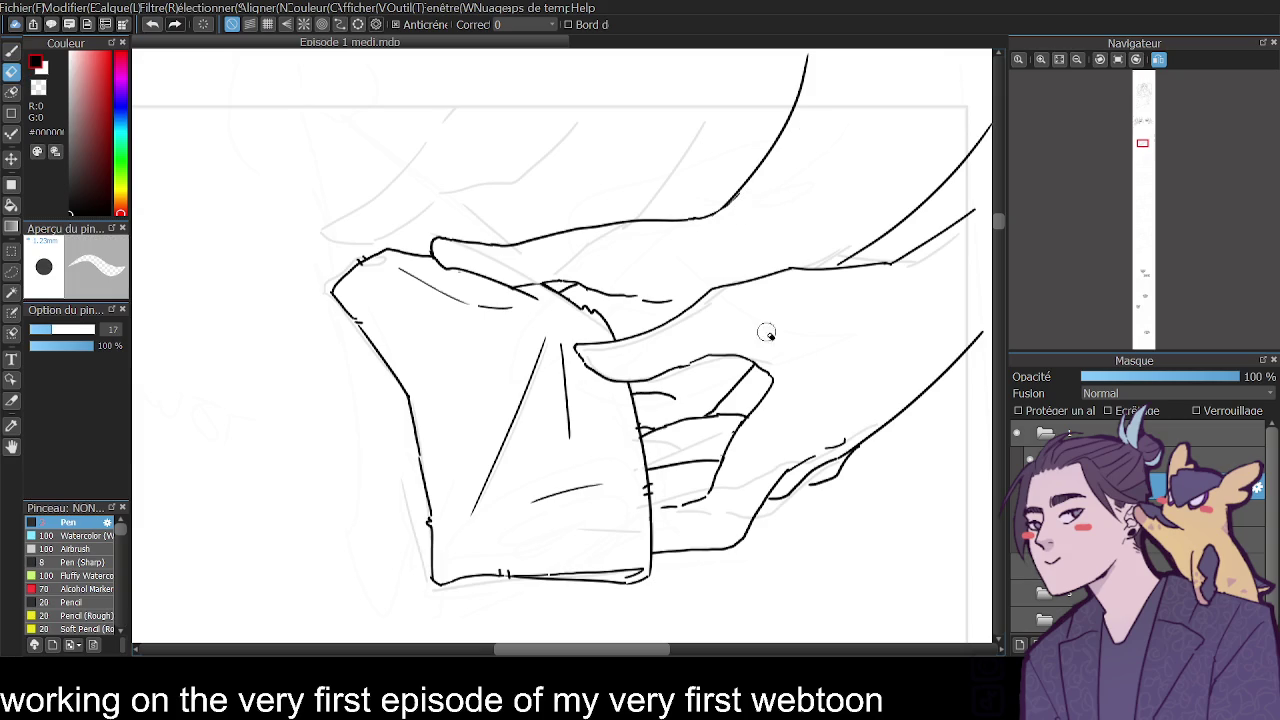
pyautogui.click(1079, 60)
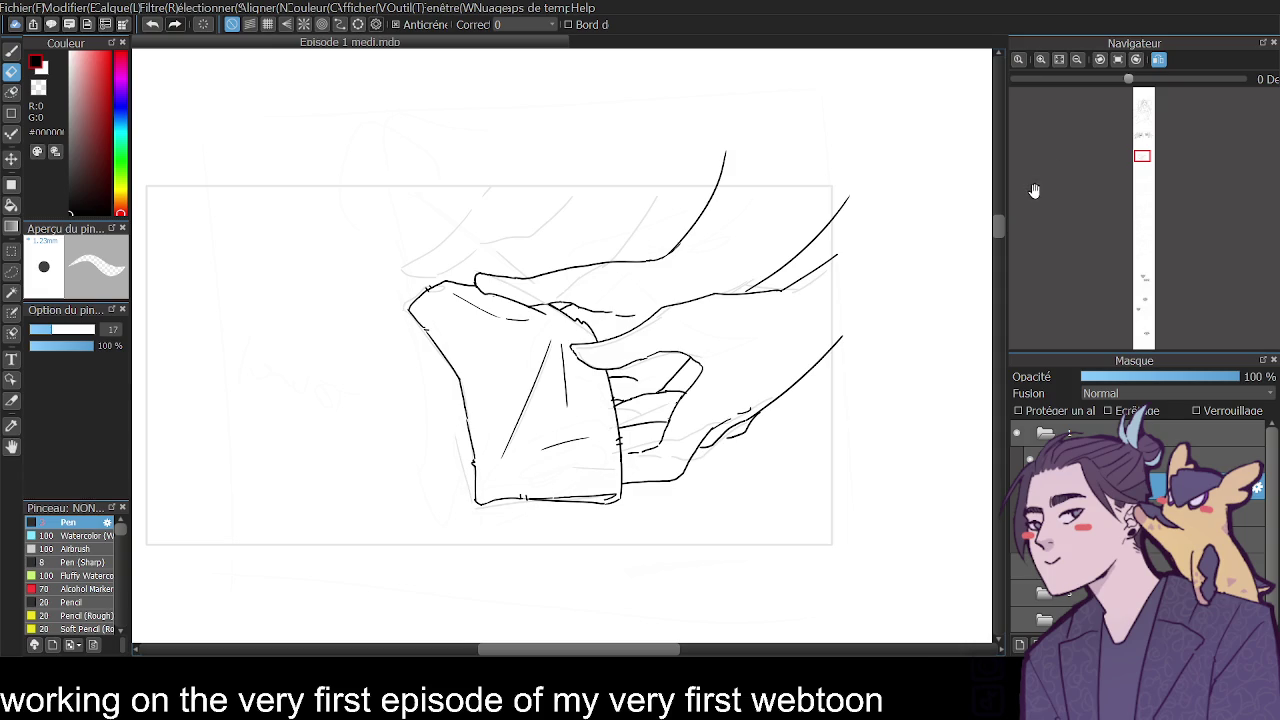
pyautogui.moveTo(677, 251); pyautogui.dragTo(700, 209)
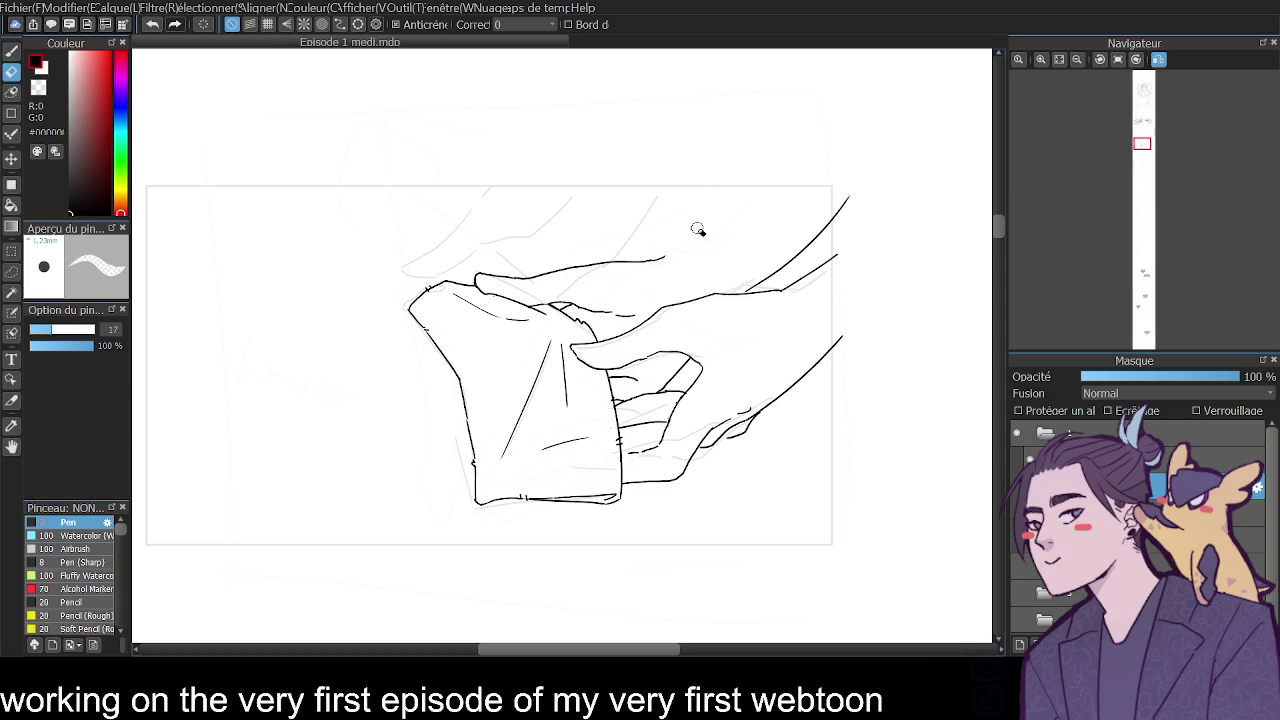
pyautogui.press('p')
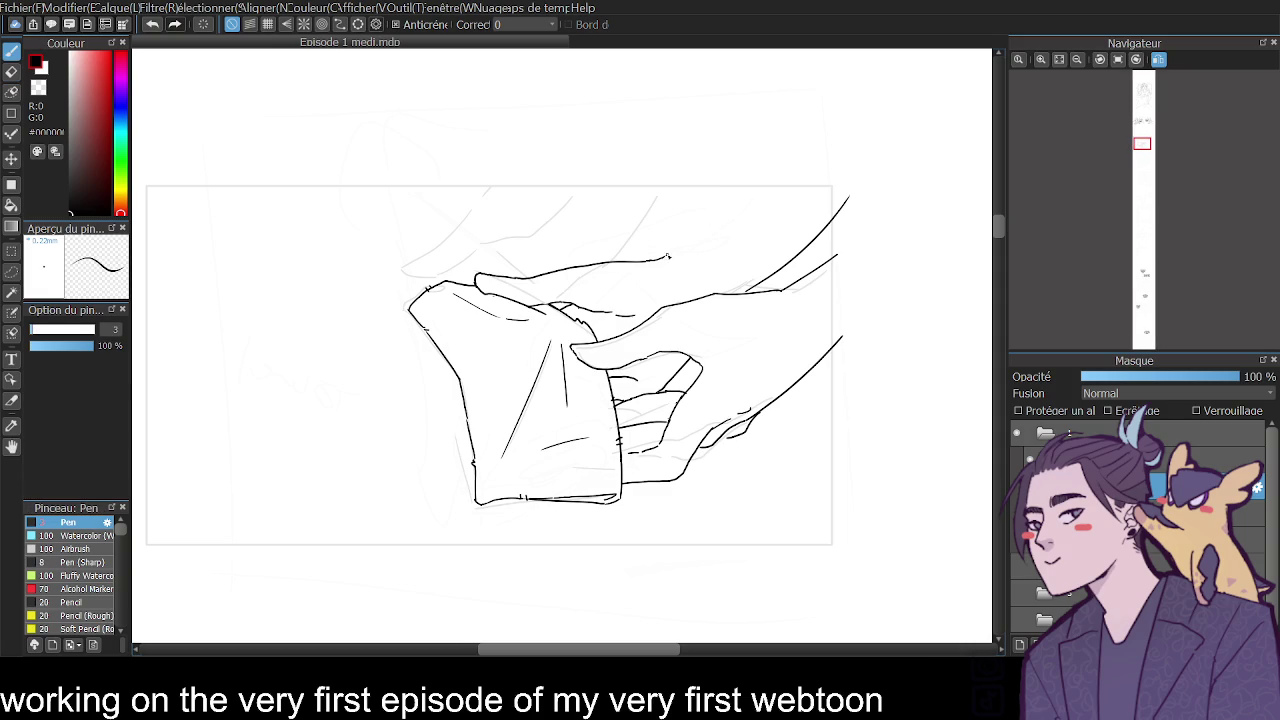
pyautogui.moveTo(686, 249); pyautogui.dragTo(712, 177)
pyautogui.hotkey('ctrl', 'z')
pyautogui.click(1158, 62)
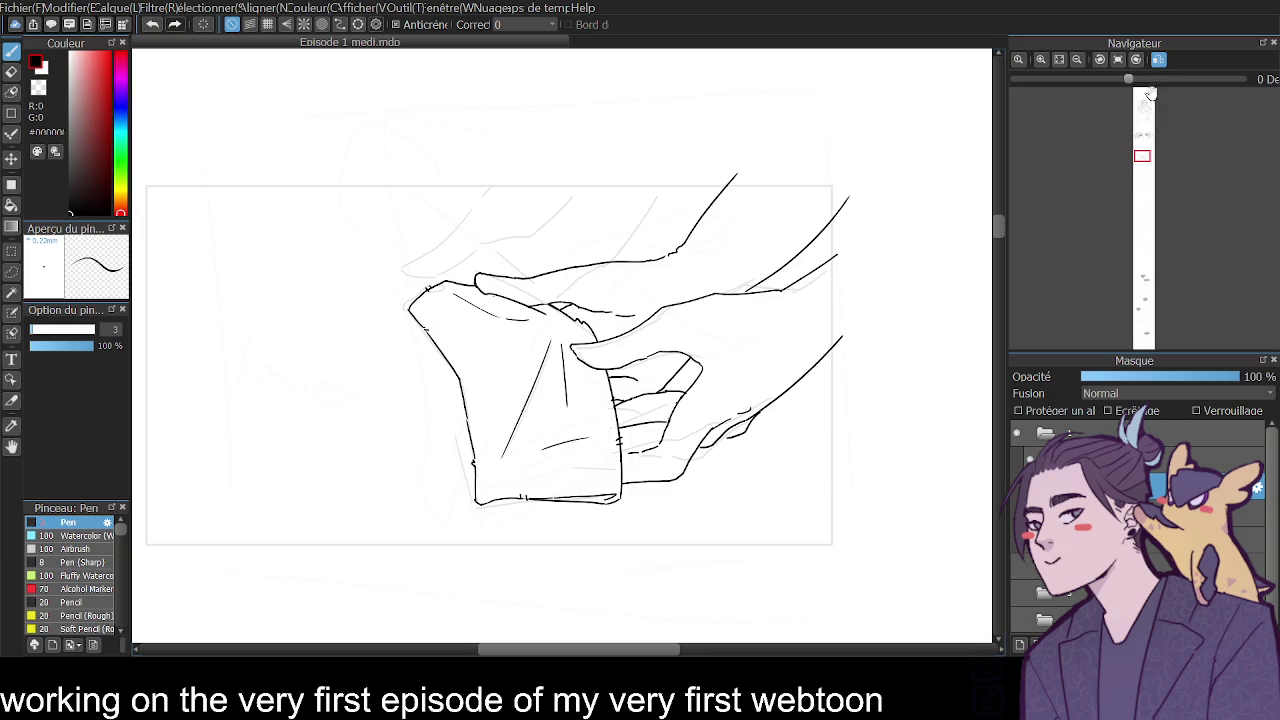
pyautogui.press('e')
pyautogui.moveTo(277, 198); pyautogui.dragTo(361, 280)
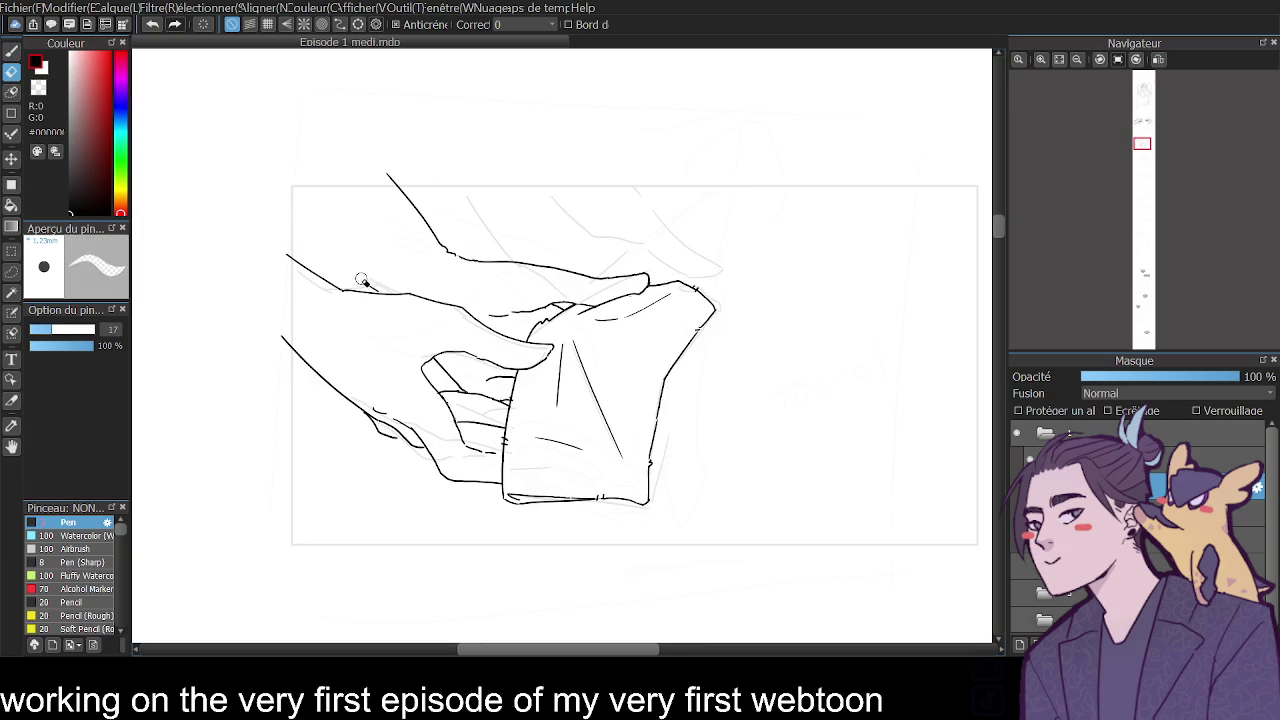
# Erase a short stroke segment on the hand and retry a line at the finger corner.
pyautogui.click(12, 50)
pyautogui.click(17, 72)
pyautogui.moveTo(445, 252); pyautogui.dragTo(480, 270)
pyautogui.click(17, 51)
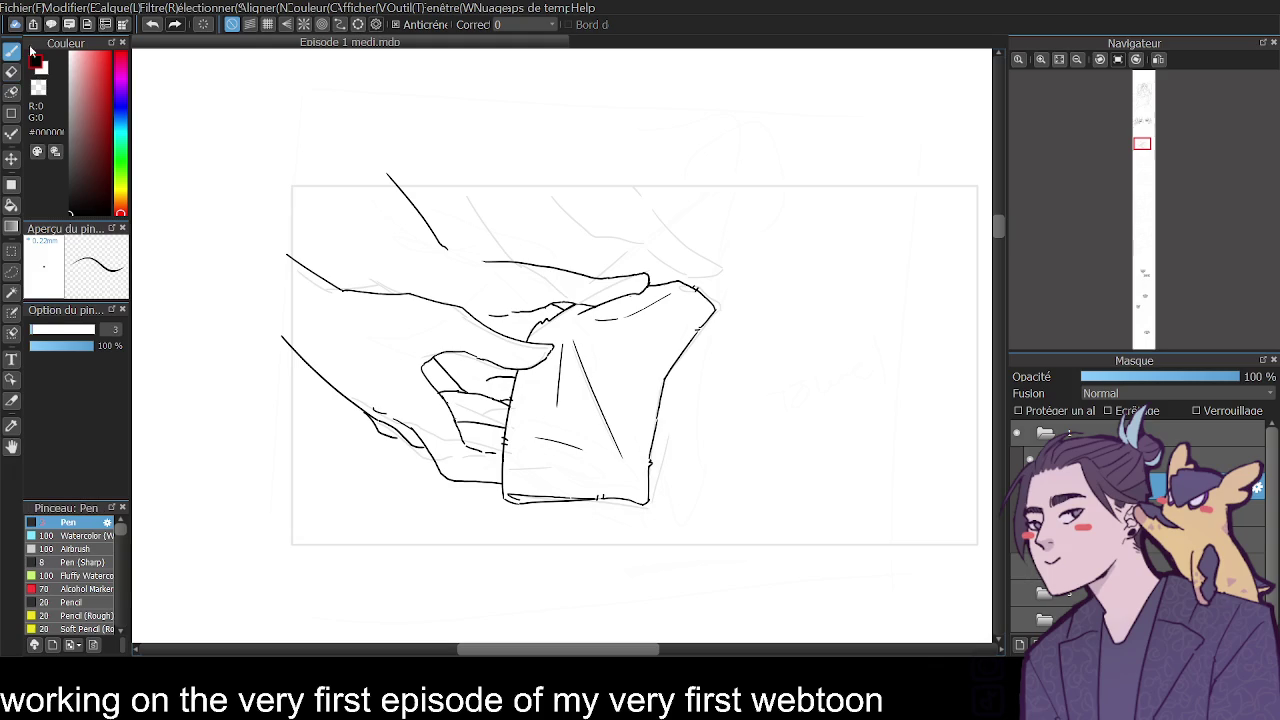
pyautogui.click(12, 72)
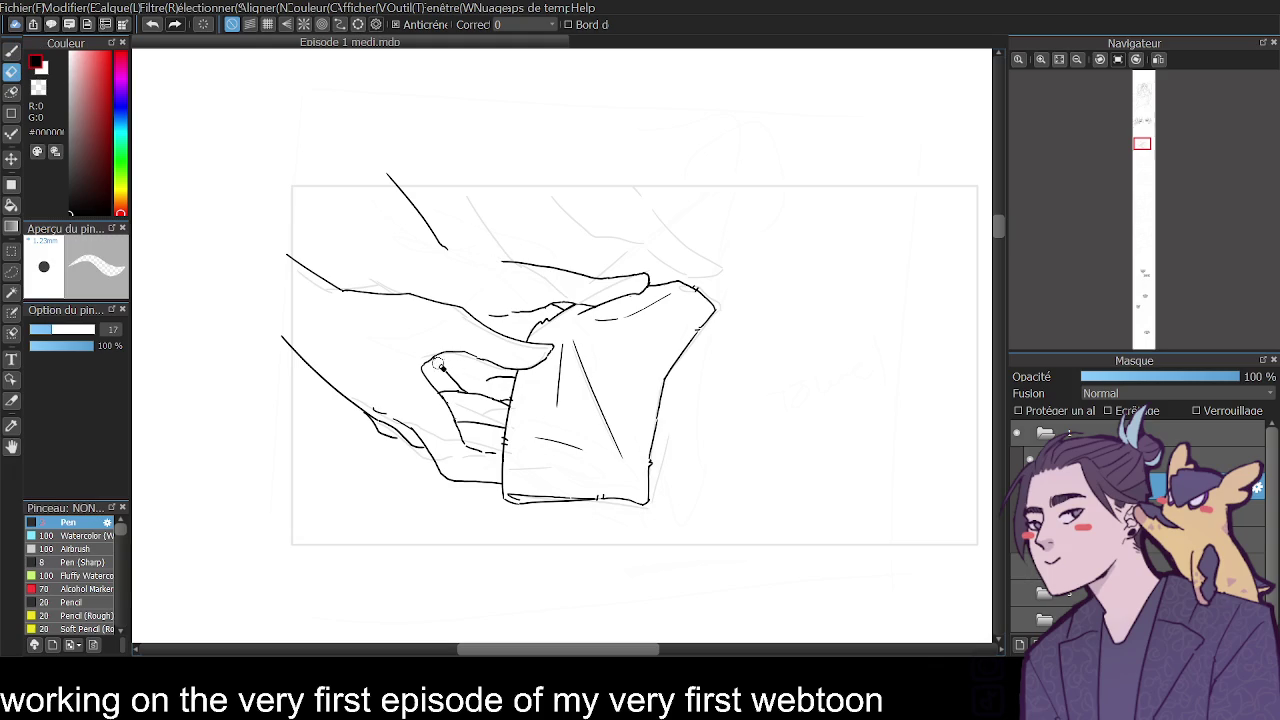
pyautogui.click(1040, 59)
pyautogui.press('b')
pyautogui.moveTo(287, 384)
pyautogui.mouseDown()
pyautogui.moveTo(316, 409)
pyautogui.moveTo(360, 362)
pyautogui.mouseUp()
pyautogui.hotkey('ctrl', 'z')
pyautogui.hotkey('ctrl', 'z')
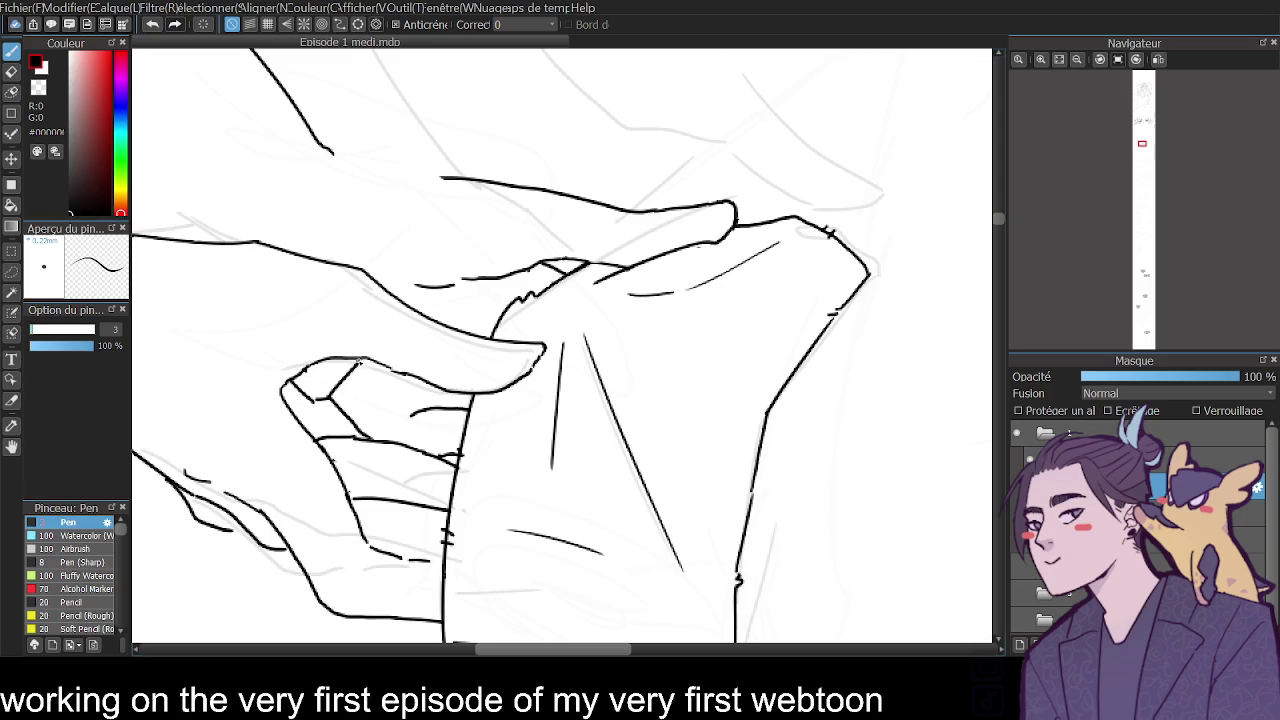
# Draw a long sleeve line up from the hand and redraw the cuff's top line longer.
pyautogui.moveTo(419, 275)
pyautogui.mouseDown()
pyautogui.moveTo(442, 160)
pyautogui.moveTo(297, 104)
pyautogui.mouseUp()
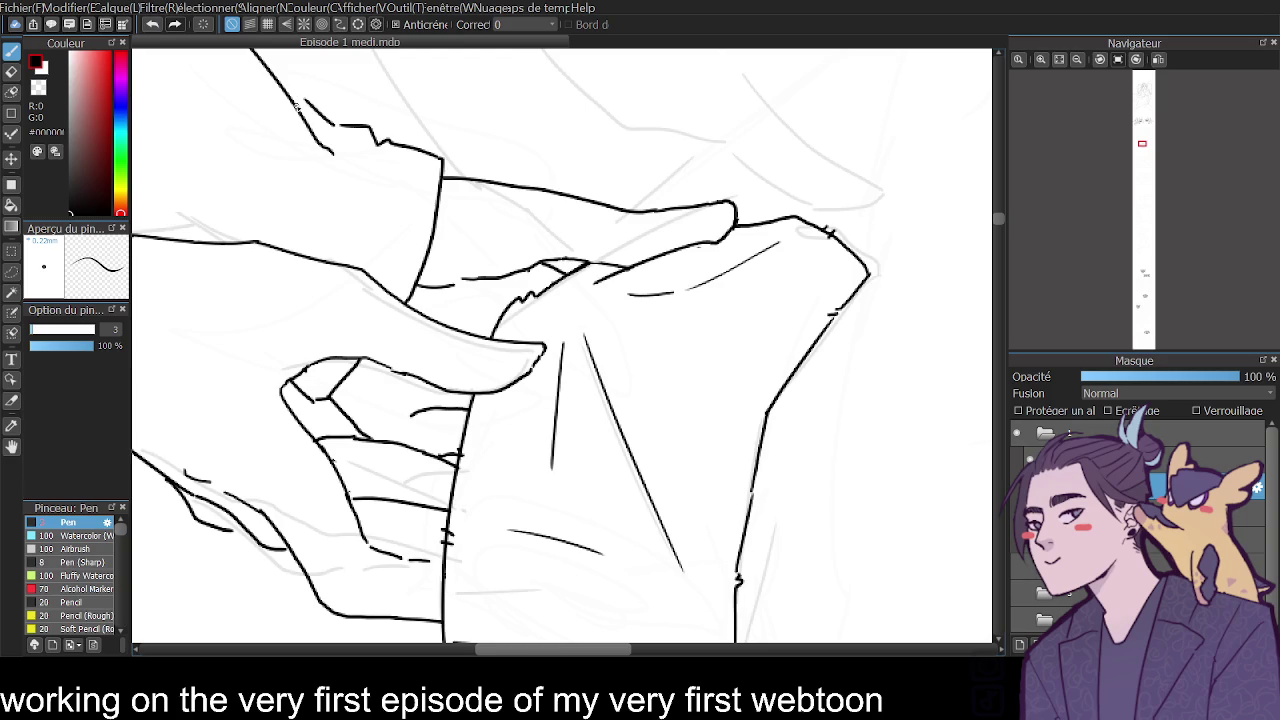
pyautogui.click(1077, 59)
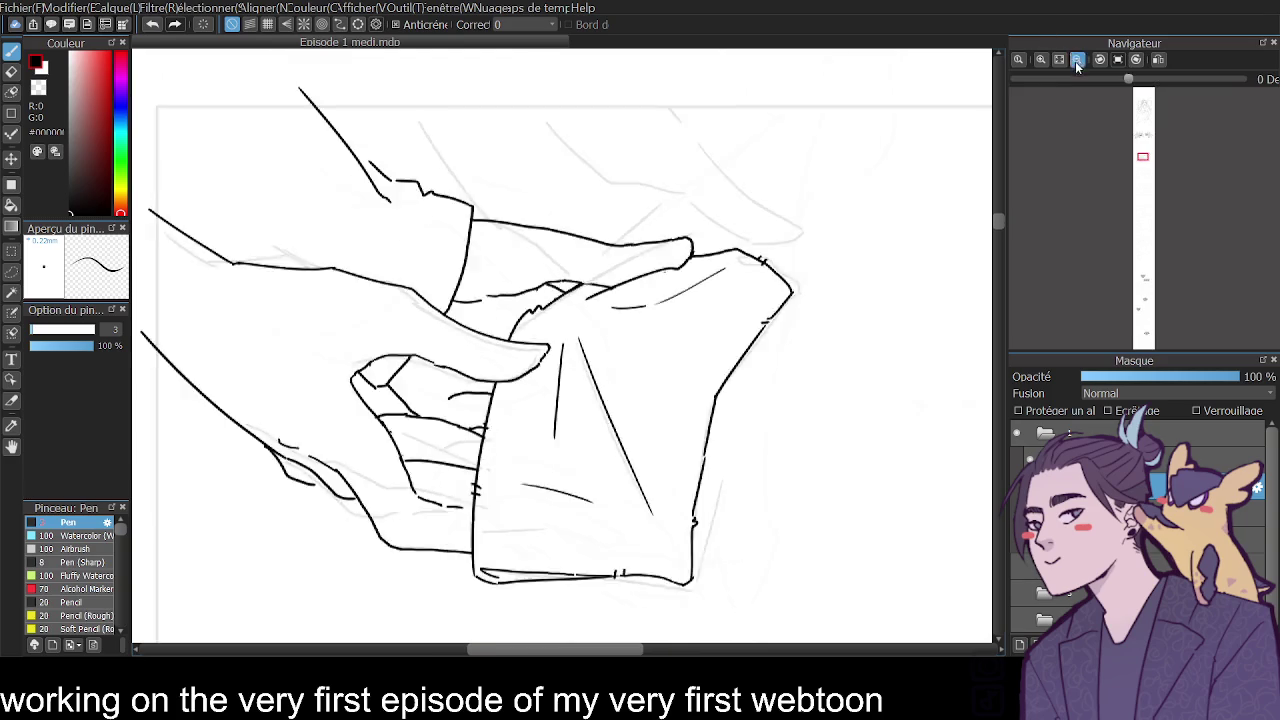
pyautogui.click(1040, 58)
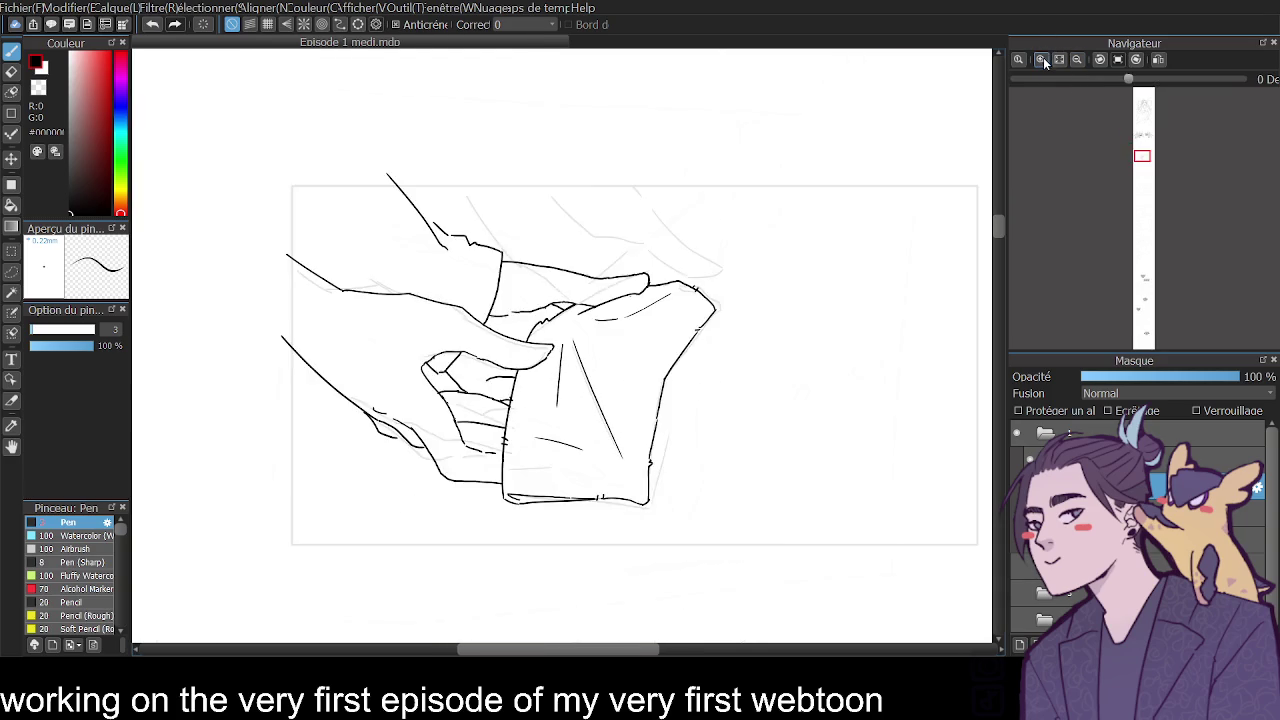
pyautogui.hscroll(-3, 589, 628)
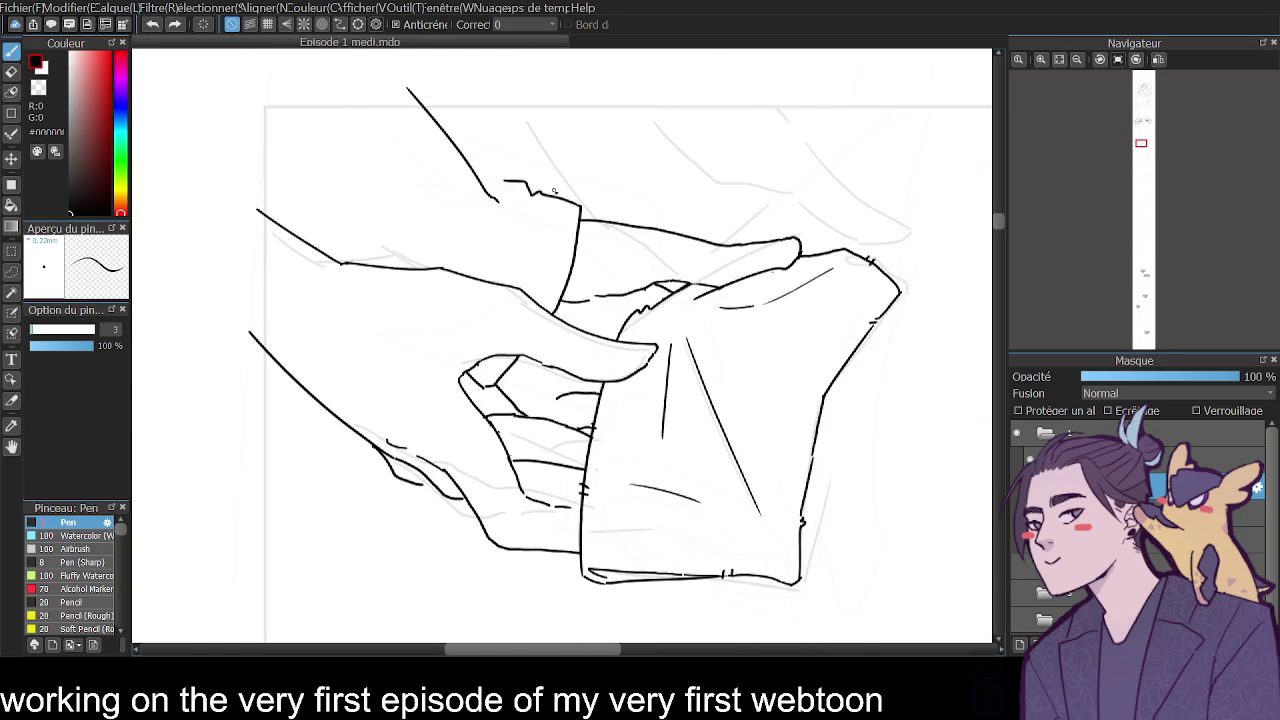
pyautogui.hotkey('ctrl', 'z')
pyautogui.moveTo(580, 207); pyautogui.dragTo(494, 194)
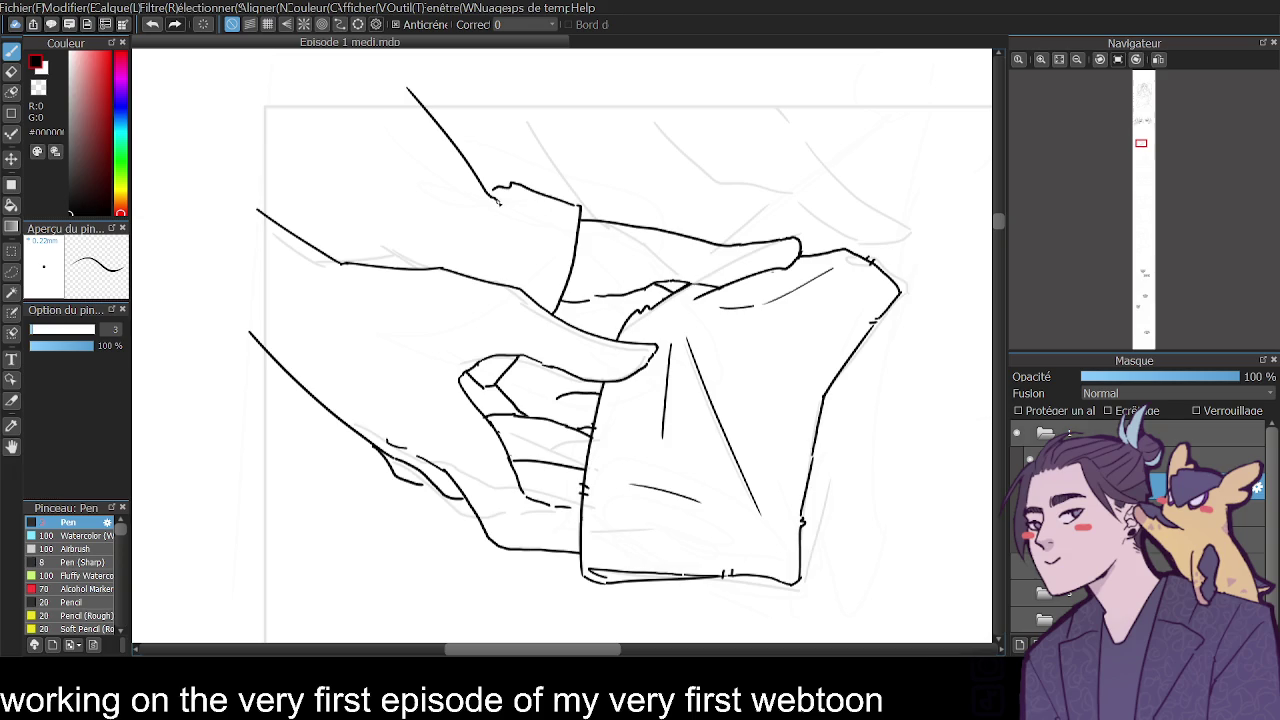
# Erase the arm line's tail above the cuff and redraw the left hand's sleeve edge.
pyautogui.press('e')
pyautogui.moveTo(488, 192); pyautogui.dragTo(465, 160)
pyautogui.press('b')
pyautogui.moveTo(382, 250)
pyautogui.mouseDown()
pyautogui.moveTo(436, 264)
pyautogui.moveTo(438, 372)
pyautogui.moveTo(390, 421)
pyautogui.mouseUp()
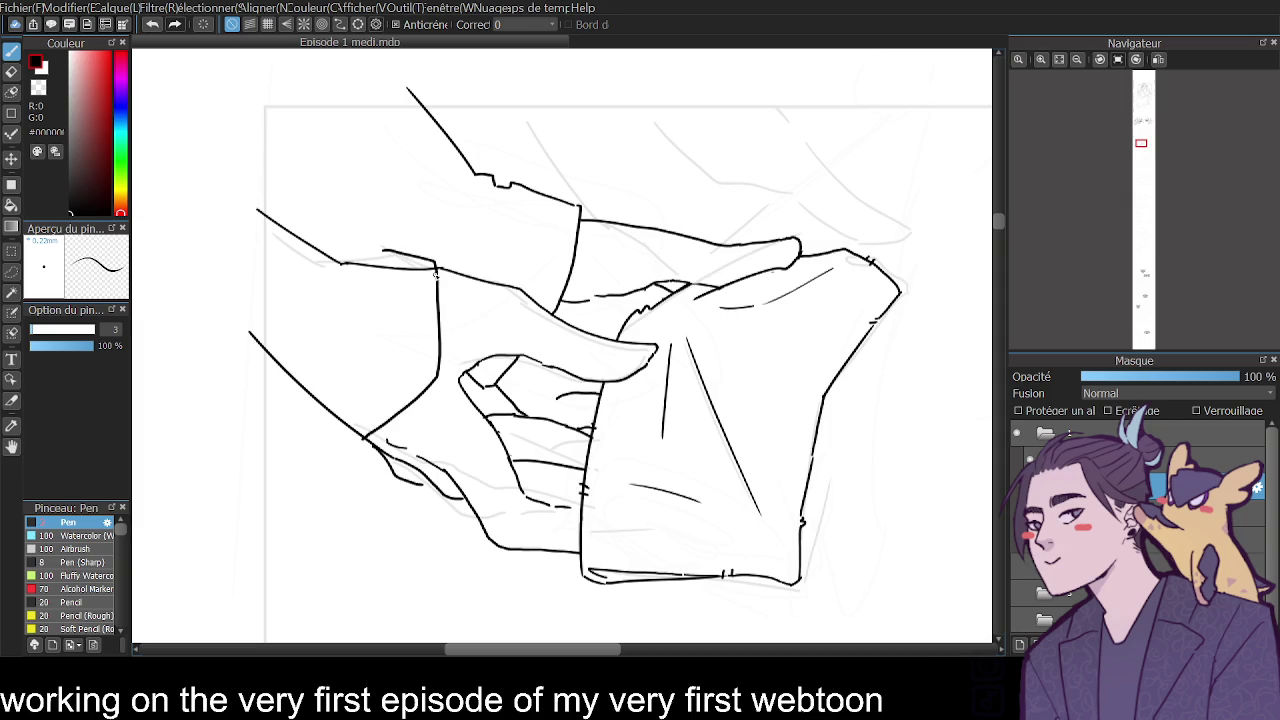
pyautogui.hotkey('ctrl', 'z')
pyautogui.hotkey('ctrl', 'z')
pyautogui.hotkey('ctrl', 'y')
pyautogui.moveTo(392, 250)
pyautogui.mouseDown()
pyautogui.moveTo(430, 262)
pyautogui.moveTo(440, 330)
pyautogui.moveTo(383, 437)
pyautogui.mouseUp()
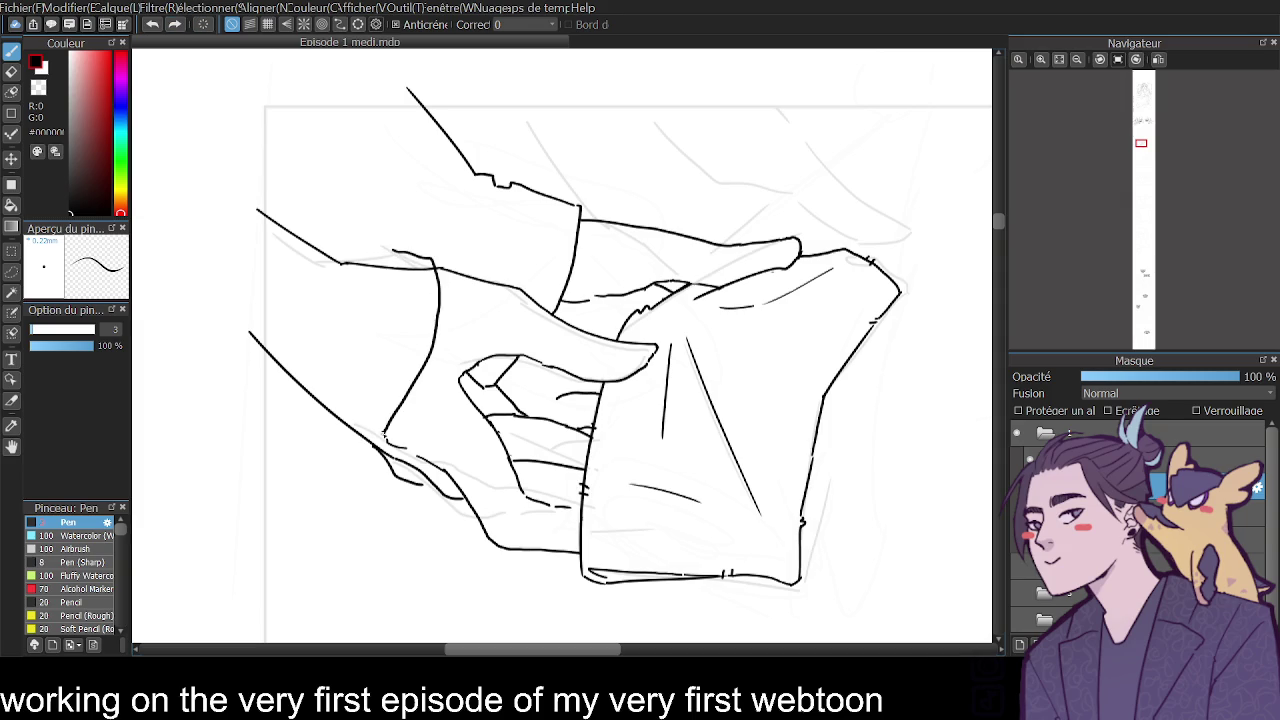
# On the mirrored view, draw the upper and lower forearm lines and erase old sleeve lines.
pyautogui.click(1158, 59)
pyautogui.moveTo(727, 252)
pyautogui.mouseDown()
pyautogui.moveTo(774, 236)
pyautogui.moveTo(855, 140)
pyautogui.mouseUp()
pyautogui.moveTo(809, 421); pyautogui.dragTo(846, 392)
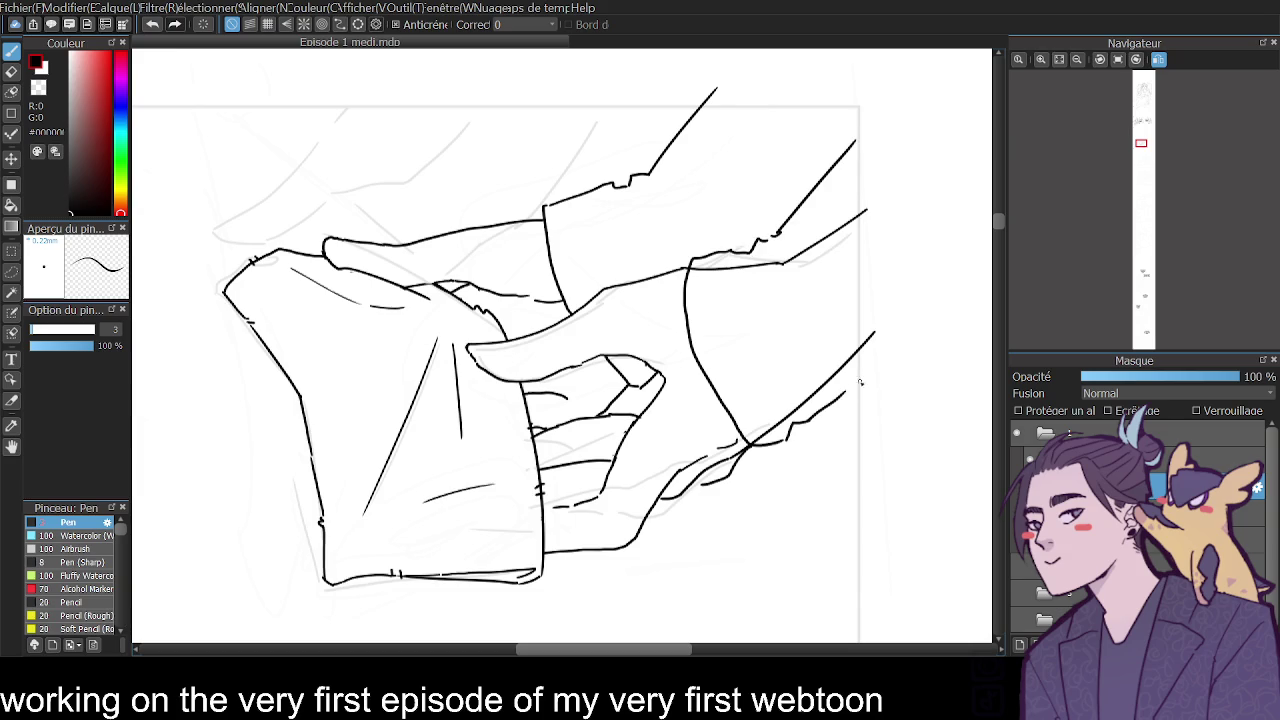
pyautogui.press('e')
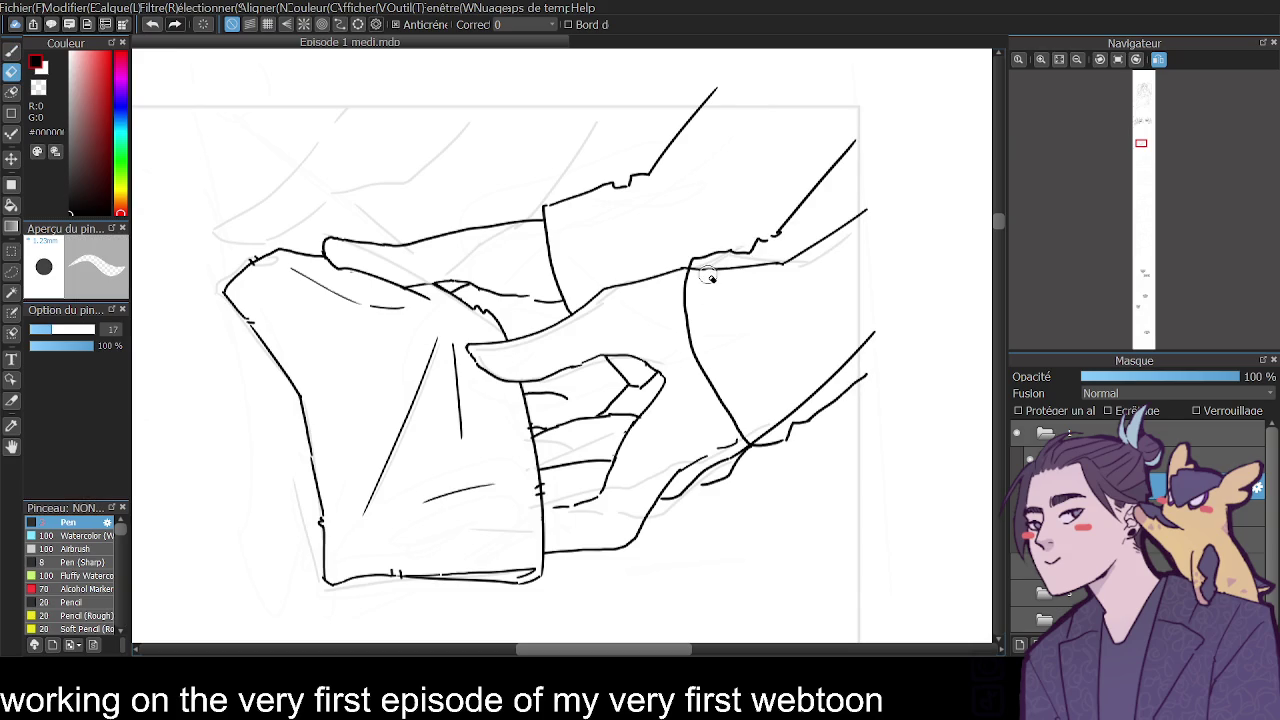
pyautogui.moveTo(698, 274); pyautogui.dragTo(800, 251)
pyautogui.moveTo(757, 436); pyautogui.dragTo(876, 332)
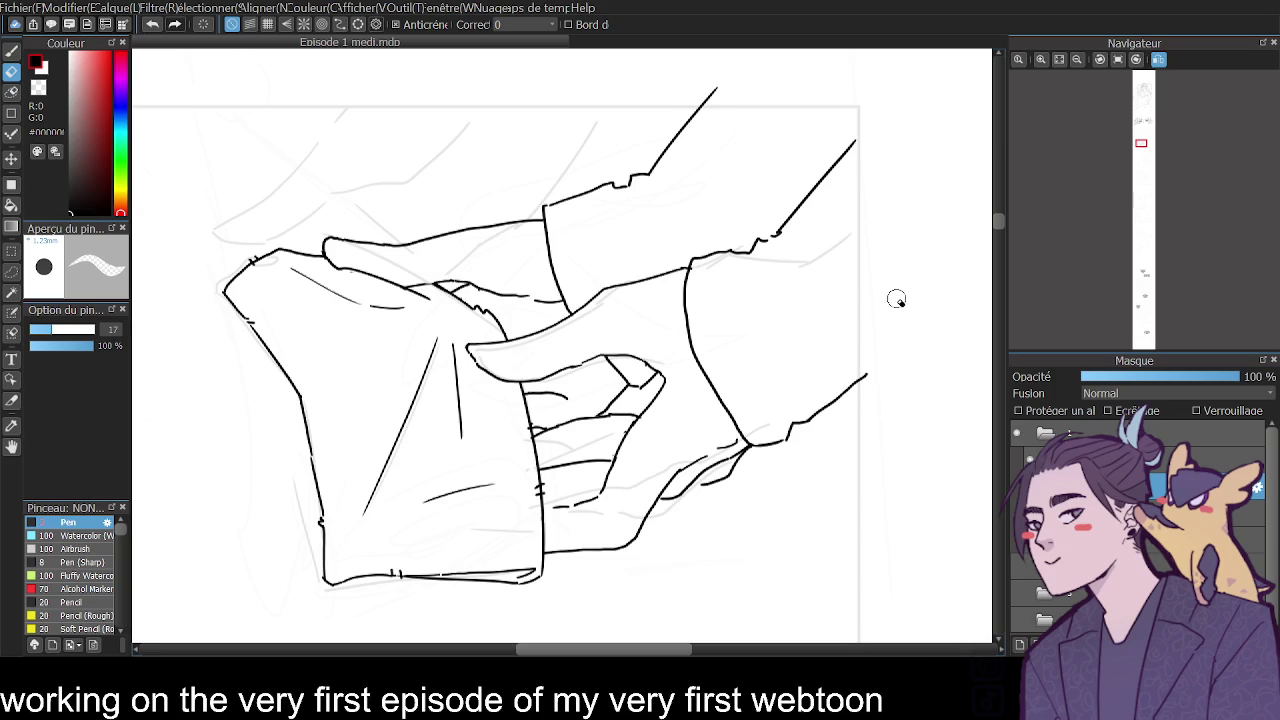
pyautogui.click(14, 50)
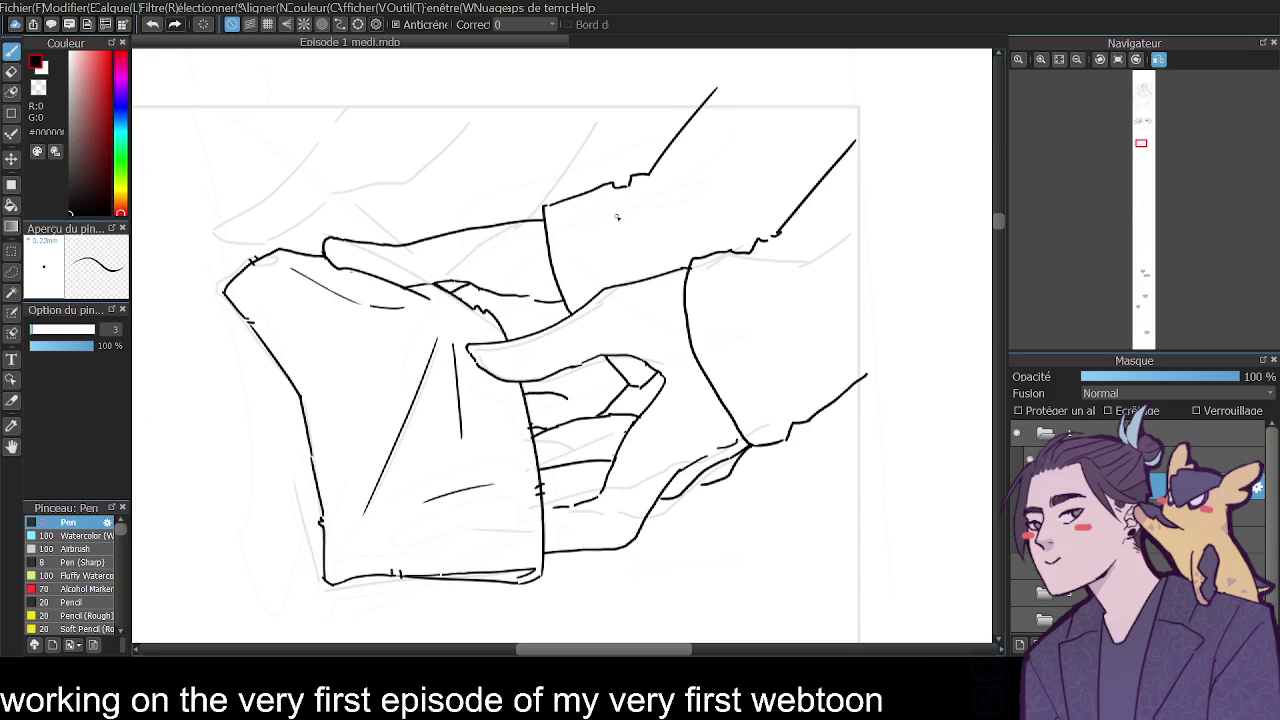
# Add ribbed fold lines across the cuff and the right sleeve.
pyautogui.moveTo(554, 218); pyautogui.dragTo(613, 200)
pyautogui.moveTo(554, 251); pyautogui.dragTo(618, 228)
pyautogui.moveTo(557, 281); pyautogui.dragTo(614, 255)
pyautogui.moveTo(586, 296); pyautogui.dragTo(758, 273)
pyautogui.moveTo(718, 368); pyautogui.dragTo(776, 341)
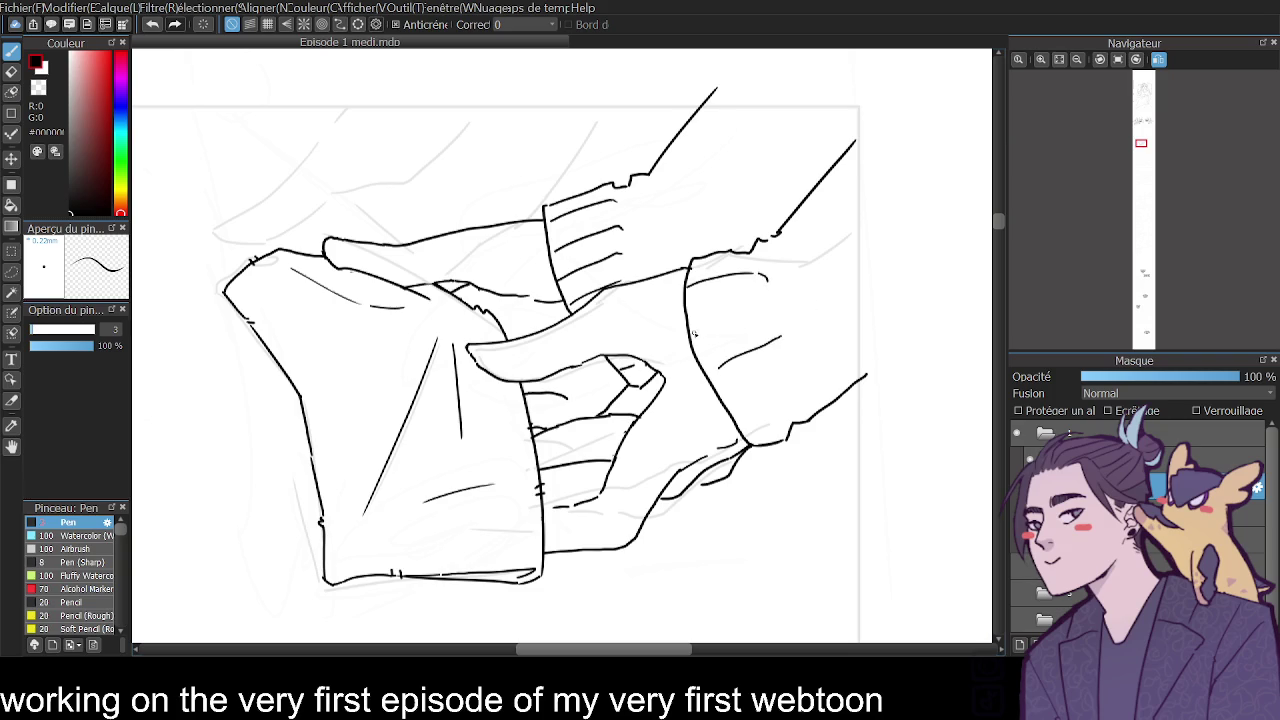
pyautogui.moveTo(690, 319); pyautogui.dragTo(767, 301)
pyautogui.moveTo(732, 410); pyautogui.dragTo(787, 381)
pyautogui.moveTo(755, 444)
pyautogui.mouseDown()
pyautogui.moveTo(805, 401)
pyautogui.moveTo(765, 450)
pyautogui.mouseUp()
# Add a short line under the cuff, extend the cuff line right, and ink the upper arm.
pyautogui.press('e')
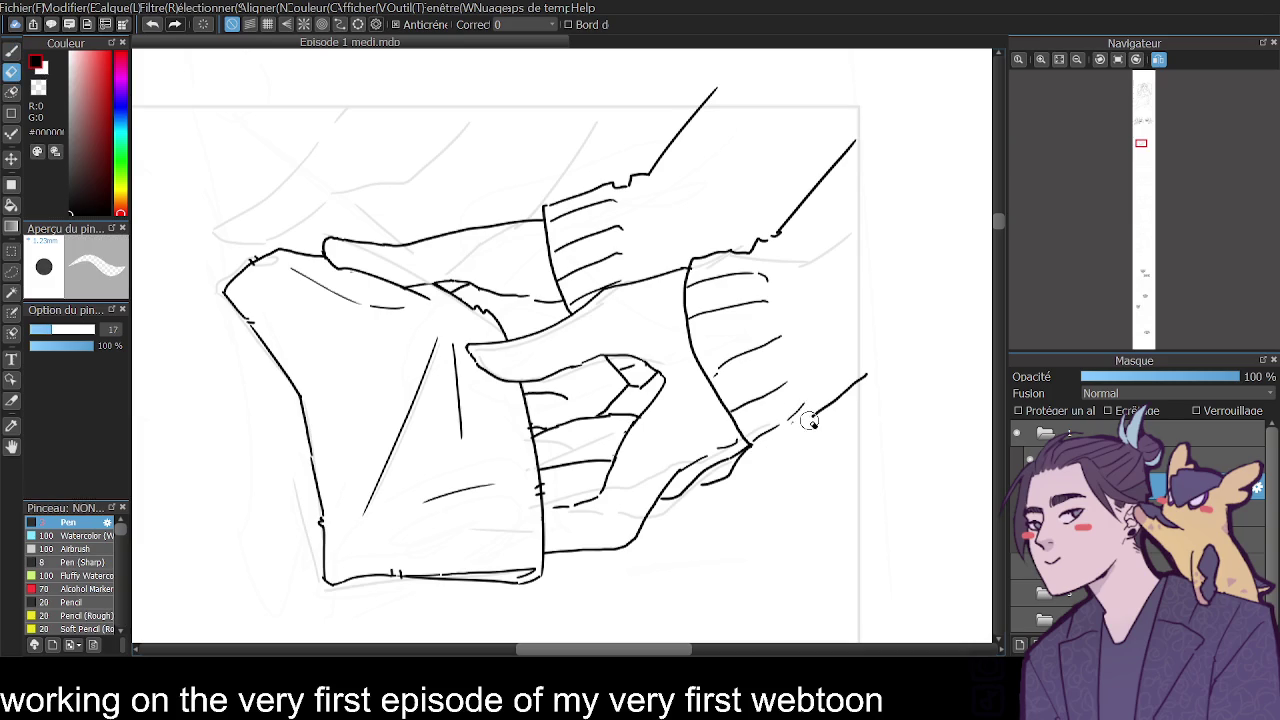
pyautogui.press('b')
pyautogui.moveTo(764, 452); pyautogui.dragTo(801, 433)
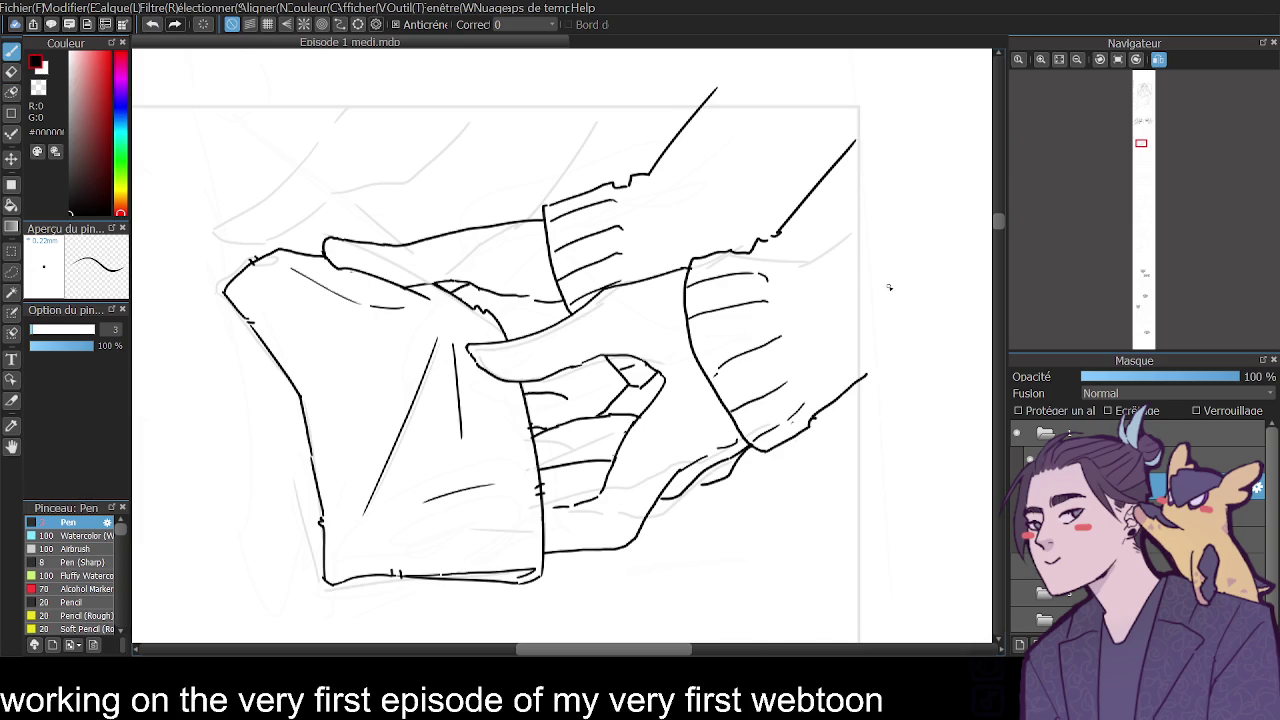
pyautogui.moveTo(766, 240); pyautogui.dragTo(878, 230)
pyautogui.moveTo(755, 80); pyautogui.dragTo(766, 218)
pyautogui.moveTo(768, 205); pyautogui.dragTo(788, 184)
# Review the whole page strip with the view mirrored back, then zoom in on the hands.
pyautogui.click(1076, 62)
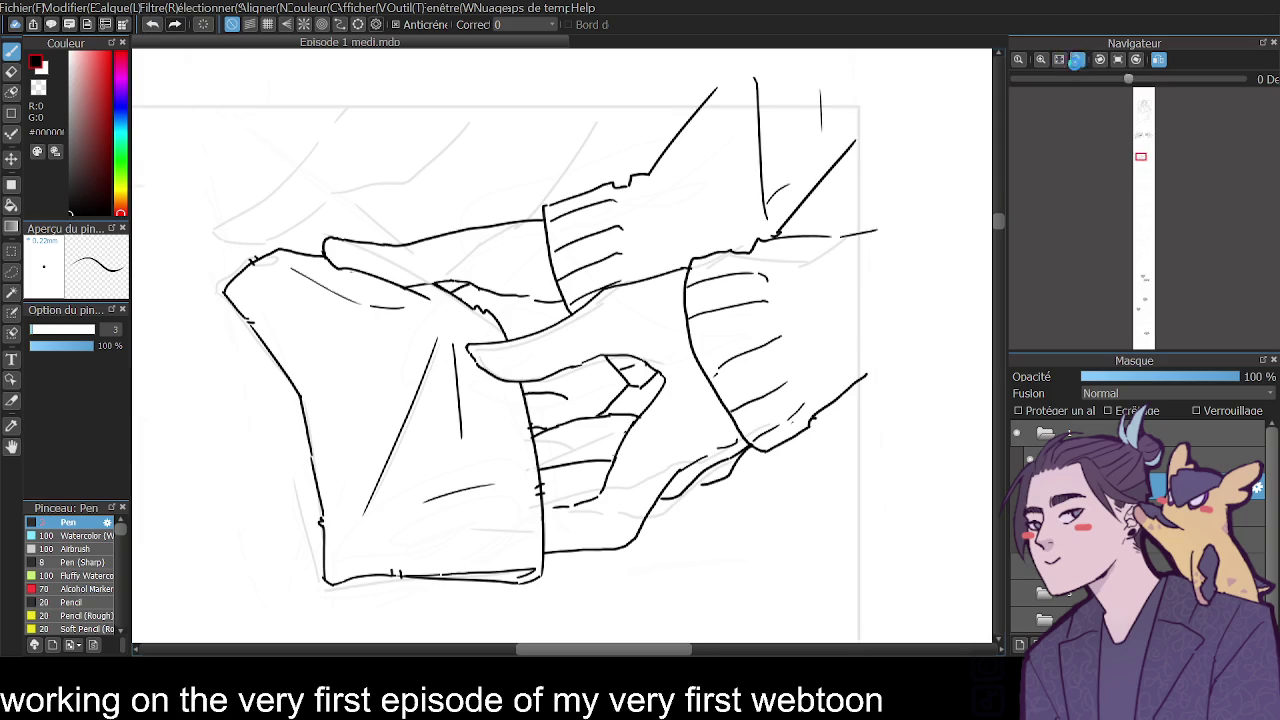
pyautogui.click(1158, 59)
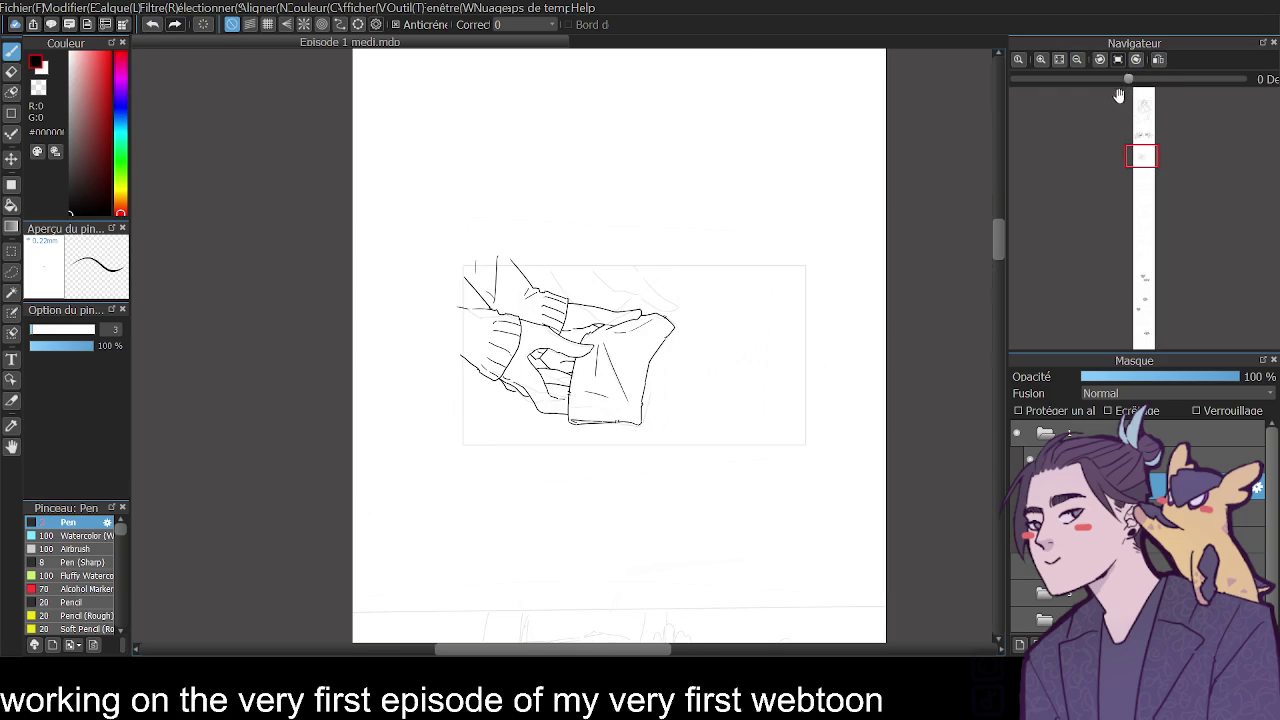
pyautogui.click(1040, 61)
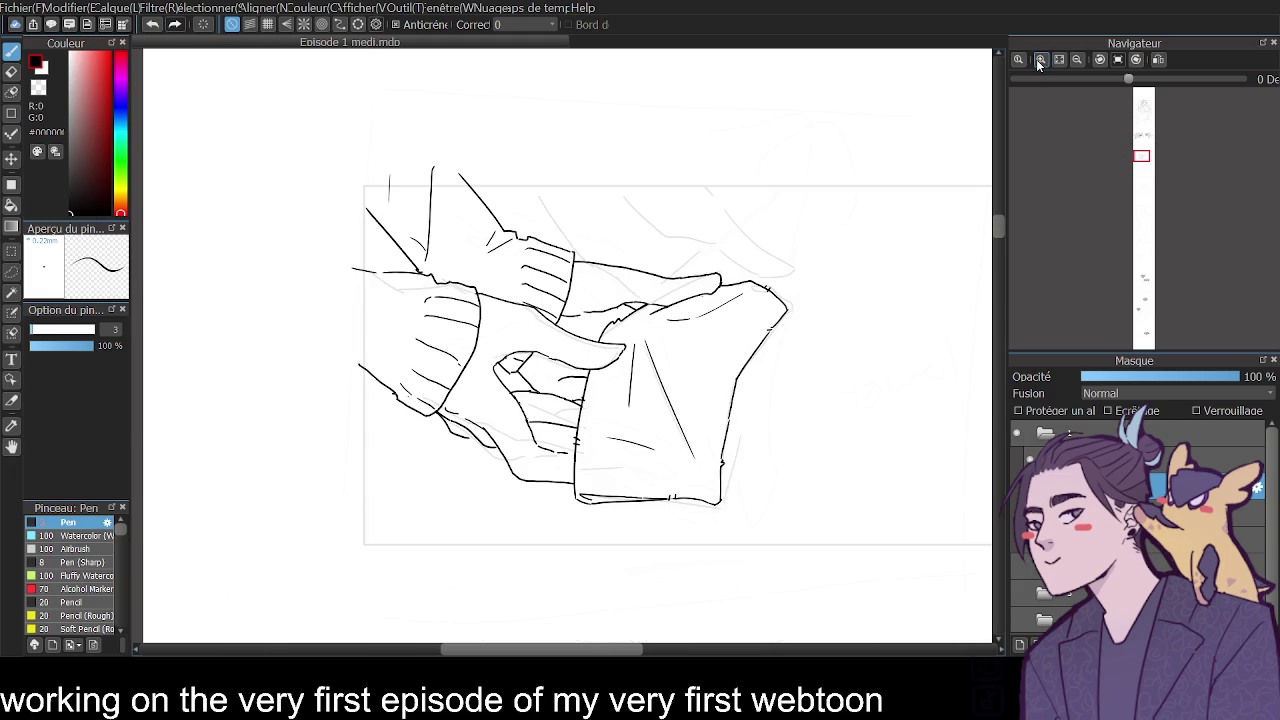
pyautogui.click(1077, 59)
pyautogui.click(1077, 59)
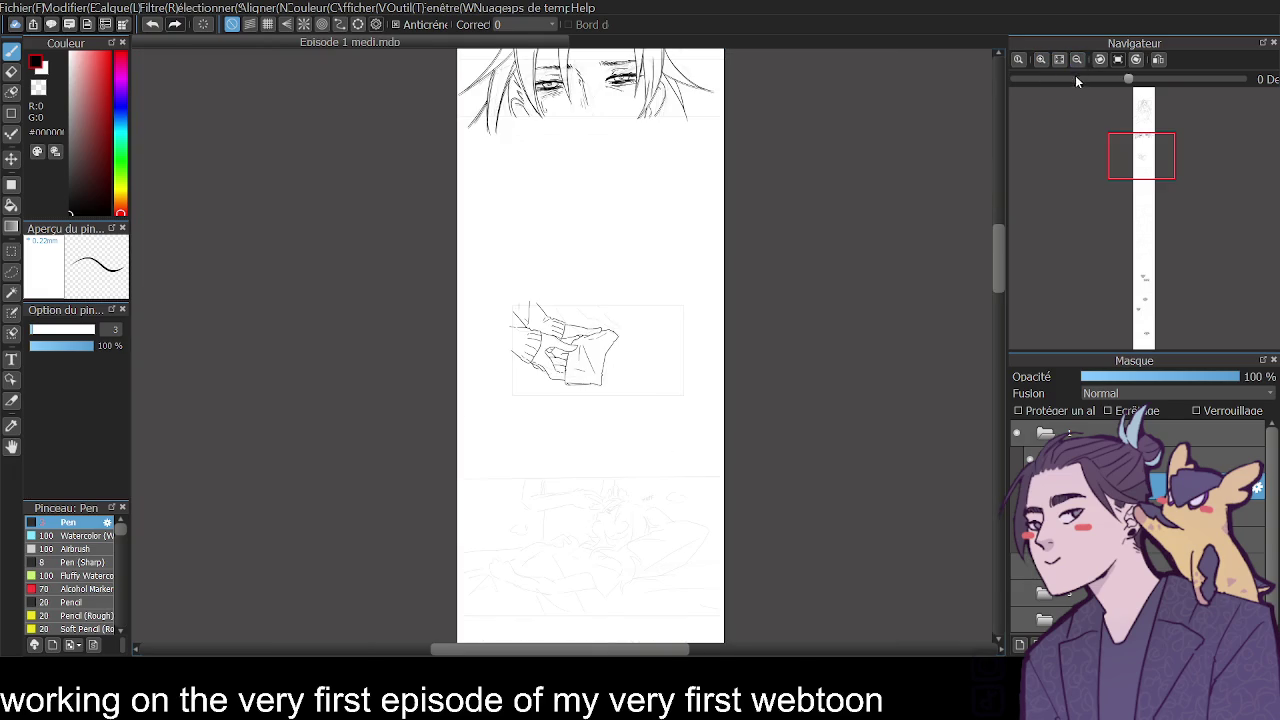
pyautogui.moveTo(997, 245); pyautogui.dragTo(996, 263)
pyautogui.click(1041, 60)
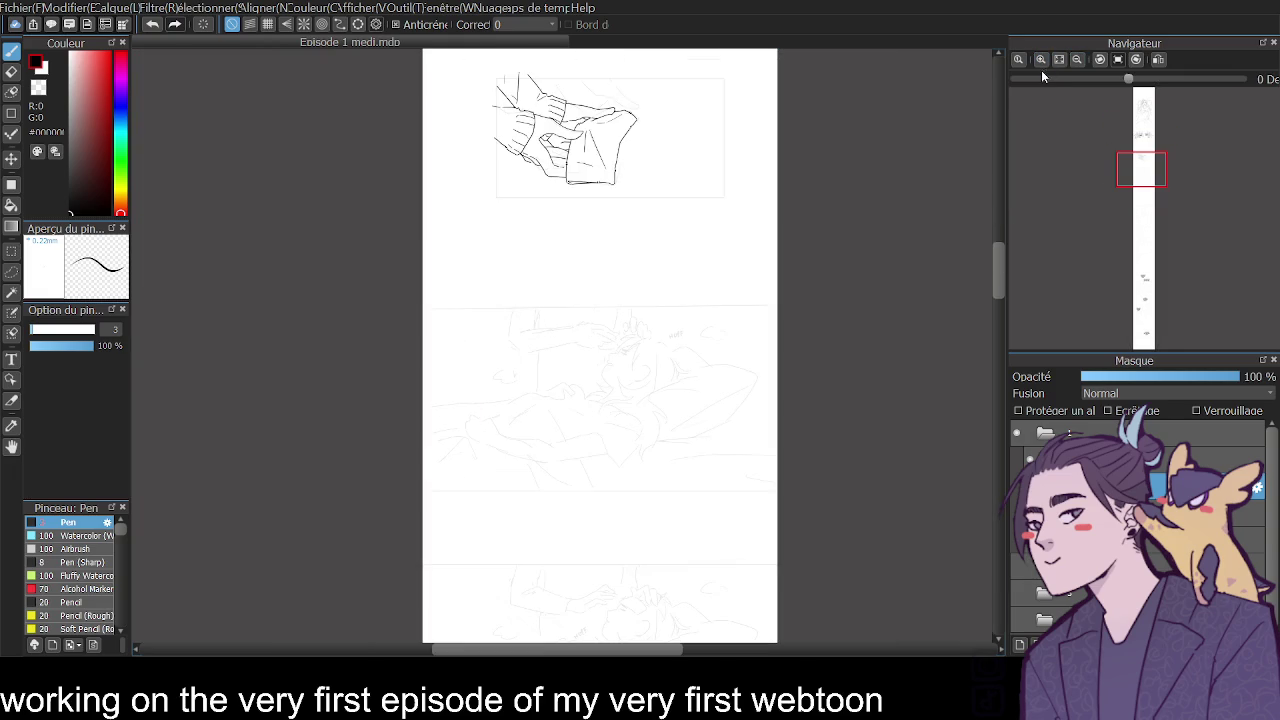
pyautogui.moveTo(994, 267); pyautogui.dragTo(995, 250)
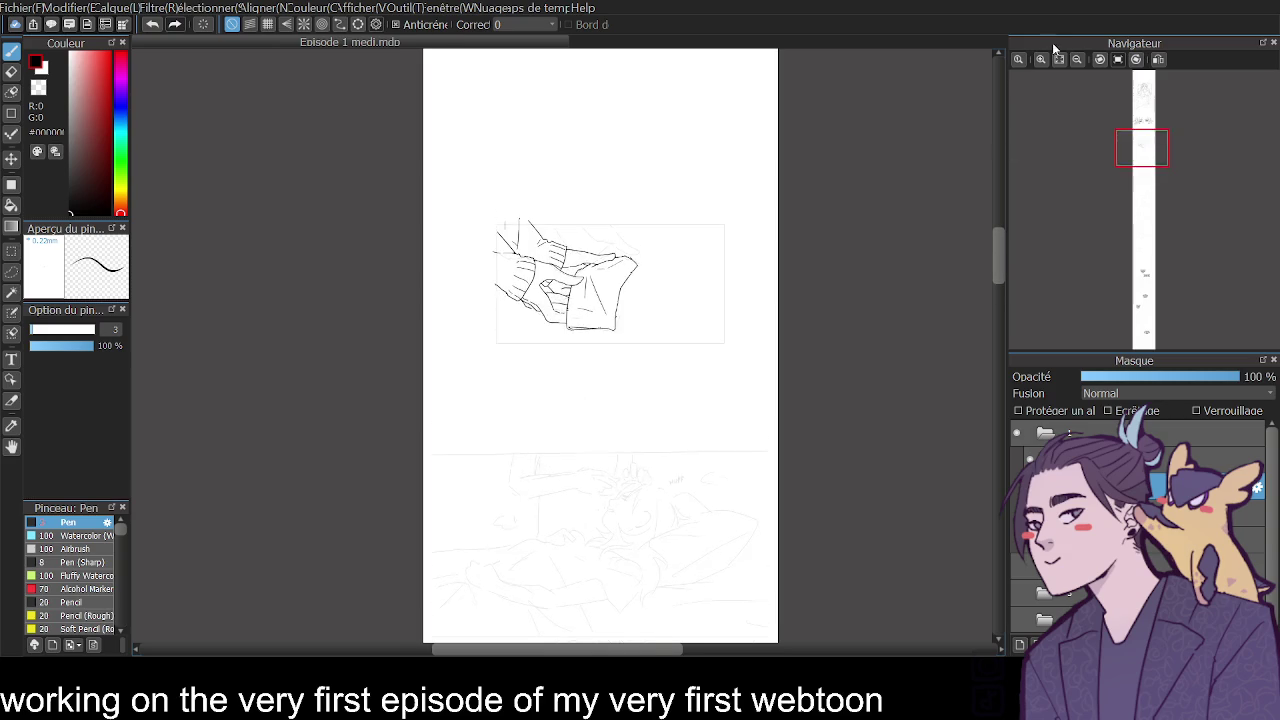
pyautogui.click(1041, 60)
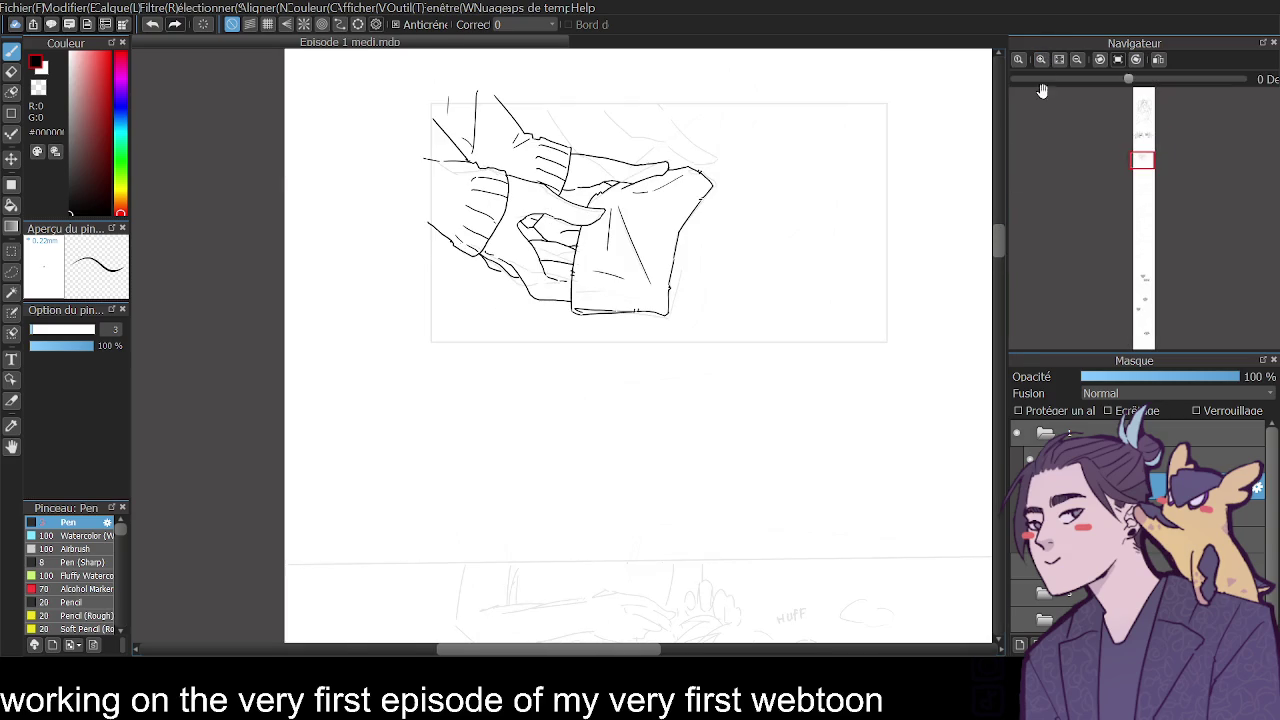
pyautogui.click(1041, 59)
pyautogui.moveTo(1003, 222); pyautogui.dragTo(1001, 214)
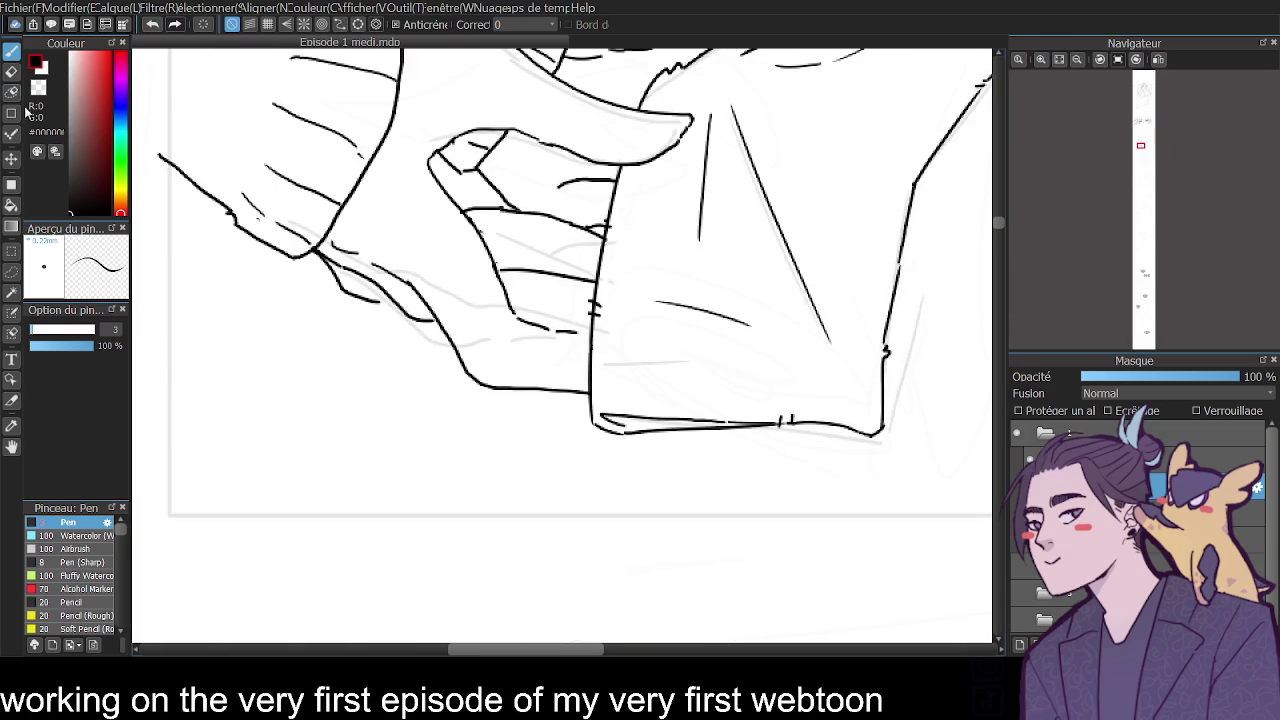
# Redraw the lower hand outline and add a line on the lower hand.
pyautogui.click(12, 71)
pyautogui.moveTo(448, 338)
pyautogui.mouseDown()
pyautogui.moveTo(471, 372)
pyautogui.moveTo(578, 394)
pyautogui.mouseUp()
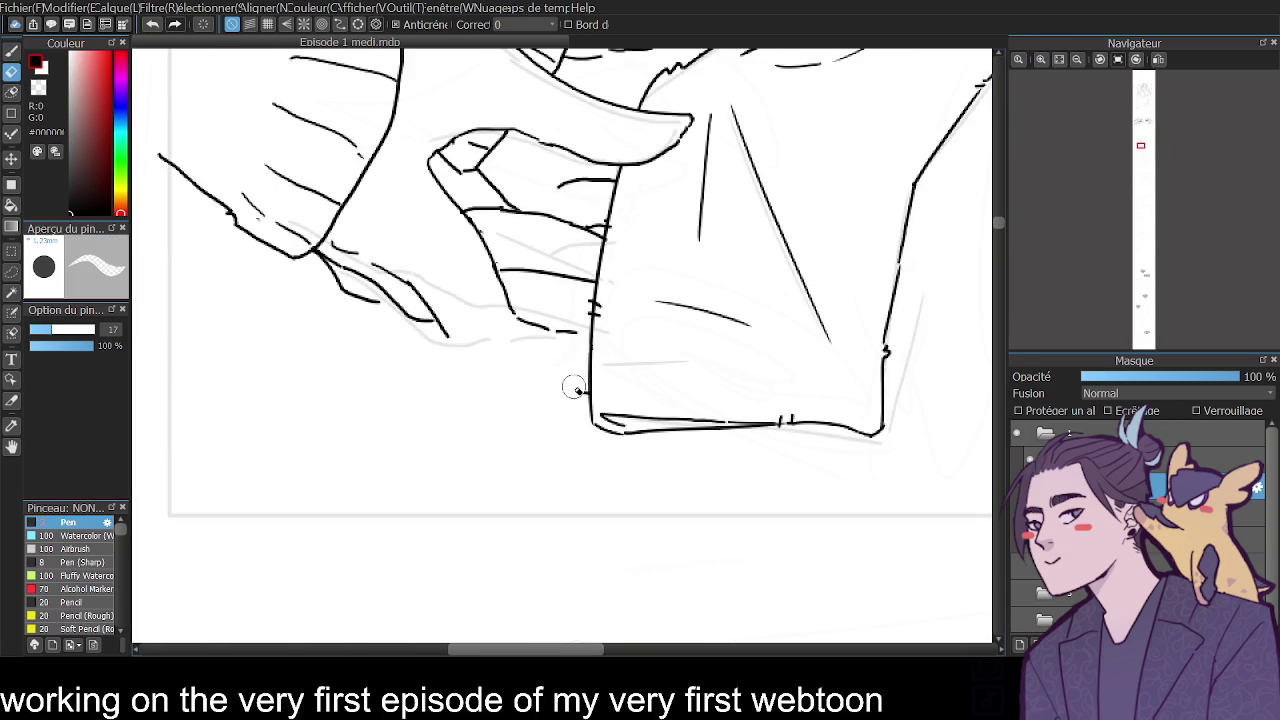
pyautogui.click(12, 50)
pyautogui.moveTo(448, 341)
pyautogui.mouseDown()
pyautogui.moveTo(481, 376)
pyautogui.moveTo(574, 376)
pyautogui.mouseUp()
pyautogui.moveTo(521, 320); pyautogui.dragTo(588, 334)
pyautogui.hotkey('ctrl', 'z')
pyautogui.moveTo(515, 316); pyautogui.dragTo(590, 330)
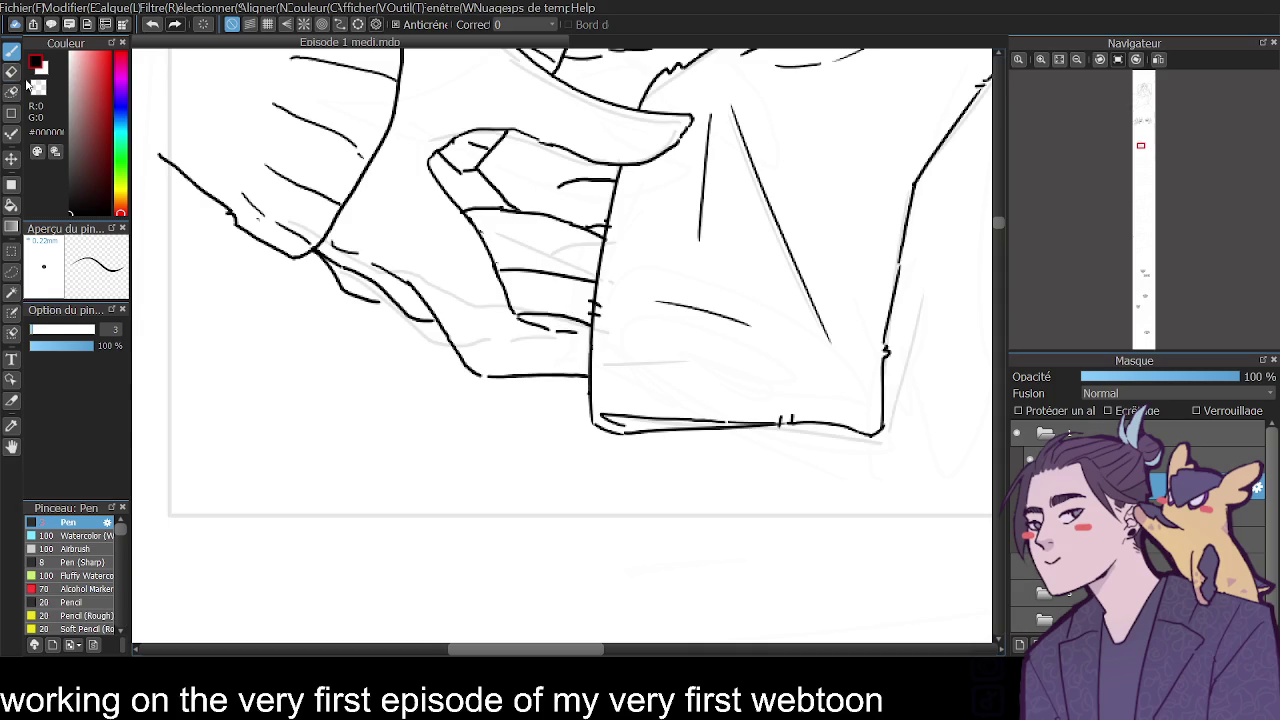
pyautogui.press('e')
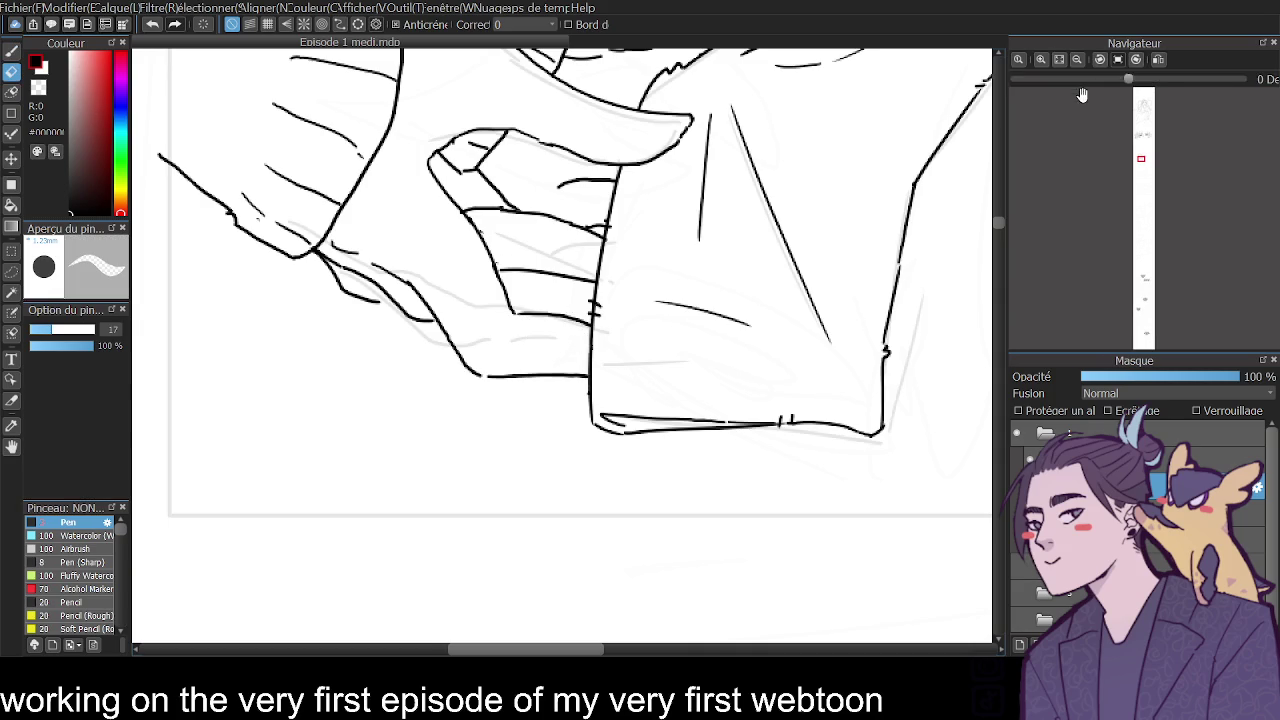
# Zoom out and mirror the canvas to check the hand drawing's proportions.
pyautogui.click(1077, 59)
pyautogui.moveTo(999, 240)
pyautogui.mouseDown()
pyautogui.moveTo(1004, 258)
pyautogui.moveTo(1005, 234)
pyautogui.mouseUp()
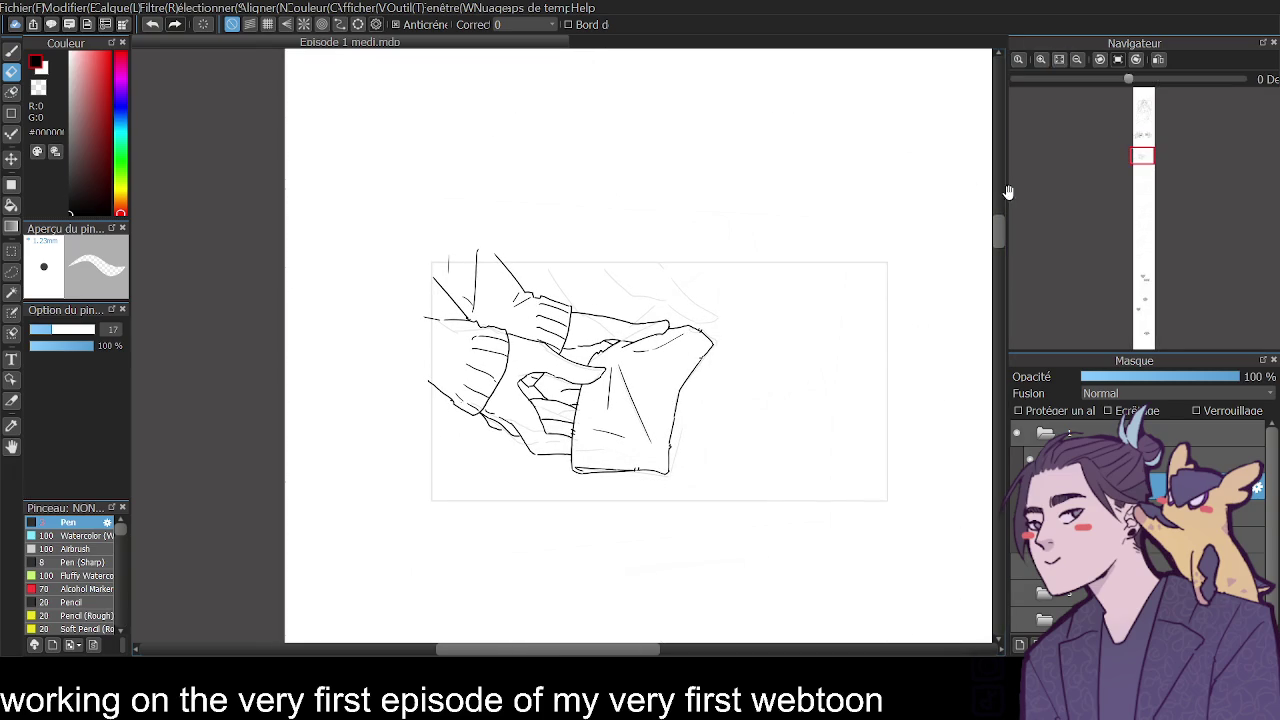
pyautogui.click(1041, 60)
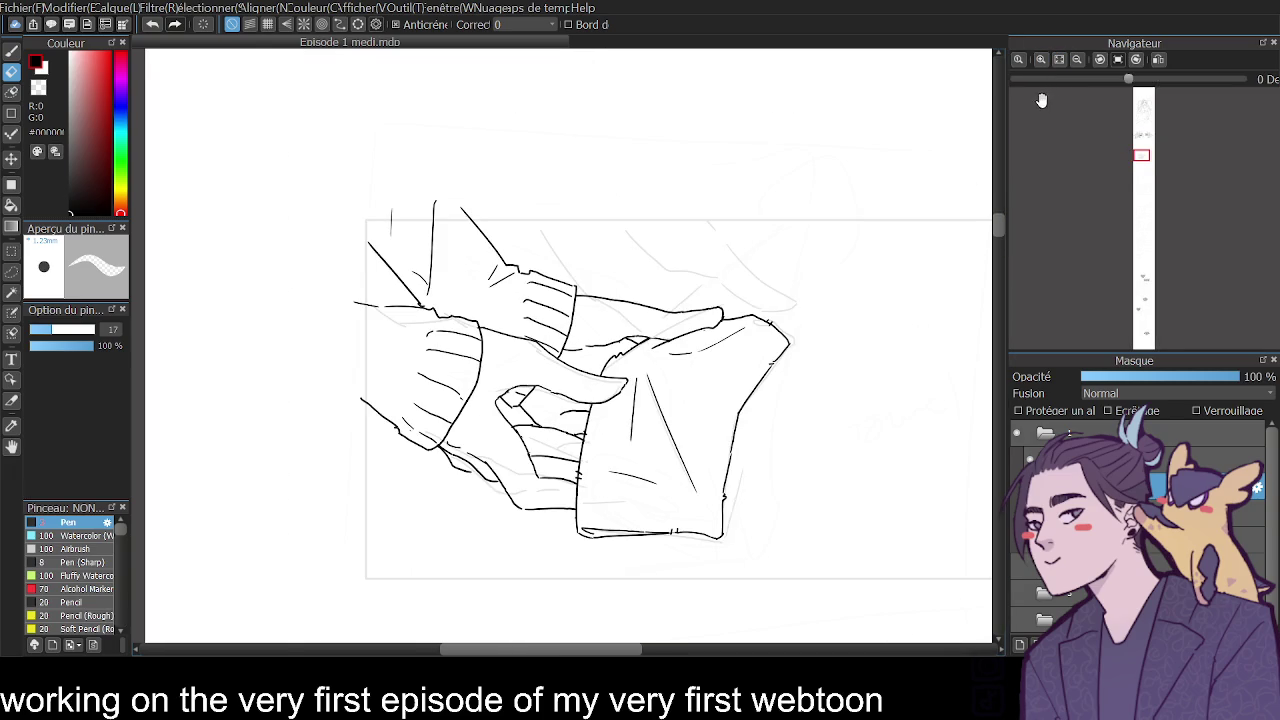
pyautogui.click(1042, 66)
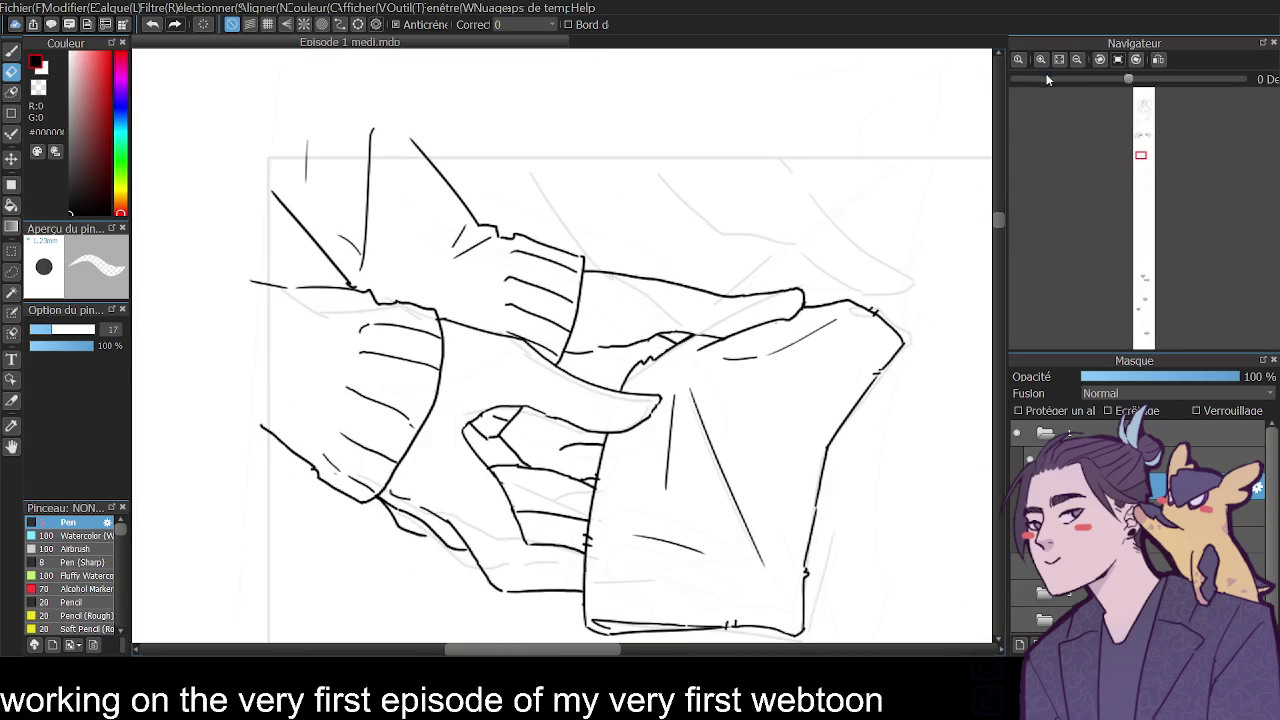
pyautogui.click(1078, 60)
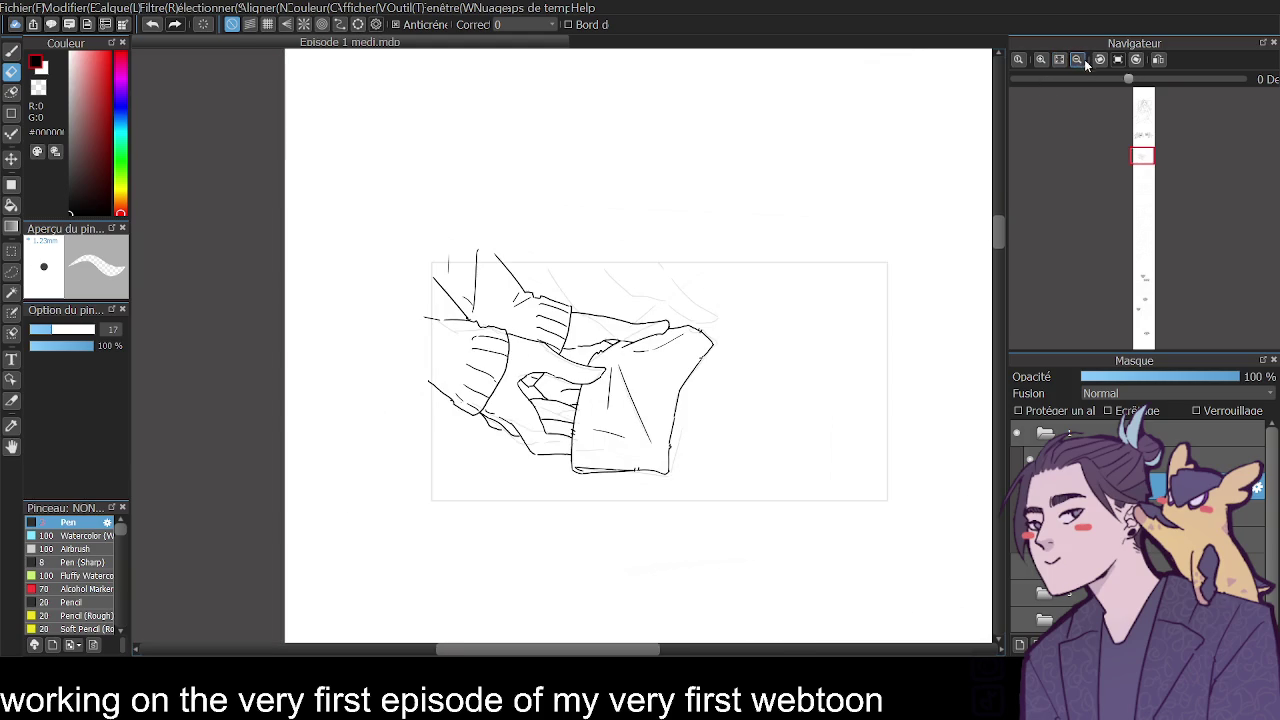
pyautogui.click(1157, 60)
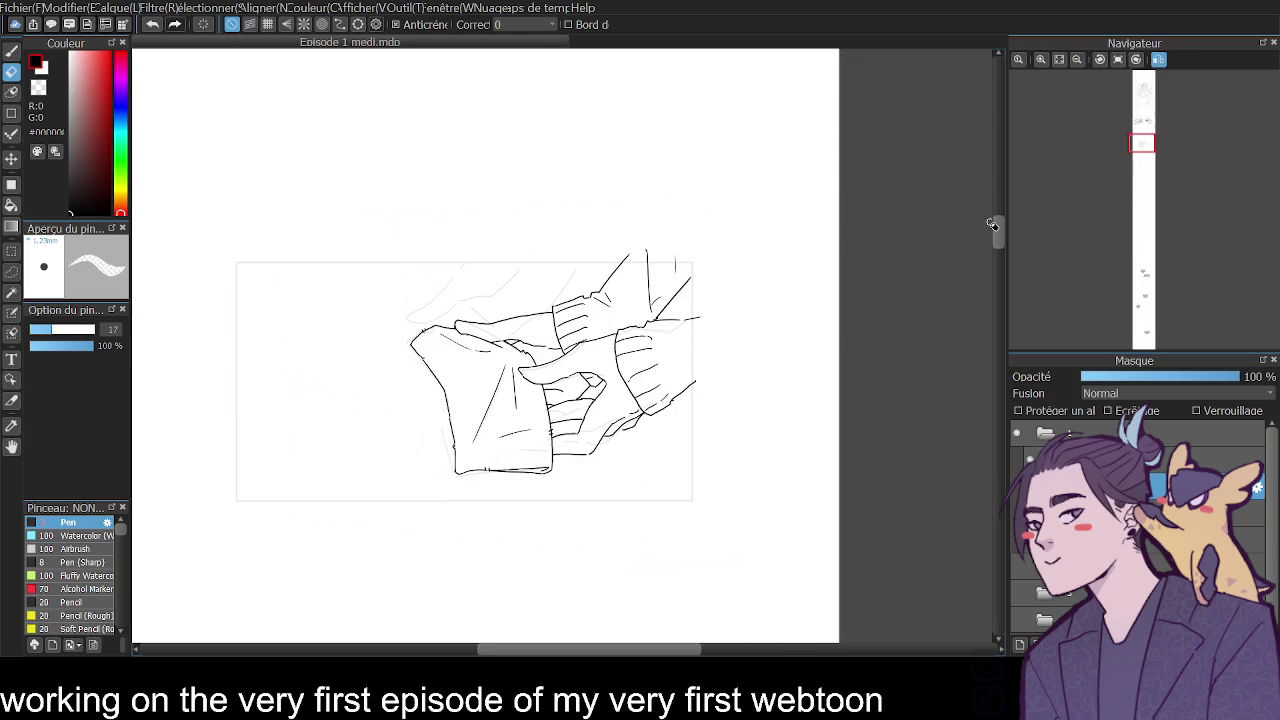
pyautogui.click(1160, 60)
pyautogui.click(1040, 59)
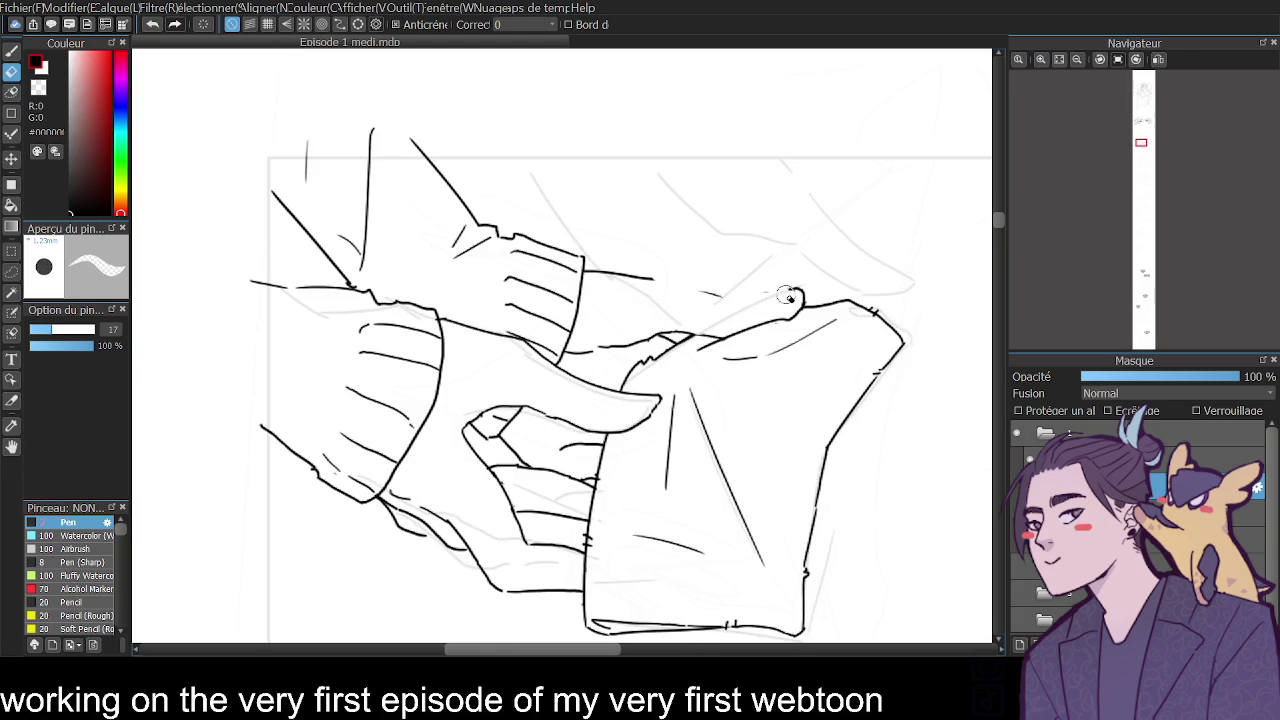
# Redraw the curved line along the sheet's top edge.
pyautogui.press('p')
pyautogui.moveTo(657, 280); pyautogui.dragTo(774, 304)
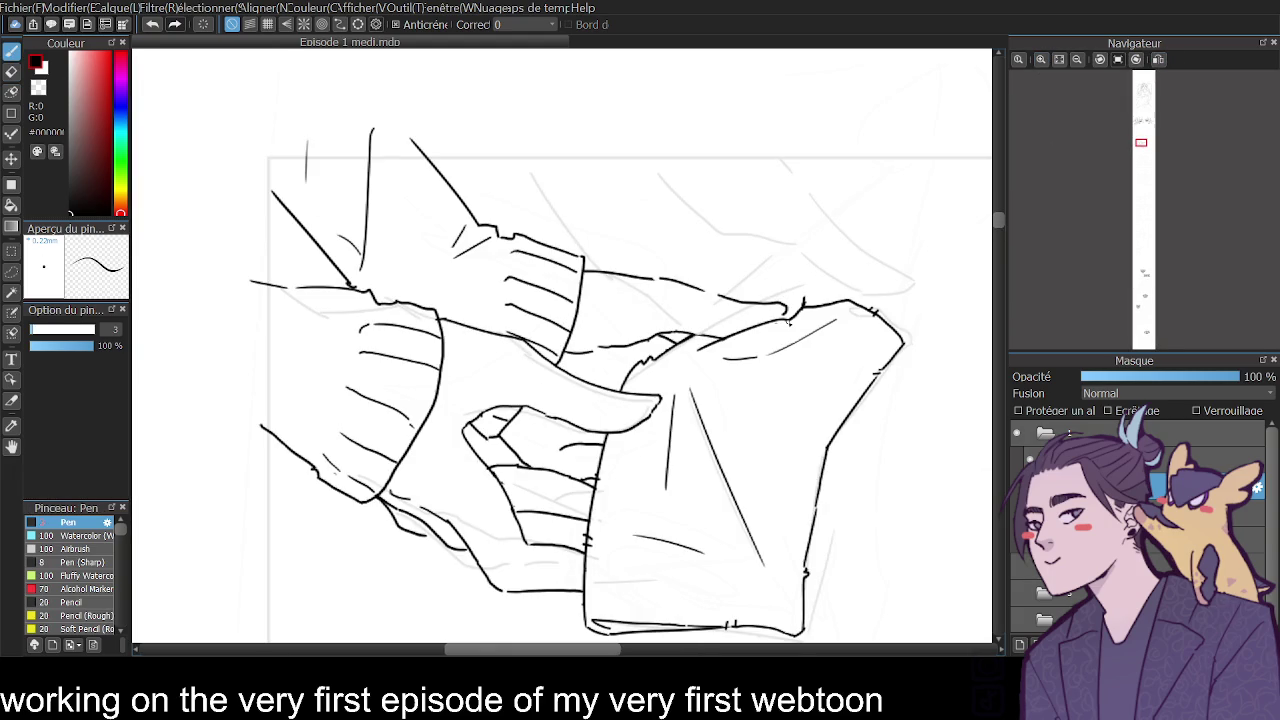
pyautogui.click(15, 71)
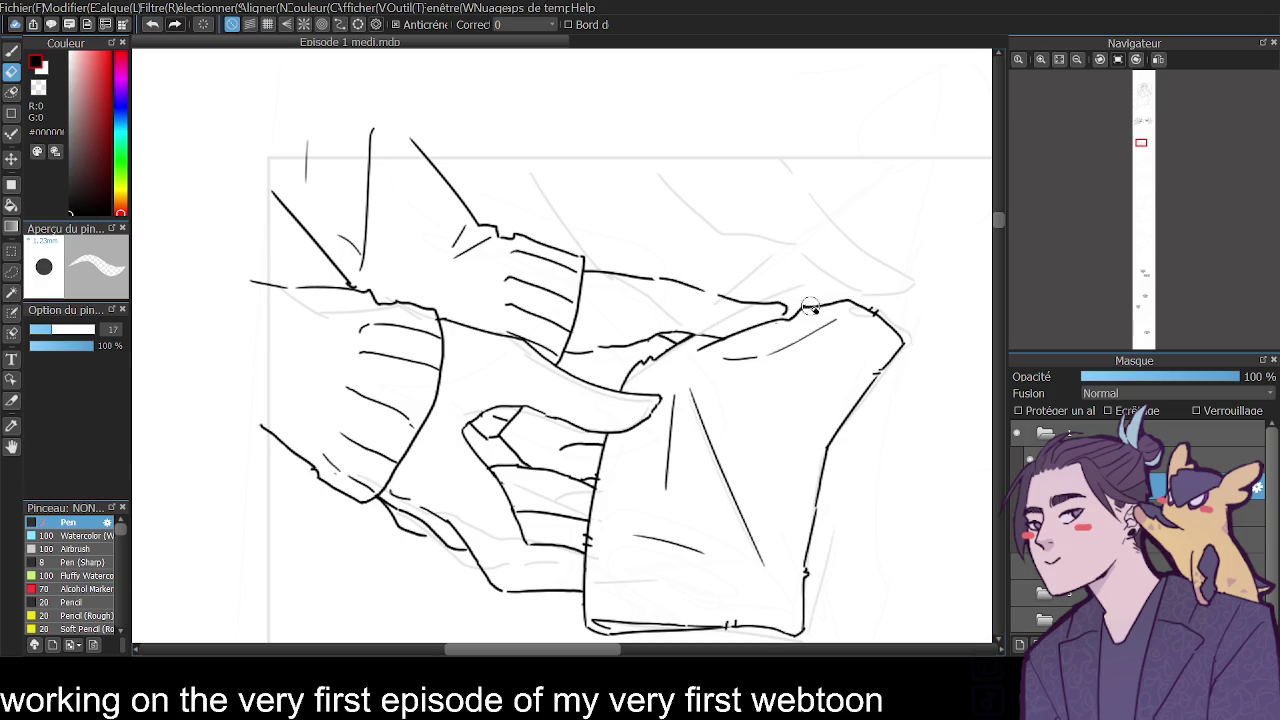
pyautogui.click(12, 50)
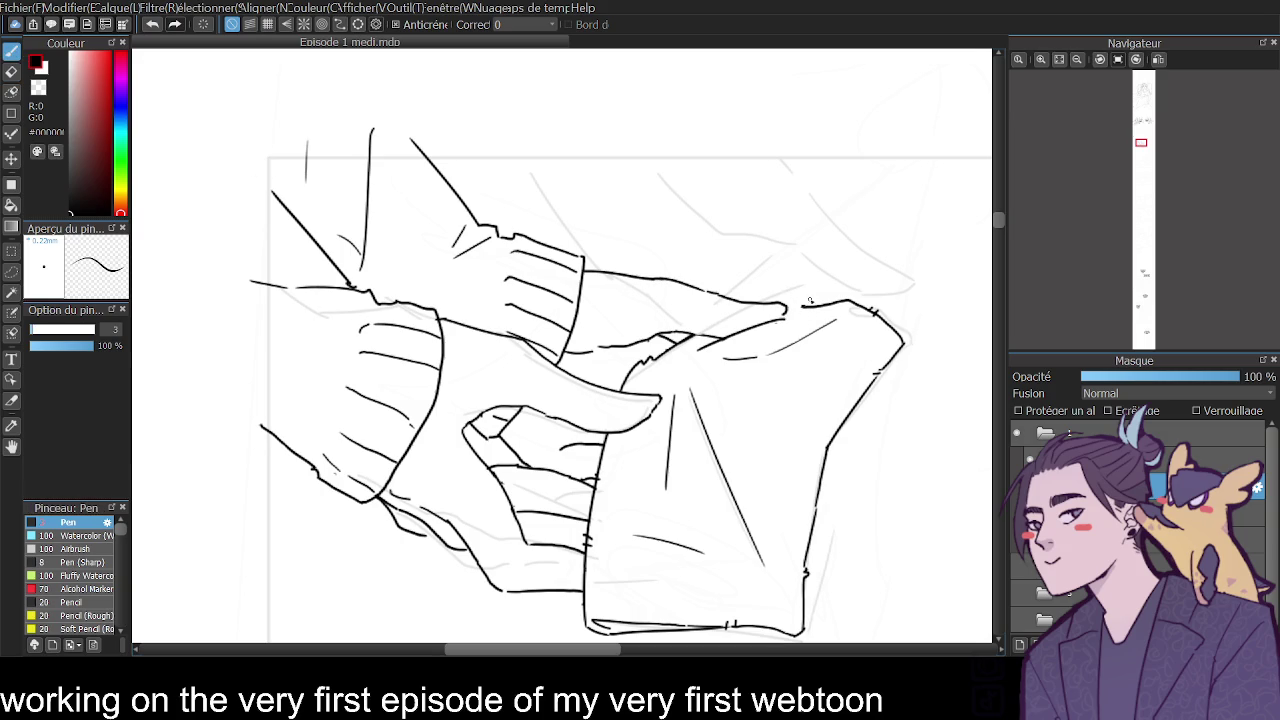
pyautogui.hotkey('ctrl', 'z')
pyautogui.moveTo(806, 308); pyautogui.dragTo(733, 298)
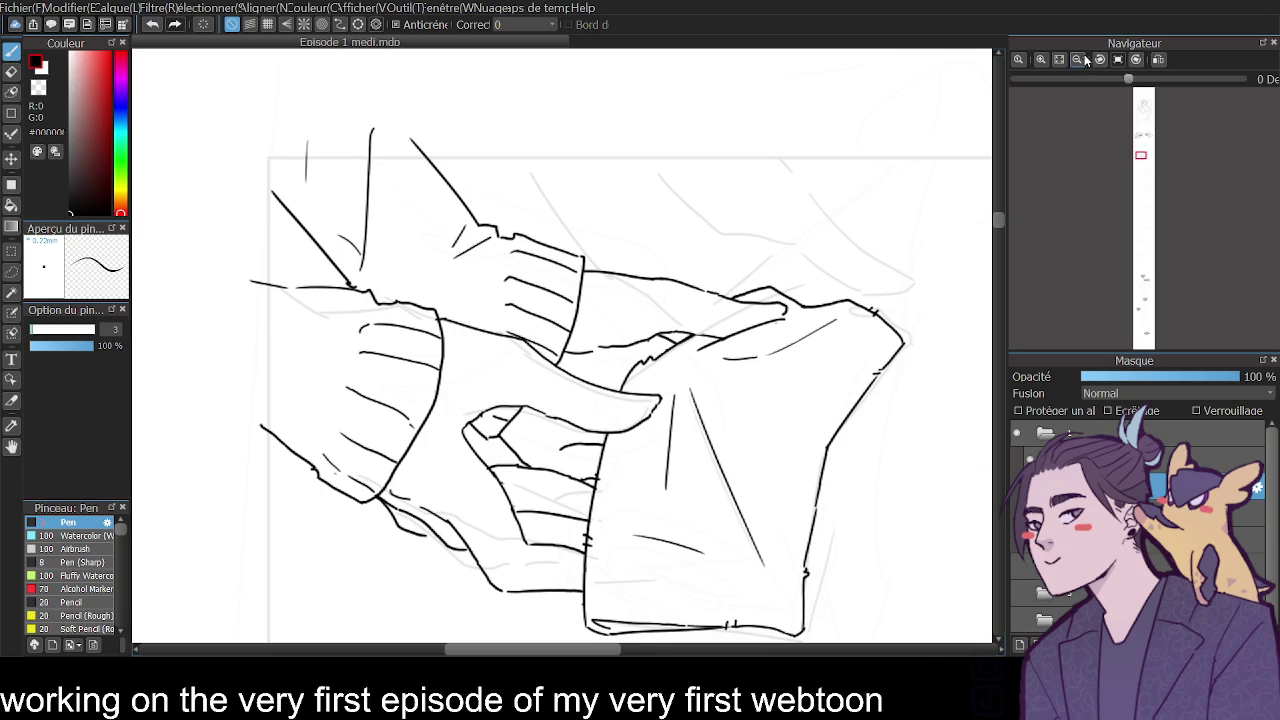
# Zoom out, mirror and scroll the view to review the finished hands panel.
pyautogui.click(1077, 59)
pyautogui.click(1158, 60)
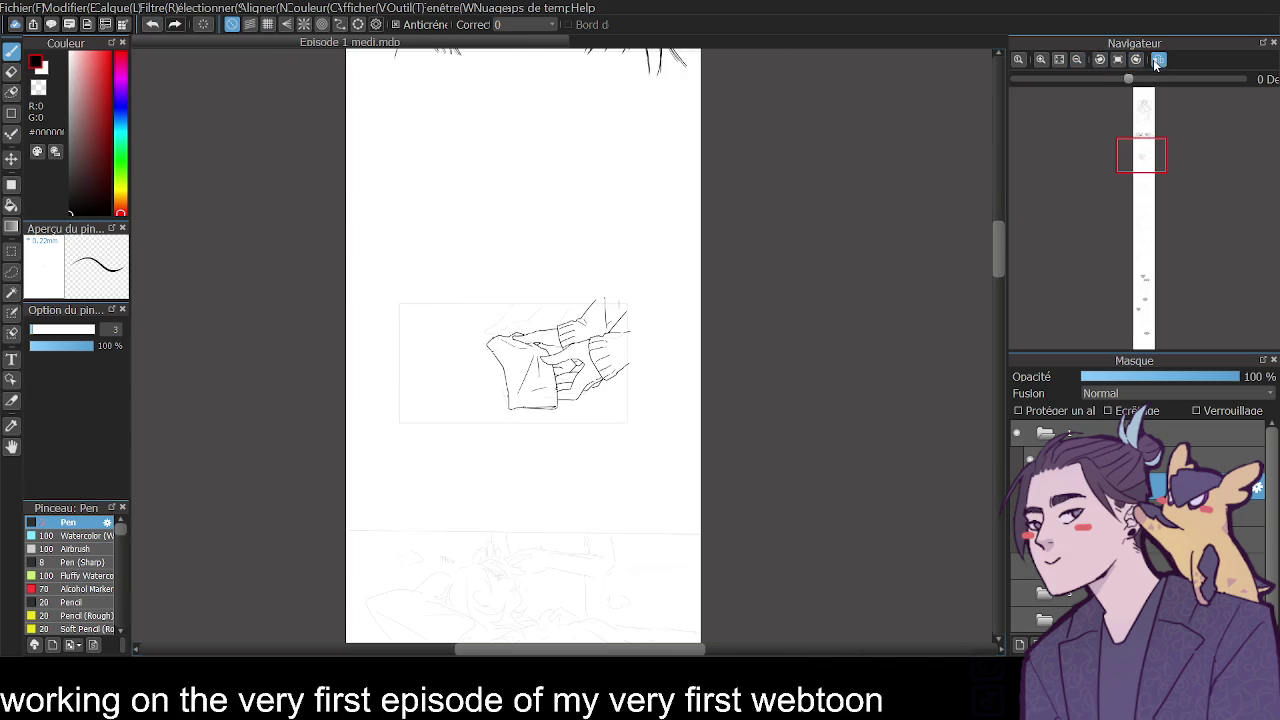
pyautogui.click(1040, 59)
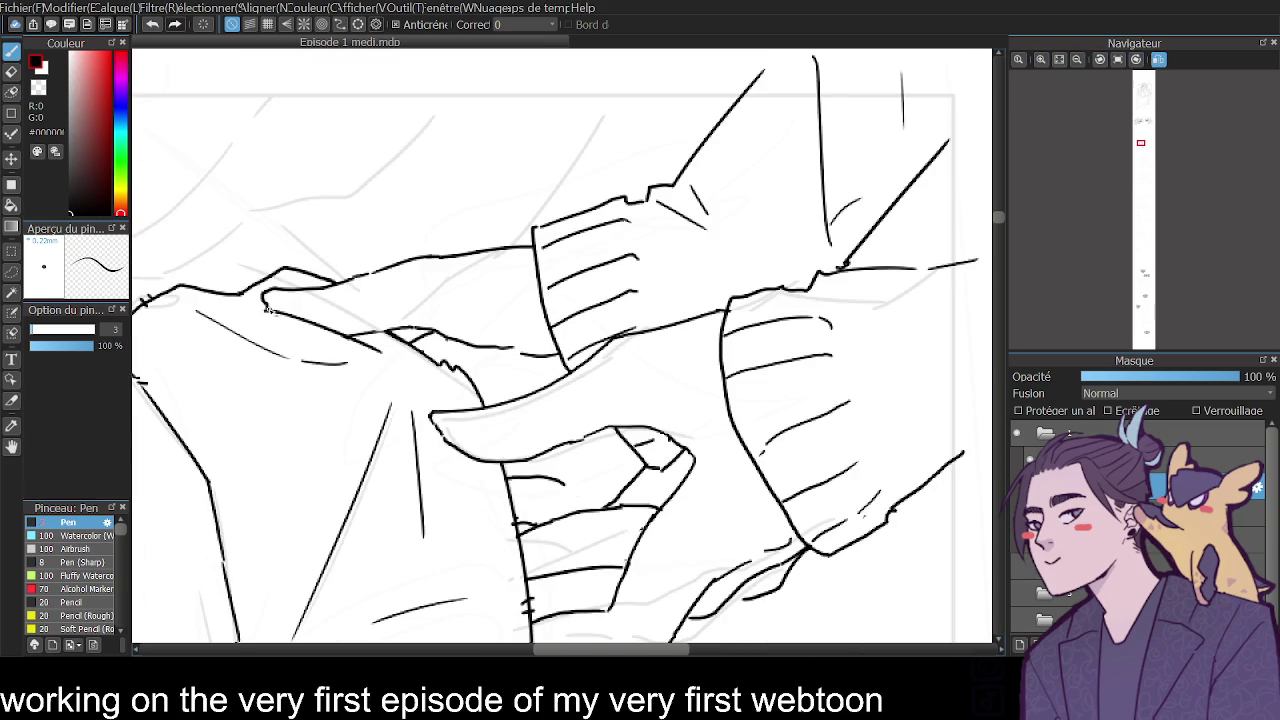
pyautogui.click(1077, 59)
pyautogui.moveTo(998, 232)
pyautogui.mouseDown()
pyautogui.moveTo(998, 263)
pyautogui.moveTo(995, 235)
pyautogui.moveTo(993, 247)
pyautogui.mouseUp()
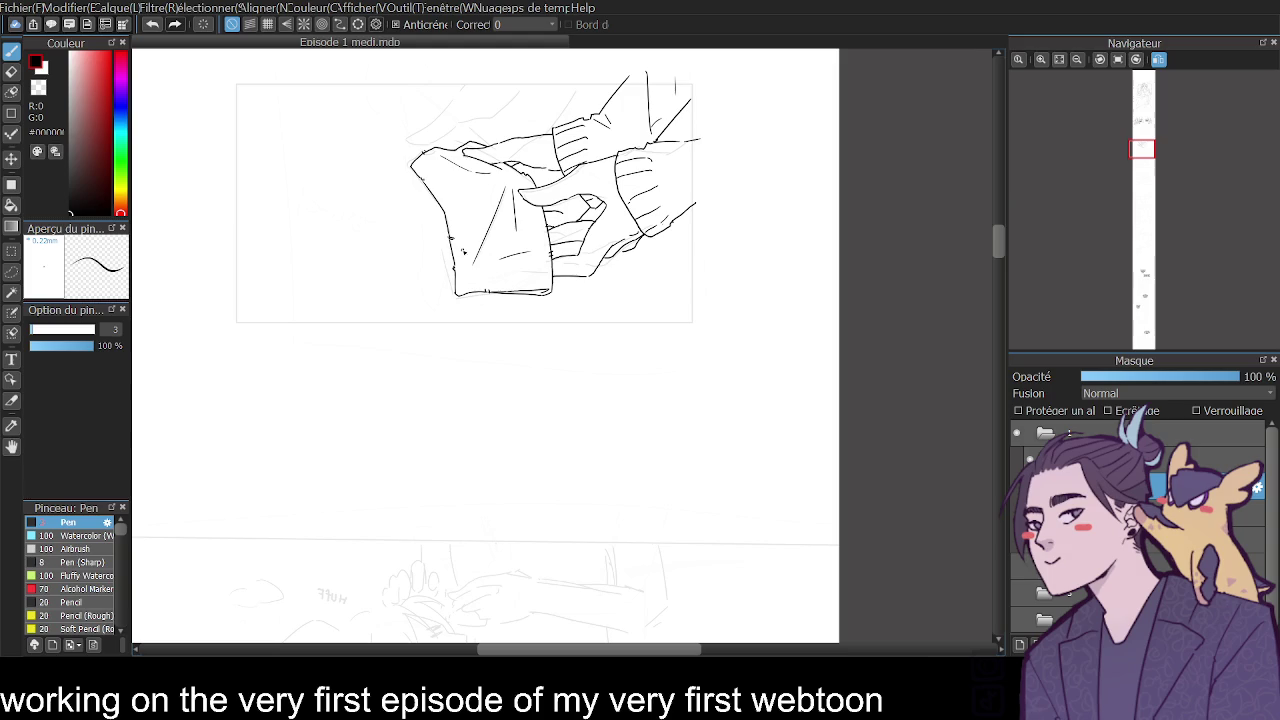
pyautogui.moveTo(1000, 232); pyautogui.dragTo(1002, 263)
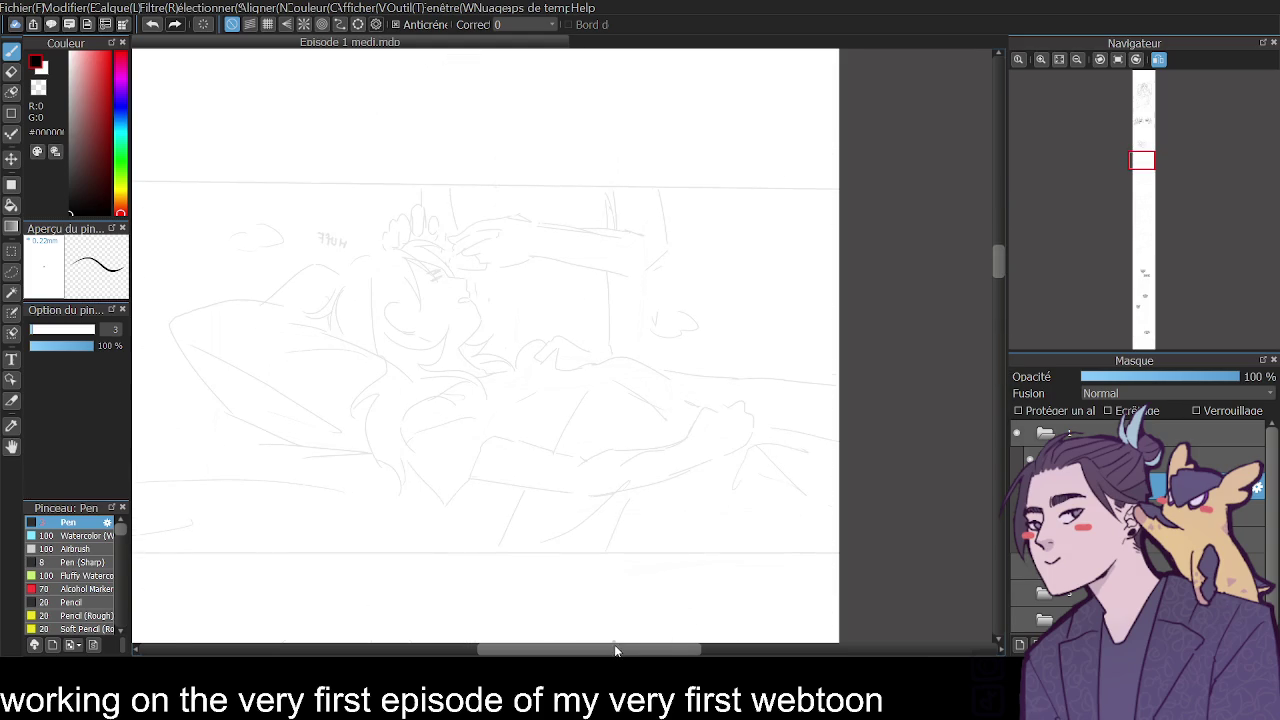
# Move to the bedroom panel sketch, zoom in and flip the view so HUFF reads normally.
pyautogui.moveTo(614, 649); pyautogui.dragTo(600, 650)
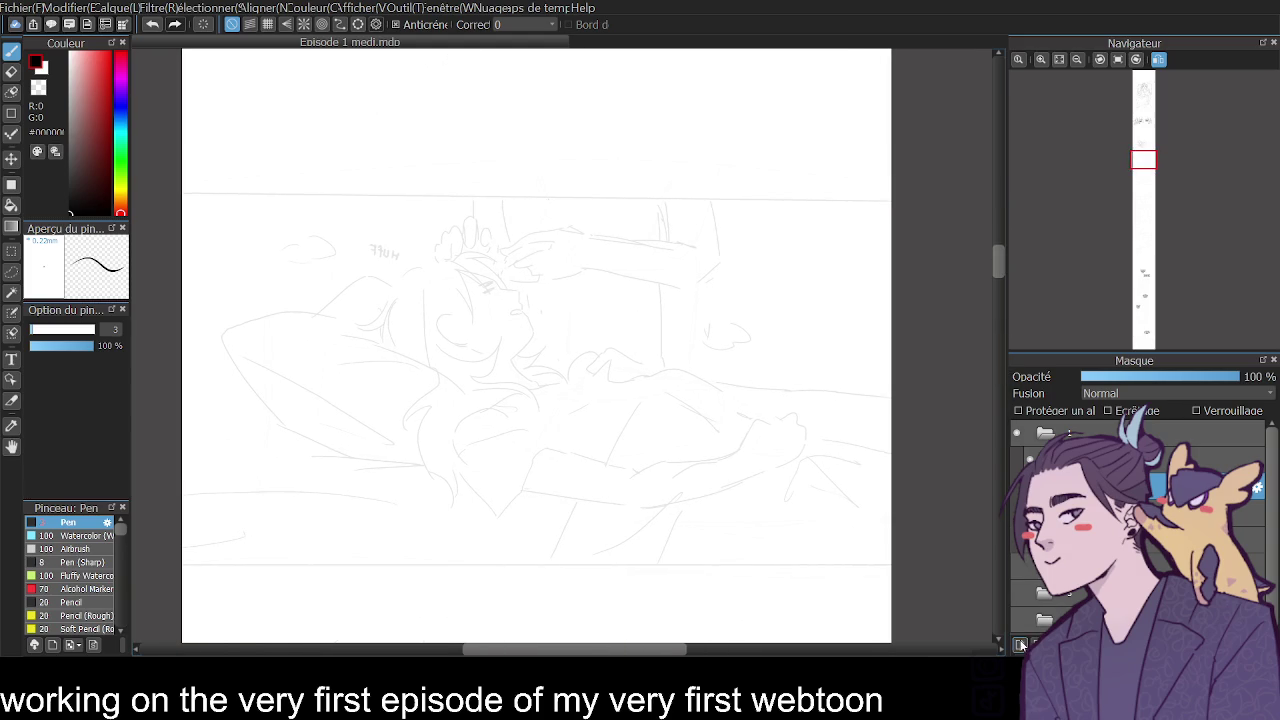
pyautogui.click(1040, 60)
pyautogui.moveTo(600, 649); pyautogui.dragTo(558, 649)
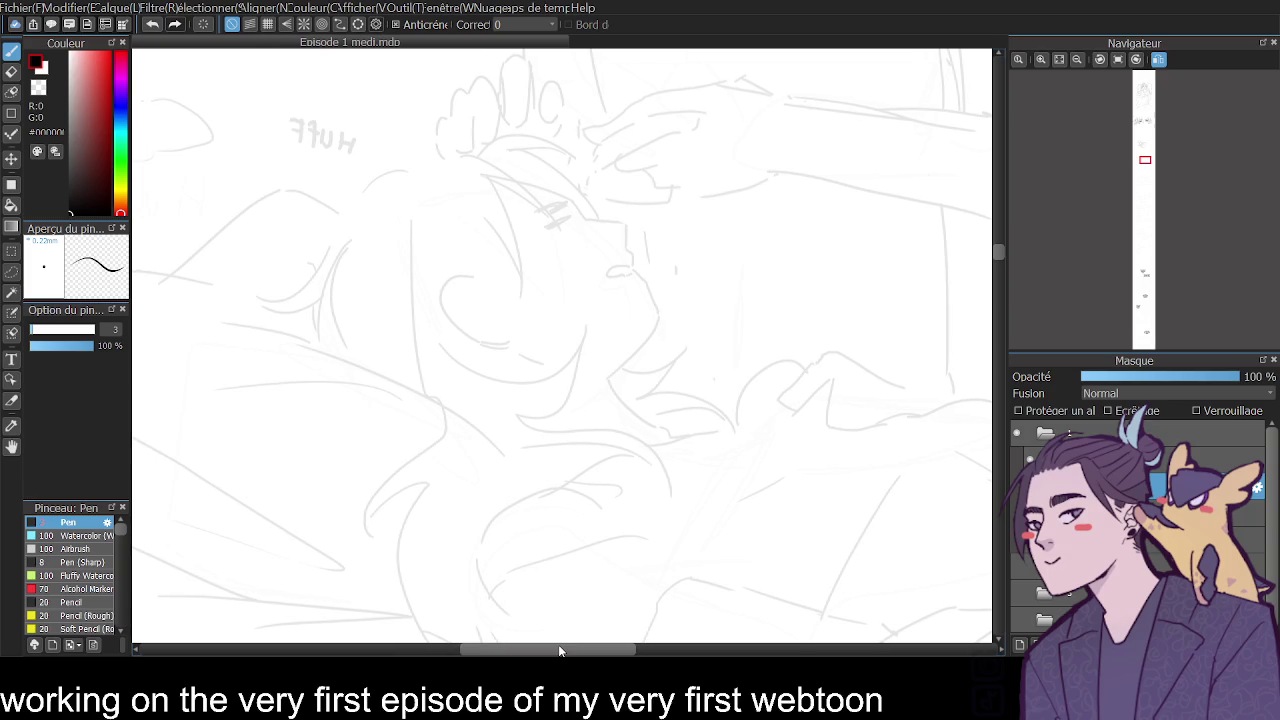
pyautogui.click(1125, 56)
# Ink the face profile from brow toward nose, retrying the nose line.
pyautogui.moveTo(540, 219); pyautogui.dragTo(549, 205)
pyautogui.scroll(1, 998, 248)
pyautogui.hotkey('ctrl', 'z')
pyautogui.hotkey('ctrl', 'y')
pyautogui.moveTo(540, 278)
pyautogui.mouseDown()
pyautogui.moveTo(495, 284)
pyautogui.moveTo(507, 282)
pyautogui.moveTo(466, 381)
pyautogui.moveTo(514, 430)
pyautogui.mouseUp()
pyautogui.hotkey('ctrl', 'z')
pyautogui.hotkey('ctrl', 'z')
pyautogui.hotkey('ctrl', 'z')
pyautogui.hotkey('ctrl', 'z')
# Extend the profile line down to the chin, removing a stray hook below it.
pyautogui.moveTo(466, 382); pyautogui.dragTo(519, 438)
pyautogui.hotkey('ctrl', 'z')
pyautogui.moveTo(466, 382); pyautogui.dragTo(514, 436)
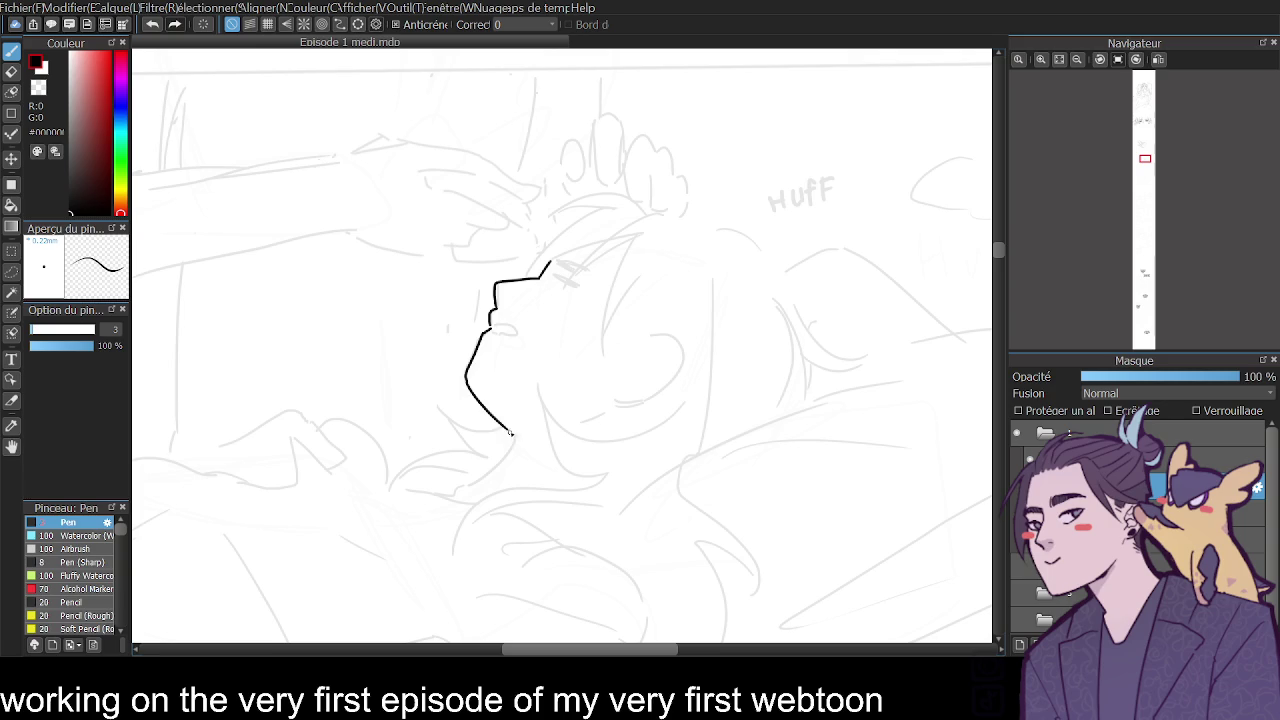
pyautogui.click(1158, 59)
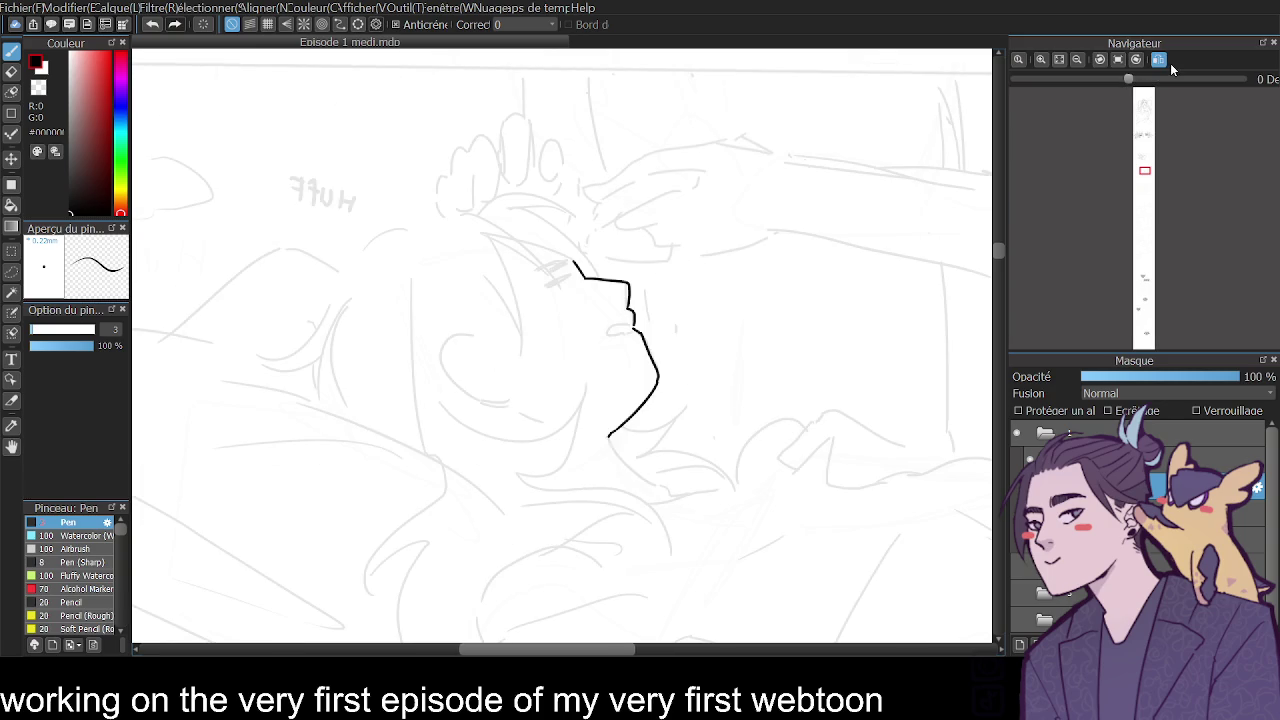
pyautogui.moveTo(610, 434); pyautogui.dragTo(641, 481)
pyautogui.hotkey('ctrl', 'z')
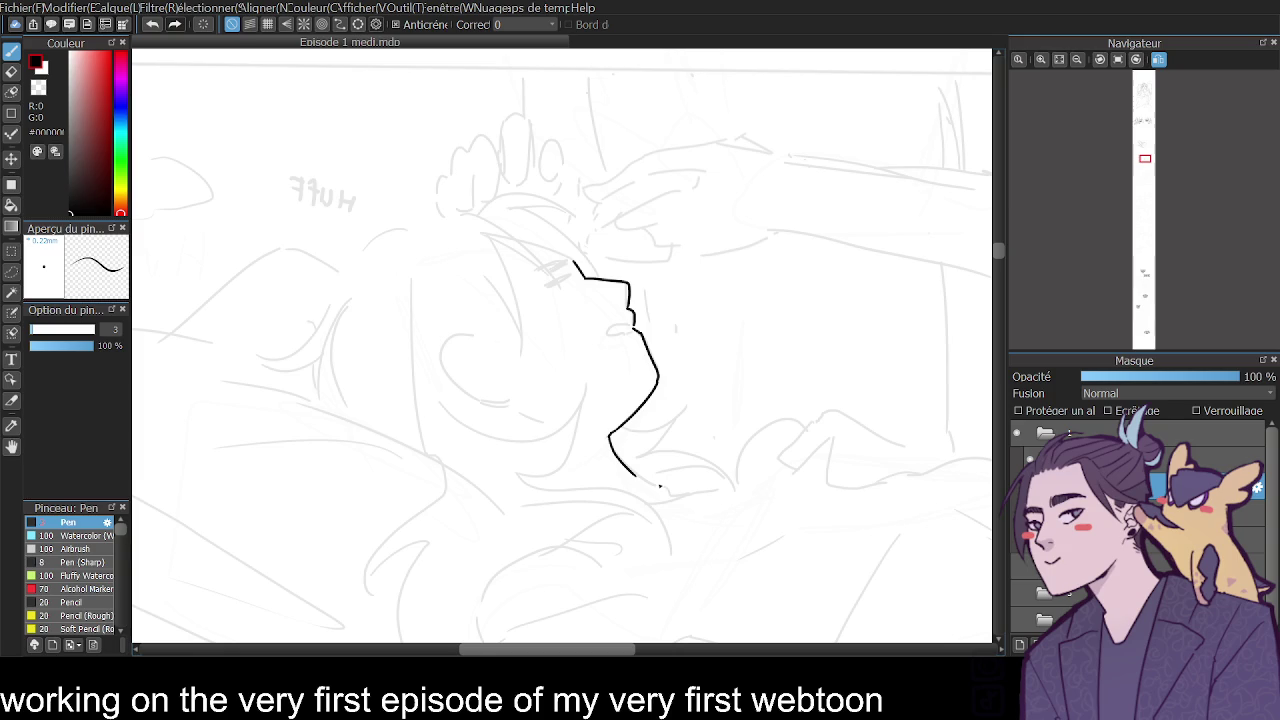
# Zoom in on the face and draw the open mouth loop.
pyautogui.click(1044, 62)
pyautogui.click(1046, 62)
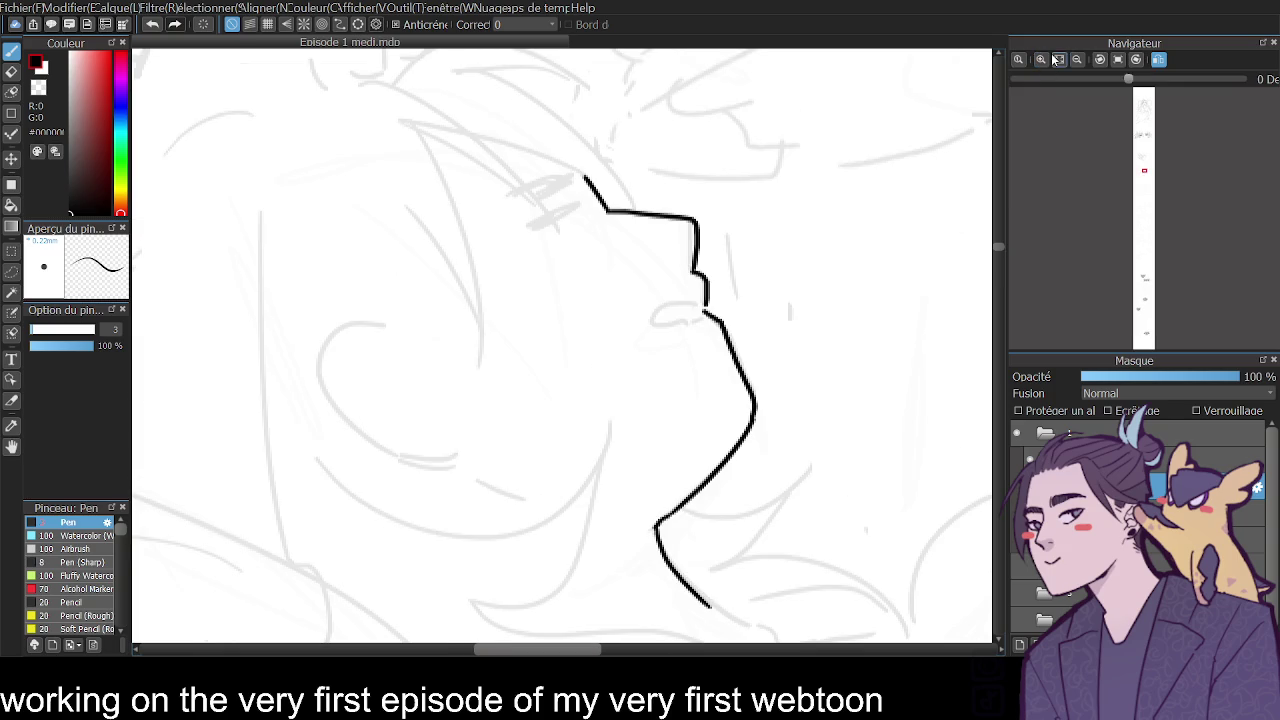
pyautogui.moveTo(704, 302); pyautogui.dragTo(692, 320)
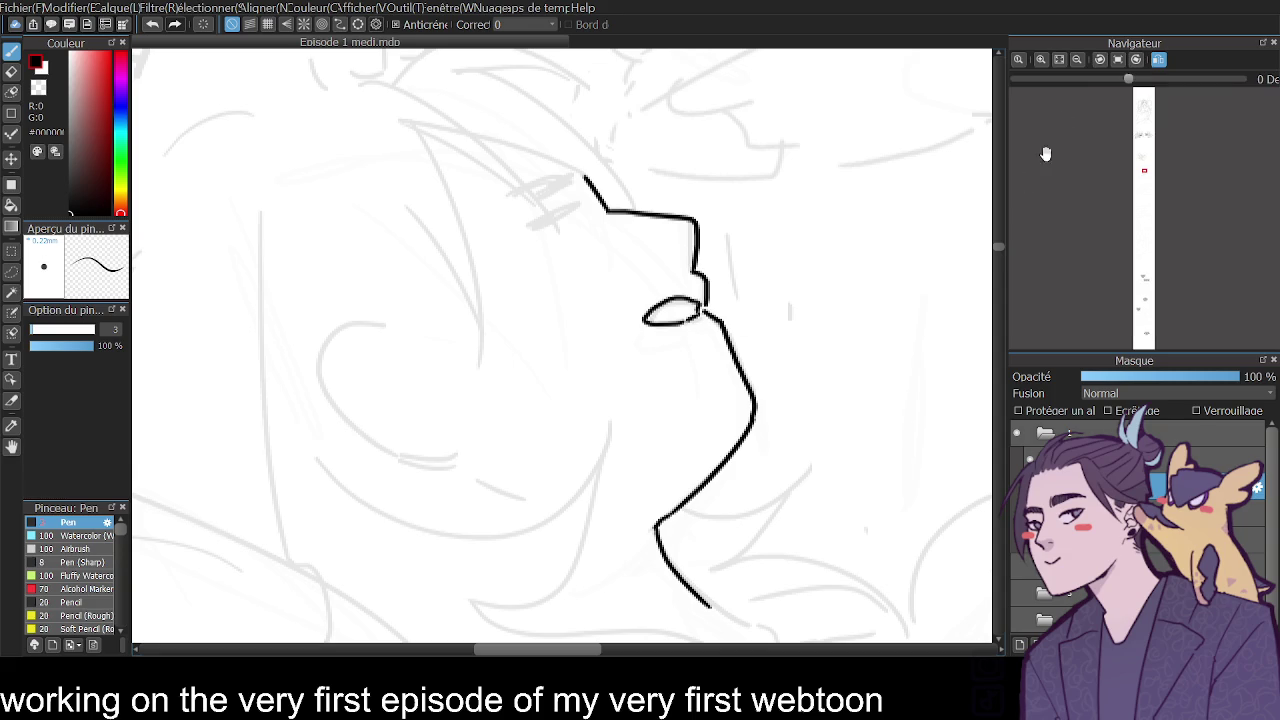
pyautogui.click(1077, 59)
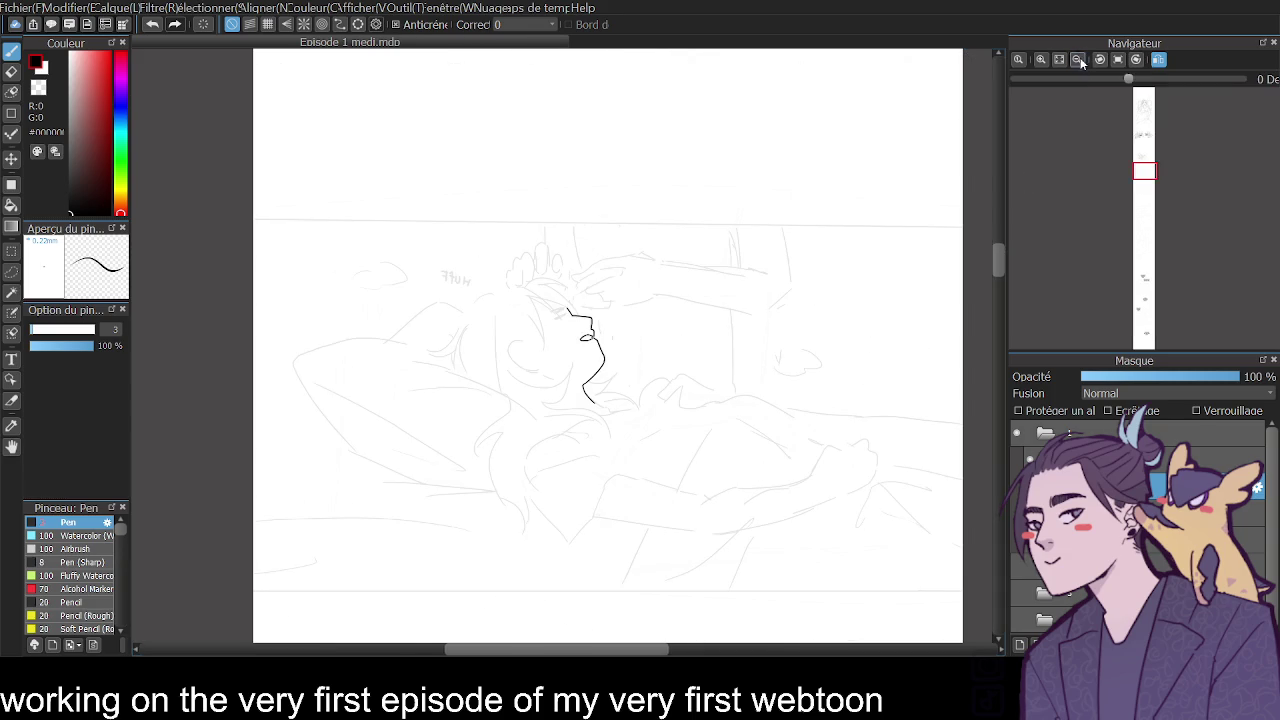
pyautogui.click(1041, 59)
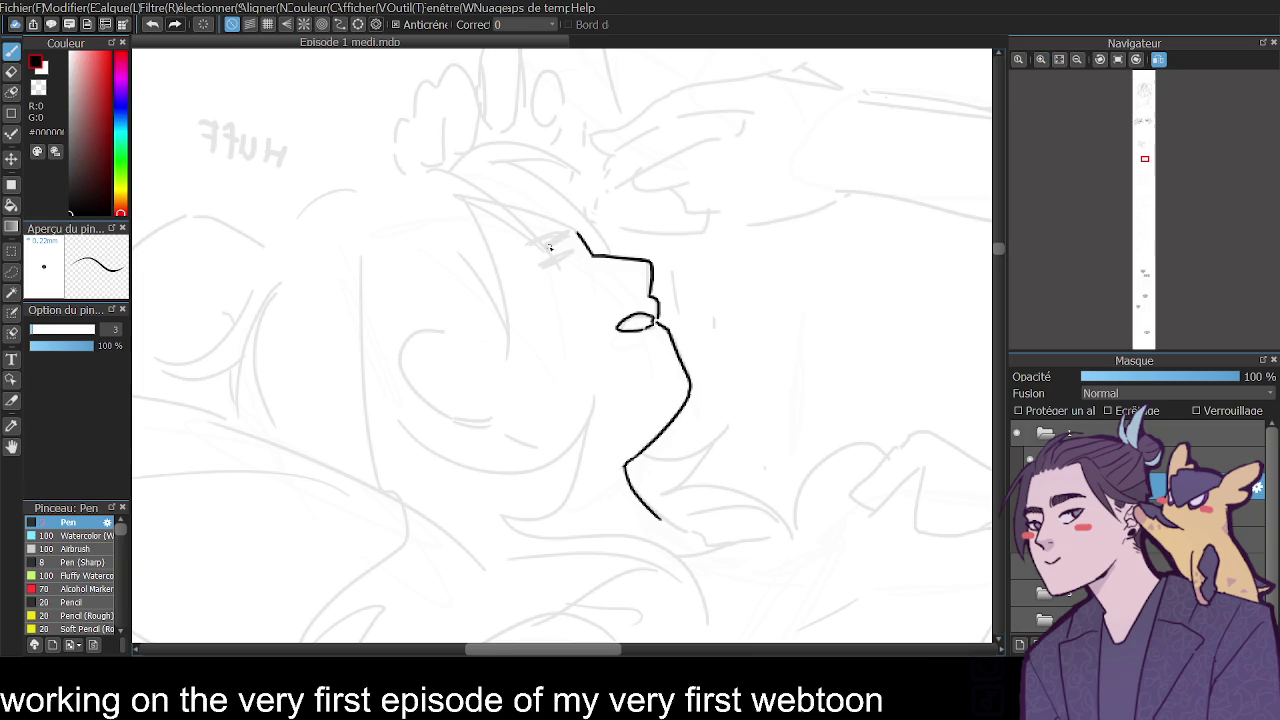
# Draw the closed eye's lash line, then review the head in normal orientation.
pyautogui.moveTo(514, 253)
pyautogui.mouseDown()
pyautogui.moveTo(576, 231)
pyautogui.moveTo(556, 237)
pyautogui.moveTo(580, 237)
pyautogui.moveTo(578, 262)
pyautogui.moveTo(568, 256)
pyautogui.mouseUp()
pyautogui.hotkey('ctrl', 'z')
pyautogui.hotkey('ctrl', 'z')
pyautogui.click(1077, 59)
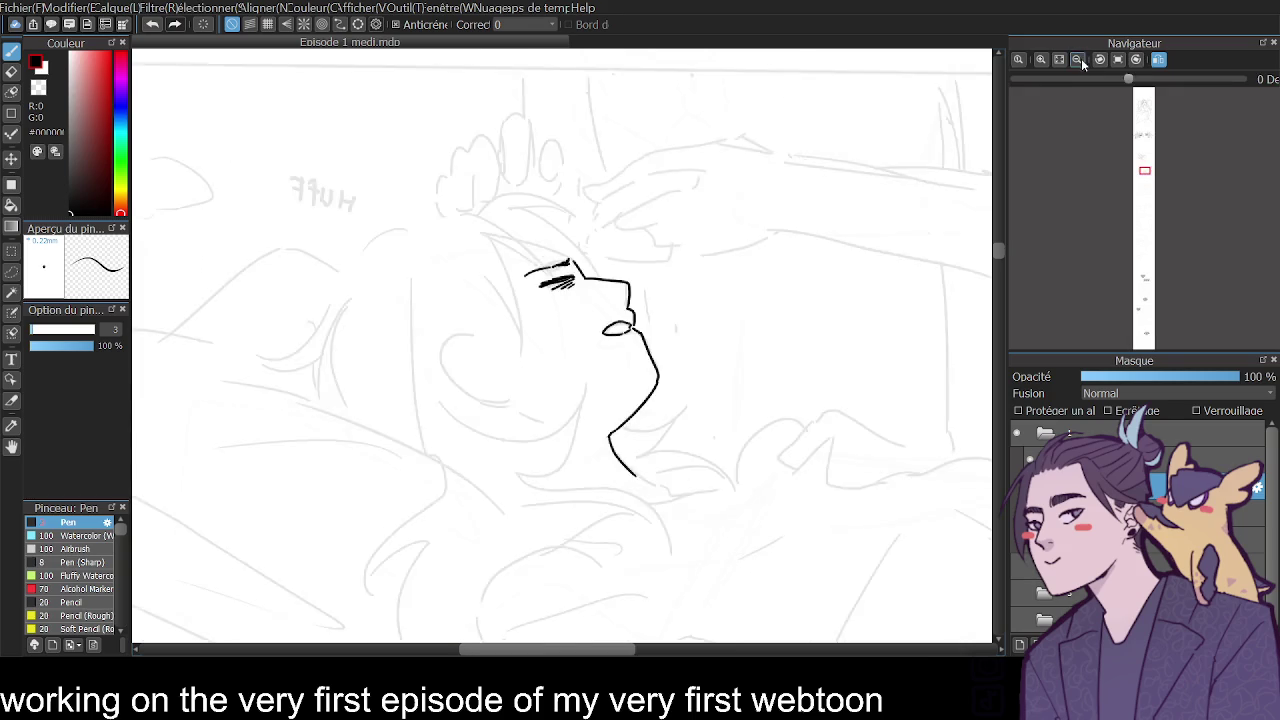
pyautogui.click(1158, 60)
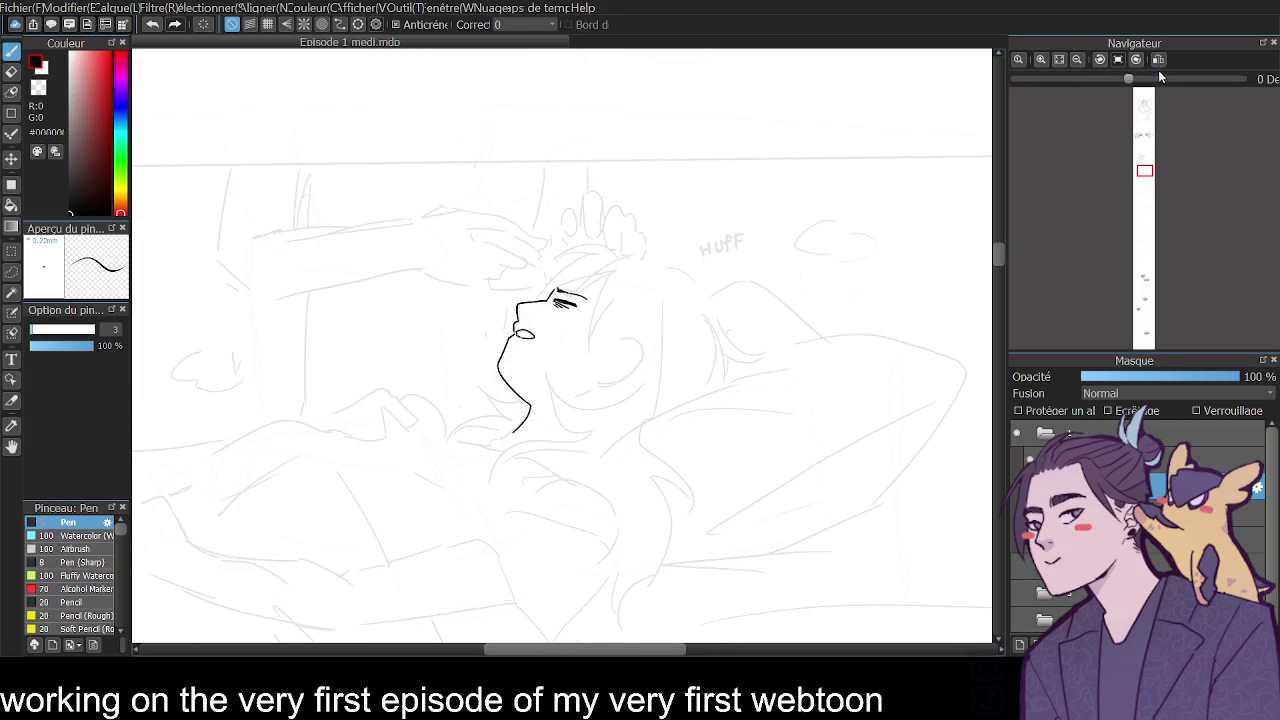
# Ink the ear curve beside the head, retrying strokes until it sits right.
pyautogui.click(1041, 59)
pyautogui.click(1041, 59)
pyautogui.moveTo(670, 332)
pyautogui.mouseDown()
pyautogui.moveTo(716, 352)
pyautogui.moveTo(682, 400)
pyautogui.moveTo(678, 324)
pyautogui.moveTo(718, 370)
pyautogui.moveTo(622, 408)
pyautogui.mouseUp()
pyautogui.hotkey('ctrl', 'z')
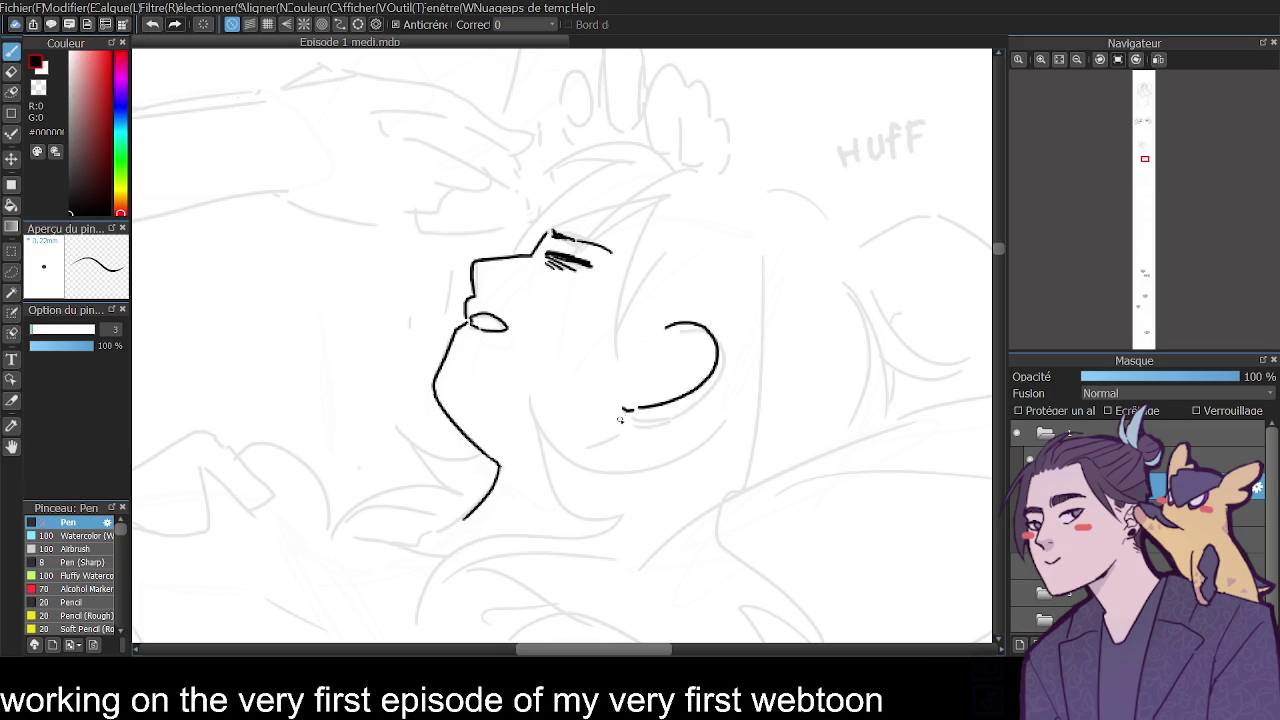
pyautogui.moveTo(627, 409); pyautogui.dragTo(592, 423)
pyautogui.hotkey('ctrl', 'z')
pyautogui.hotkey('ctrl', 'z')
pyautogui.click(1158, 59)
# Draw a curved jawline under the ear and redraw the inner-ear curve.
pyautogui.hotkey('ctrl', 'z')
pyautogui.hotkey('ctrl', 'y')
pyautogui.moveTo(538, 422); pyautogui.dragTo(598, 422)
pyautogui.hotkey('ctrl', 'z')
pyautogui.moveTo(506, 410)
pyautogui.mouseDown()
pyautogui.moveTo(556, 424)
pyautogui.moveTo(459, 345)
pyautogui.moveTo(476, 386)
pyautogui.mouseUp()
pyautogui.hotkey('ctrl', 'z')
pyautogui.hotkey('ctrl', 'z')
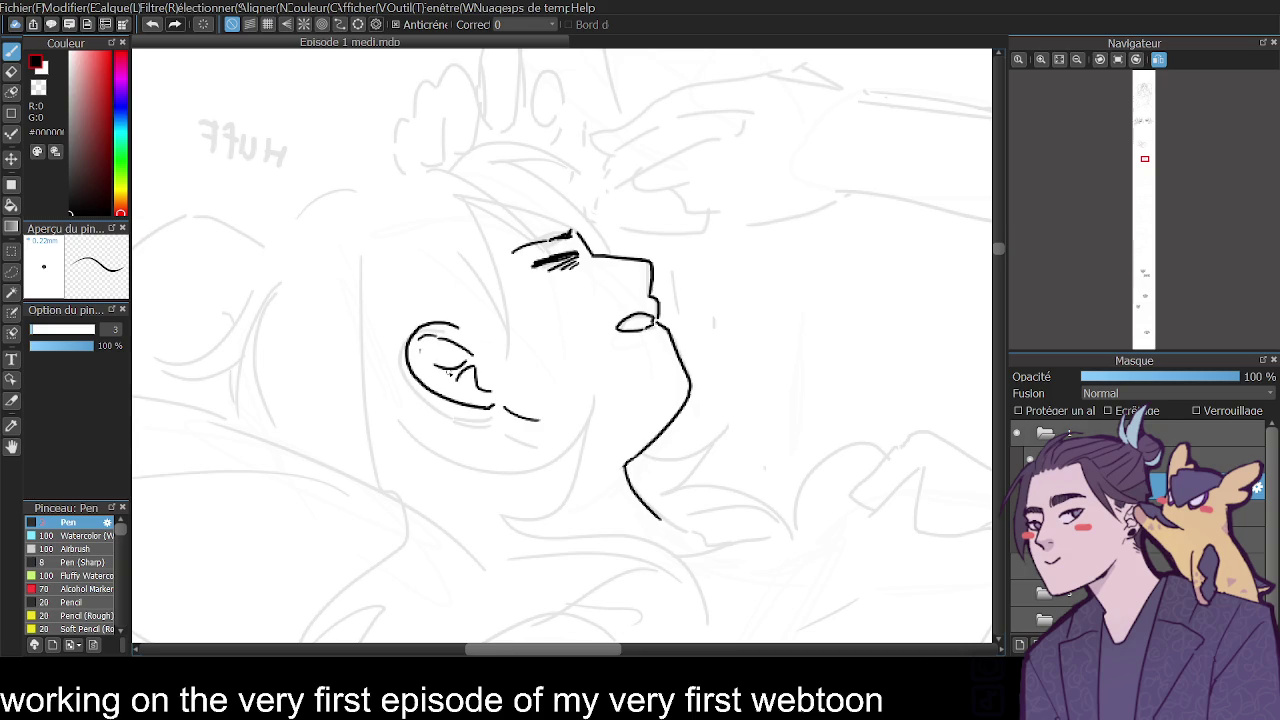
pyautogui.hotkey('ctrl', 'z')
pyautogui.moveTo(420, 342); pyautogui.dragTo(444, 346)
# Ink a pointed hair lock beside the face and the curves behind the head.
pyautogui.moveTo(461, 195); pyautogui.dragTo(507, 355)
pyautogui.moveTo(442, 234); pyautogui.dragTo(503, 322)
pyautogui.moveTo(438, 222)
pyautogui.mouseDown()
pyautogui.moveTo(446, 312)
pyautogui.moveTo(470, 311)
pyautogui.mouseUp()
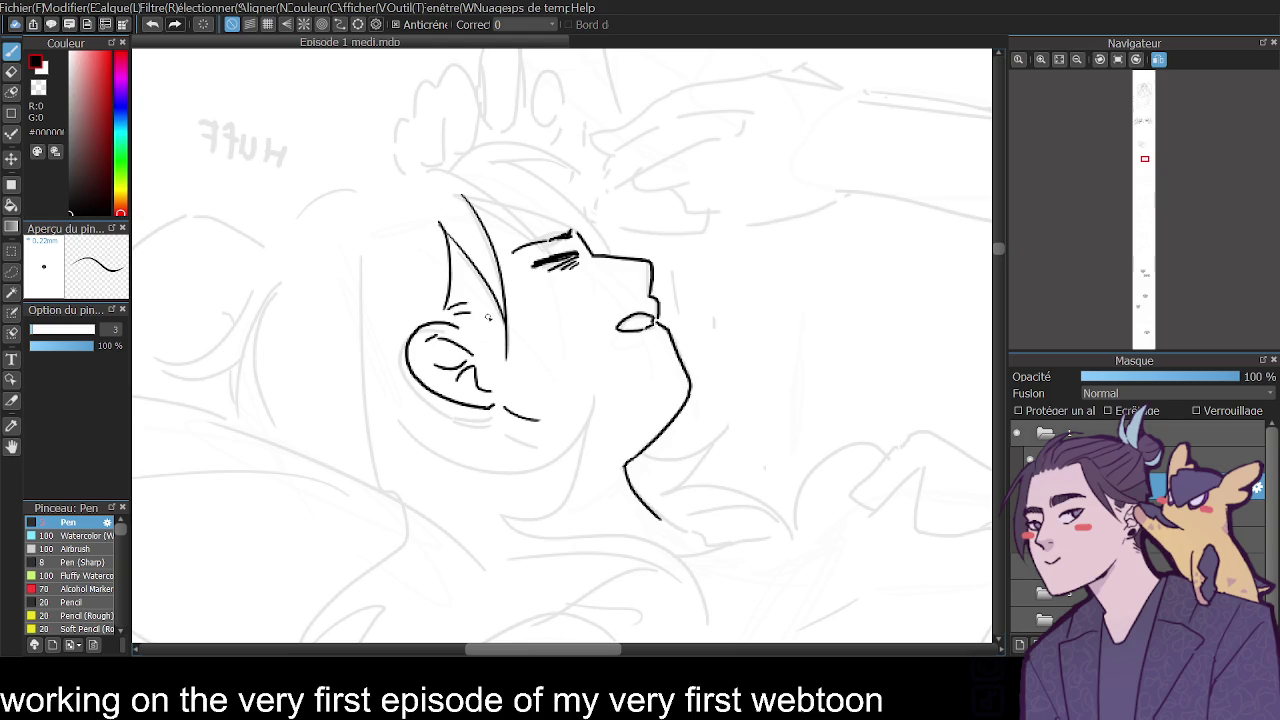
pyautogui.moveTo(262, 280); pyautogui.dragTo(140, 370)
pyautogui.hotkey('ctrl', 'z')
pyautogui.moveTo(268, 274); pyautogui.dragTo(152, 356)
pyautogui.hotkey('ctrl', 'z')
pyautogui.moveTo(266, 270)
pyautogui.mouseDown()
pyautogui.moveTo(176, 356)
pyautogui.moveTo(245, 367)
pyautogui.mouseUp()
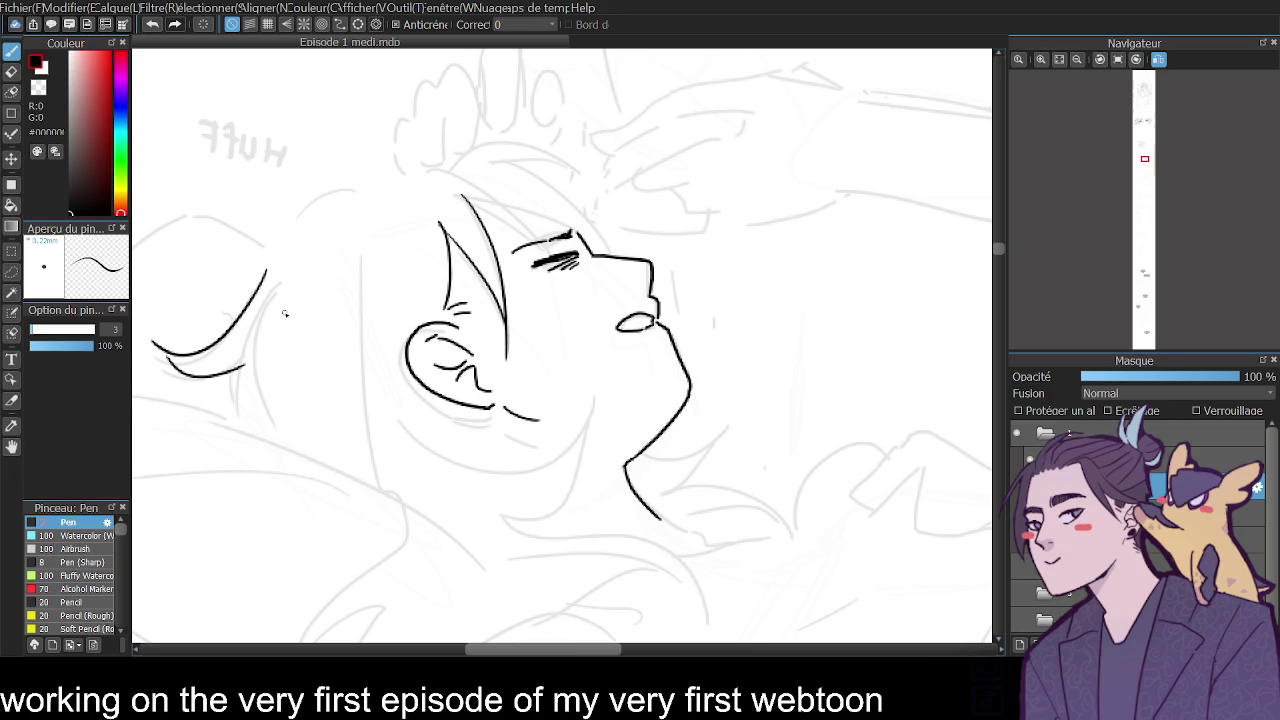
pyautogui.hotkey('ctrl', 'z')
pyautogui.moveTo(166, 354); pyautogui.dragTo(420, 430)
pyautogui.hotkey('ctrl', 'z')
# Draw a long sweeping pillow edge curve under the head.
pyautogui.scroll(-2, 564, 344)
pyautogui.hotkey('ctrl', 'z')
pyautogui.moveTo(275, 386); pyautogui.dragTo(466, 474)
pyautogui.hotkey('ctrl', 'z')
pyautogui.moveTo(274, 385); pyautogui.dragTo(512, 522)
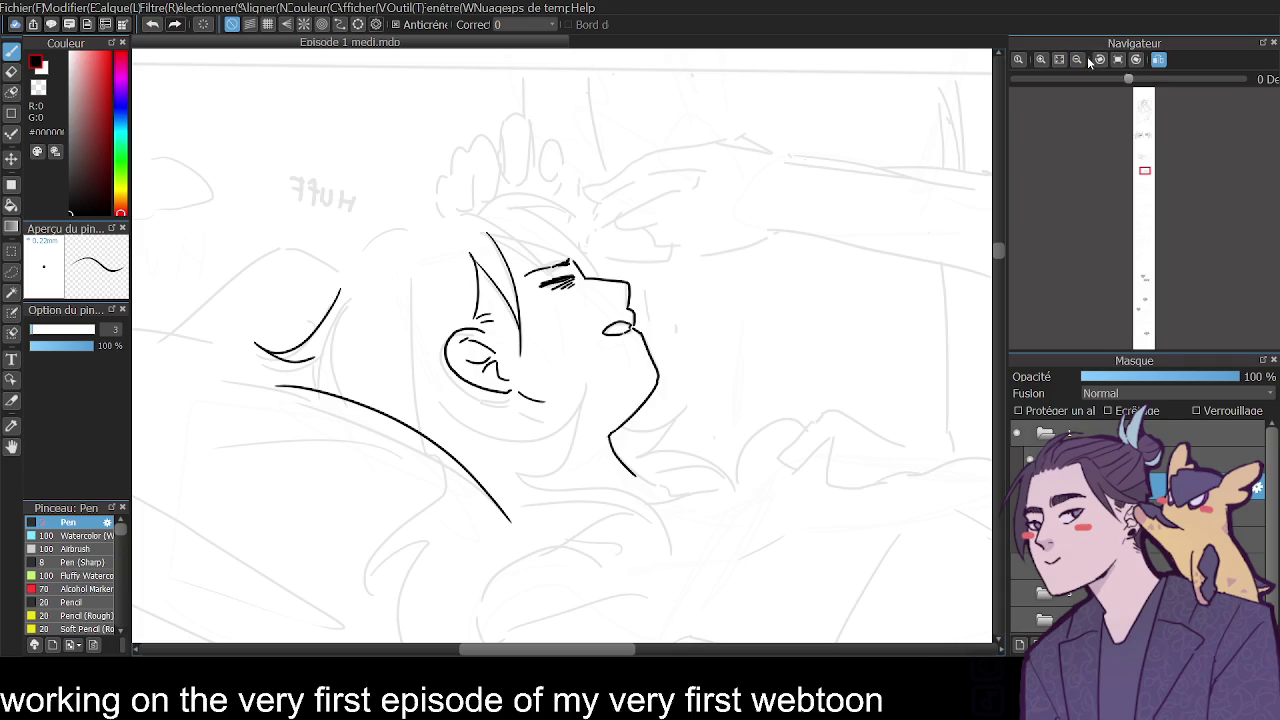
# Ink the pillow's outline behind and over the head, retrying failed strokes.
pyautogui.moveTo(601, 651); pyautogui.dragTo(556, 651)
pyautogui.moveTo(433, 344)
pyautogui.mouseDown()
pyautogui.moveTo(250, 348)
pyautogui.moveTo(183, 418)
pyautogui.mouseUp()
pyautogui.hotkey('ctrl', 'z')
pyautogui.moveTo(433, 343)
pyautogui.mouseDown()
pyautogui.moveTo(272, 344)
pyautogui.moveTo(188, 386)
pyautogui.moveTo(359, 321)
pyautogui.moveTo(200, 366)
pyautogui.moveTo(177, 388)
pyautogui.mouseUp()
pyautogui.hotkey('ctrl', 'z')
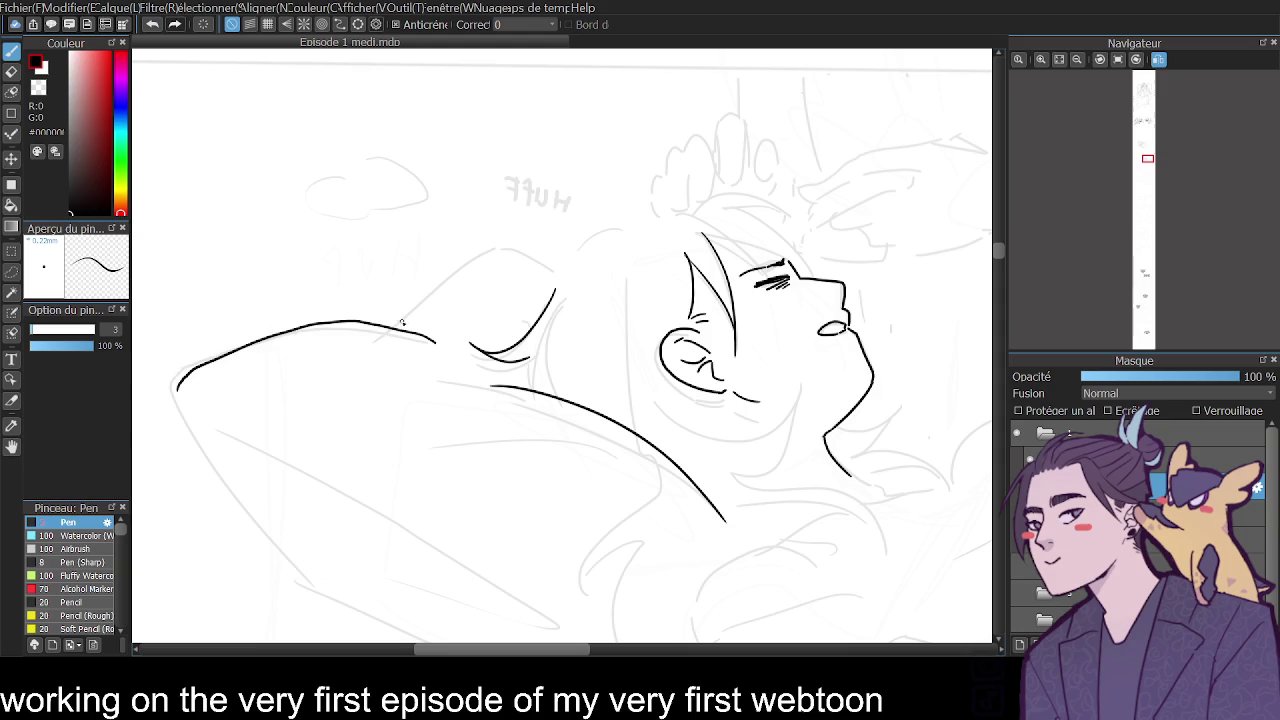
pyautogui.moveTo(393, 327)
pyautogui.mouseDown()
pyautogui.moveTo(549, 258)
pyautogui.moveTo(577, 270)
pyautogui.moveTo(613, 231)
pyautogui.mouseUp()
pyautogui.hotkey('ctrl', 'z')
pyautogui.hotkey('ctrl', 'z')
# Draw hair curves rising from the ear and strands on the back of the hair.
pyautogui.moveTo(576, 272); pyautogui.dragTo(613, 230)
pyautogui.moveTo(578, 272)
pyautogui.mouseDown()
pyautogui.moveTo(613, 231)
pyautogui.moveTo(636, 426)
pyautogui.mouseUp()
pyautogui.moveTo(637, 282); pyautogui.dragTo(622, 392)
pyautogui.moveTo(629, 313); pyautogui.dragTo(677, 445)
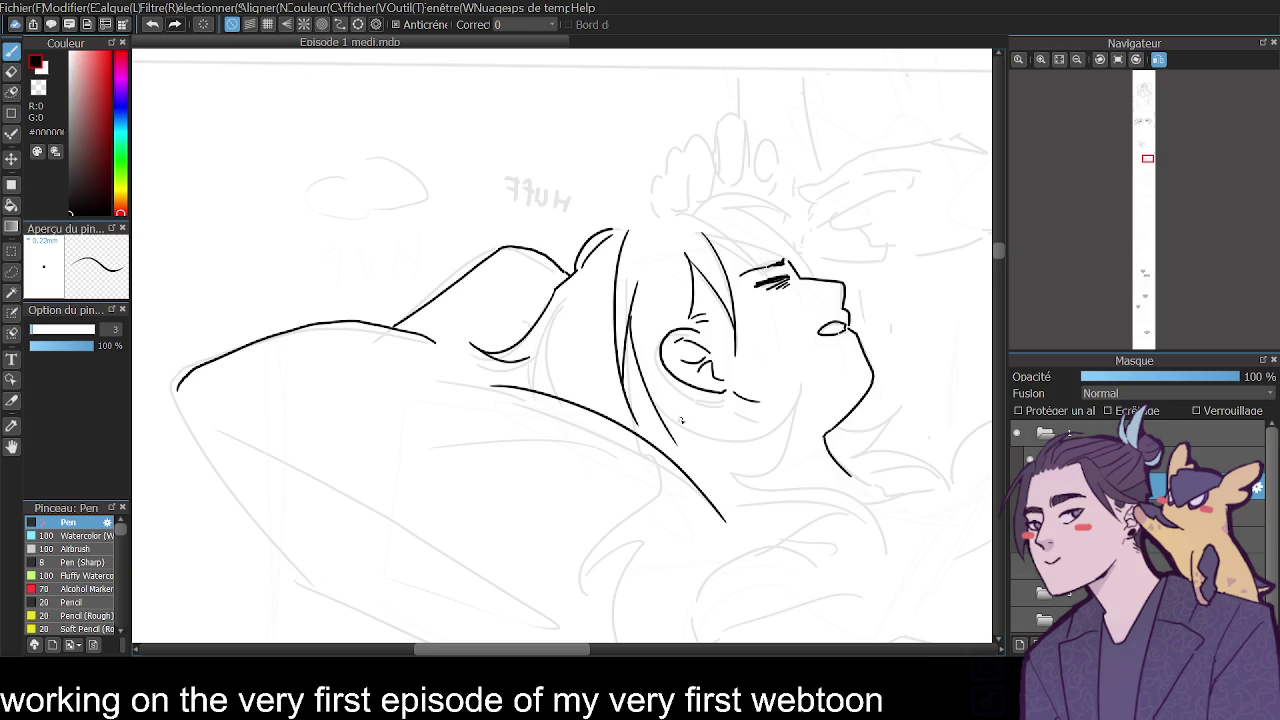
pyautogui.press('h')
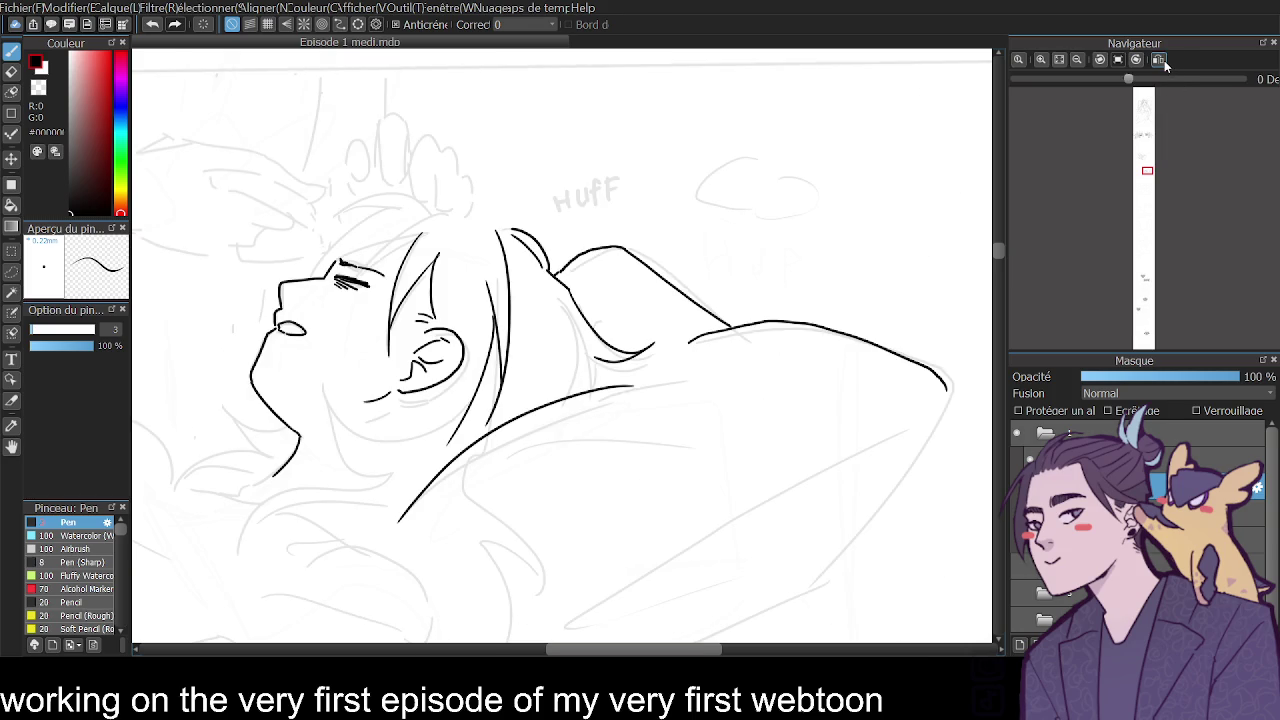
pyautogui.moveTo(452, 236); pyautogui.dragTo(455, 406)
pyautogui.hotkey('ctrl', 'z')
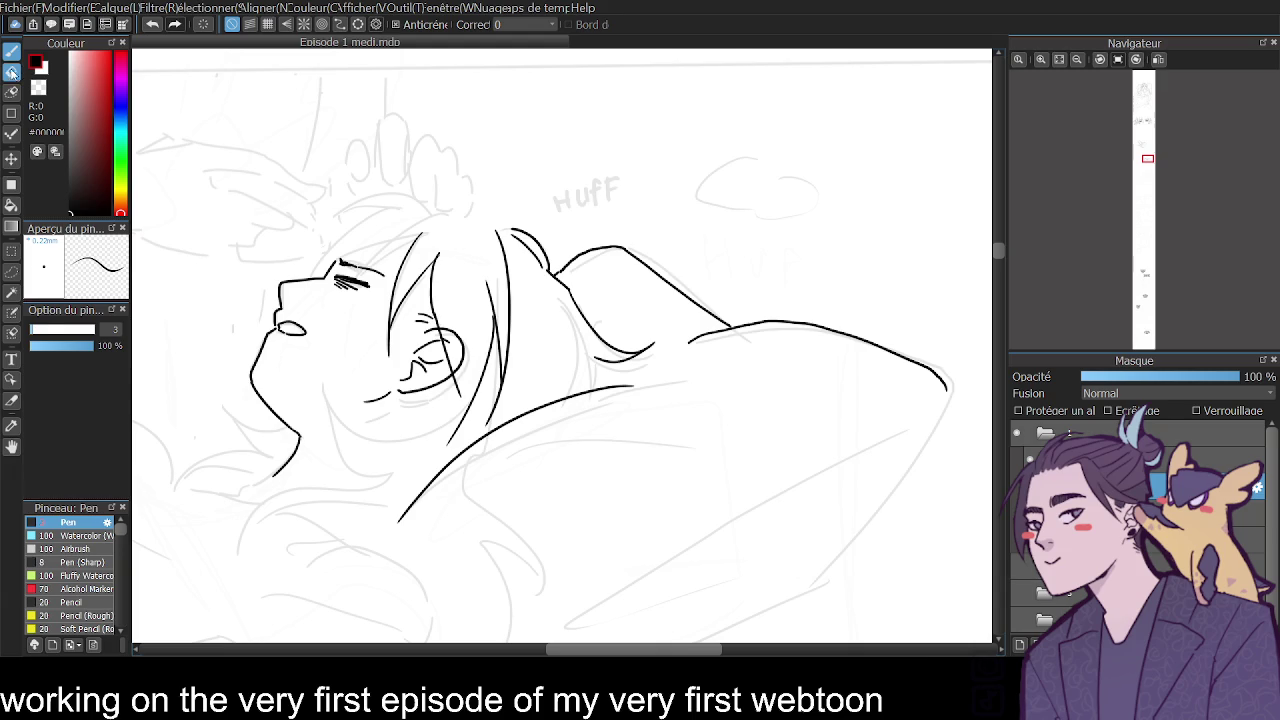
# Erase the ear outline under the hair and redraw vertical strands falling over it.
pyautogui.click(12, 71)
pyautogui.moveTo(450, 340); pyautogui.dragTo(465, 372)
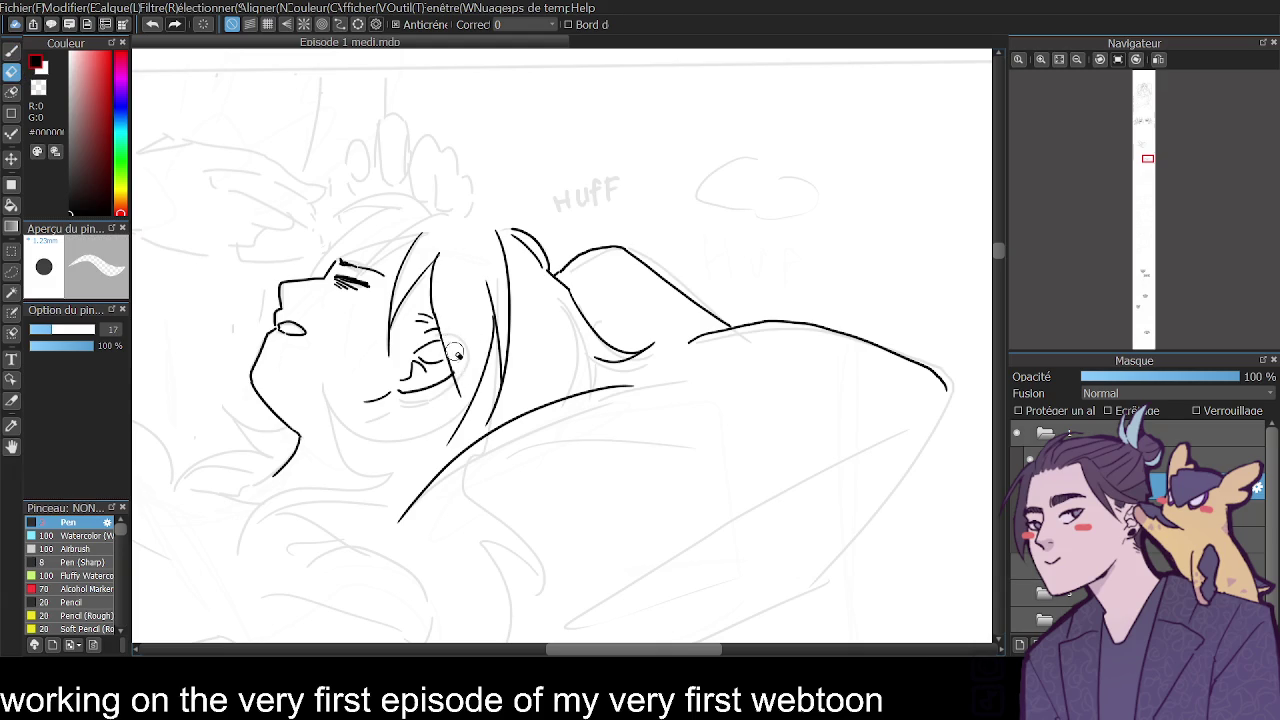
pyautogui.click(12, 50)
pyautogui.moveTo(463, 380); pyautogui.dragTo(478, 248)
pyautogui.hotkey('ctrl', 'z')
pyautogui.moveTo(458, 245)
pyautogui.mouseDown()
pyautogui.moveTo(461, 403)
pyautogui.moveTo(421, 449)
pyautogui.mouseUp()
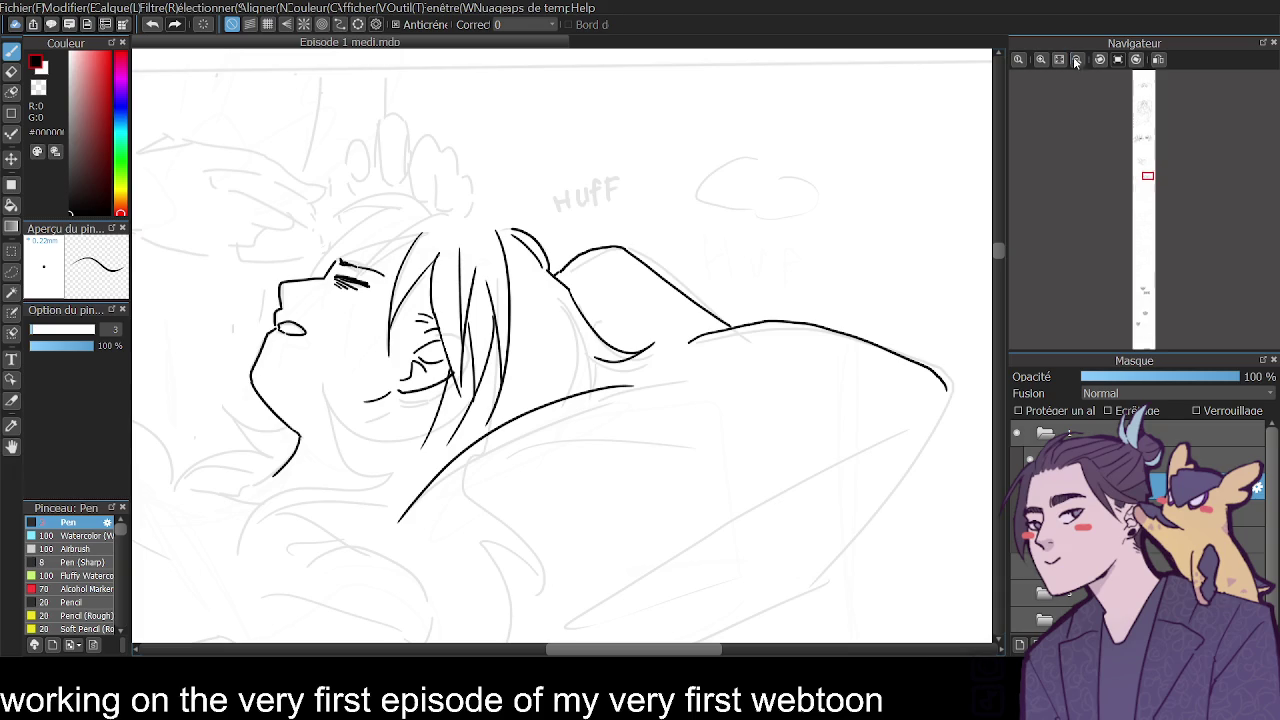
pyautogui.scroll(-2, 392, 451)
pyautogui.scroll(5, 994, 252)
pyautogui.scroll(-2, 994, 252)
pyautogui.scroll(3, 998, 157)
pyautogui.moveTo(998, 157)
pyautogui.mouseDown()
pyautogui.moveTo(996, 125)
pyautogui.moveTo(990, 268)
pyautogui.mouseUp()
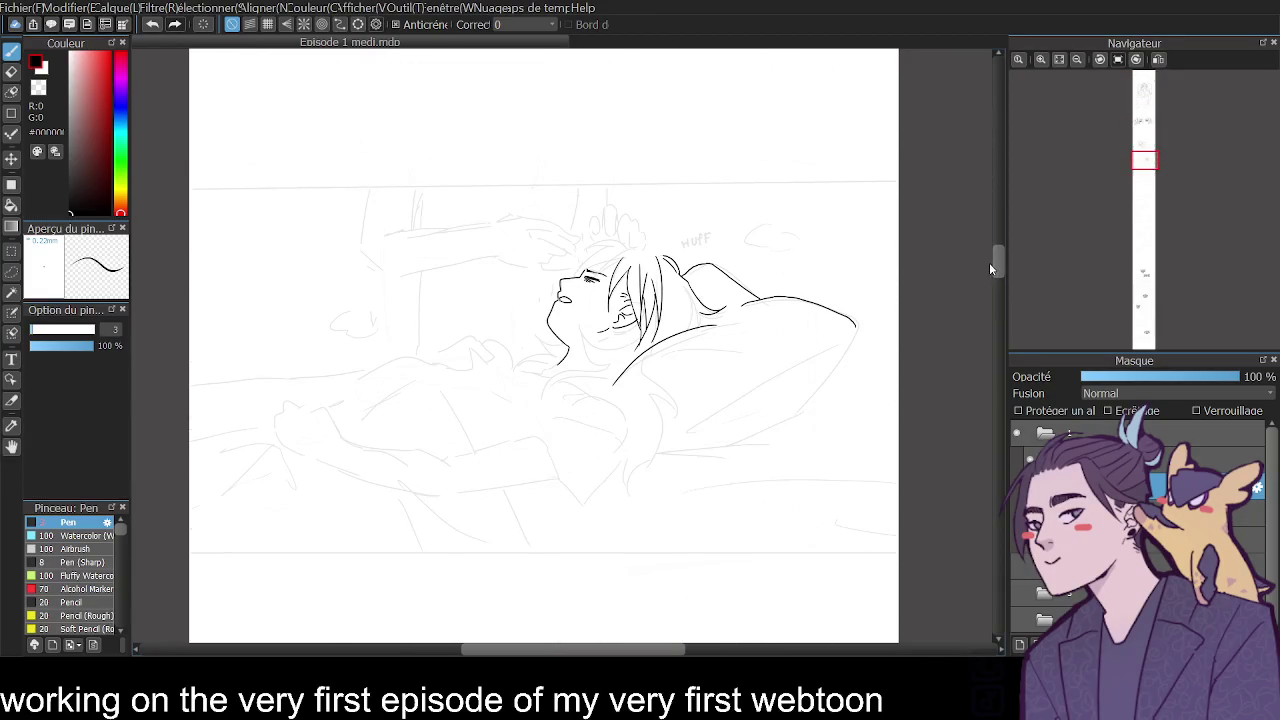
# Draw two long hair strands falling past the neck.
pyautogui.click(1040, 59)
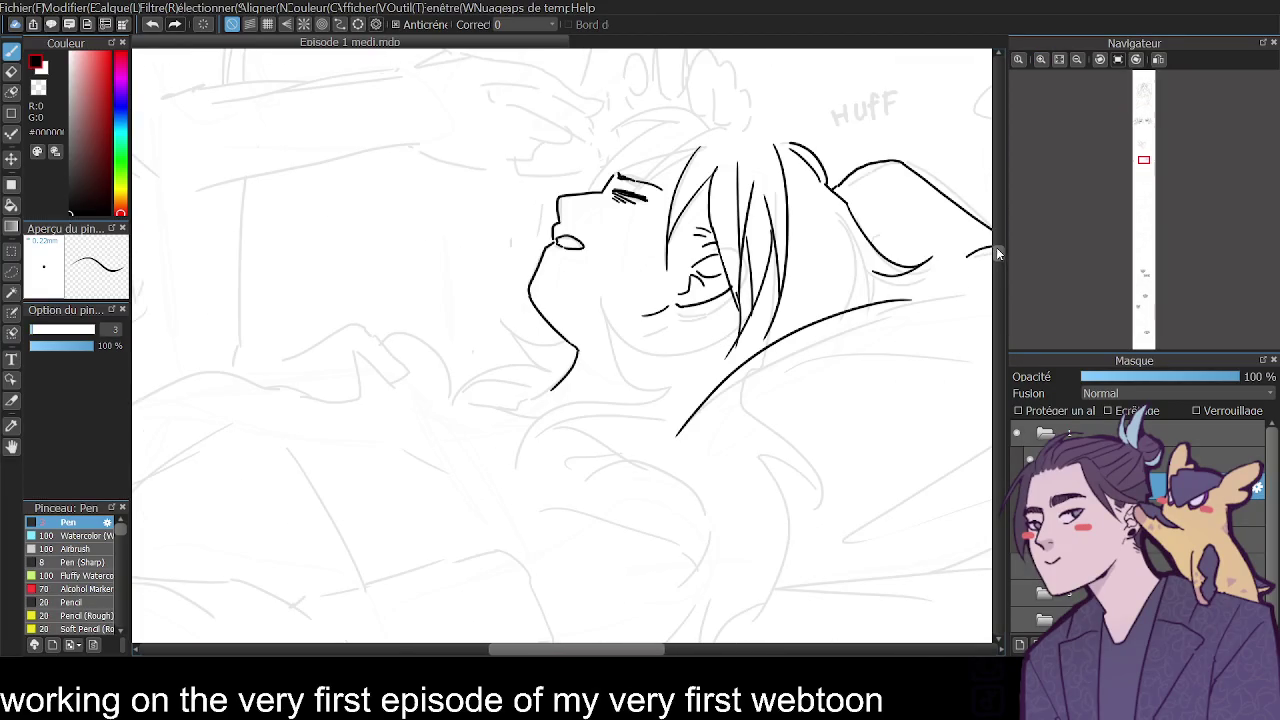
pyautogui.moveTo(996, 251); pyautogui.dragTo(999, 250)
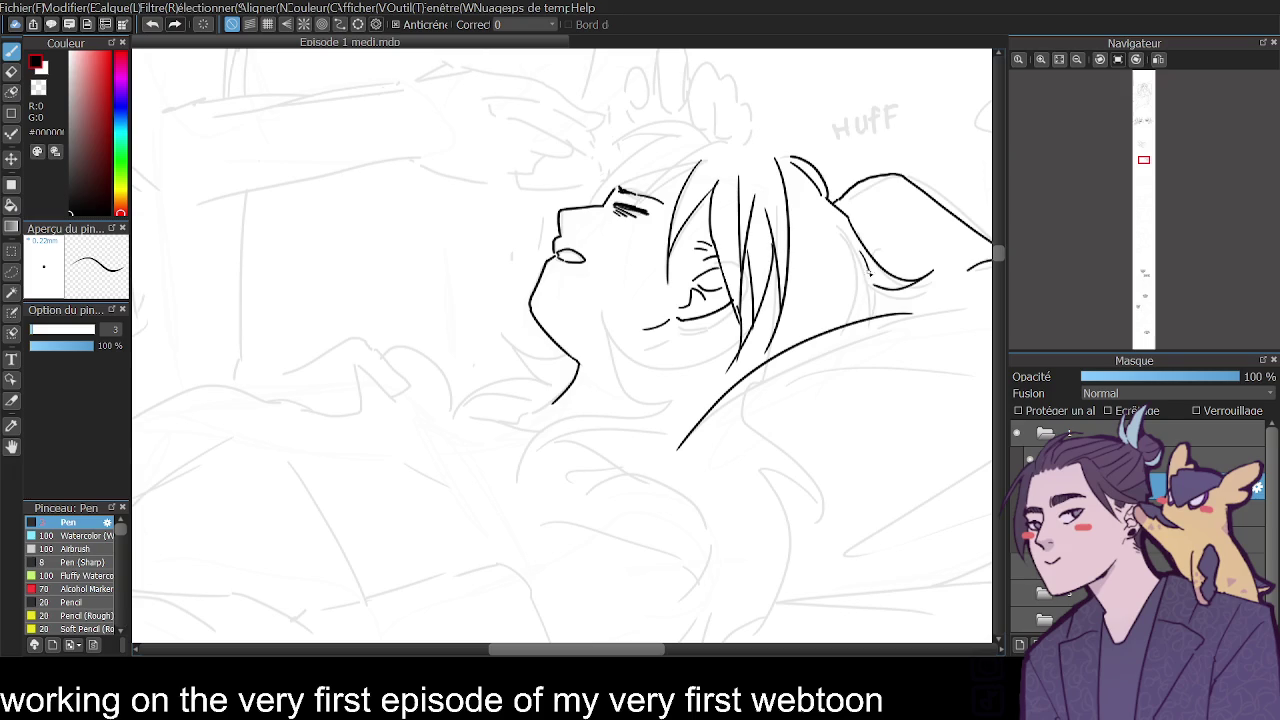
pyautogui.moveTo(866, 260); pyautogui.dragTo(874, 310)
pyautogui.hotkey('ctrl', 'z')
pyautogui.moveTo(862, 250)
pyautogui.mouseDown()
pyautogui.moveTo(874, 292)
pyautogui.moveTo(863, 320)
pyautogui.mouseUp()
pyautogui.hotkey('ctrl', 'z')
pyautogui.moveTo(850, 222); pyautogui.dragTo(832, 332)
pyautogui.moveTo(792, 212); pyautogui.dragTo(817, 330)
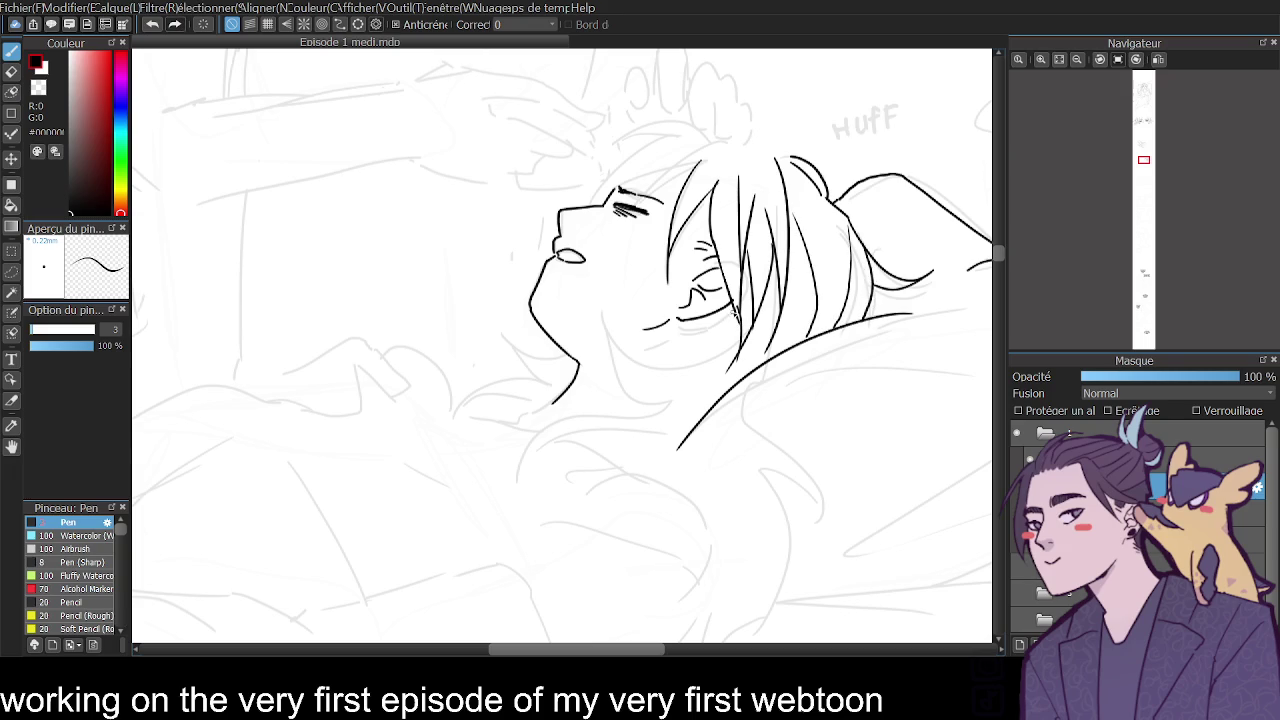
# Zoom in closely on the face and ink the lower jaw line.
pyautogui.scroll(-2, 1073, 88)
pyautogui.moveTo(997, 265)
pyautogui.mouseDown()
pyautogui.moveTo(996, 152)
pyautogui.moveTo(990, 268)
pyautogui.mouseUp()
pyautogui.click(1040, 62)
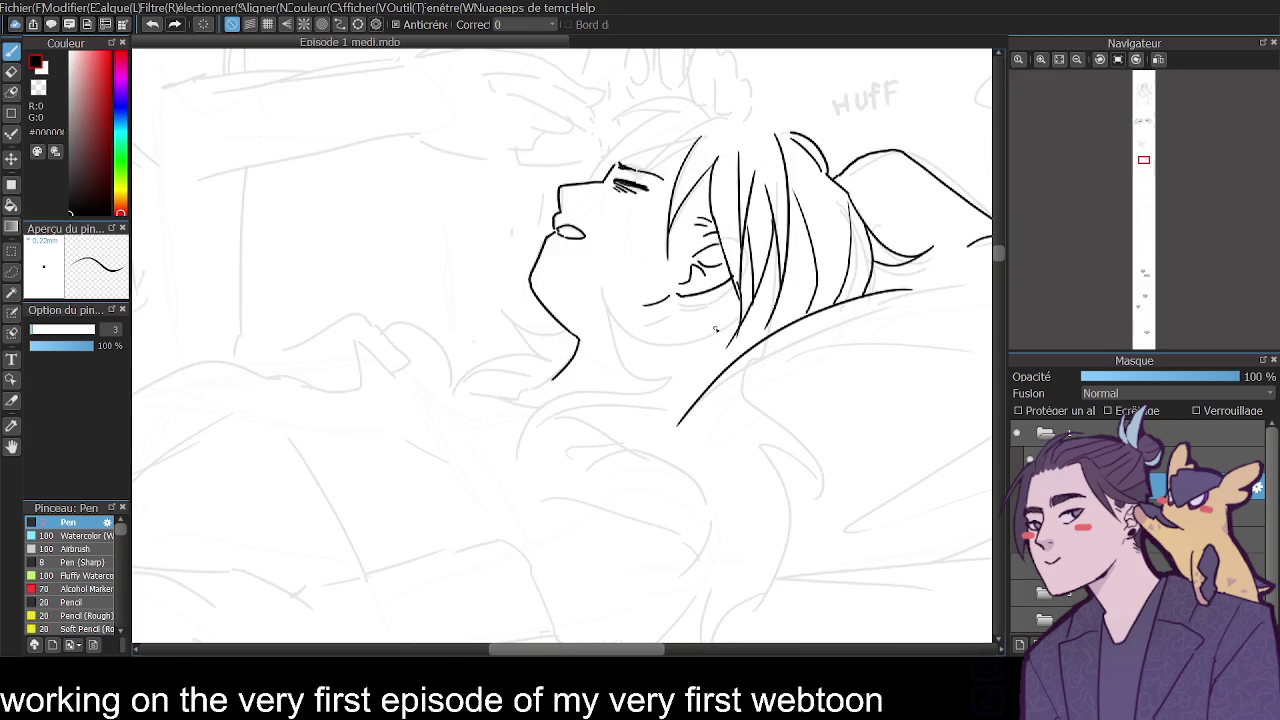
pyautogui.moveTo(598, 322); pyautogui.dragTo(672, 393)
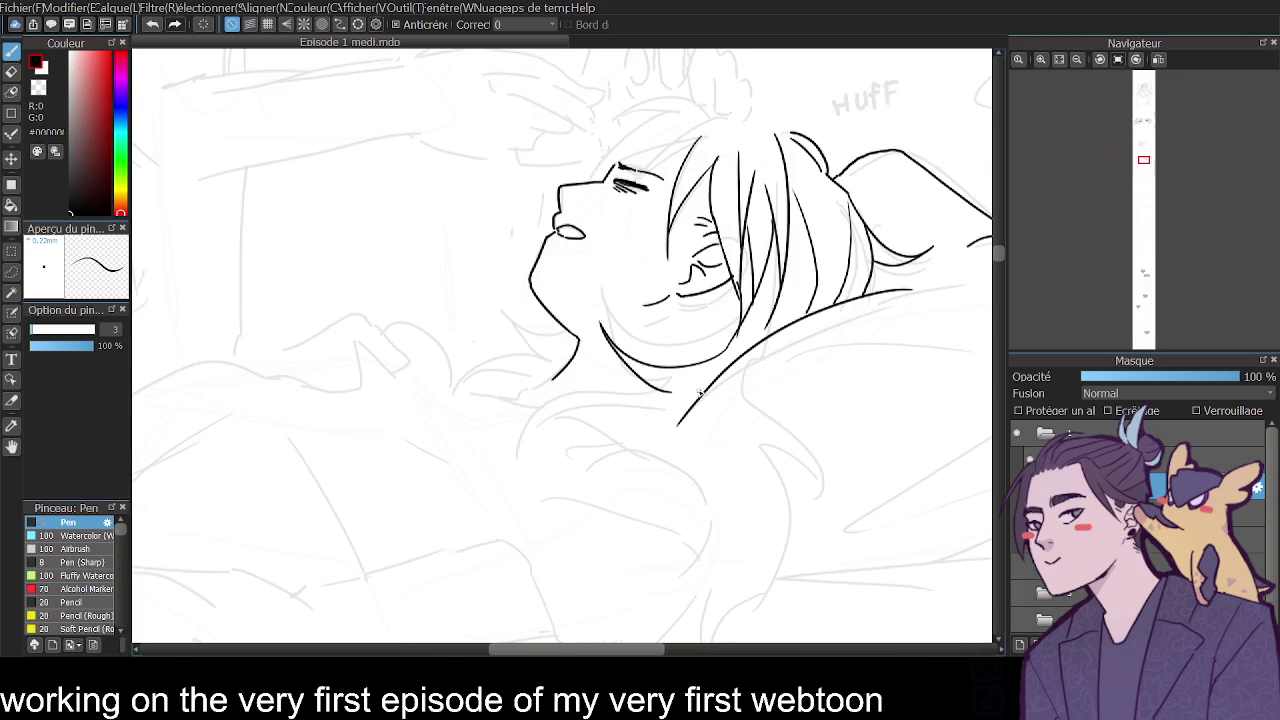
# Ink the jaw down the neck, the collarbone lines and the shoulder curve.
pyautogui.moveTo(604, 342)
pyautogui.mouseDown()
pyautogui.moveTo(662, 388)
pyautogui.moveTo(631, 457)
pyautogui.moveTo(686, 468)
pyautogui.moveTo(713, 540)
pyautogui.moveTo(700, 558)
pyautogui.mouseUp()
pyautogui.moveTo(554, 379); pyautogui.dragTo(500, 390)
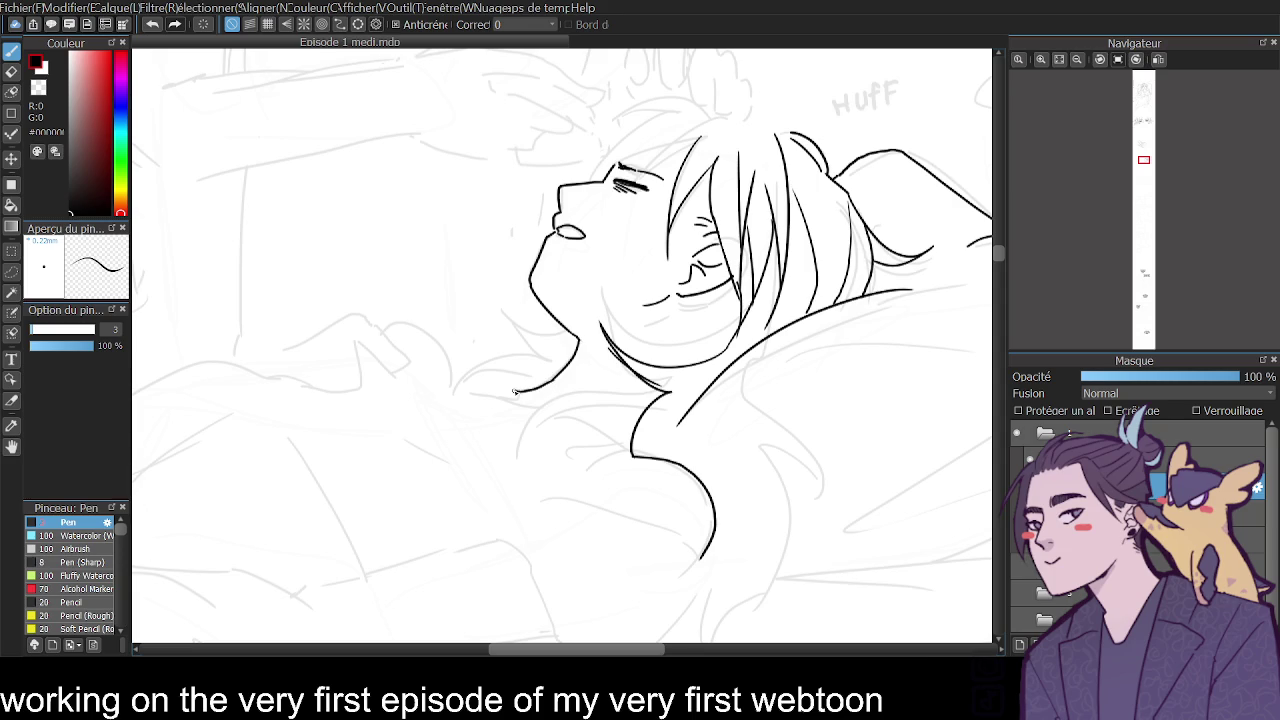
pyautogui.click(1158, 59)
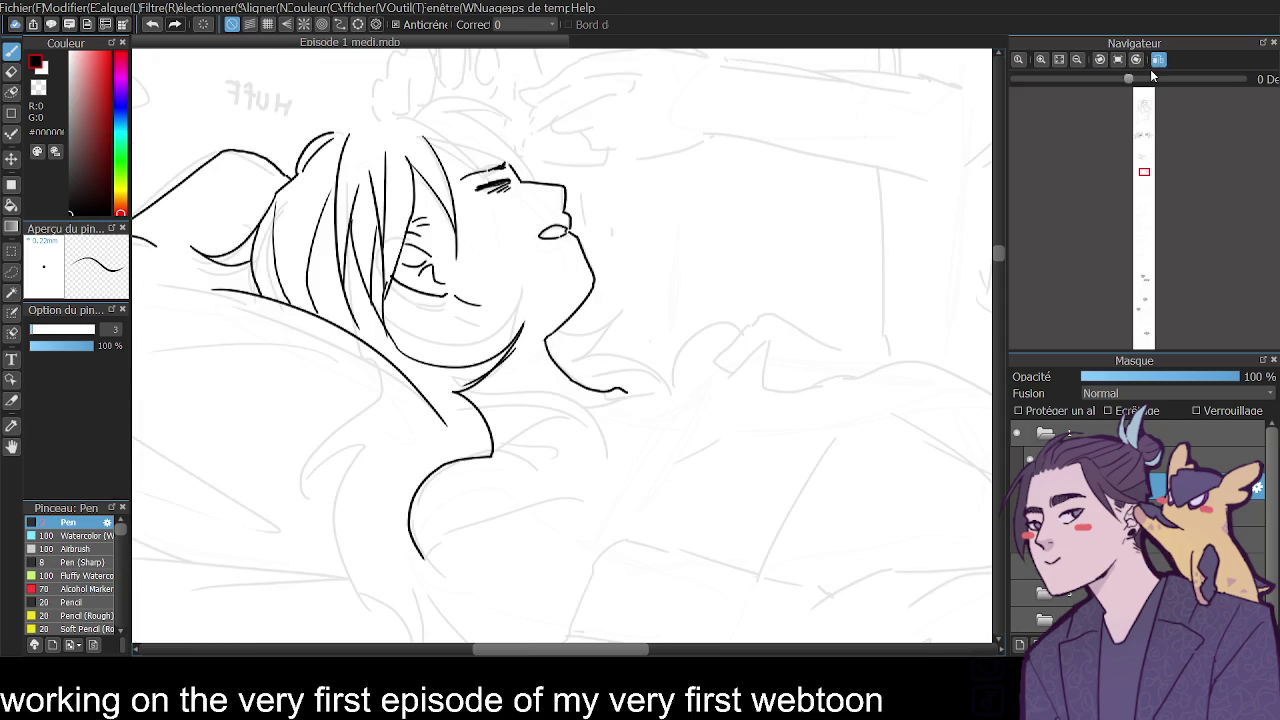
pyautogui.moveTo(552, 364)
pyautogui.mouseDown()
pyautogui.moveTo(652, 350)
pyautogui.moveTo(592, 389)
pyautogui.moveTo(660, 380)
pyautogui.mouseUp()
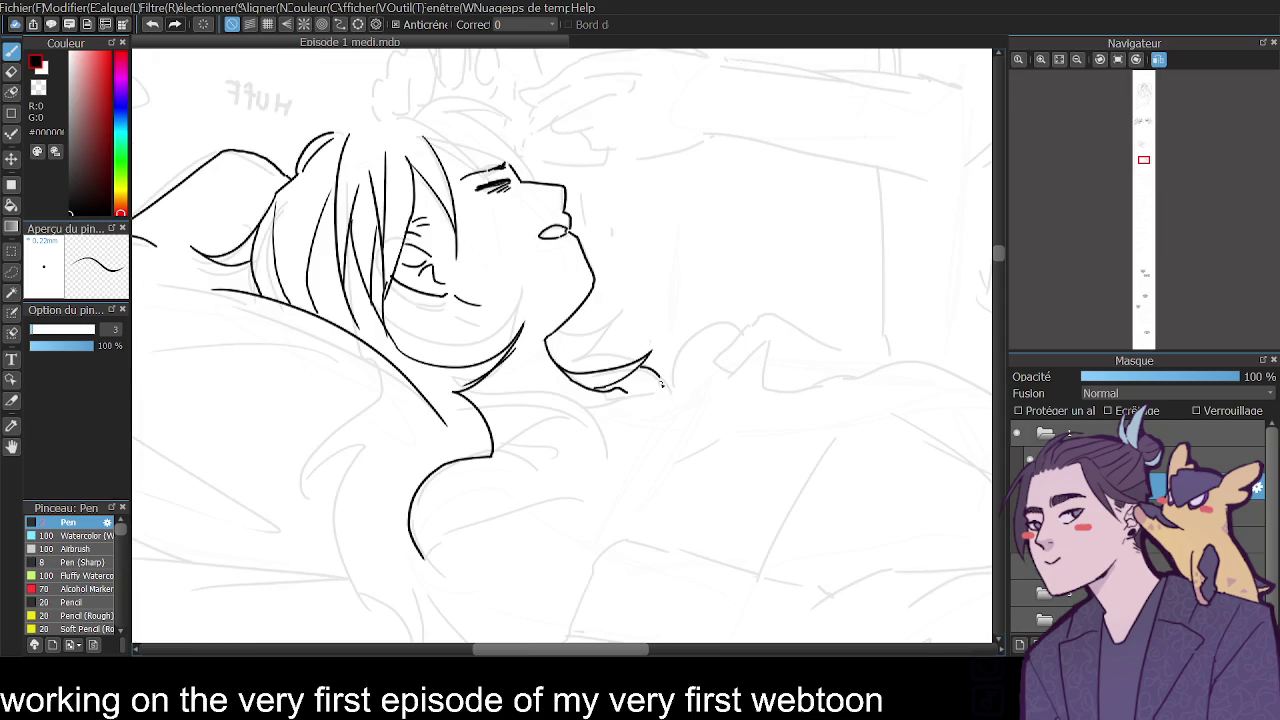
pyautogui.moveTo(732, 333); pyautogui.dragTo(698, 402)
pyautogui.click(1157, 60)
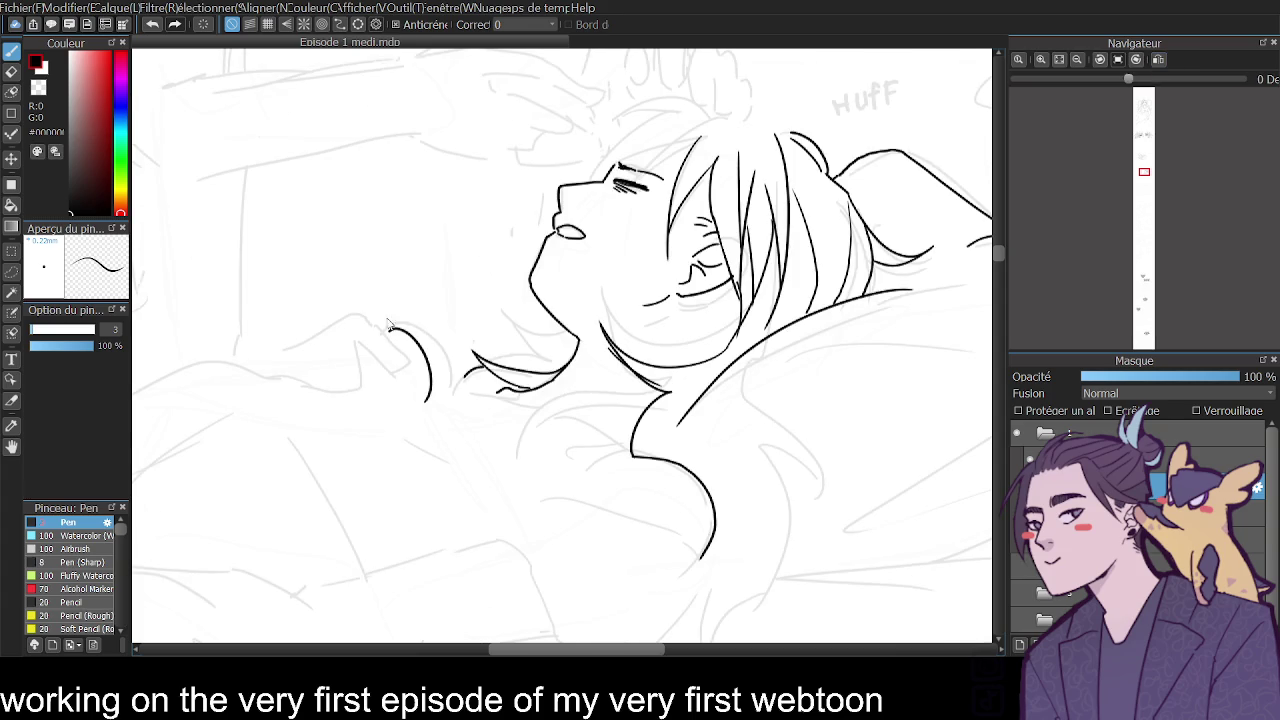
# Draw the raised hand with curled fingers, both forearm edges and a blanket fold.
pyautogui.moveTo(364, 316)
pyautogui.mouseDown()
pyautogui.moveTo(412, 370)
pyautogui.moveTo(356, 368)
pyautogui.moveTo(360, 390)
pyautogui.moveTo(410, 412)
pyautogui.moveTo(386, 441)
pyautogui.moveTo(378, 562)
pyautogui.mouseUp()
pyautogui.hotkey('ctrl', 'z')
pyautogui.hotkey('ctrl', 'z')
pyautogui.moveTo(428, 395); pyautogui.dragTo(388, 572)
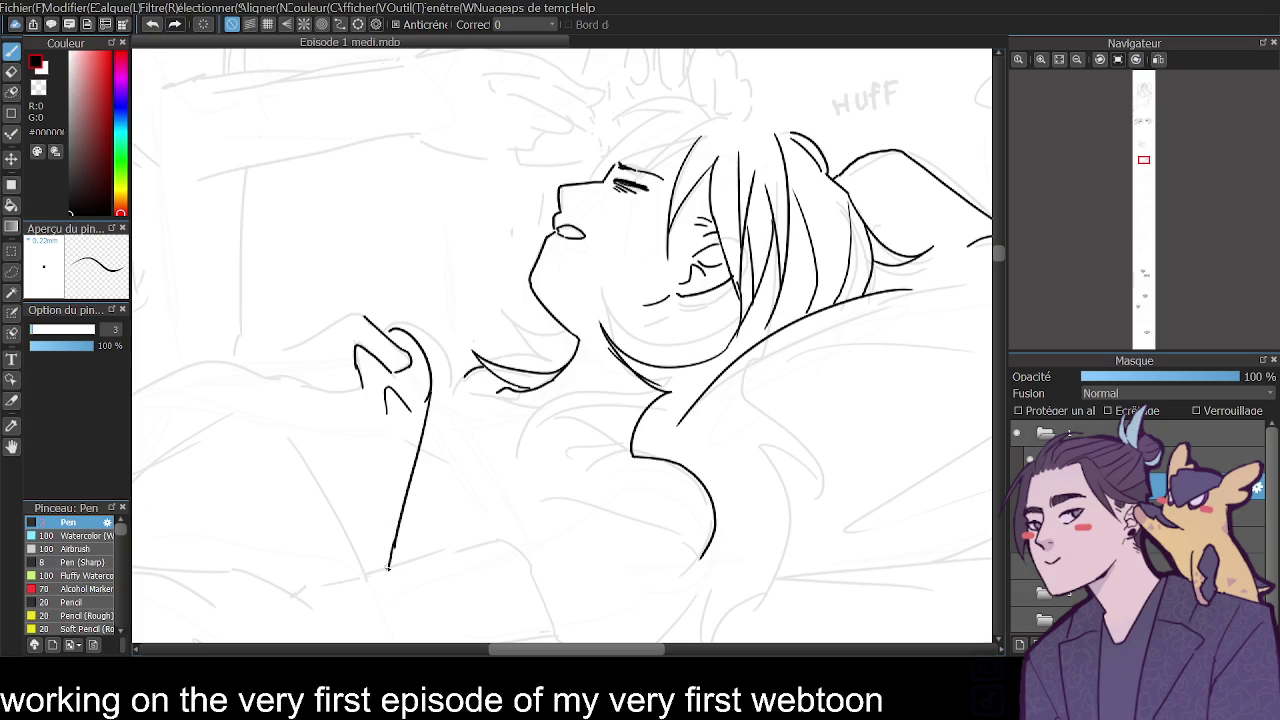
pyautogui.moveTo(426, 436); pyautogui.dragTo(420, 562)
pyautogui.moveTo(343, 434); pyautogui.dragTo(180, 524)
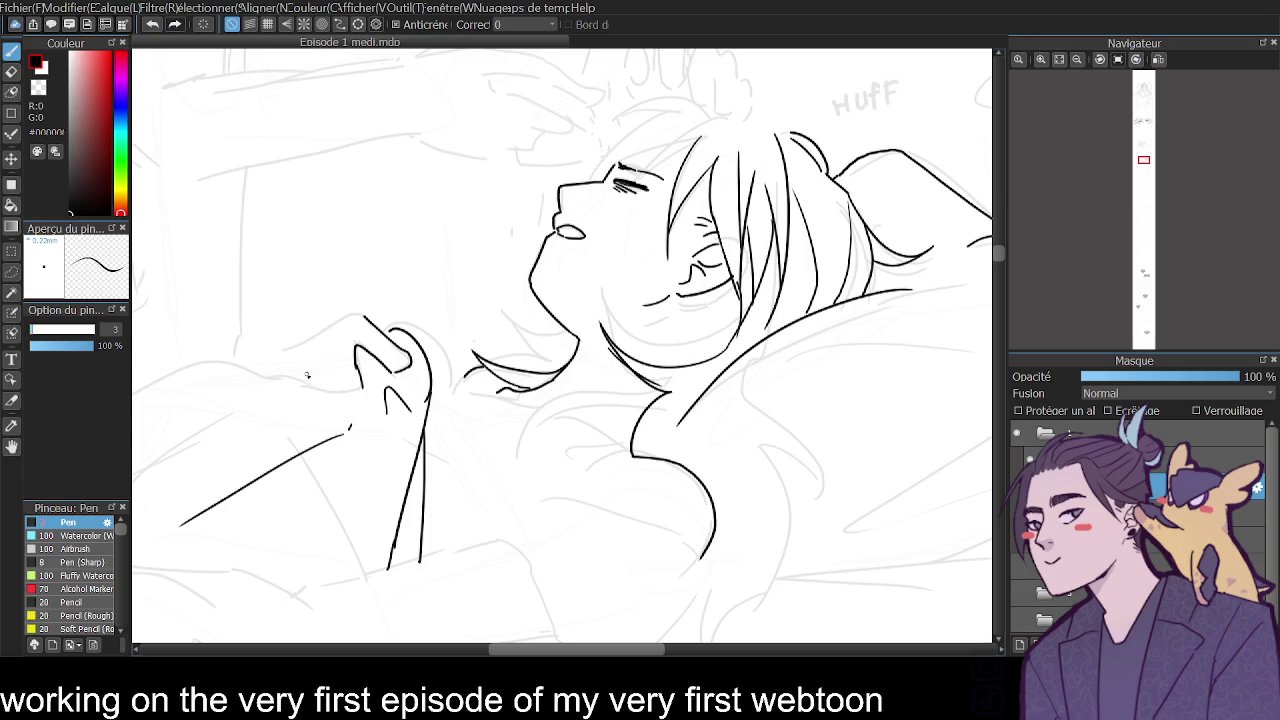
pyautogui.moveTo(330, 346)
pyautogui.mouseDown()
pyautogui.moveTo(343, 336)
pyautogui.moveTo(305, 370)
pyautogui.moveTo(341, 387)
pyautogui.moveTo(322, 392)
pyautogui.mouseUp()
pyautogui.moveTo(357, 320); pyautogui.dragTo(254, 374)
pyautogui.click(1077, 59)
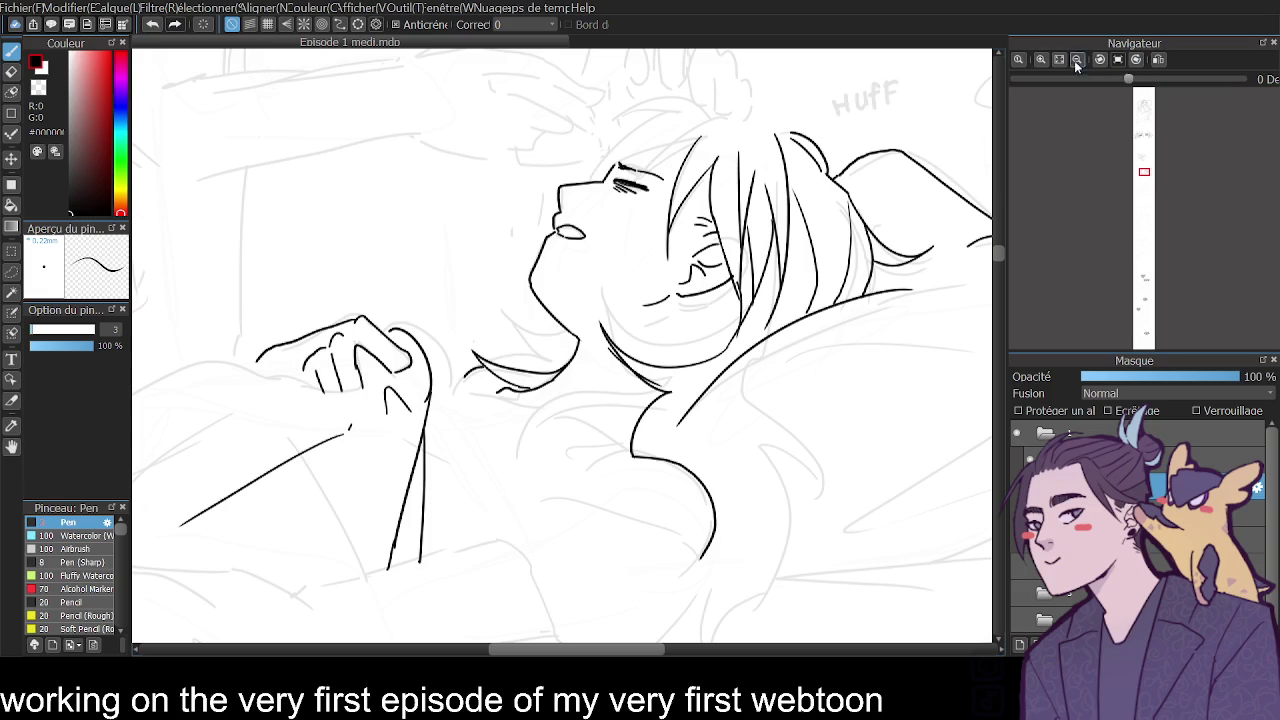
pyautogui.click(1040, 59)
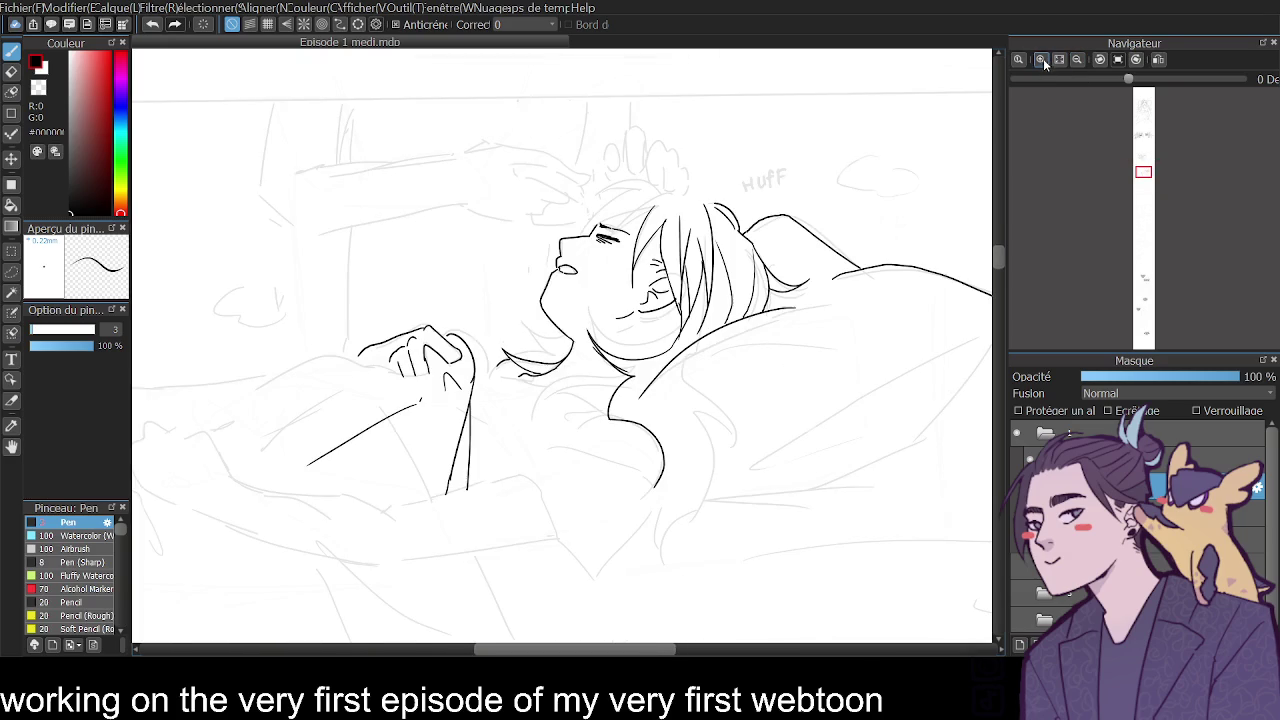
# Ink the underside of the fingers, a line under the hand and a curve above the arm.
pyautogui.moveTo(428, 374); pyautogui.dragTo(390, 376)
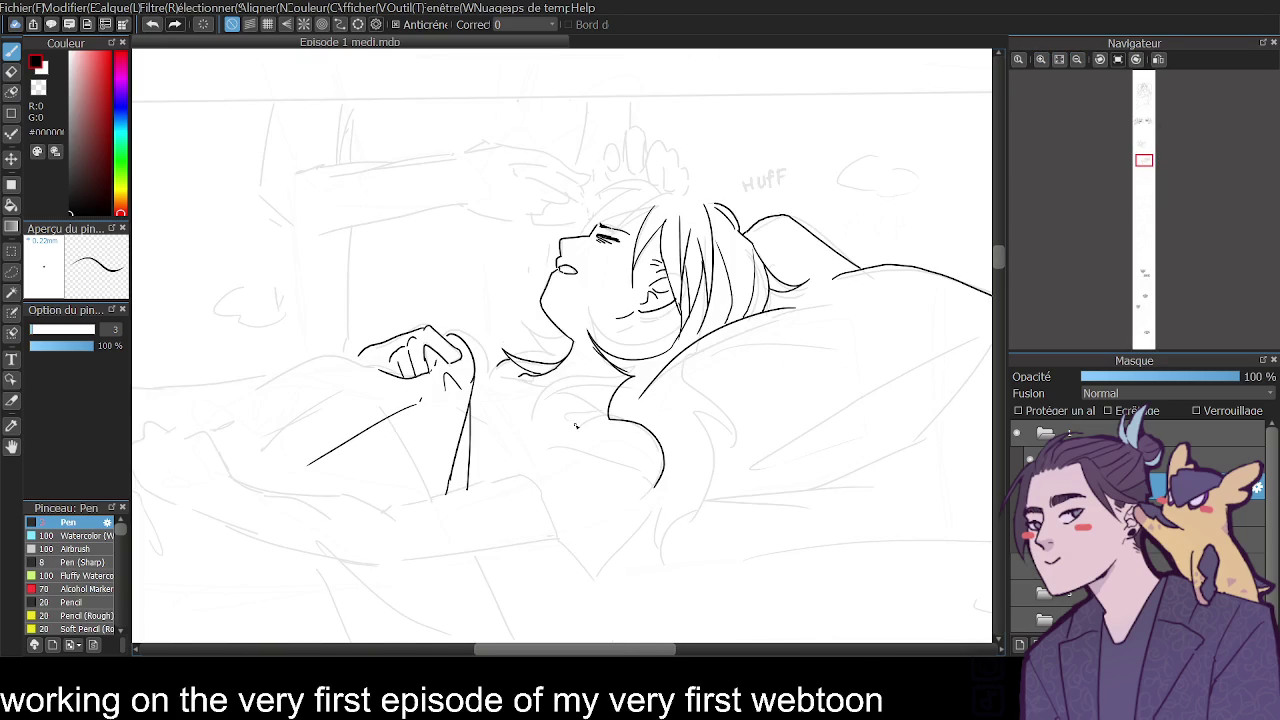
pyautogui.moveTo(421, 385); pyautogui.dragTo(373, 401)
pyautogui.click(1158, 59)
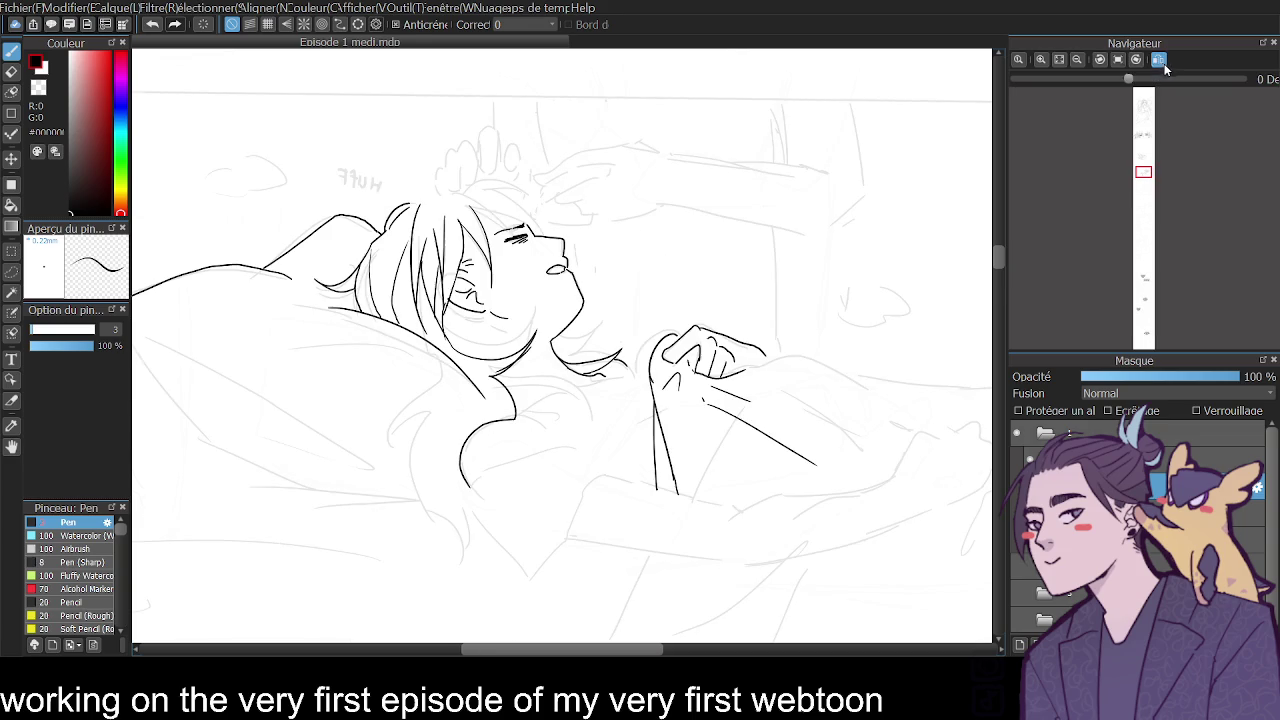
pyautogui.moveTo(614, 649); pyautogui.dragTo(693, 649)
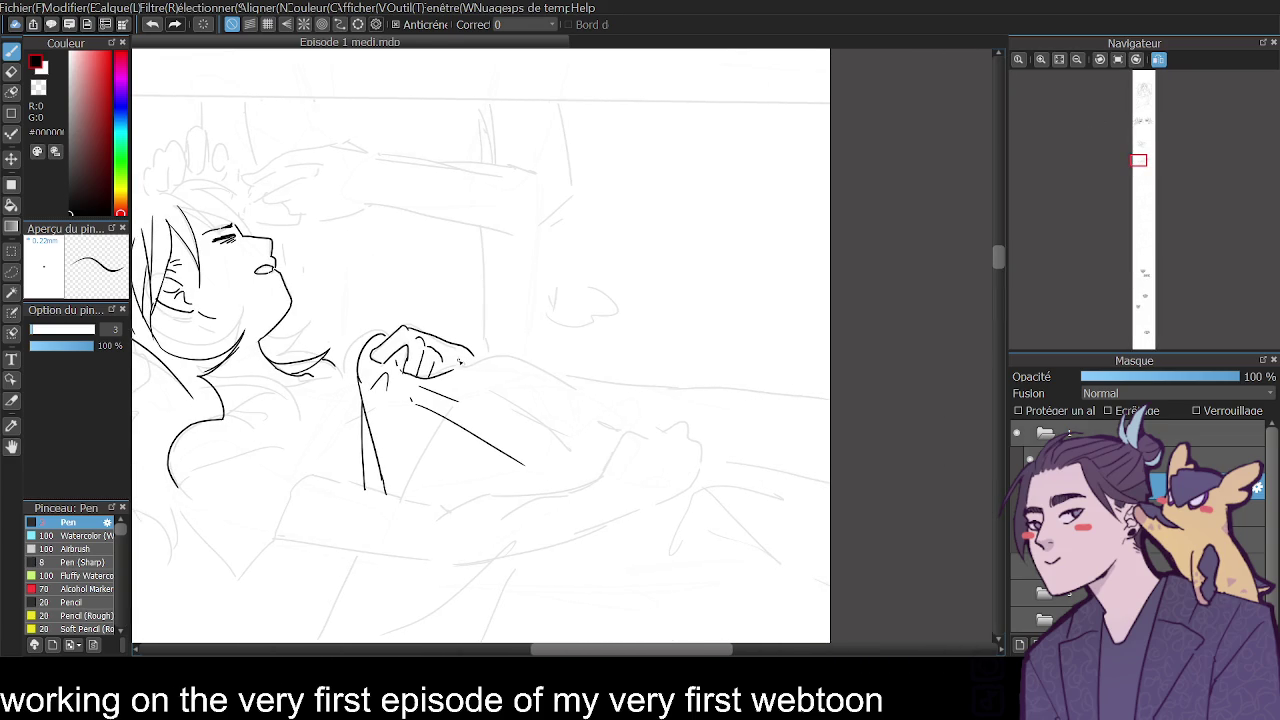
pyautogui.moveTo(478, 366); pyautogui.dragTo(568, 390)
# Draw the blanket edge arching over the arm and carry it to the right panel edge.
pyautogui.click(1038, 60)
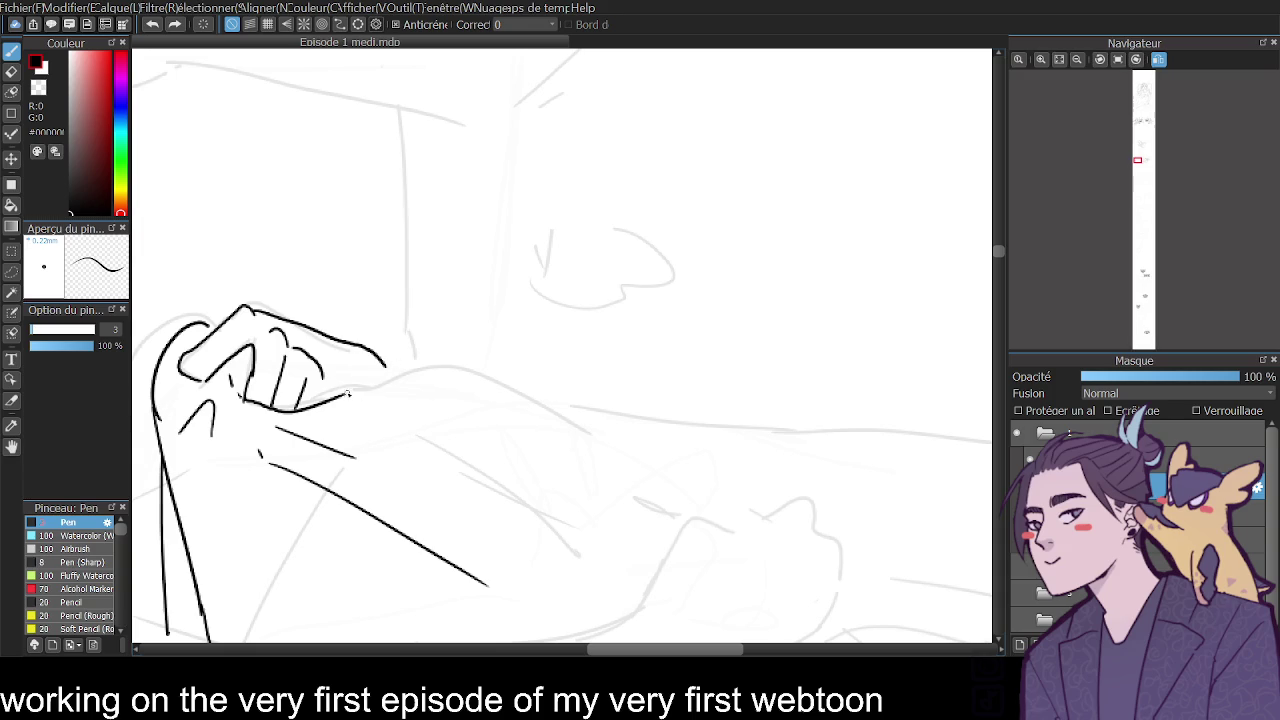
pyautogui.moveTo(348, 396)
pyautogui.mouseDown()
pyautogui.moveTo(450, 352)
pyautogui.moveTo(652, 435)
pyautogui.mouseUp()
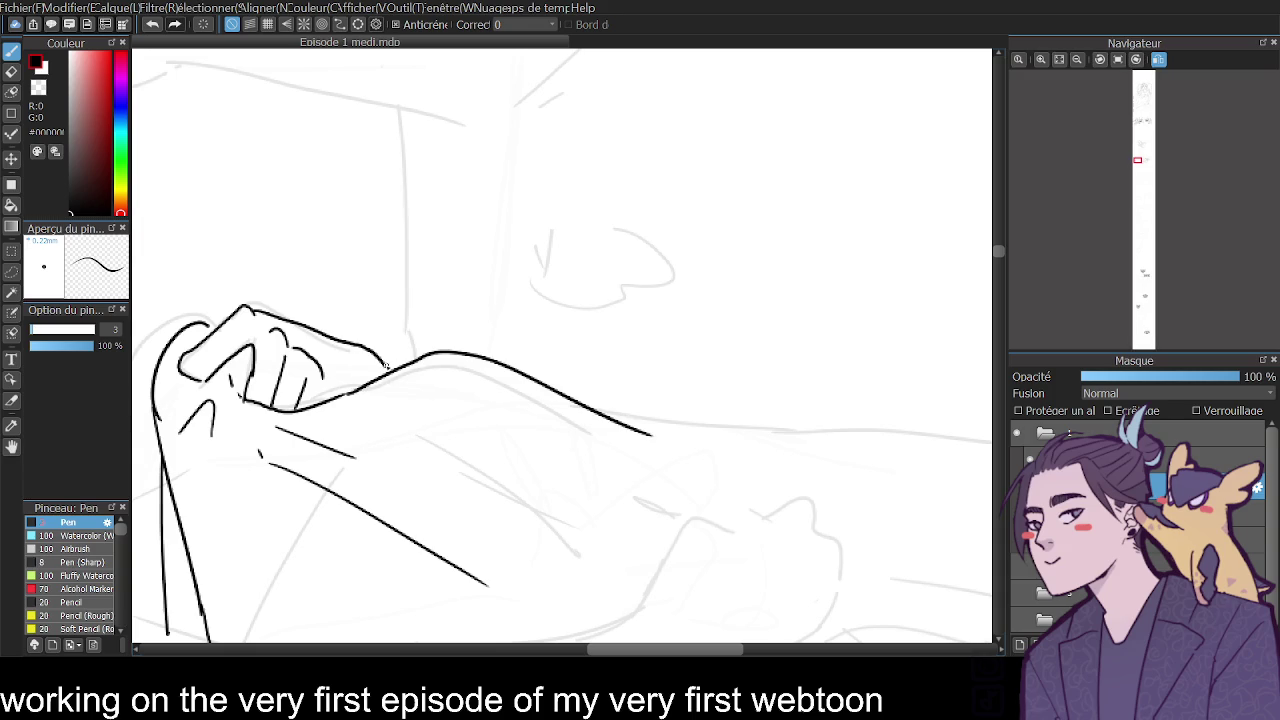
pyautogui.moveTo(552, 388); pyautogui.dragTo(868, 413)
pyautogui.click(1077, 59)
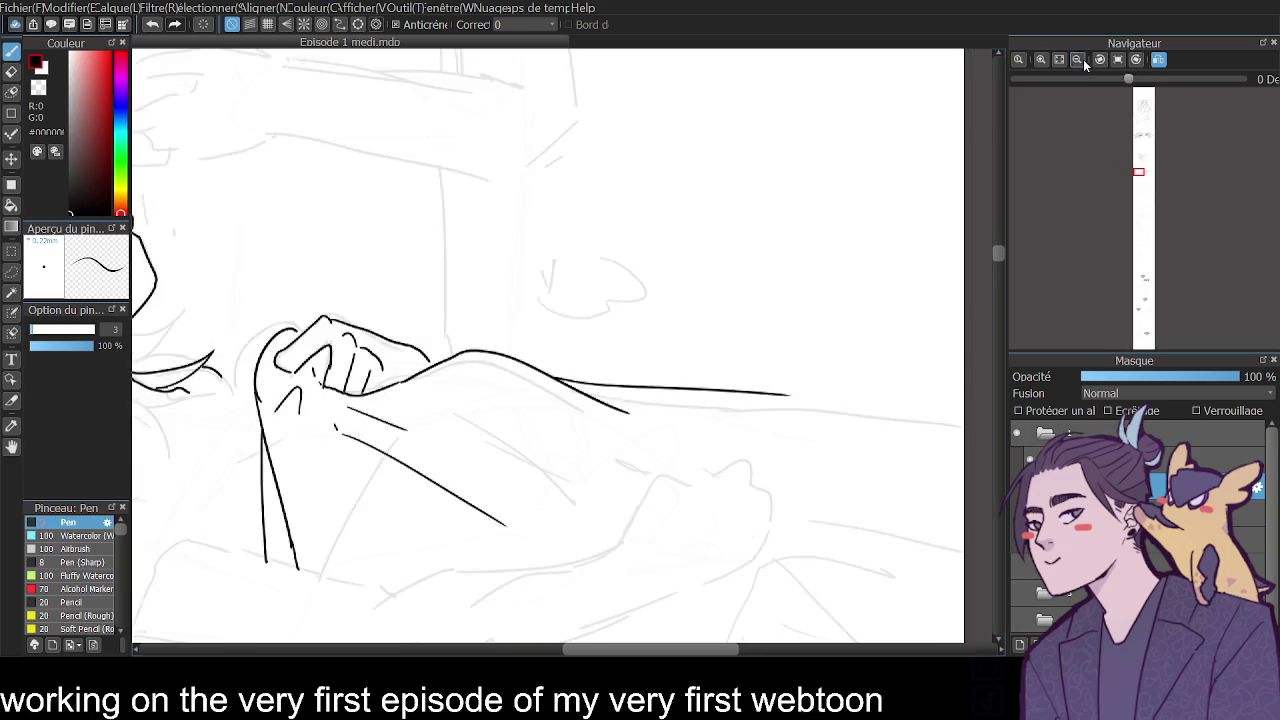
pyautogui.moveTo(558, 357); pyautogui.dragTo(915, 406)
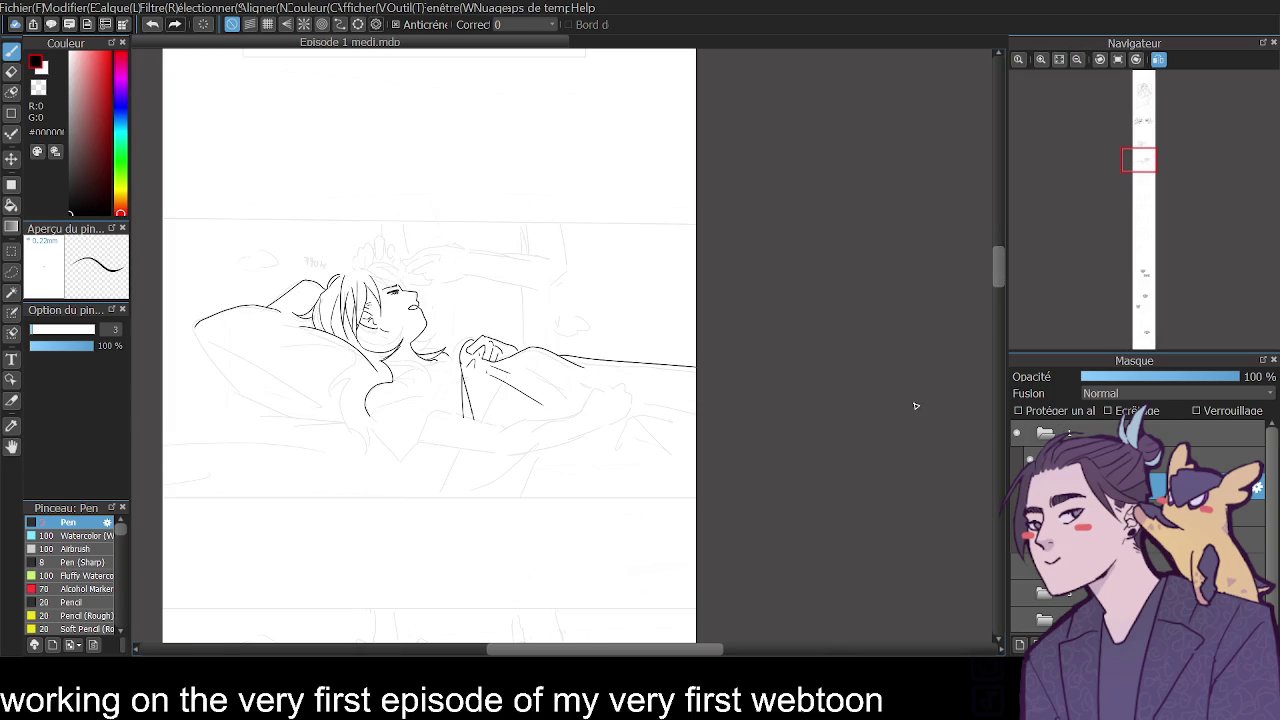
pyautogui.click(1040, 59)
pyautogui.moveTo(999, 245); pyautogui.dragTo(999, 264)
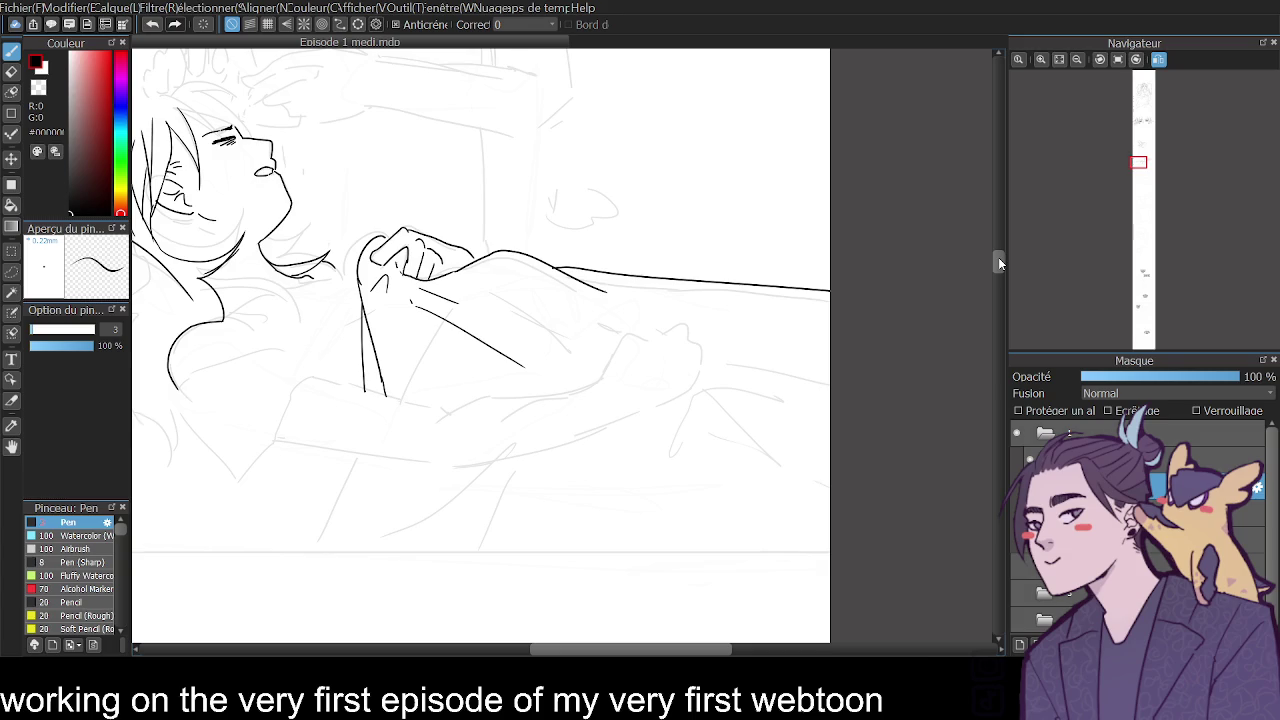
pyautogui.moveTo(591, 648)
pyautogui.mouseDown()
pyautogui.moveTo(555, 650)
pyautogui.moveTo(580, 652)
pyautogui.mouseUp()
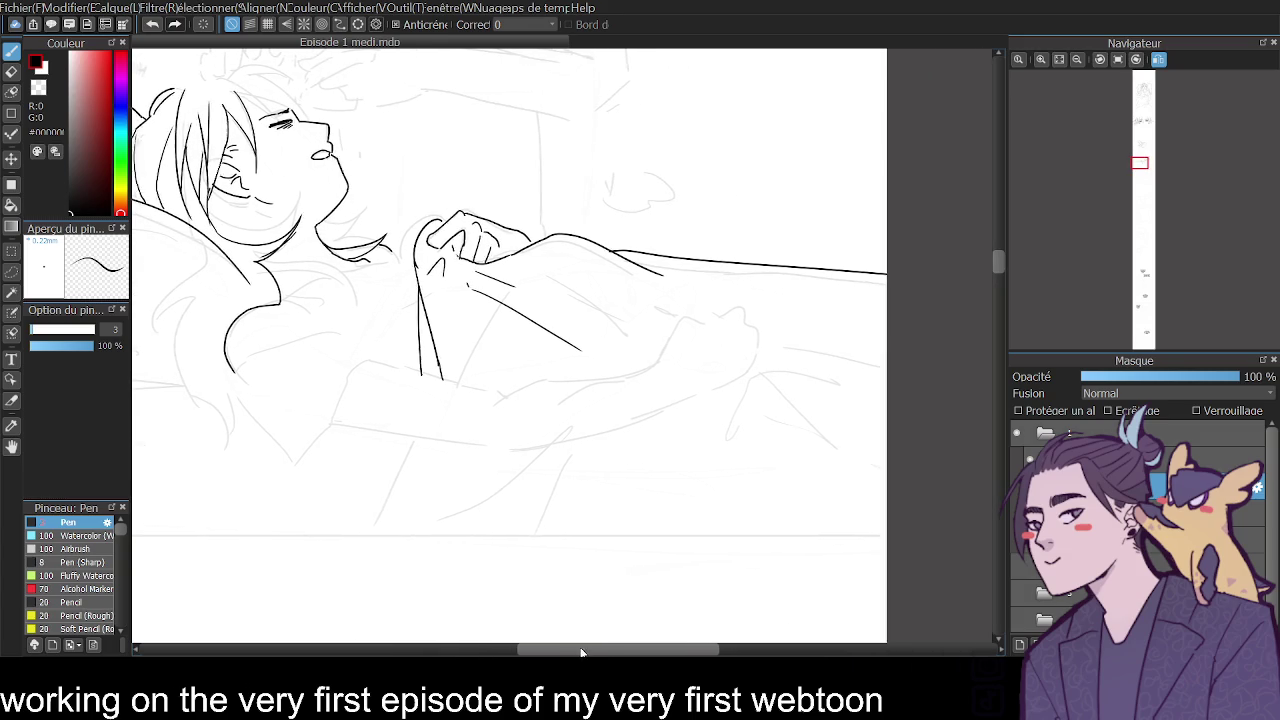
# Draw the second hand's contour on the blanket, joining the contours with a dip.
pyautogui.click(1158, 59)
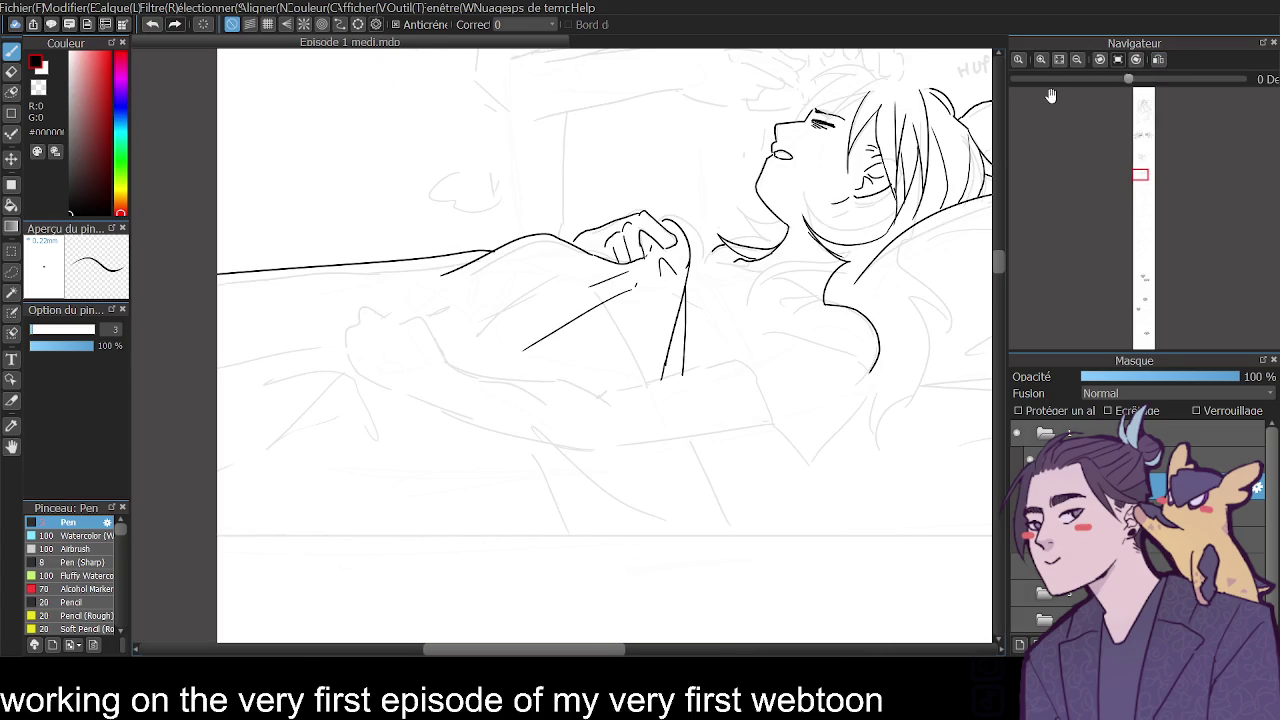
pyautogui.click(1040, 59)
pyautogui.click(1040, 59)
pyautogui.moveTo(641, 381); pyautogui.dragTo(496, 269)
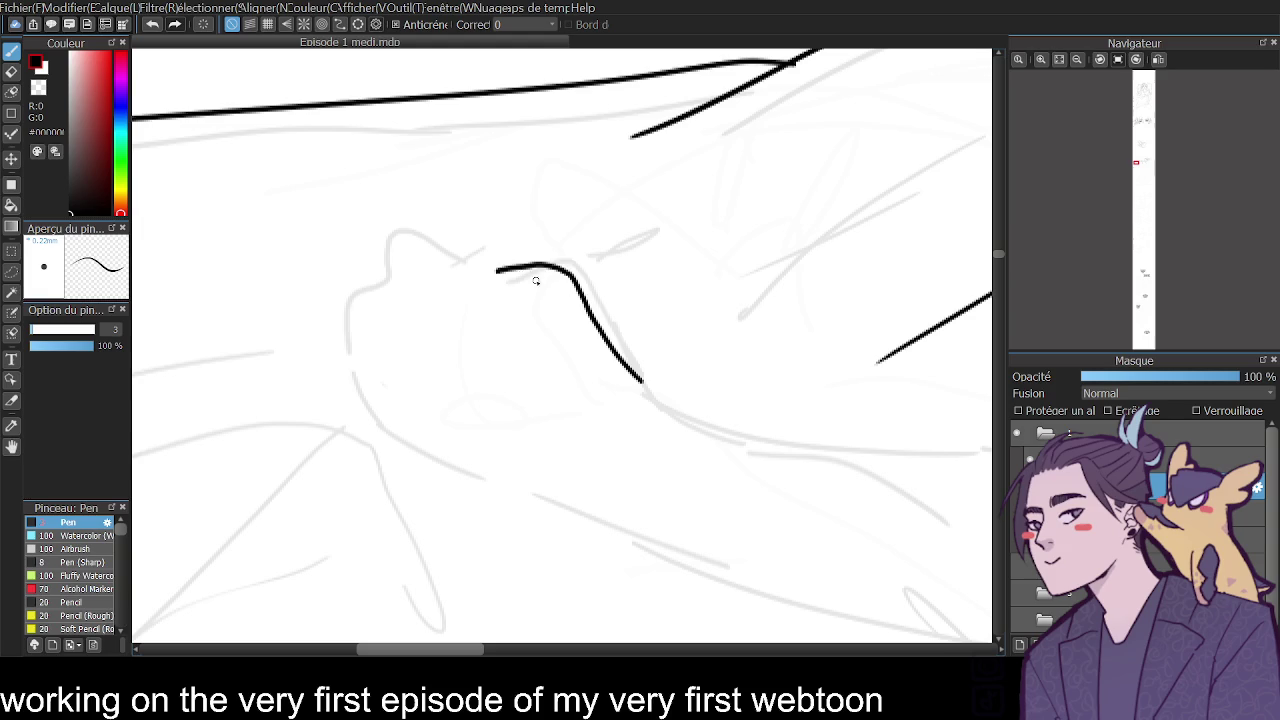
pyautogui.hotkey('ctrl', 'z')
pyautogui.moveTo(641, 388)
pyautogui.mouseDown()
pyautogui.moveTo(521, 246)
pyautogui.moveTo(421, 284)
pyautogui.moveTo(471, 271)
pyautogui.moveTo(361, 286)
pyautogui.moveTo(373, 325)
pyautogui.moveTo(352, 326)
pyautogui.moveTo(336, 368)
pyautogui.moveTo(357, 421)
pyautogui.mouseUp()
pyautogui.moveTo(423, 305); pyautogui.dragTo(408, 338)
pyautogui.hotkey('ctrl', 'z')
pyautogui.moveTo(484, 258)
pyautogui.mouseDown()
pyautogui.moveTo(517, 282)
pyautogui.moveTo(519, 248)
pyautogui.mouseUp()
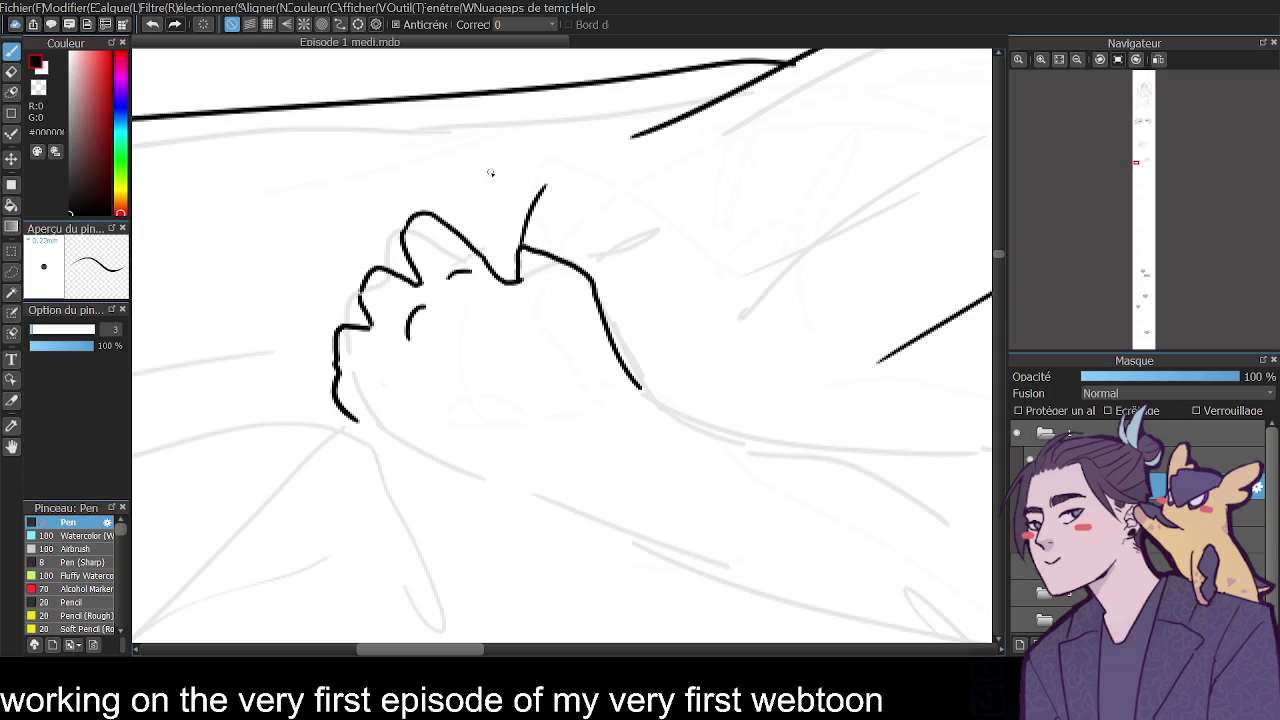
pyautogui.click(1076, 60)
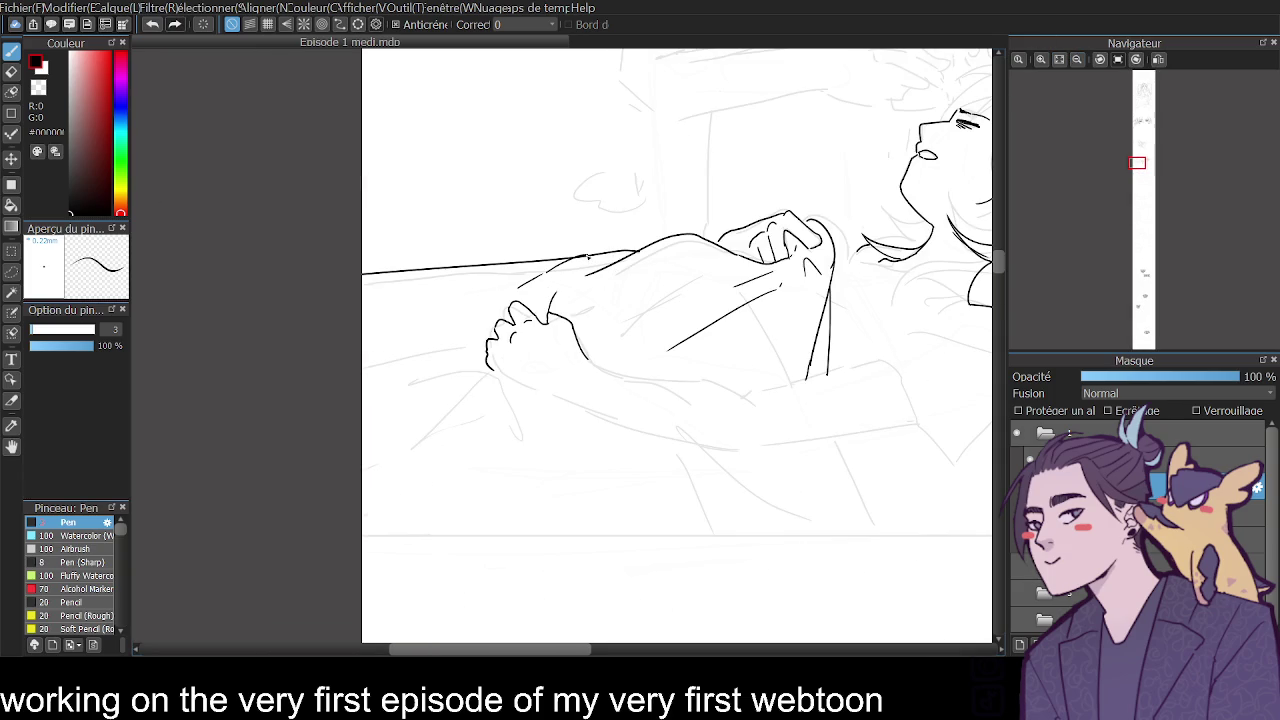
pyautogui.click(1040, 59)
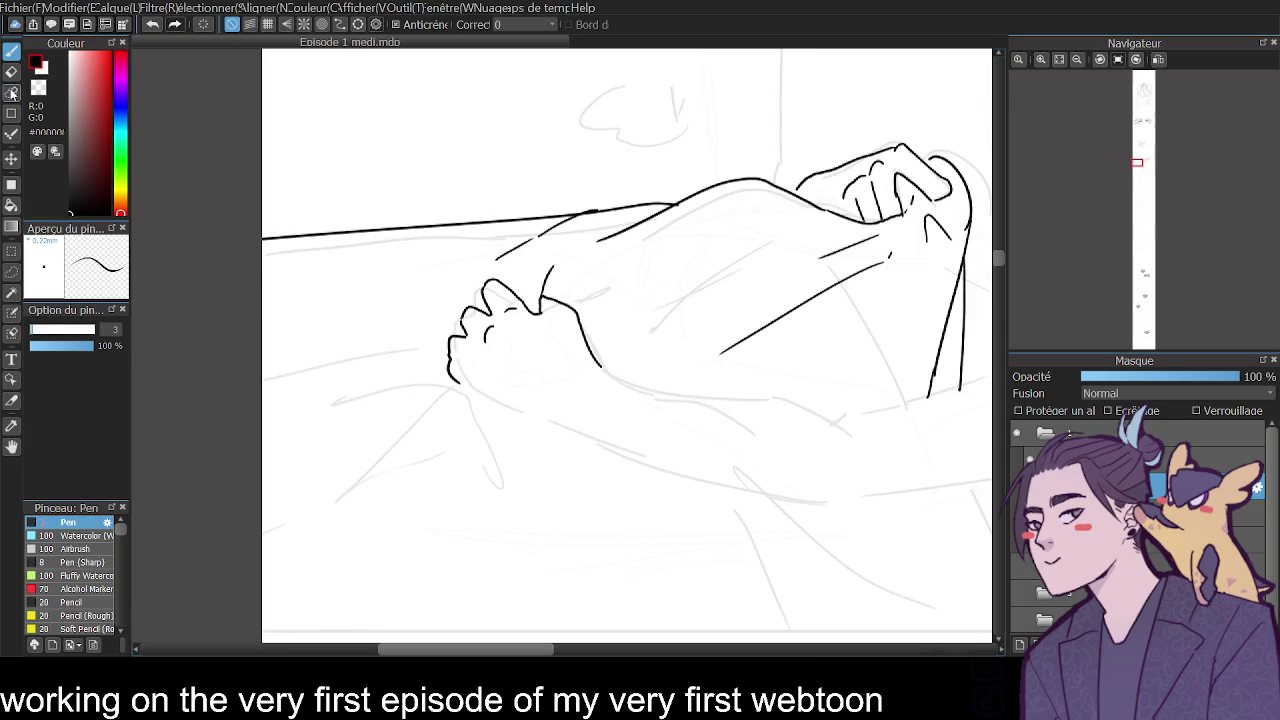
# Erase stray bits of the blanket line and join the short stroke to the horizontal line.
pyautogui.click(12, 71)
pyautogui.moveTo(570, 226); pyautogui.dragTo(597, 214)
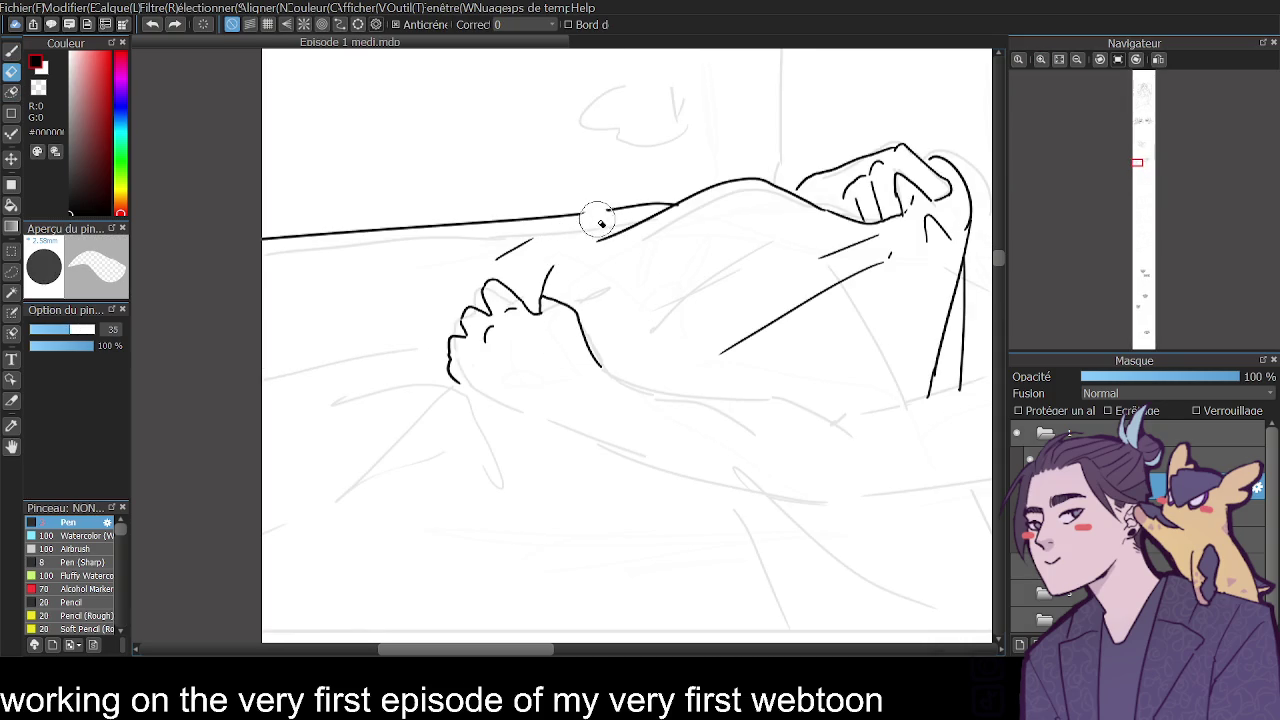
pyautogui.press('p')
pyautogui.moveTo(530, 242); pyautogui.dragTo(586, 211)
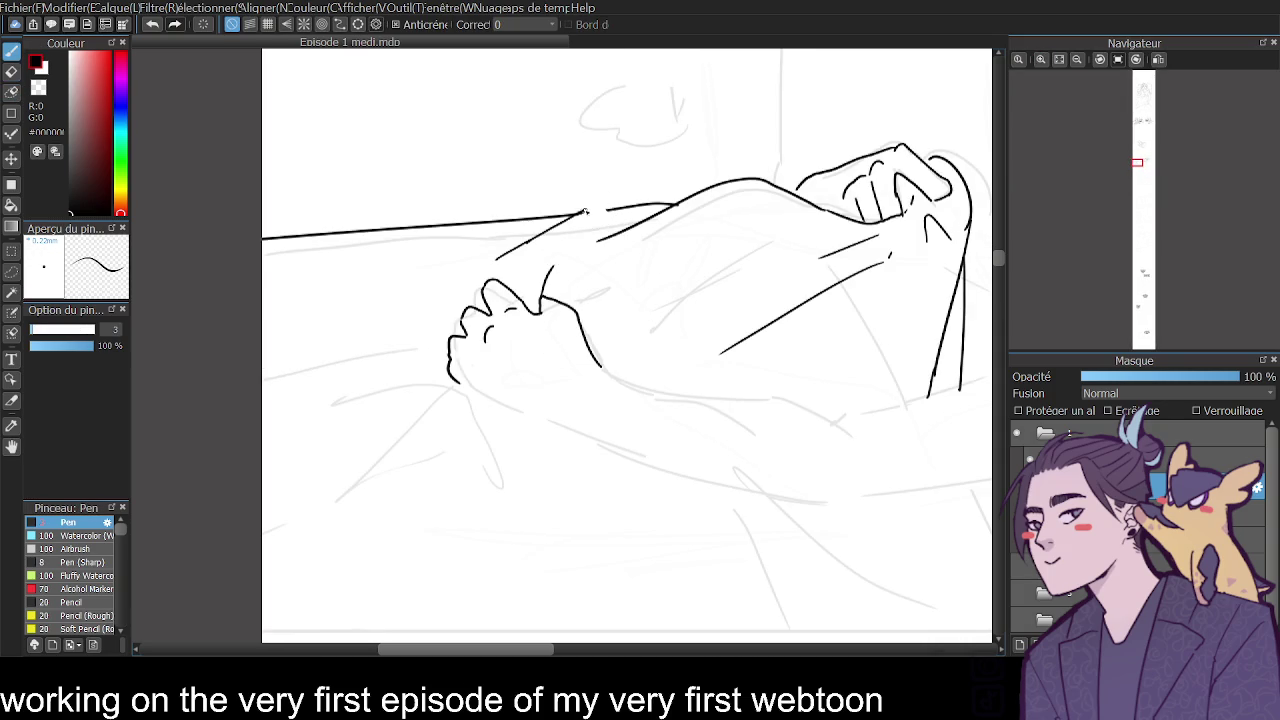
pyautogui.hotkey('ctrl', 'z')
pyautogui.moveTo(524, 245); pyautogui.dragTo(614, 208)
# Redraw the sheet's long top edge out to the panel's left border.
pyautogui.click(12, 71)
pyautogui.moveTo(264, 239); pyautogui.dragTo(318, 233)
pyautogui.click(12, 51)
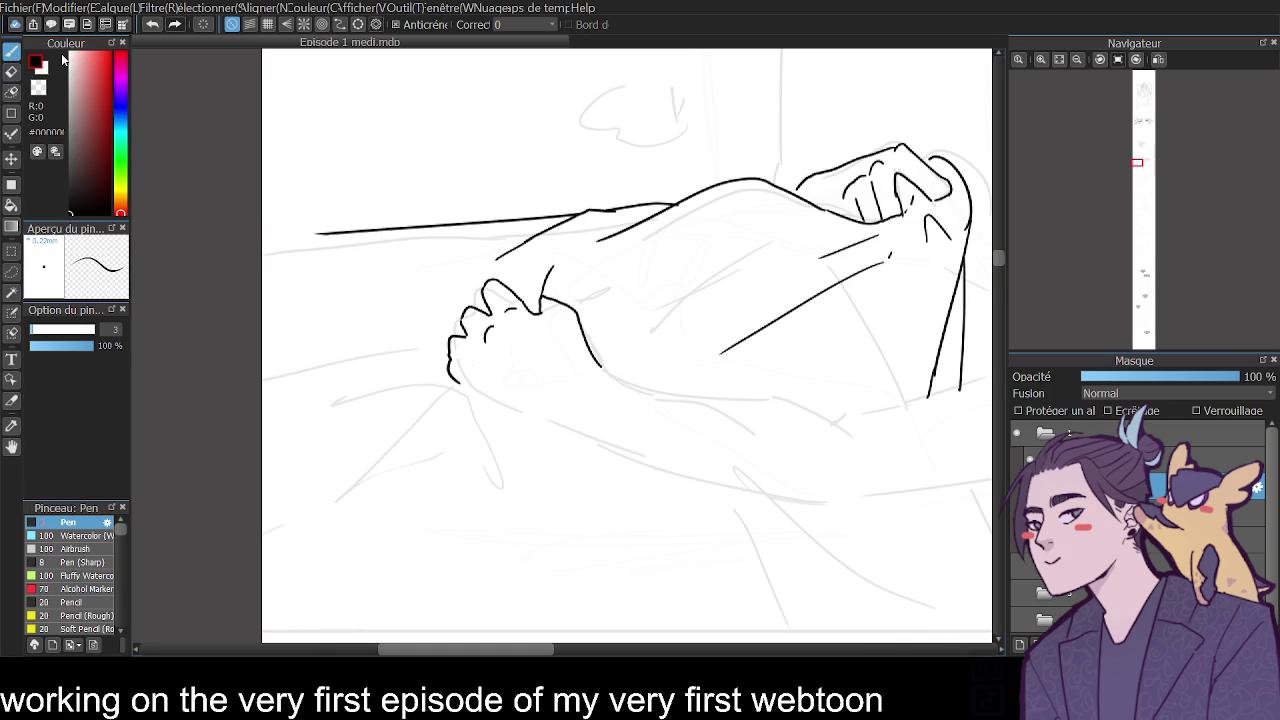
pyautogui.moveTo(396, 240); pyautogui.dragTo(262, 227)
pyautogui.hotkey('ctrl', 'z')
pyautogui.moveTo(446, 254); pyautogui.dragTo(141, 219)
pyautogui.hotkey('ctrl', 'z')
pyautogui.moveTo(494, 238); pyautogui.dragTo(176, 225)
pyautogui.hotkey('ctrl', 'z')
pyautogui.moveTo(490, 234); pyautogui.dragTo(151, 199)
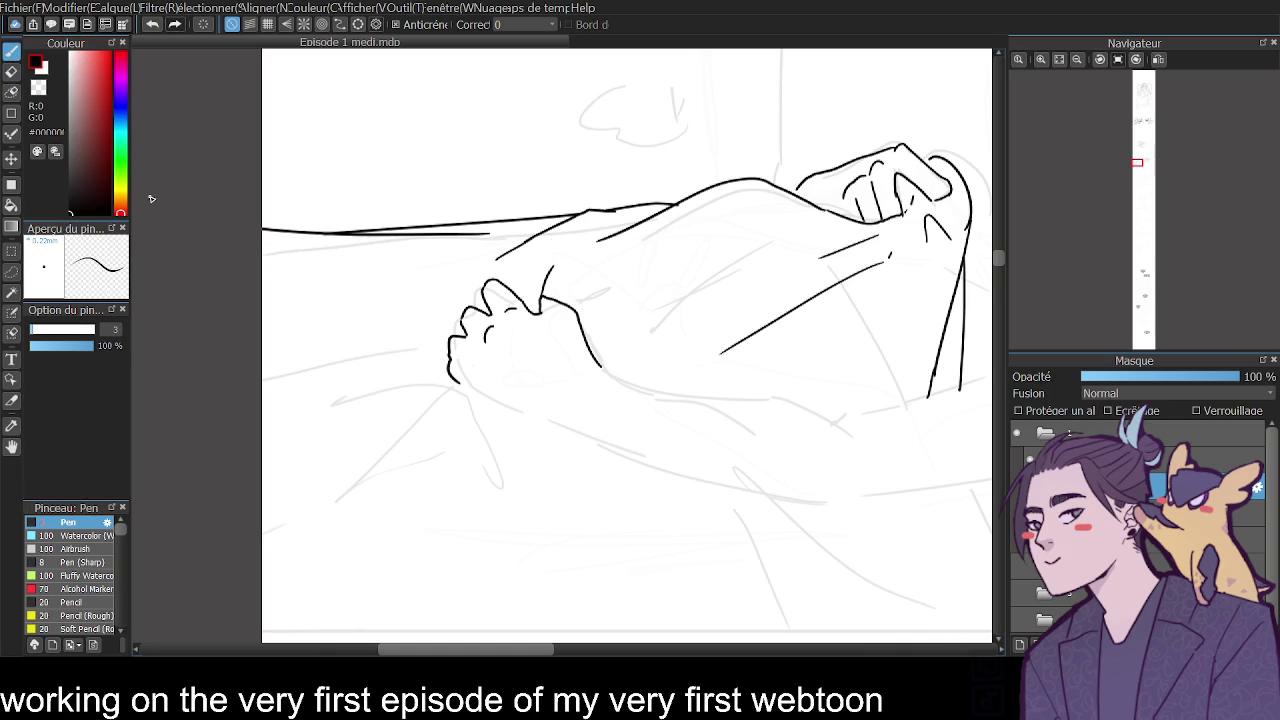
pyautogui.click(1077, 60)
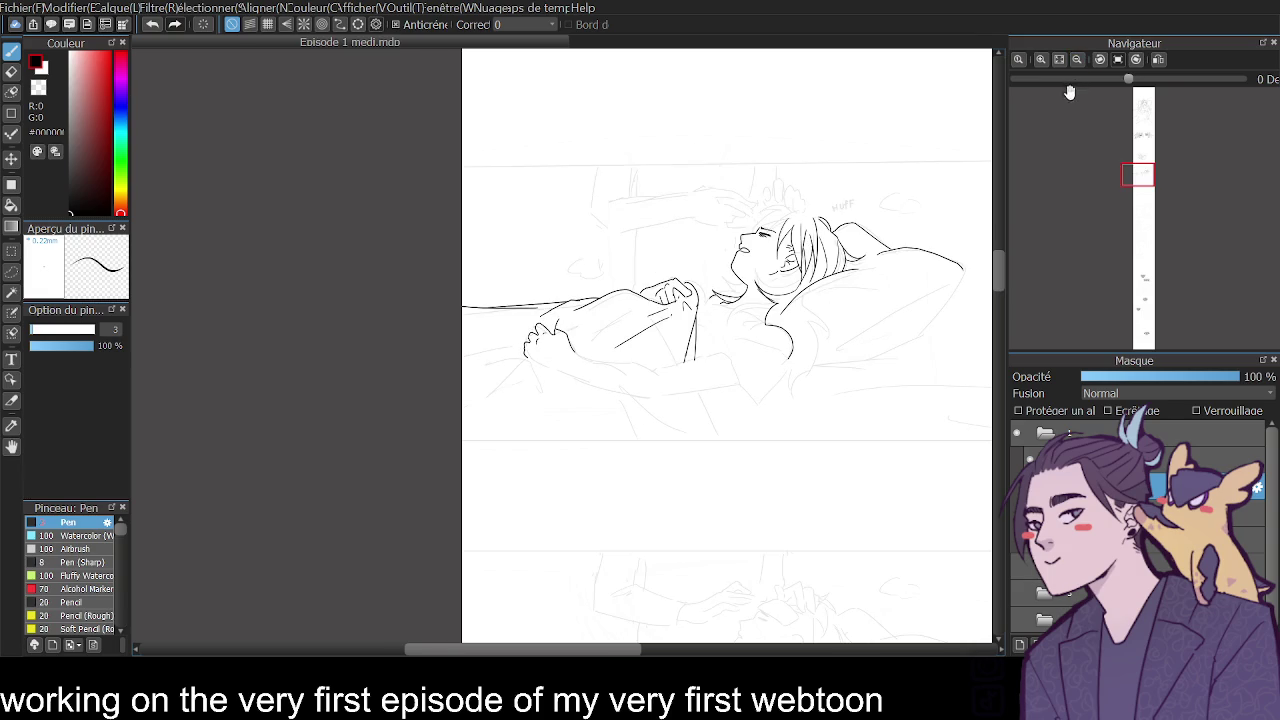
# Ink the sheet fold at the lower left, then mirror the view and compare the line art with the sketch.
pyautogui.moveTo(504, 351)
pyautogui.mouseDown()
pyautogui.moveTo(452, 374)
pyautogui.moveTo(516, 353)
pyautogui.moveTo(470, 418)
pyautogui.mouseUp()
pyautogui.hotkey('ctrl', 'z')
pyautogui.moveTo(468, 321); pyautogui.dragTo(508, 334)
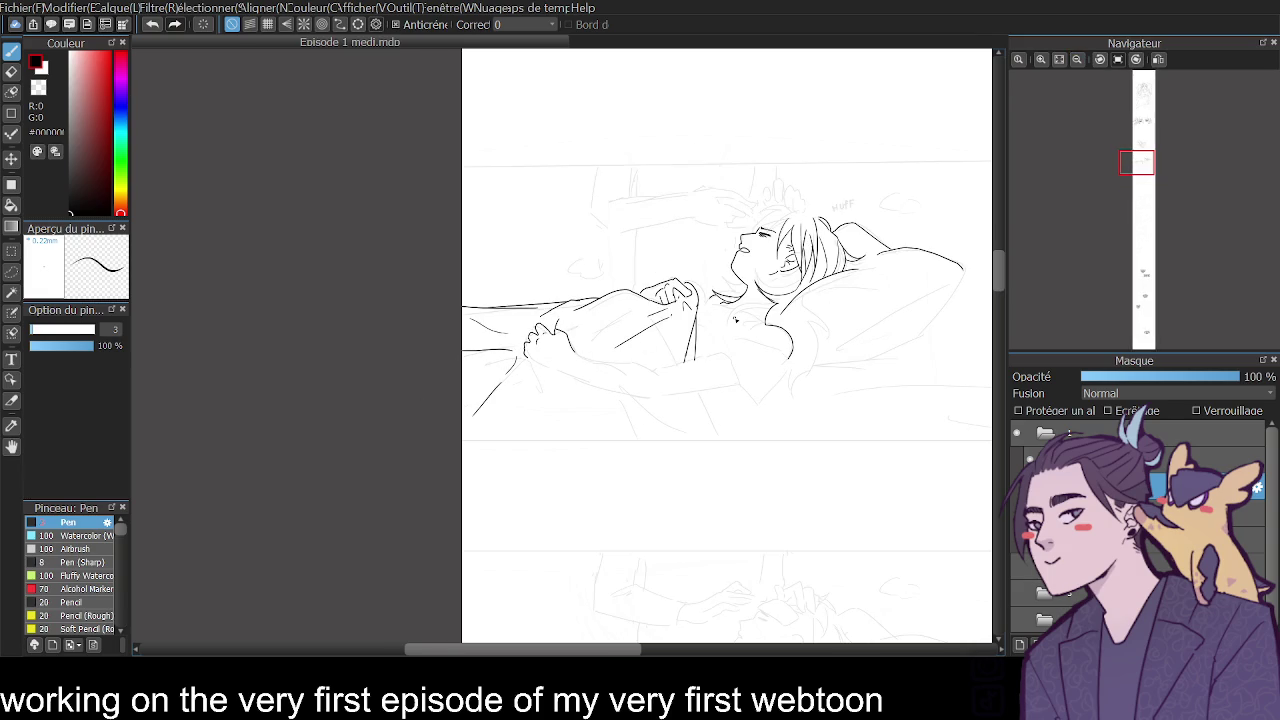
pyautogui.click(1158, 59)
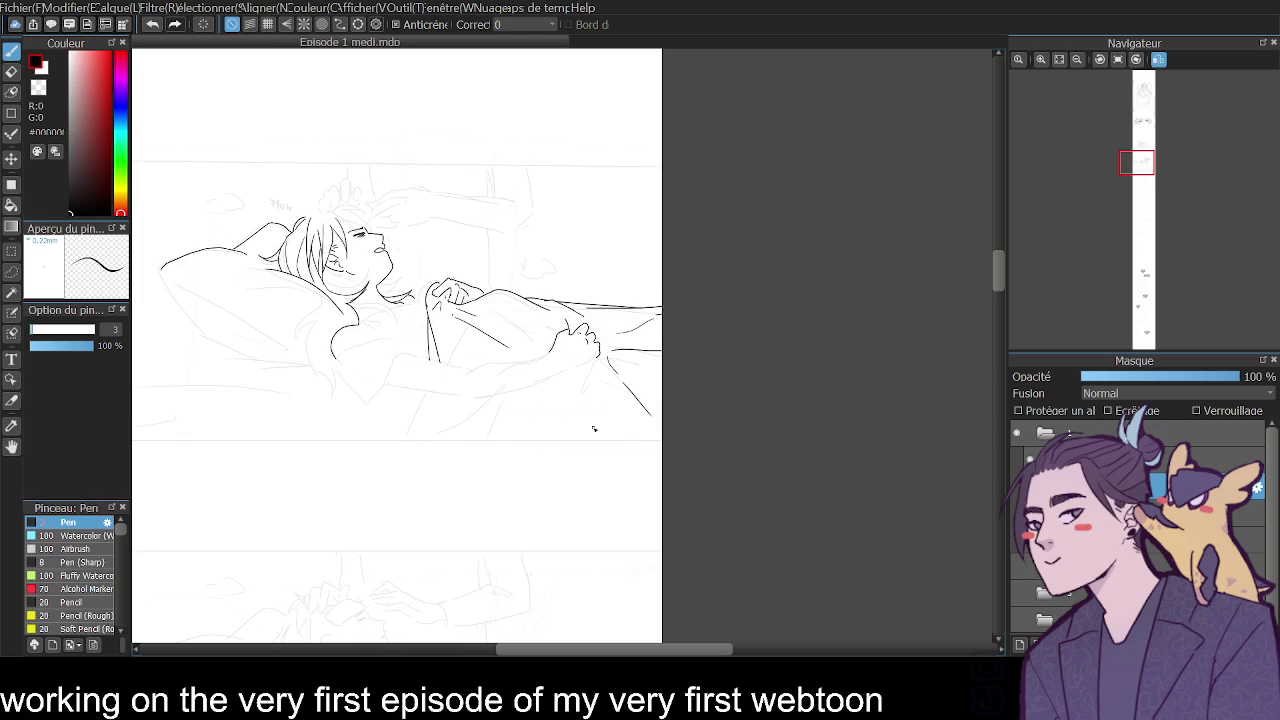
pyautogui.moveTo(598, 652); pyautogui.dragTo(546, 651)
pyautogui.click(1017, 460)
pyautogui.moveTo(997, 272)
pyautogui.mouseDown()
pyautogui.moveTo(995, 290)
pyautogui.moveTo(999, 272)
pyautogui.mouseUp()
pyautogui.click(1017, 460)
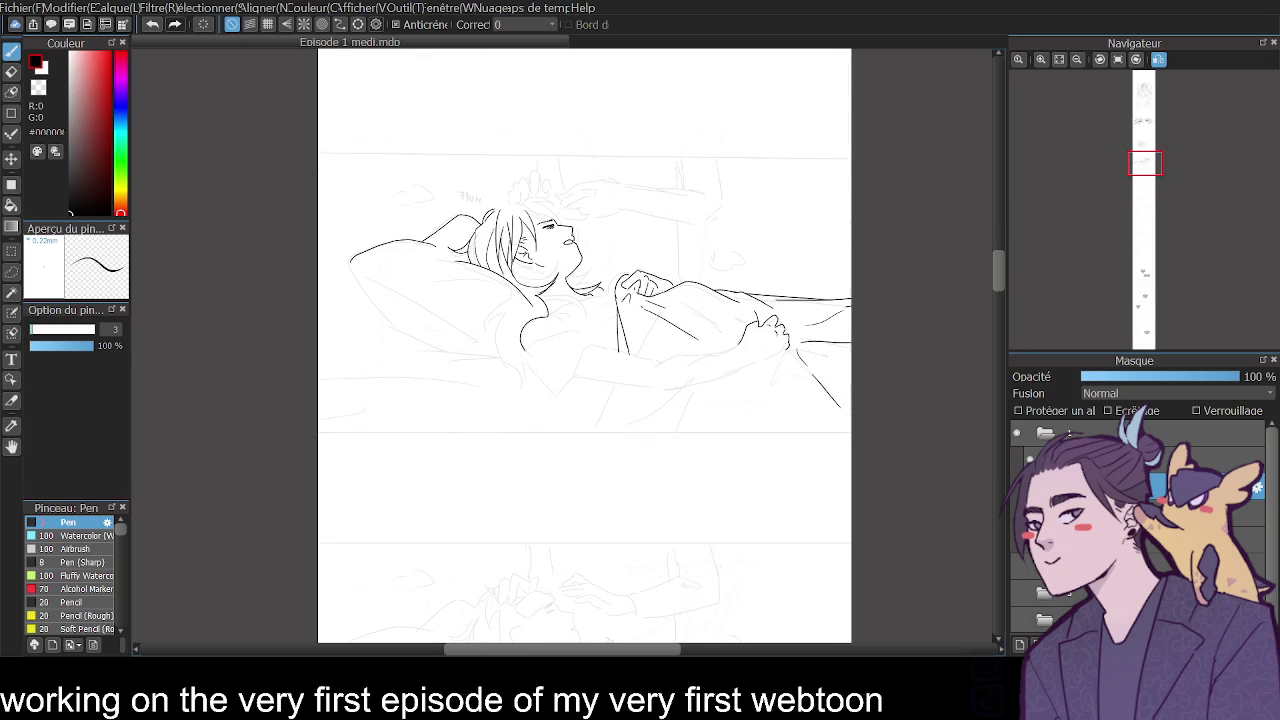
# Ink the chest curve, the sleeve's lower edge and the arm's down-right edge, undoing stray strokes.
pyautogui.click(1040, 60)
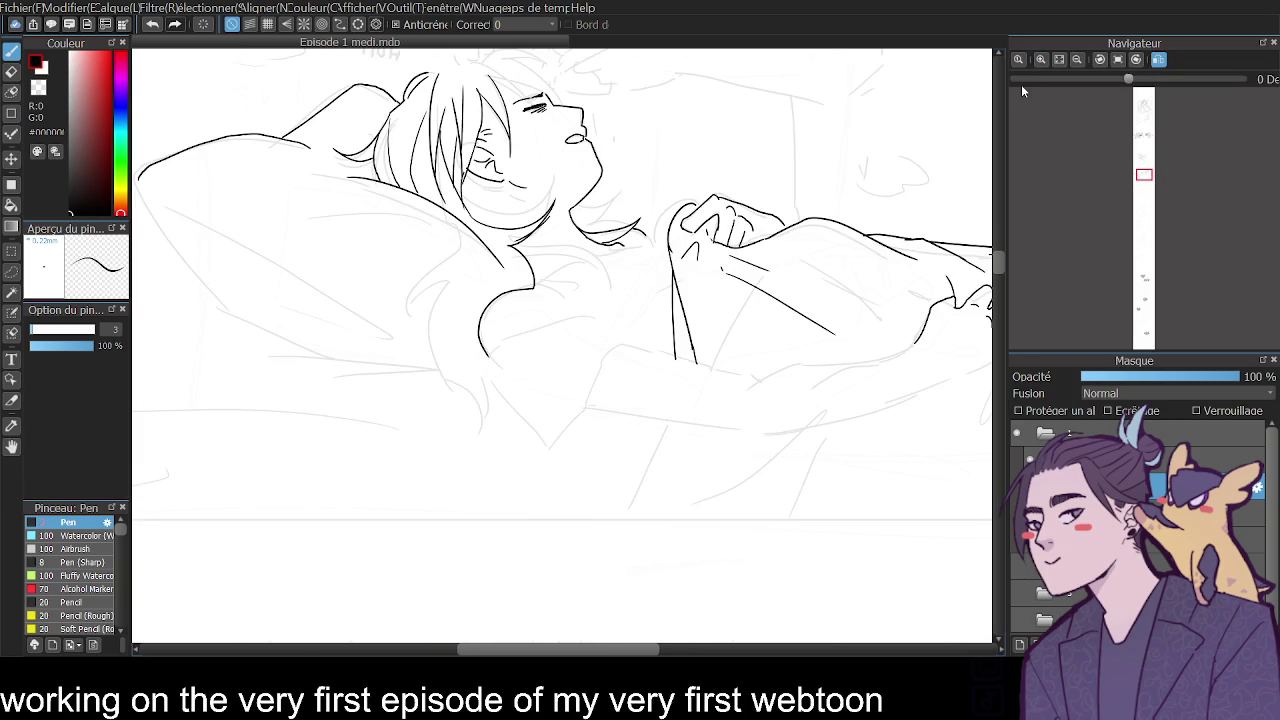
pyautogui.moveTo(627, 345)
pyautogui.mouseDown()
pyautogui.moveTo(550, 447)
pyautogui.moveTo(490, 386)
pyautogui.moveTo(571, 401)
pyautogui.mouseUp()
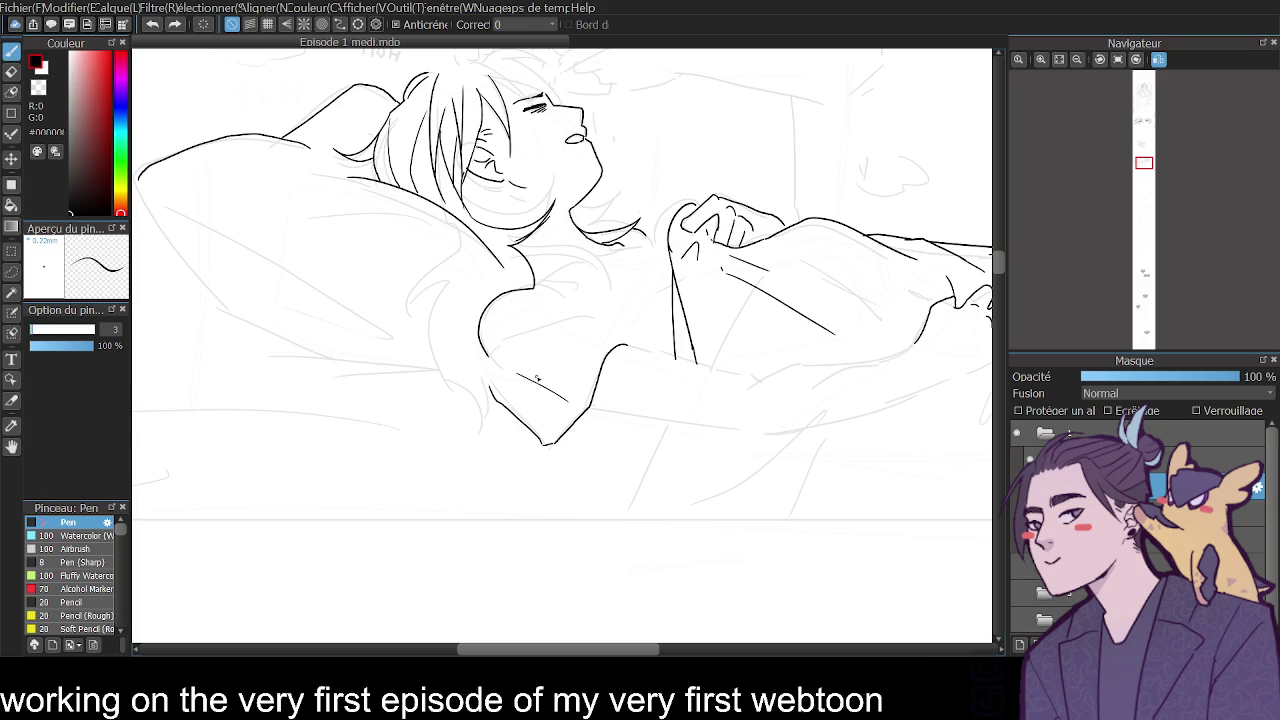
pyautogui.moveTo(511, 376); pyautogui.dragTo(584, 404)
pyautogui.moveTo(490, 358)
pyautogui.mouseDown()
pyautogui.moveTo(592, 317)
pyautogui.moveTo(760, 377)
pyautogui.mouseUp()
pyautogui.hotkey('ctrl', 'z')
pyautogui.press('e')
pyautogui.press('b')
pyautogui.hotkey('ctrl', 'z')
pyautogui.moveTo(633, 345); pyautogui.dragTo(752, 380)
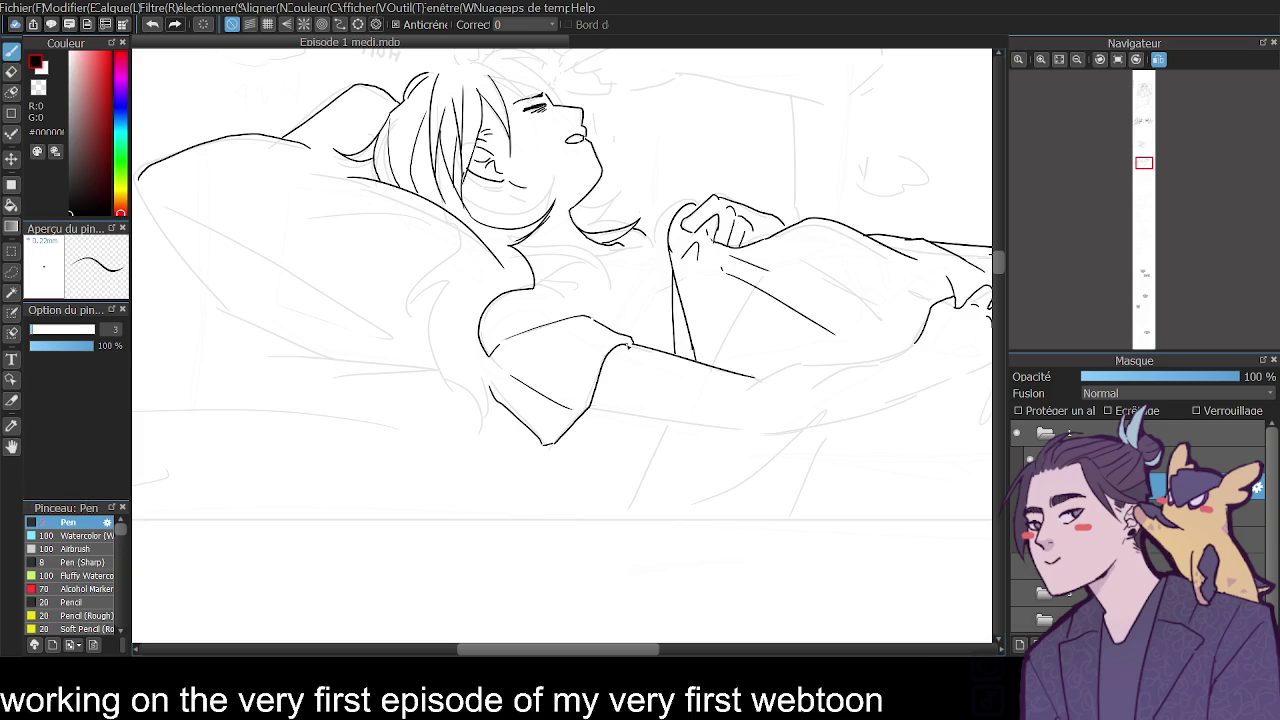
# Join the sleeve edge to the arm and ink the arm's long edge and the sleeve's bottom edge.
pyautogui.click(1047, 59)
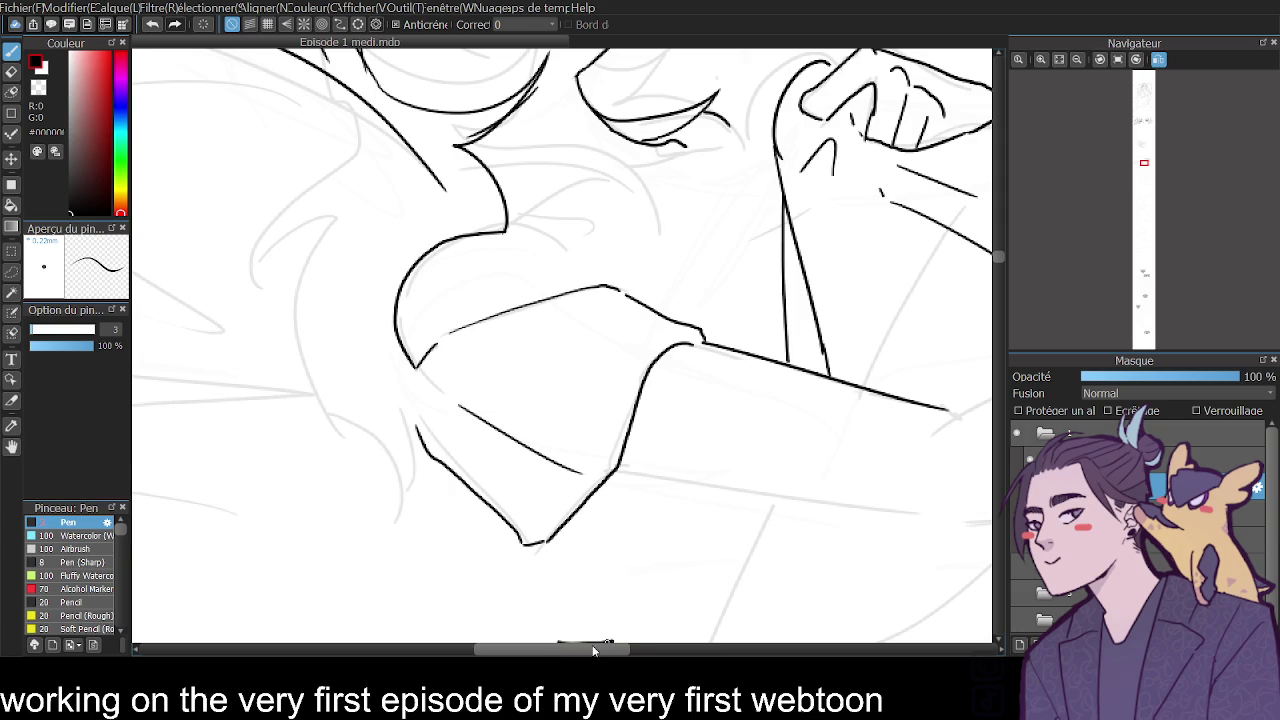
pyautogui.hscroll(5, 632, 650)
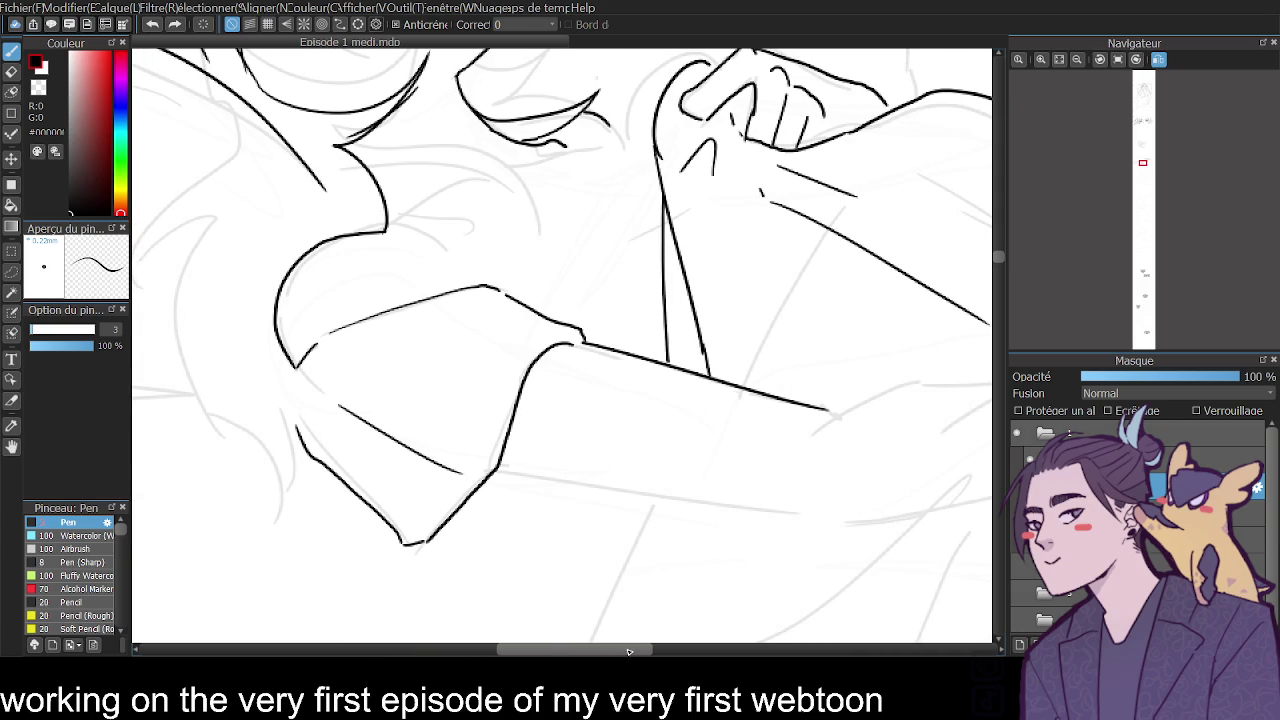
pyautogui.click(12, 72)
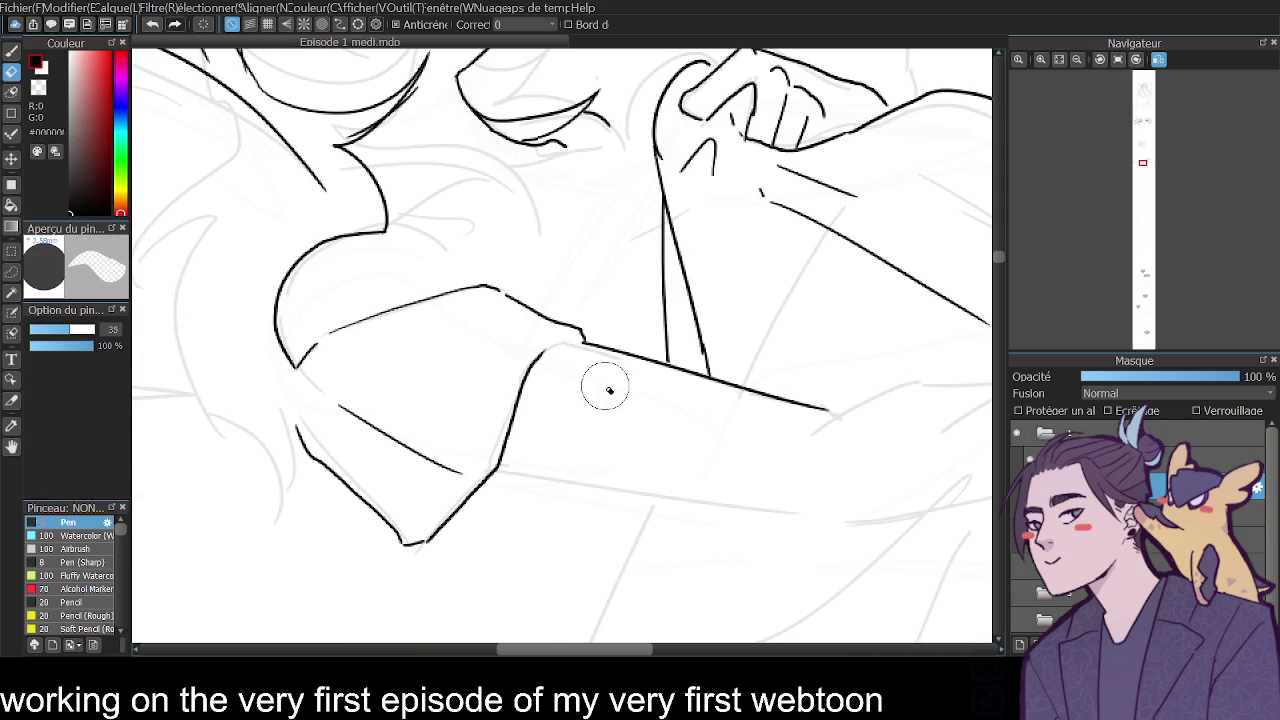
pyautogui.click(12, 50)
pyautogui.moveTo(541, 354); pyautogui.dragTo(578, 342)
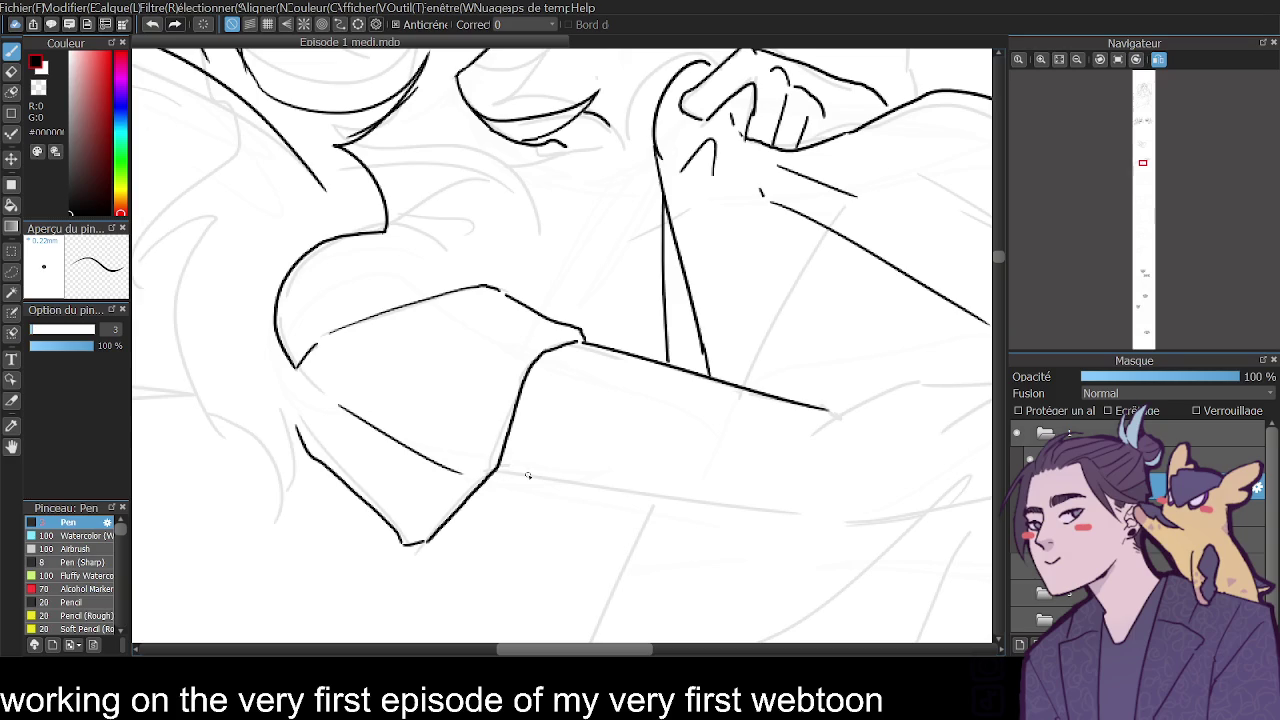
pyautogui.moveTo(497, 470); pyautogui.dragTo(795, 517)
pyautogui.scroll(-3, 700, 480)
pyautogui.scroll(-2, 533, 433)
pyautogui.moveTo(498, 441); pyautogui.dragTo(550, 420)
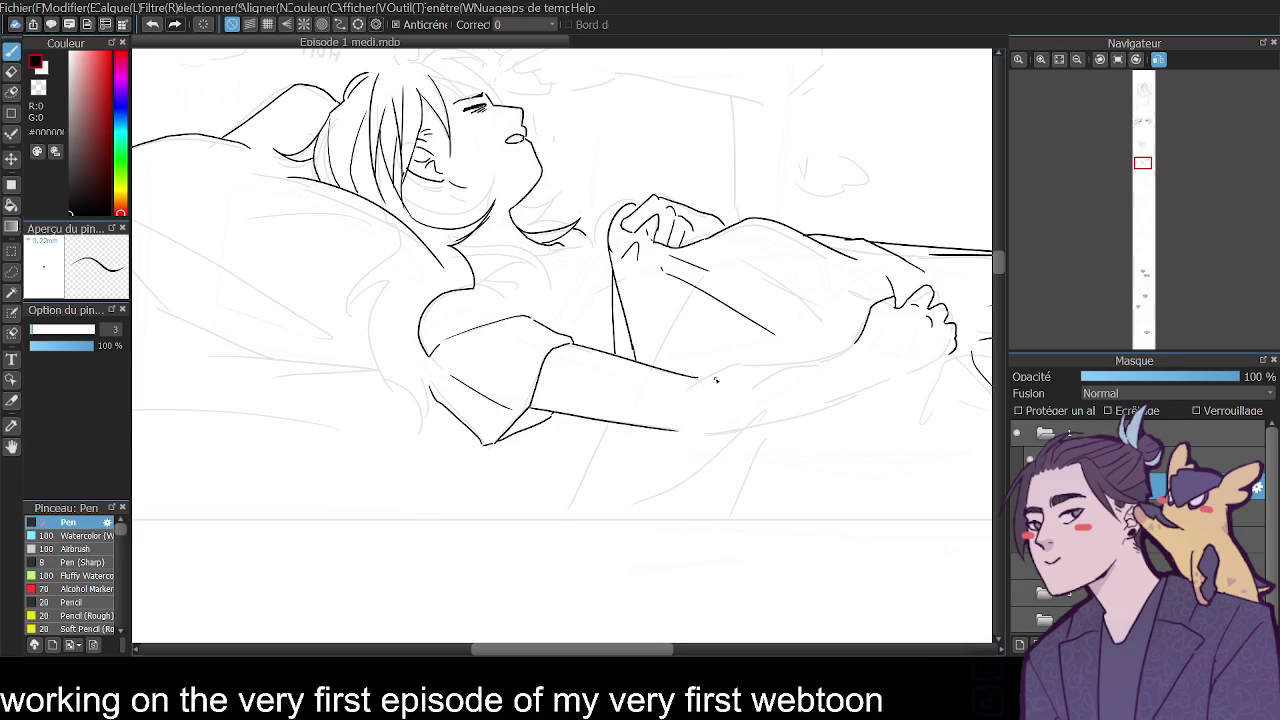
# Ink the arm's lower edge reaching toward the hand, then zoom out and unmirror the view.
pyautogui.moveTo(691, 383); pyautogui.dragTo(858, 345)
pyautogui.moveTo(681, 433); pyautogui.dragTo(903, 382)
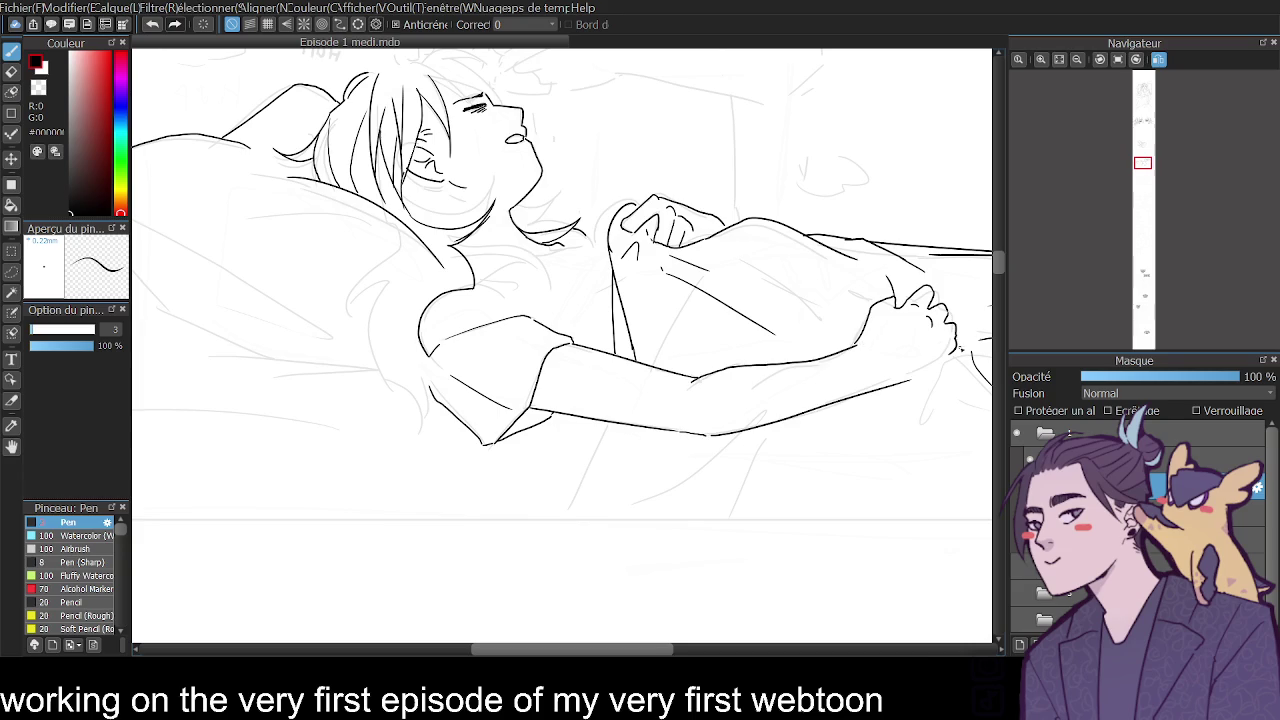
pyautogui.hotkey('ctrl', 'z')
pyautogui.moveTo(708, 436); pyautogui.dragTo(924, 366)
pyautogui.hotkey('ctrl', '-')
pyautogui.hotkey('ctrl', '-')
pyautogui.moveTo(995, 278)
pyautogui.mouseDown()
pyautogui.moveTo(992, 162)
pyautogui.moveTo(991, 272)
pyautogui.mouseUp()
pyautogui.click(1035, 168)
pyautogui.click(1158, 59)
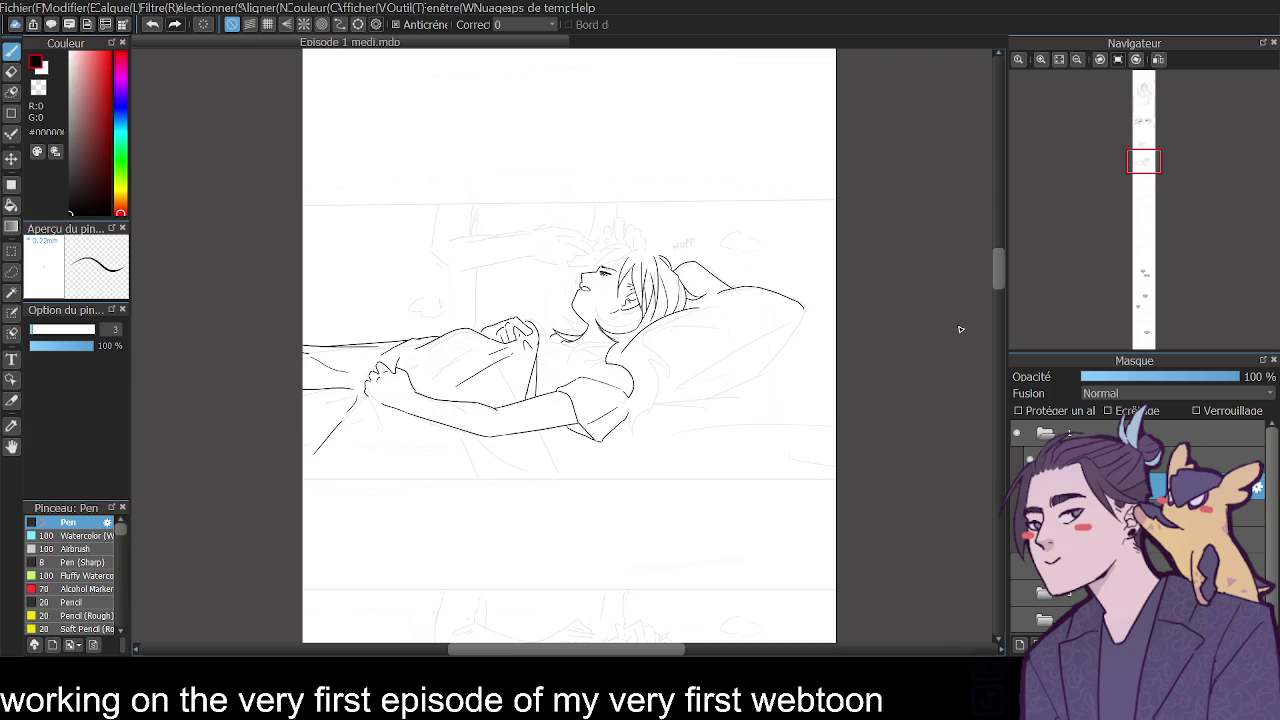
# Ink the pillow's top, right and shoulder-side edges with a crease.
pyautogui.click(1040, 59)
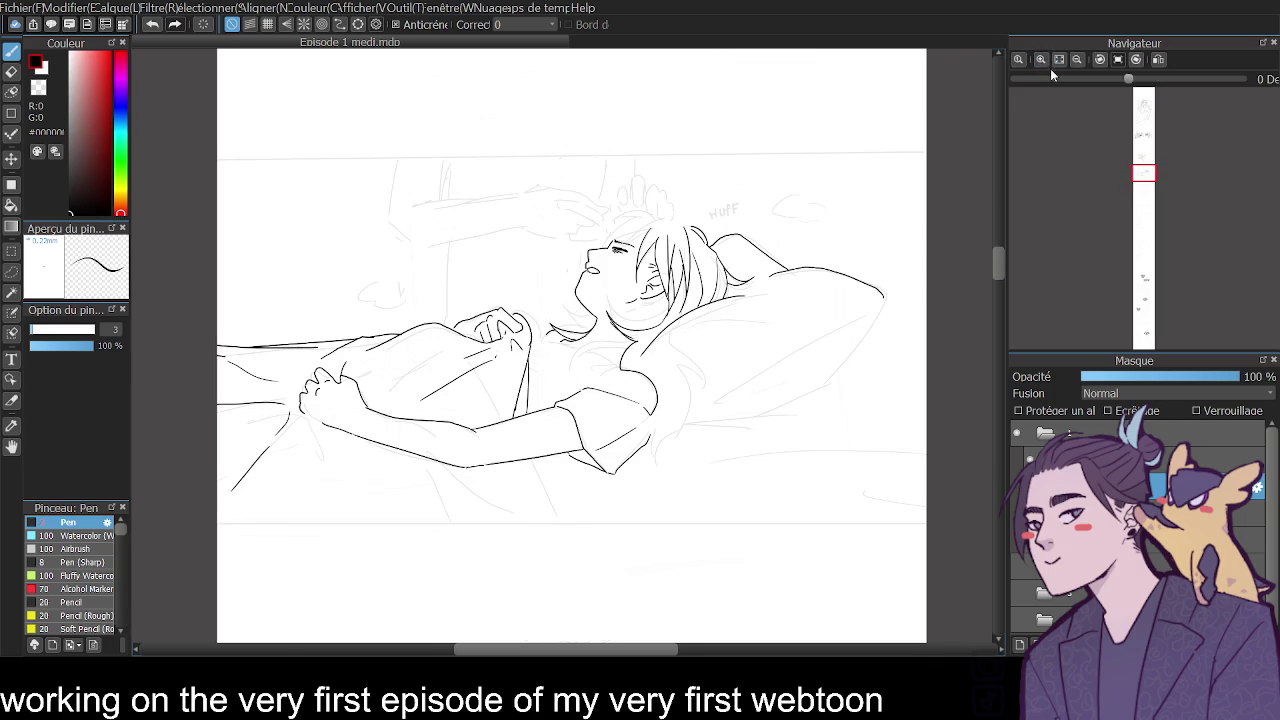
pyautogui.moveTo(688, 321); pyautogui.dragTo(766, 344)
pyautogui.moveTo(758, 295)
pyautogui.mouseDown()
pyautogui.moveTo(801, 288)
pyautogui.moveTo(820, 308)
pyautogui.moveTo(722, 412)
pyautogui.mouseUp()
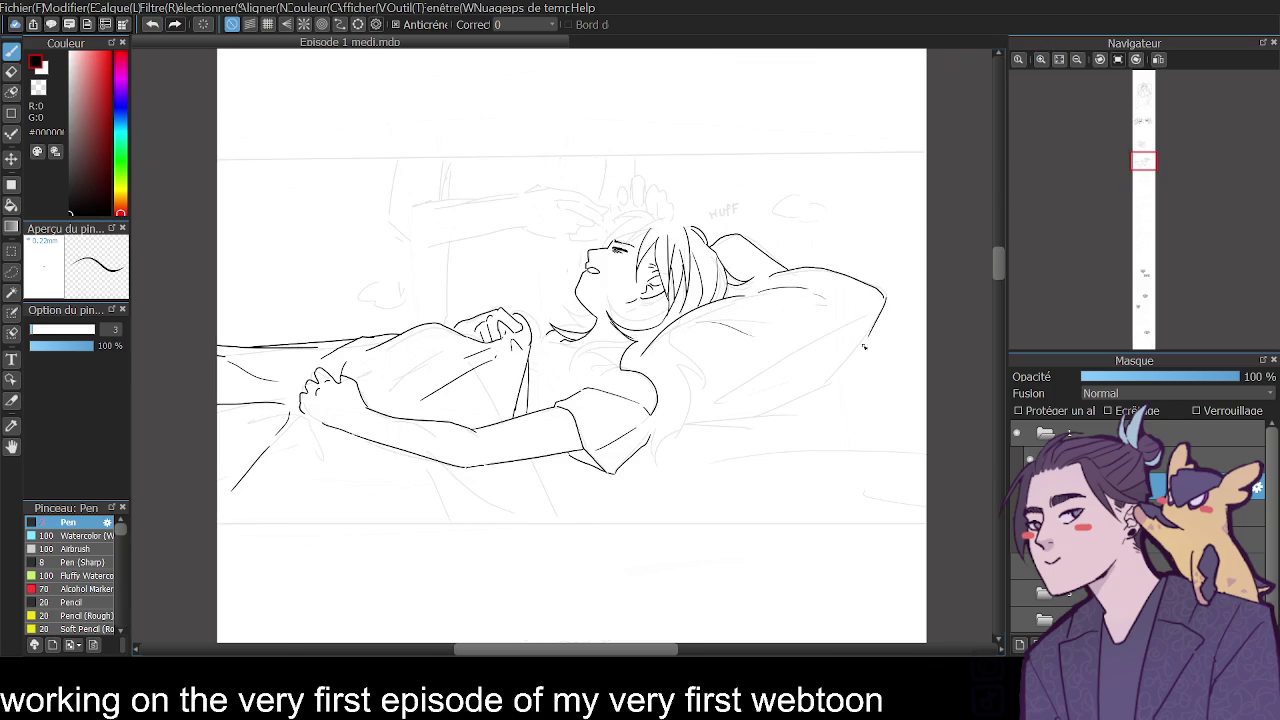
pyautogui.moveTo(870, 336)
pyautogui.mouseDown()
pyautogui.moveTo(839, 391)
pyautogui.moveTo(798, 412)
pyautogui.moveTo(679, 430)
pyautogui.mouseUp()
pyautogui.moveTo(645, 350)
pyautogui.mouseDown()
pyautogui.moveTo(672, 370)
pyautogui.moveTo(682, 446)
pyautogui.mouseUp()
pyautogui.moveTo(684, 428)
pyautogui.mouseDown()
pyautogui.moveTo(668, 396)
pyautogui.moveTo(646, 458)
pyautogui.mouseUp()
# Ink hair strands over the shoulder, mirror and zoom in on the sleeper, and shrink the eraser.
pyautogui.moveTo(654, 414); pyautogui.dragTo(648, 438)
pyautogui.click(1158, 59)
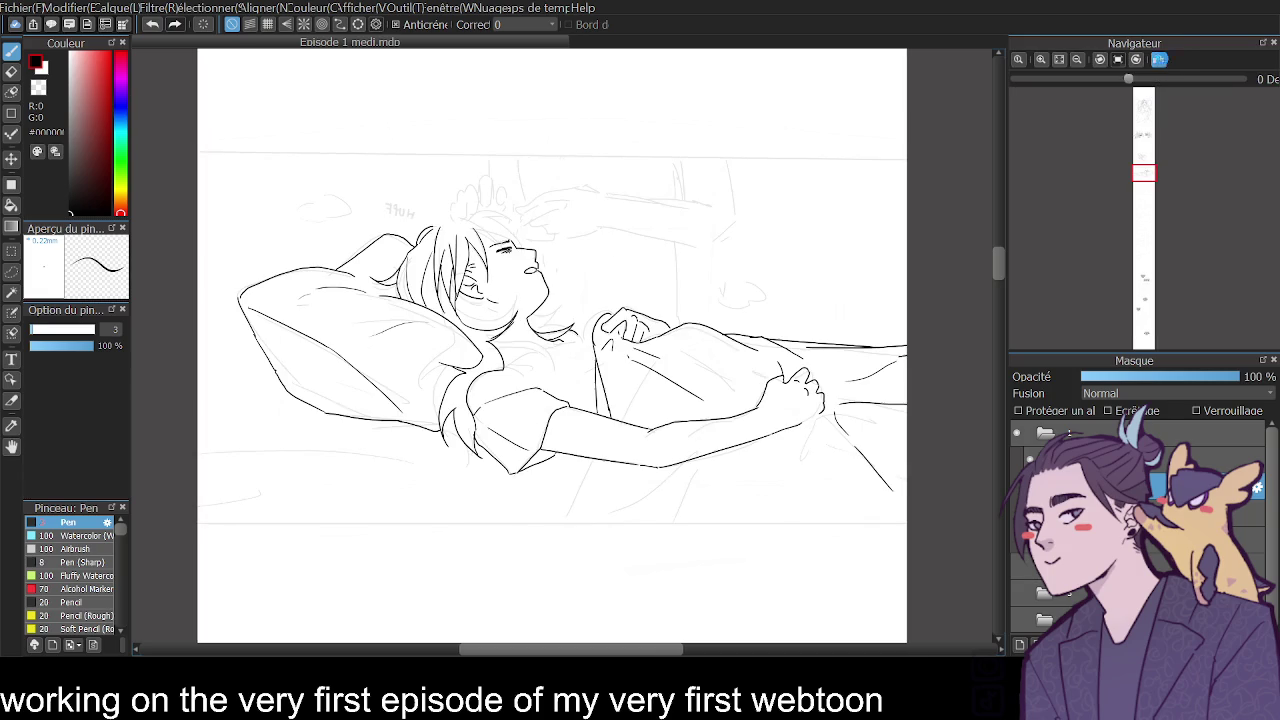
pyautogui.moveTo(997, 262)
pyautogui.mouseDown()
pyautogui.moveTo(995, 140)
pyautogui.moveTo(991, 280)
pyautogui.moveTo(995, 124)
pyautogui.moveTo(990, 263)
pyautogui.mouseUp()
pyautogui.click(1043, 62)
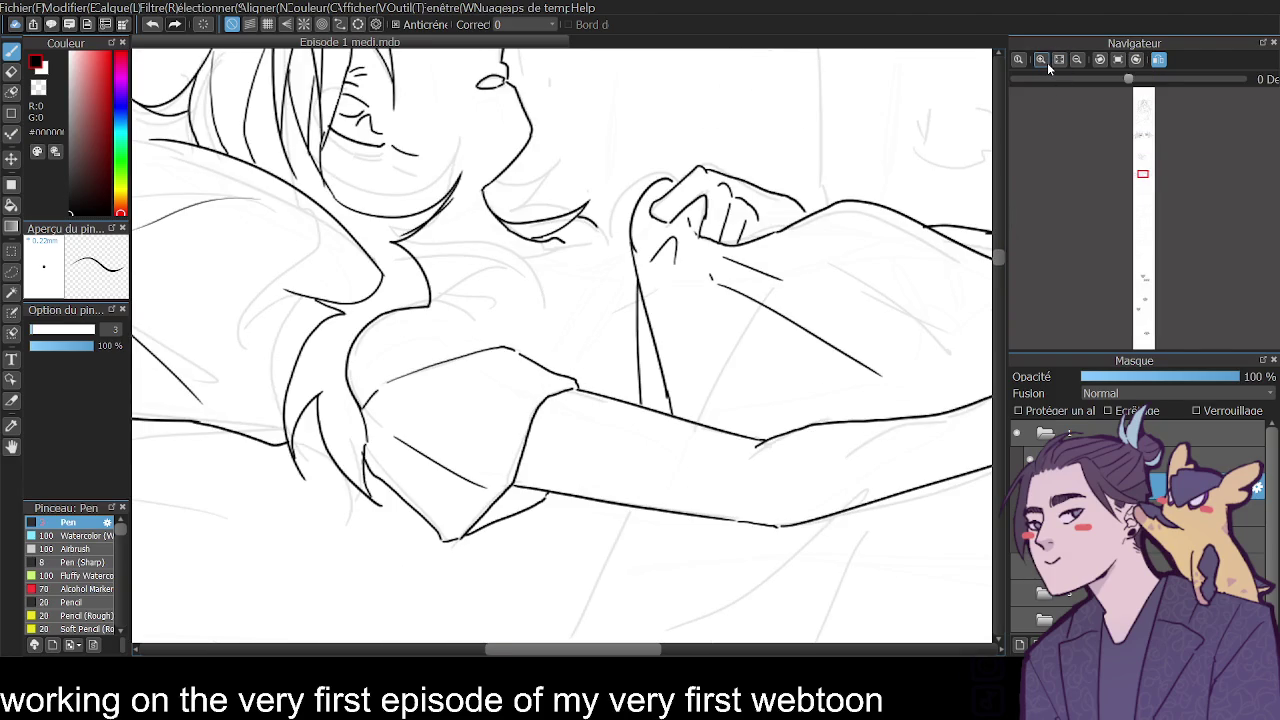
pyautogui.press('e')
pyautogui.press('[')
pyautogui.press('[')
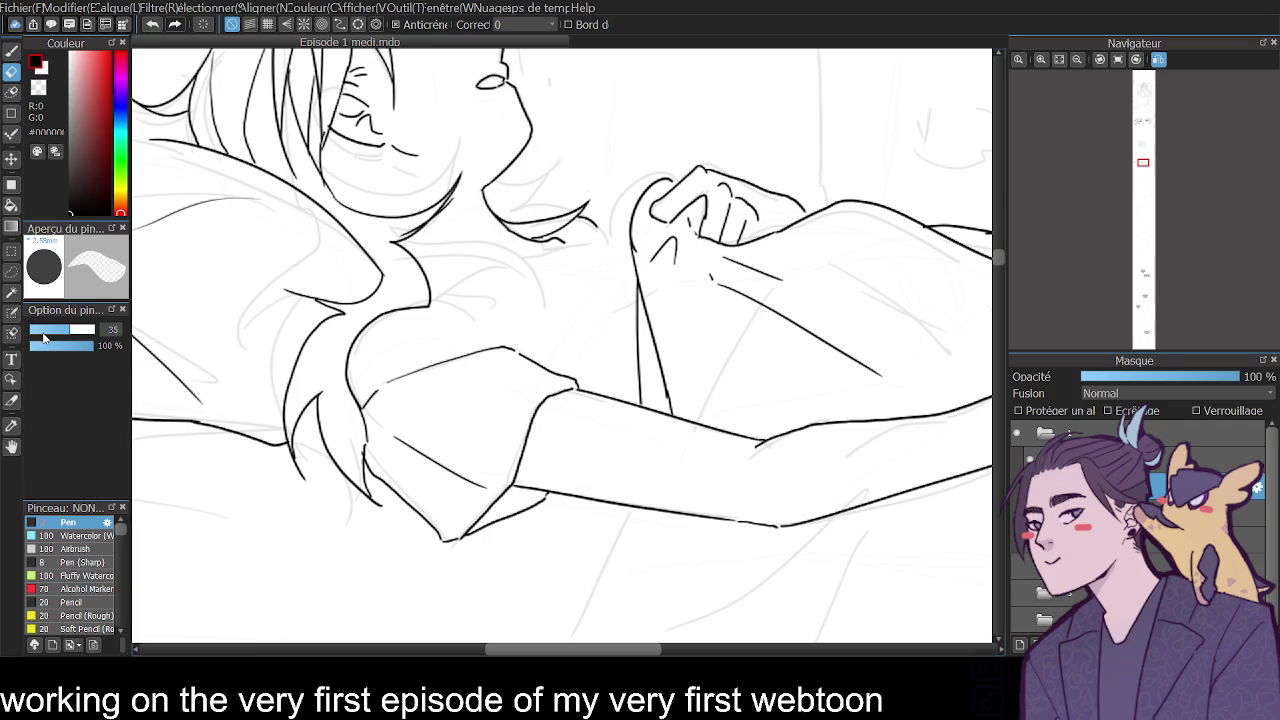
# Set the eraser to 15, then ink hair strands by the shoulder, the jaw-neck line and the collarbone.
pyautogui.press('[')
pyautogui.press('[')
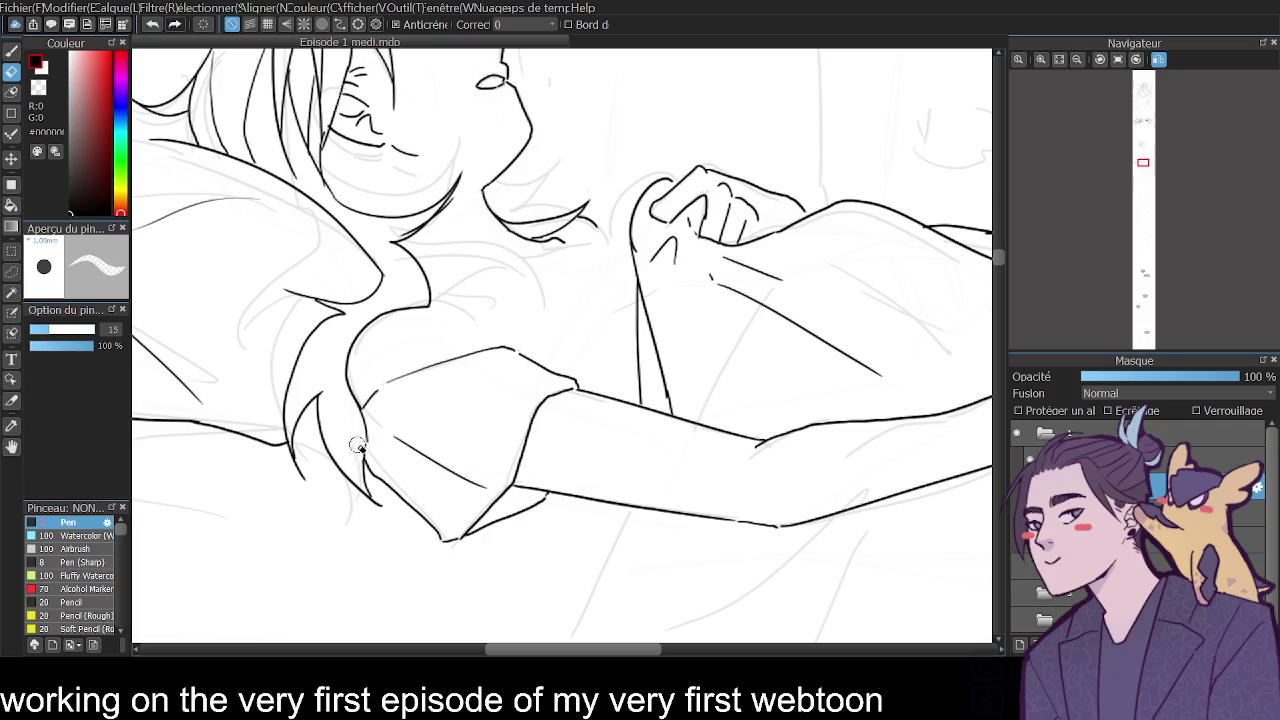
pyautogui.click(12, 50)
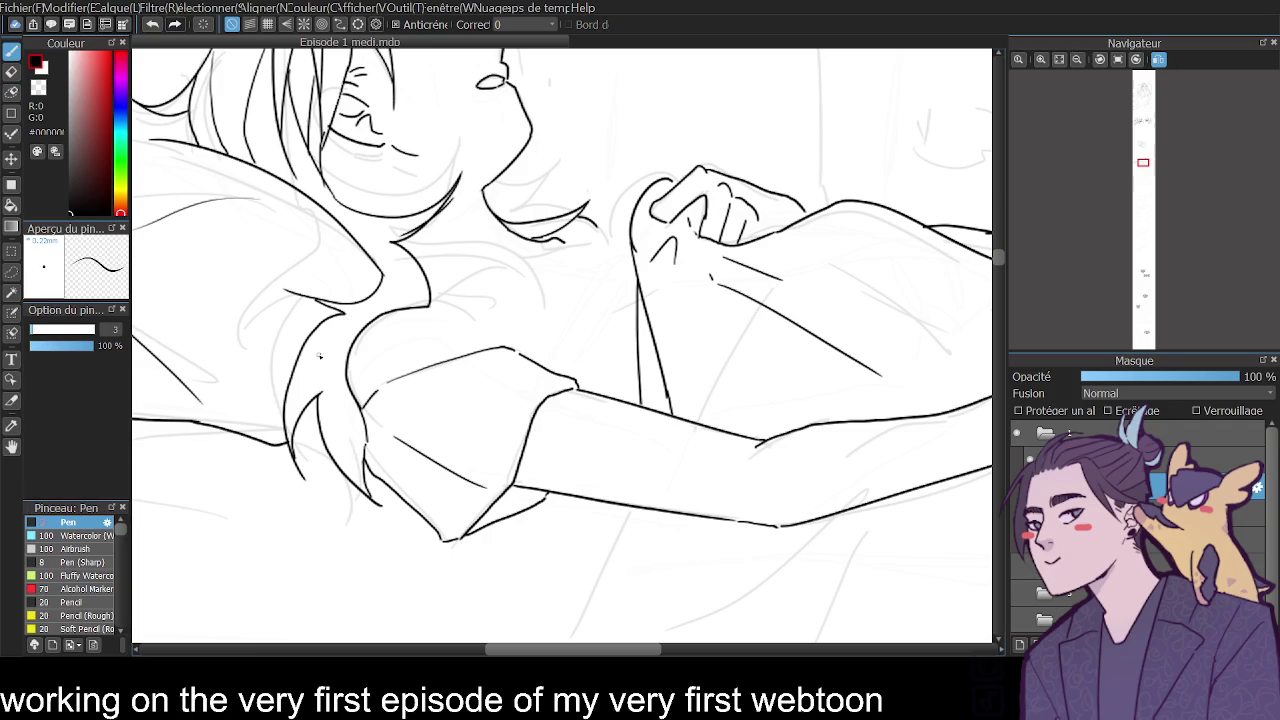
pyautogui.moveTo(294, 378); pyautogui.dragTo(376, 292)
pyautogui.moveTo(336, 462); pyautogui.dragTo(346, 360)
pyautogui.moveTo(336, 210)
pyautogui.mouseDown()
pyautogui.moveTo(405, 242)
pyautogui.moveTo(421, 284)
pyautogui.mouseUp()
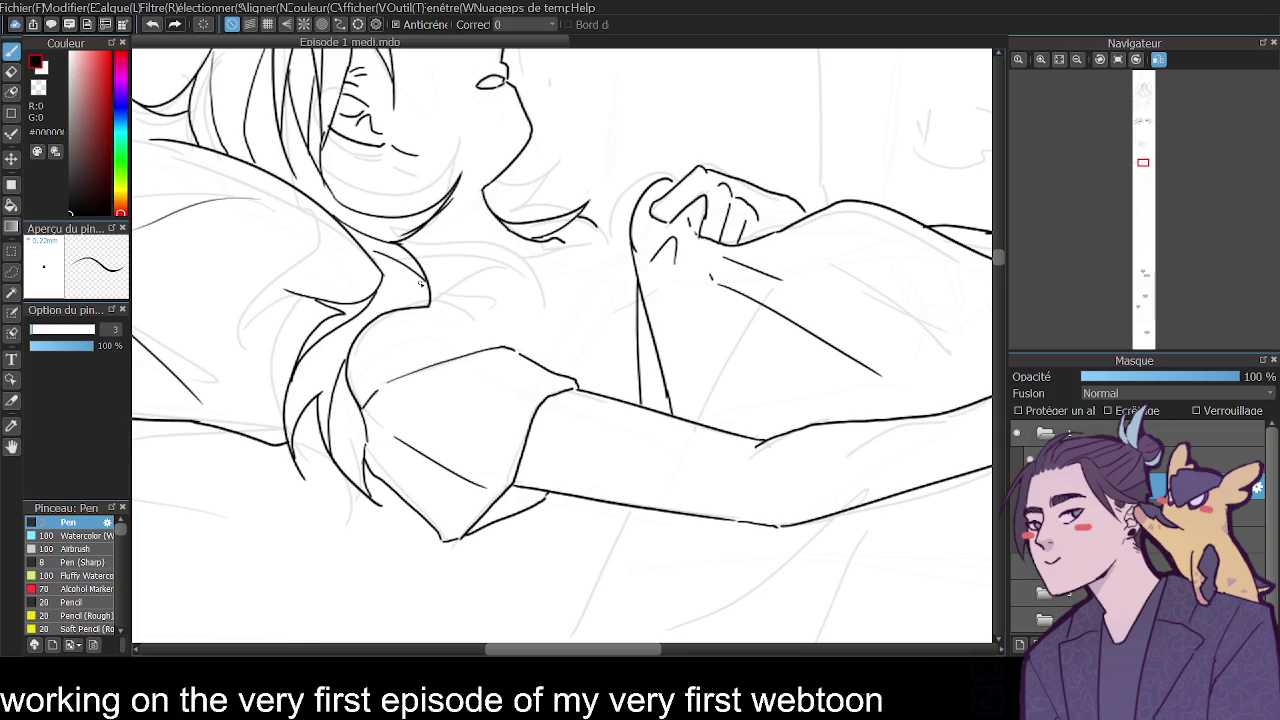
pyautogui.moveTo(1003, 255); pyautogui.dragTo(998, 254)
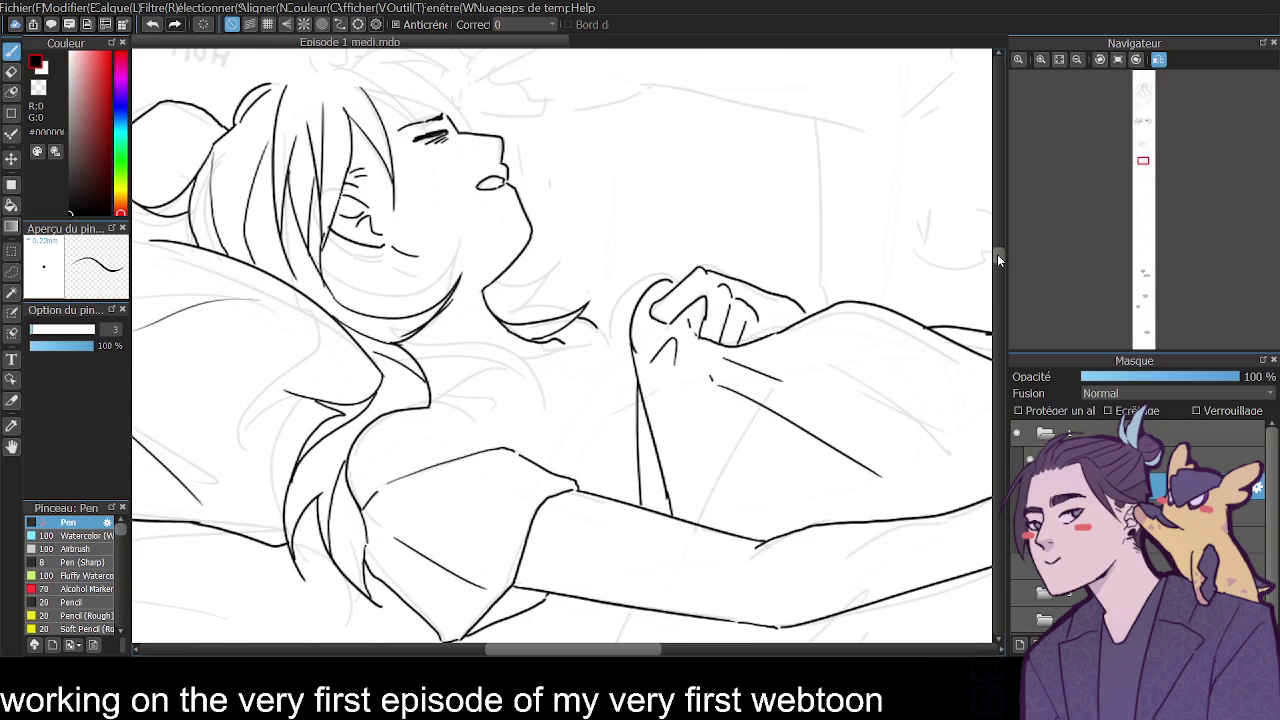
pyautogui.moveTo(430, 406); pyautogui.dragTo(628, 339)
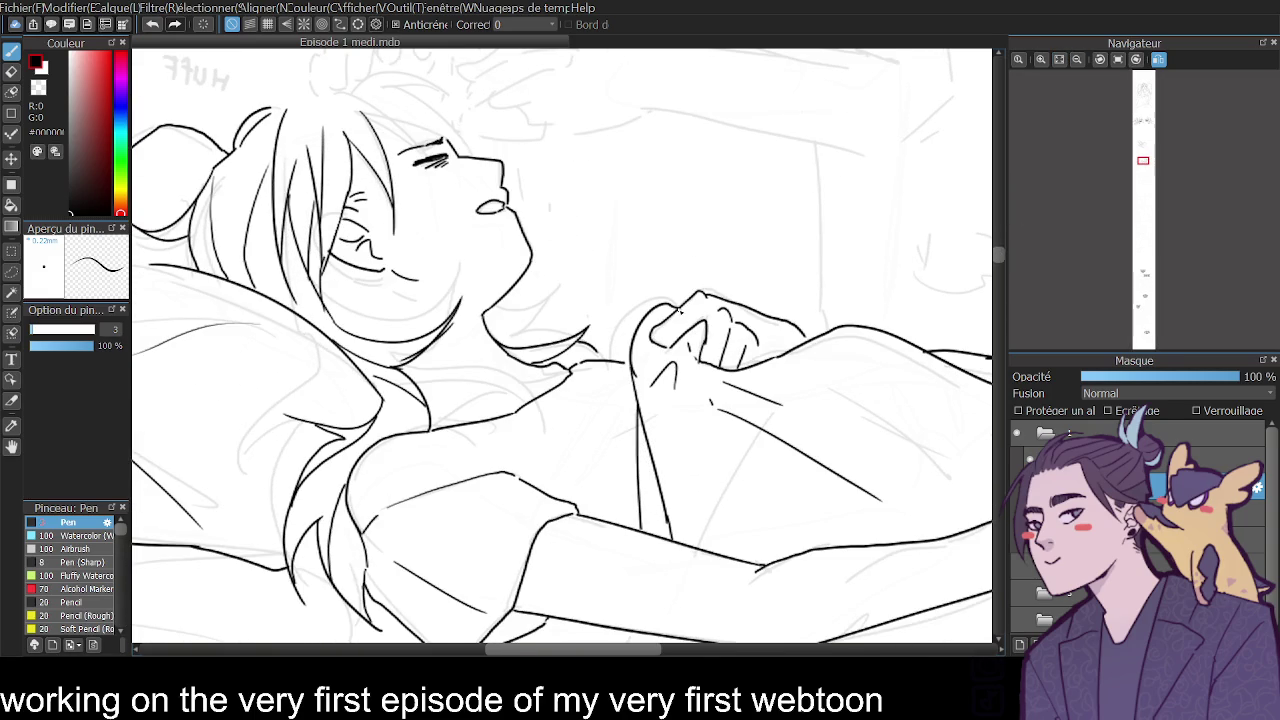
pyautogui.click(1078, 59)
pyautogui.click(1158, 59)
pyautogui.click(1041, 59)
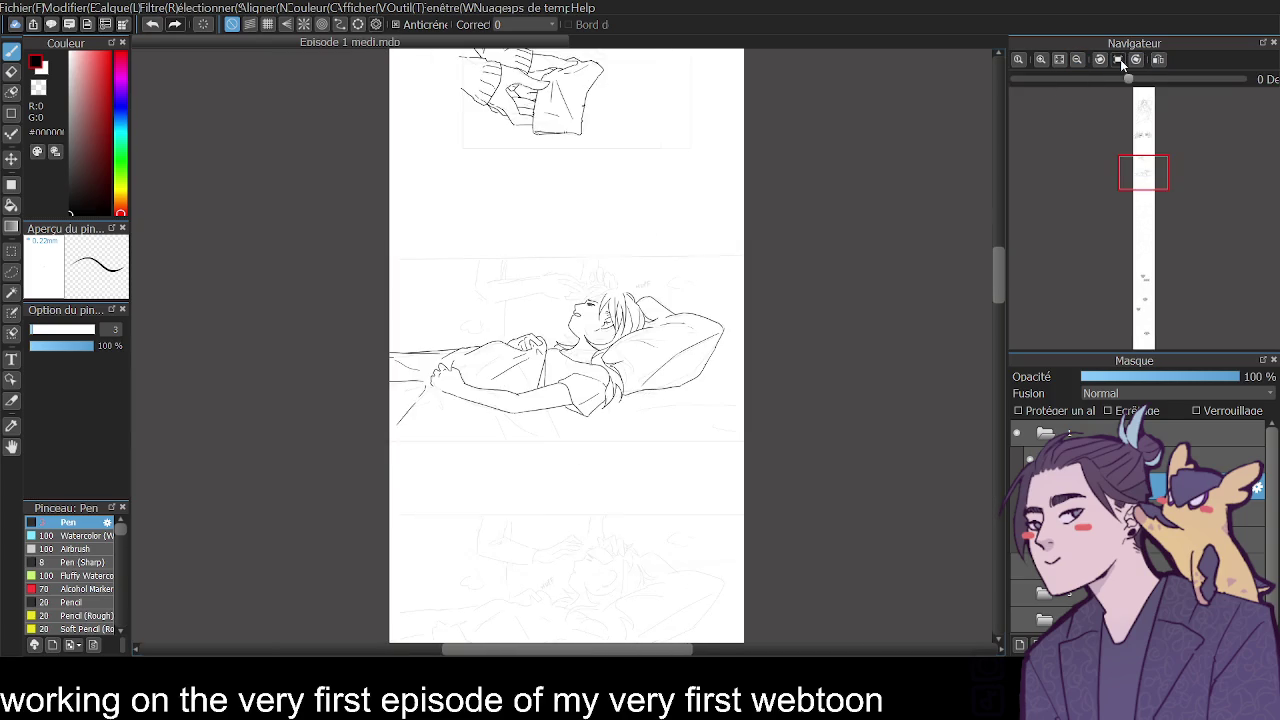
pyautogui.moveTo(600, 648); pyautogui.dragTo(562, 648)
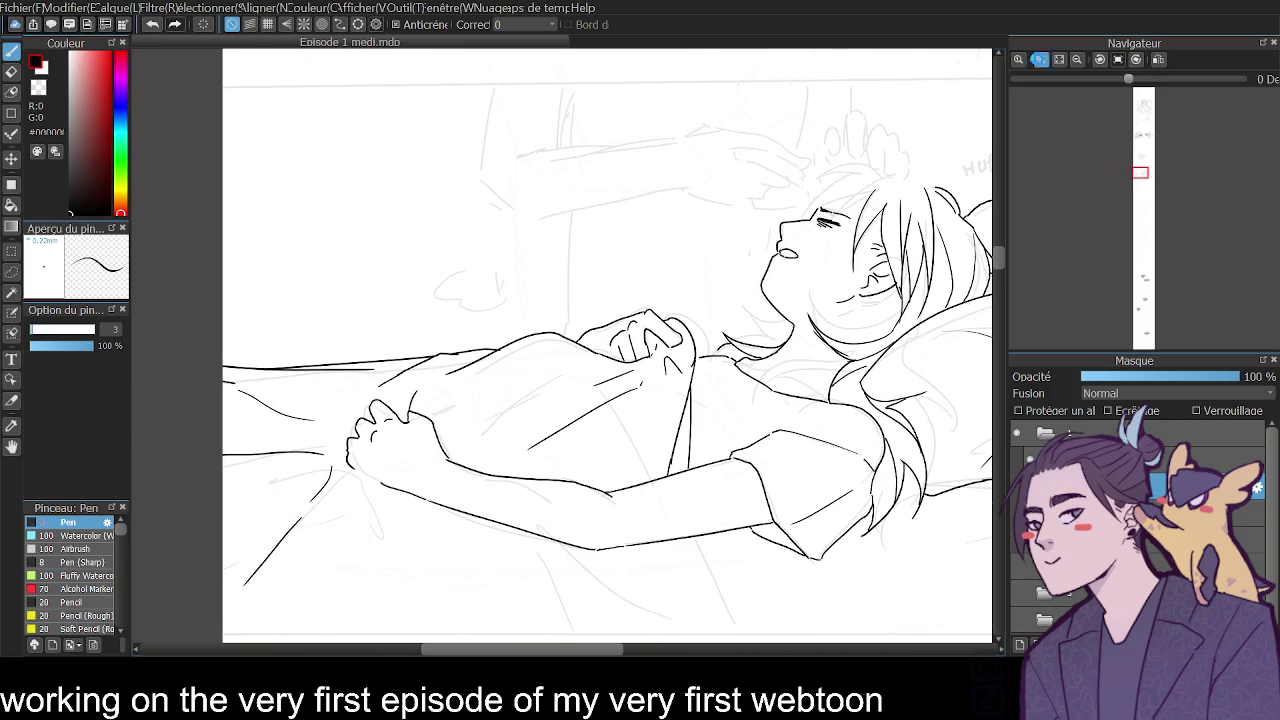
pyautogui.click(1041, 59)
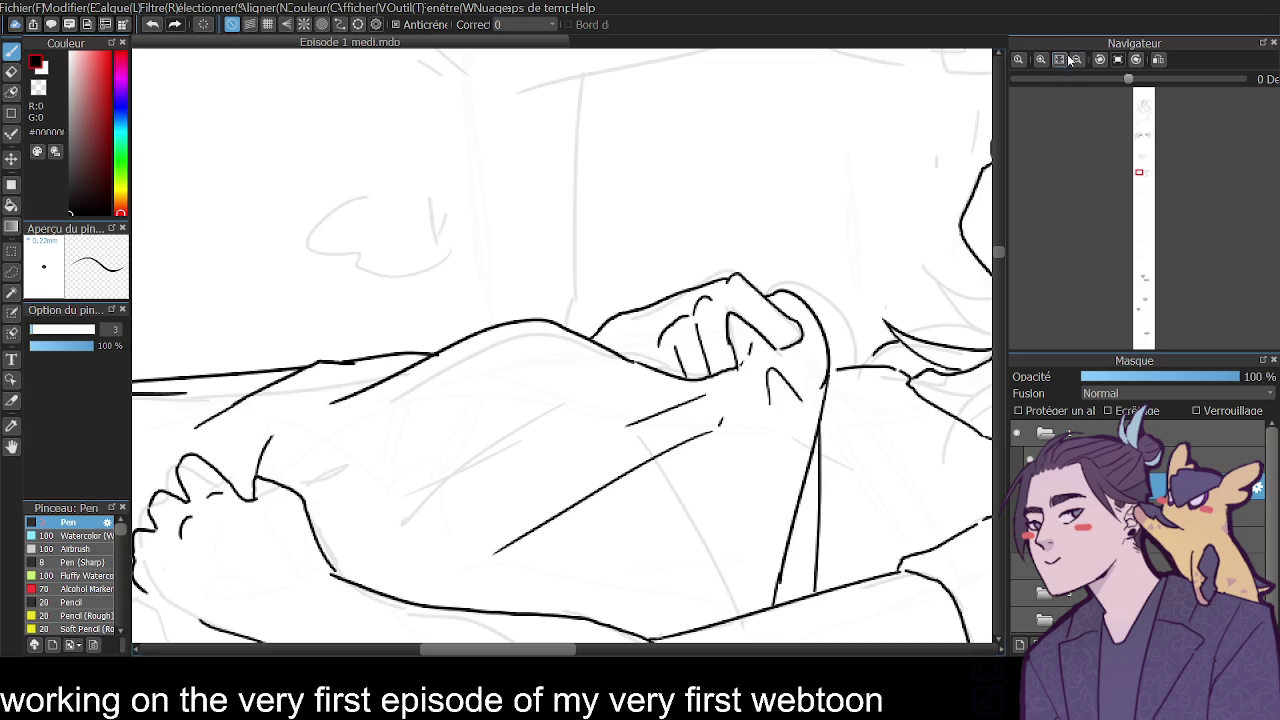
pyautogui.click(1077, 59)
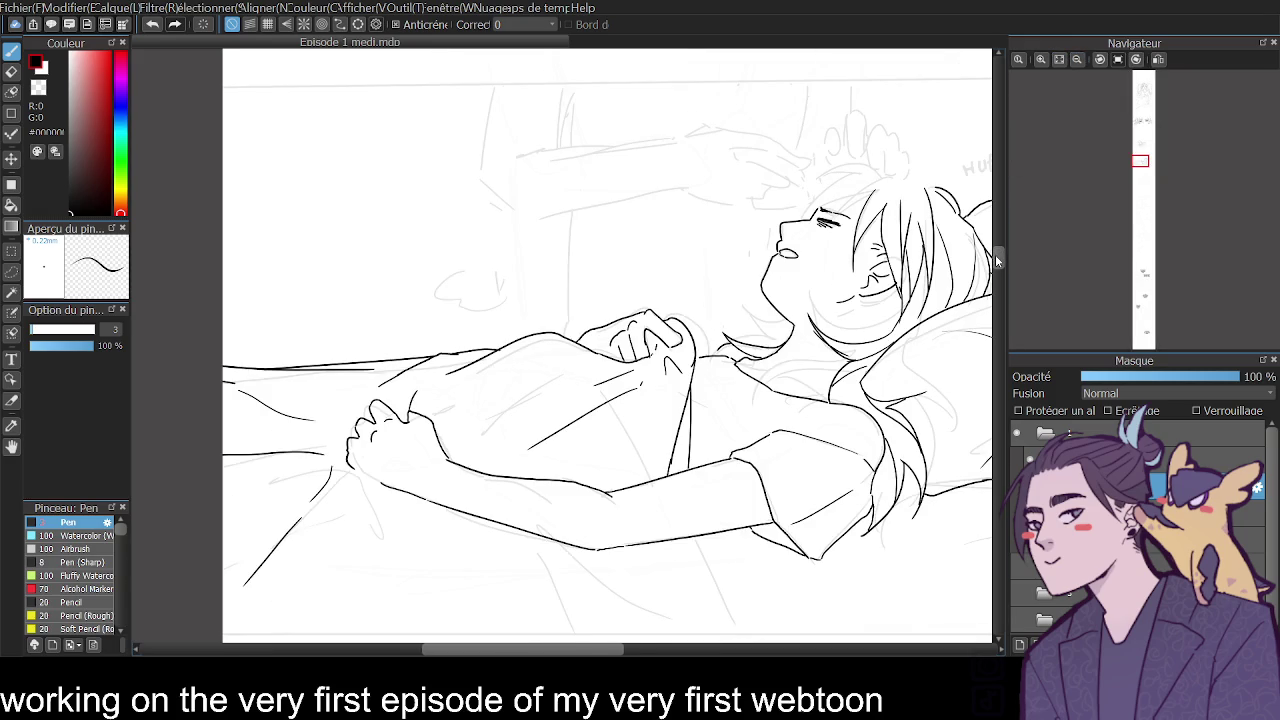
pyautogui.moveTo(1059, 107); pyautogui.dragTo(1043, 61)
pyautogui.click(1042, 60)
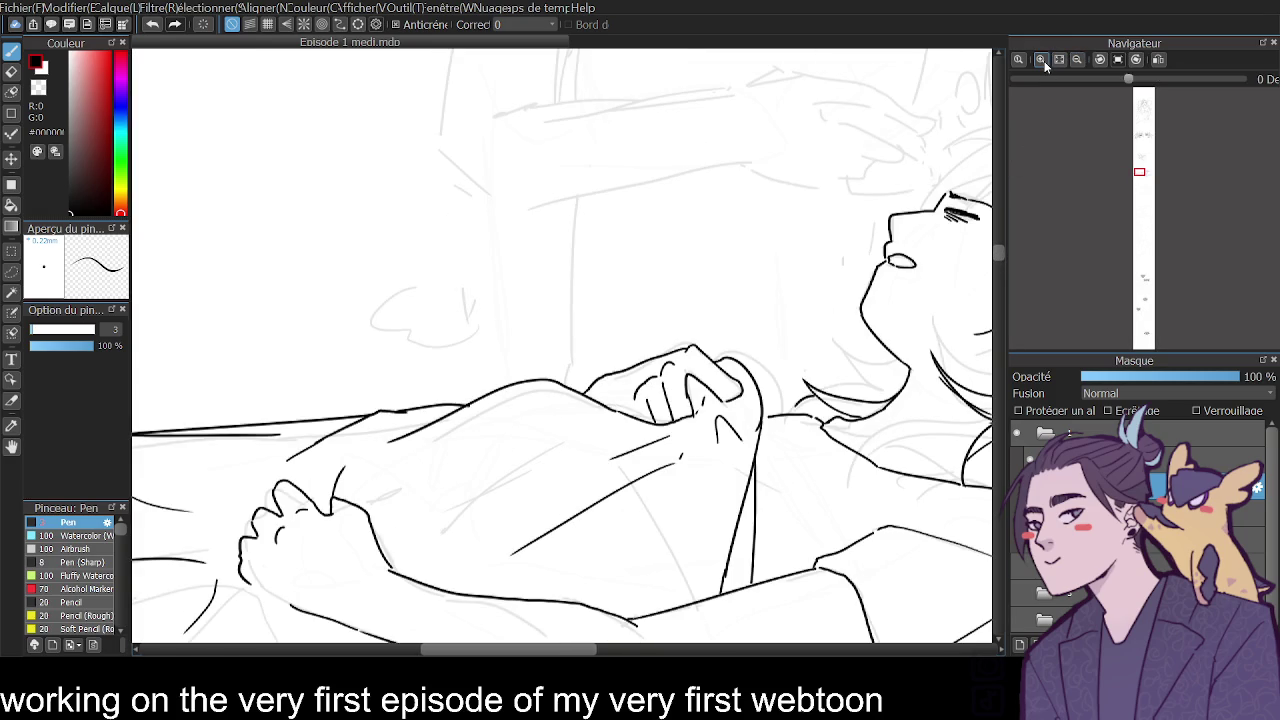
pyautogui.scroll(-2, 998, 252)
pyautogui.scroll(-2, 998, 252)
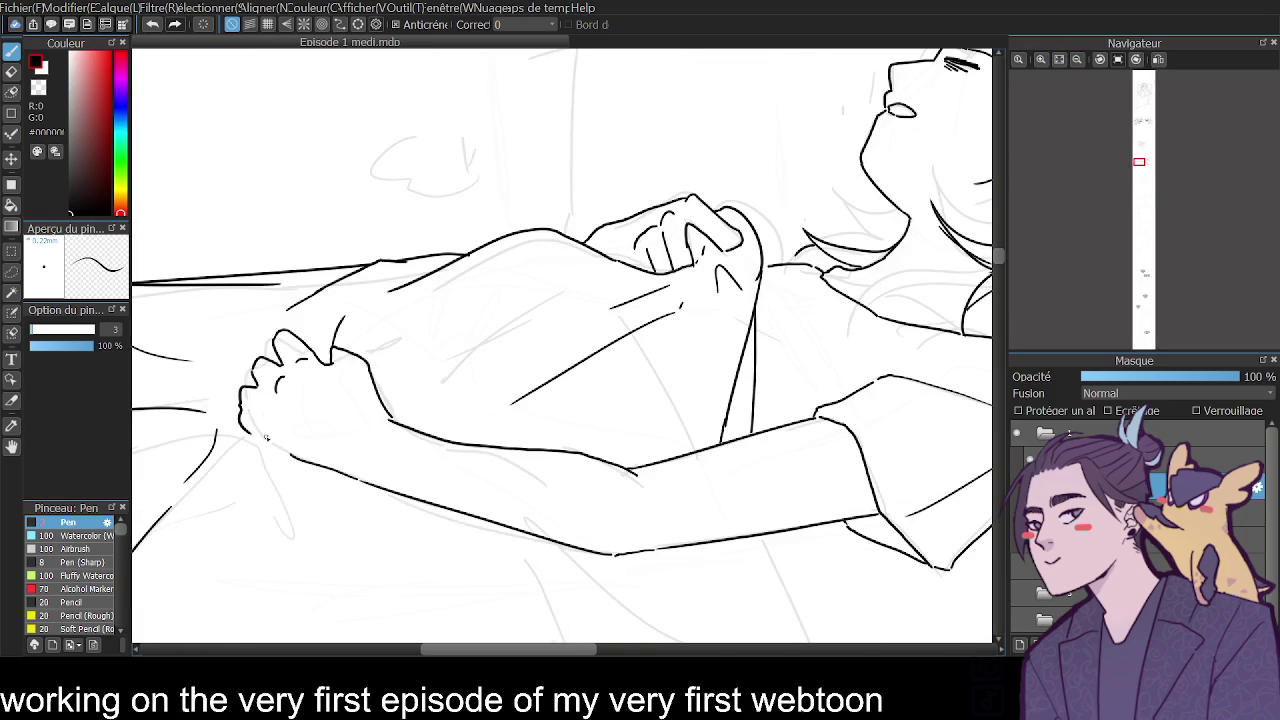
pyautogui.click(1077, 59)
pyautogui.click(1077, 59)
pyautogui.moveTo(645, 648); pyautogui.dragTo(665, 645)
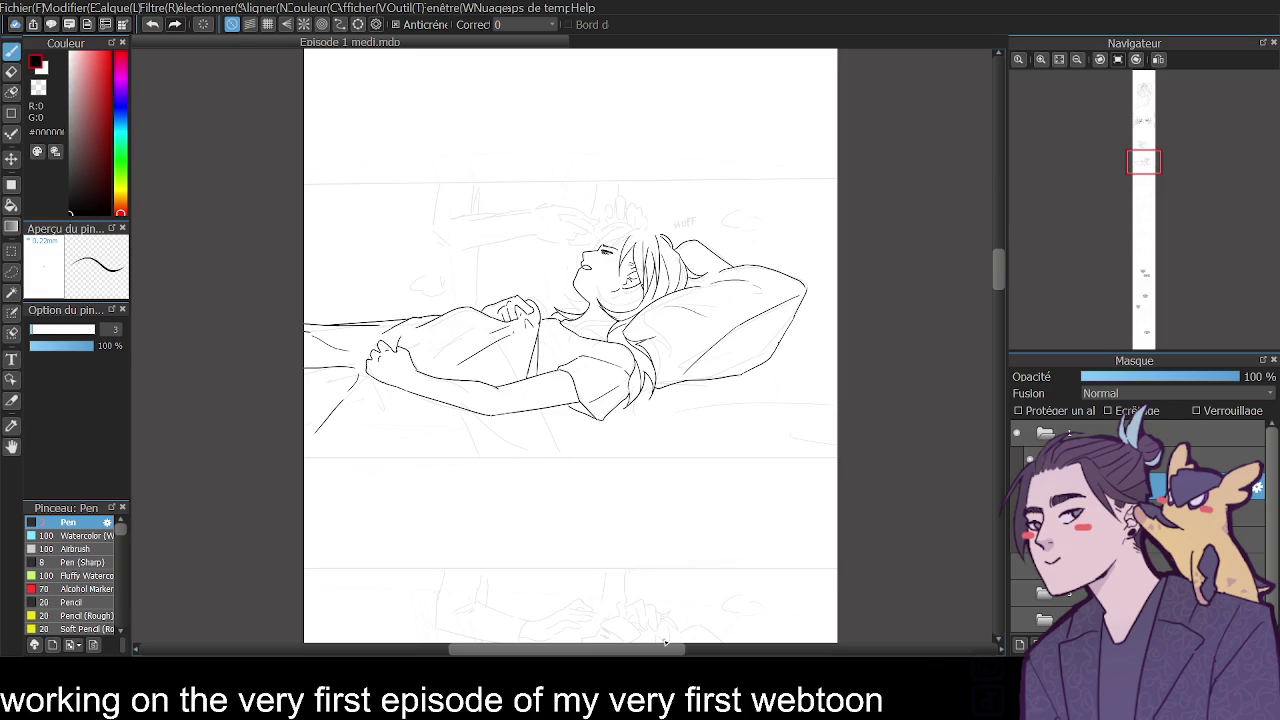
pyautogui.click(1040, 59)
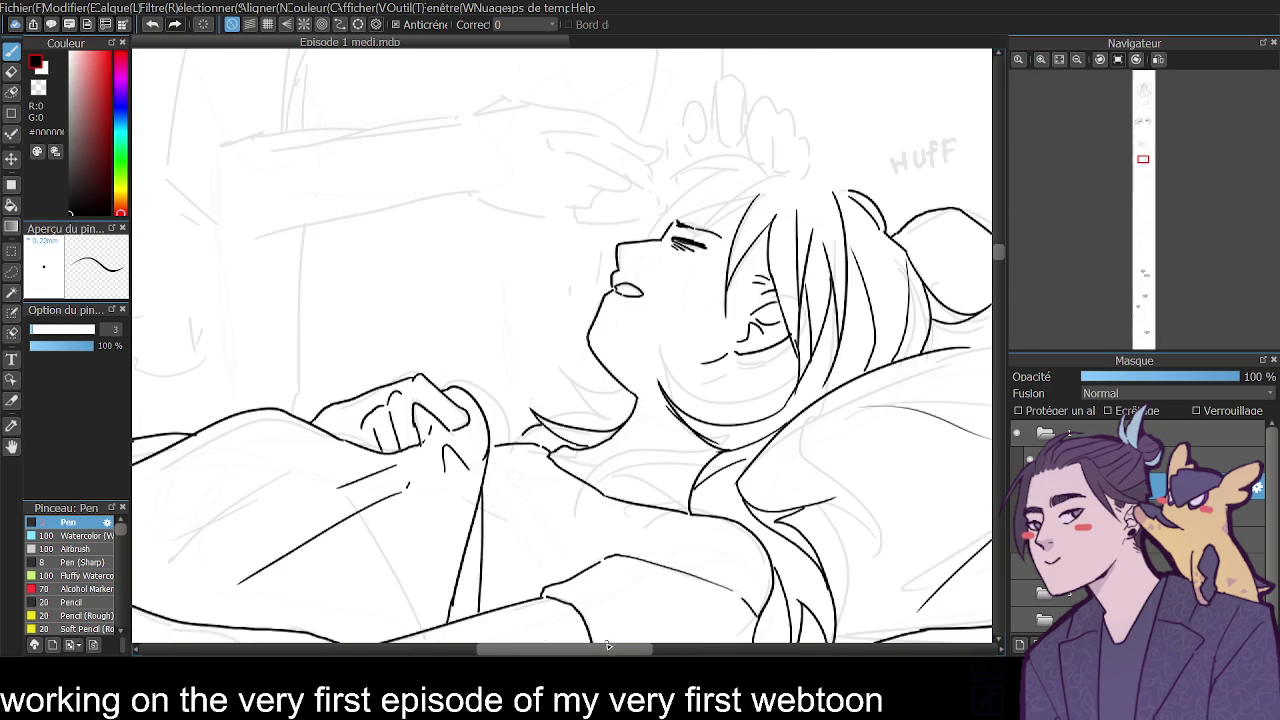
# Draw a row of stitch marks along the pillow edge from corner to end, checking in mirrored view.
pyautogui.moveTo(607, 649); pyautogui.dragTo(707, 649)
pyautogui.moveTo(757, 360)
pyautogui.mouseDown()
pyautogui.moveTo(771, 376)
pyautogui.moveTo(712, 400)
pyautogui.mouseUp()
pyautogui.moveTo(705, 393); pyautogui.dragTo(642, 438)
pyautogui.moveTo(634, 430)
pyautogui.mouseDown()
pyautogui.moveTo(601, 459)
pyautogui.moveTo(540, 469)
pyautogui.moveTo(666, 565)
pyautogui.mouseUp()
pyautogui.click(1160, 62)
pyautogui.moveTo(671, 560); pyautogui.dragTo(700, 595)
pyautogui.moveTo(703, 590); pyautogui.dragTo(719, 617)
pyautogui.moveTo(733, 614); pyautogui.dragTo(732, 628)
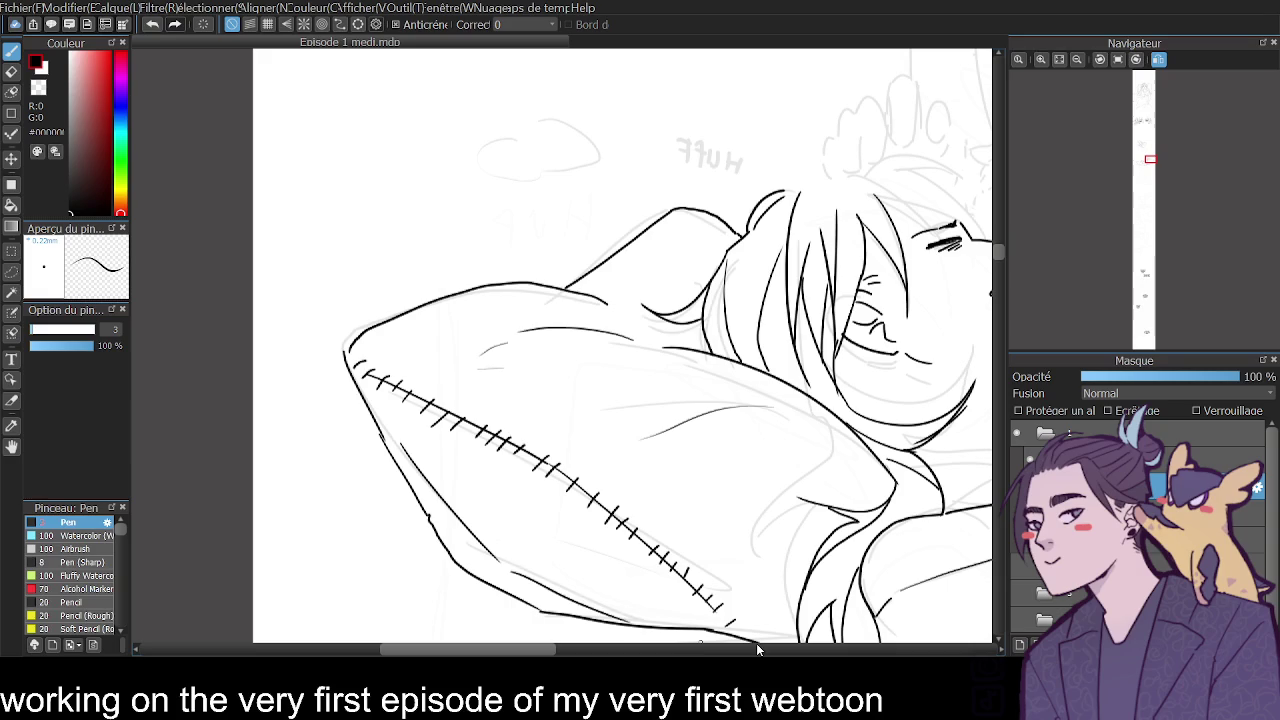
pyautogui.click(1077, 60)
pyautogui.click(1158, 60)
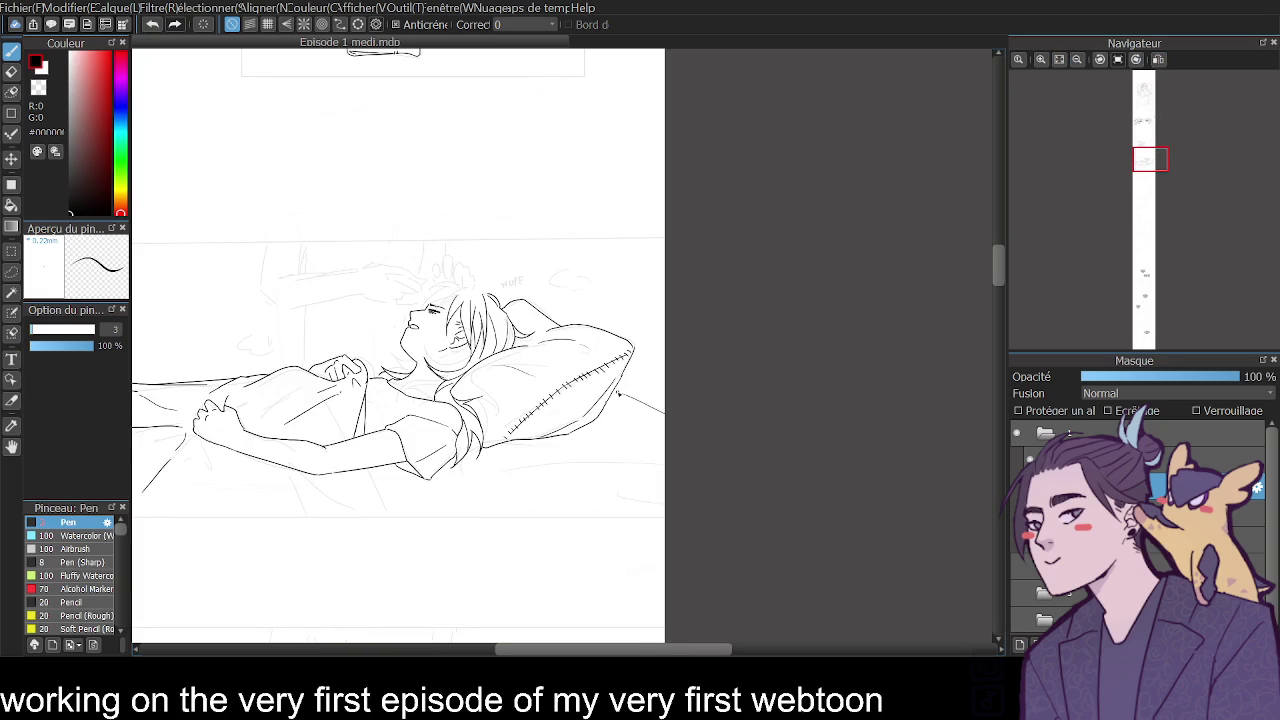
# Ink curved, diagonal and arched fold lines across the blanket, redrawing two of them.
pyautogui.moveTo(615, 389); pyautogui.dragTo(665, 404)
pyautogui.moveTo(510, 464); pyautogui.dragTo(666, 458)
pyautogui.moveTo(600, 488)
pyautogui.mouseDown()
pyautogui.moveTo(652, 508)
pyautogui.moveTo(640, 490)
pyautogui.mouseUp()
pyautogui.moveTo(621, 649); pyautogui.dragTo(594, 649)
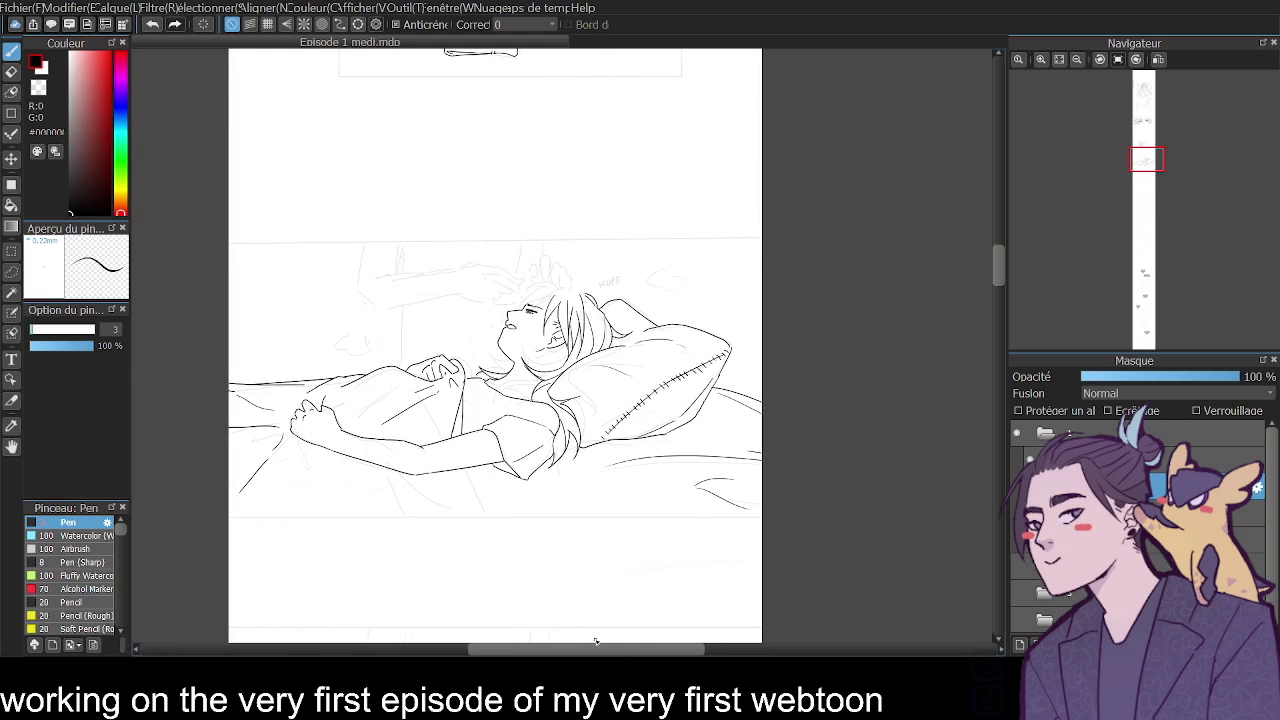
pyautogui.moveTo(634, 491); pyautogui.dragTo(670, 511)
pyautogui.moveTo(580, 484); pyautogui.dragTo(610, 482)
pyautogui.moveTo(466, 469); pyautogui.dragTo(510, 517)
pyautogui.hotkey('ctrl', 'z')
pyautogui.moveTo(467, 470); pyautogui.dragTo(532, 518)
pyautogui.moveTo(280, 516)
pyautogui.mouseDown()
pyautogui.moveTo(312, 463)
pyautogui.moveTo(466, 514)
pyautogui.mouseUp()
pyautogui.hotkey('ctrl', 'z')
pyautogui.hotkey('ctrl', 'z')
pyautogui.moveTo(355, 500); pyautogui.dragTo(476, 508)
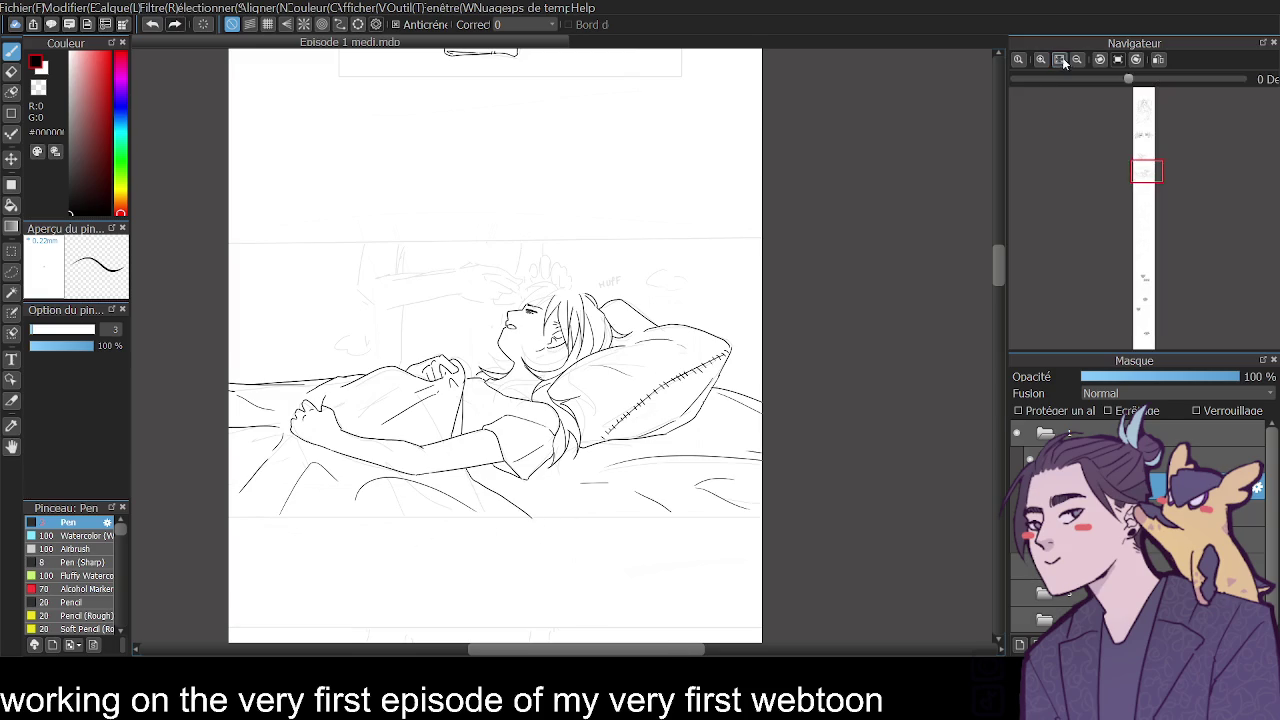
pyautogui.click(1059, 59)
pyautogui.click(1040, 59)
pyautogui.click(1040, 59)
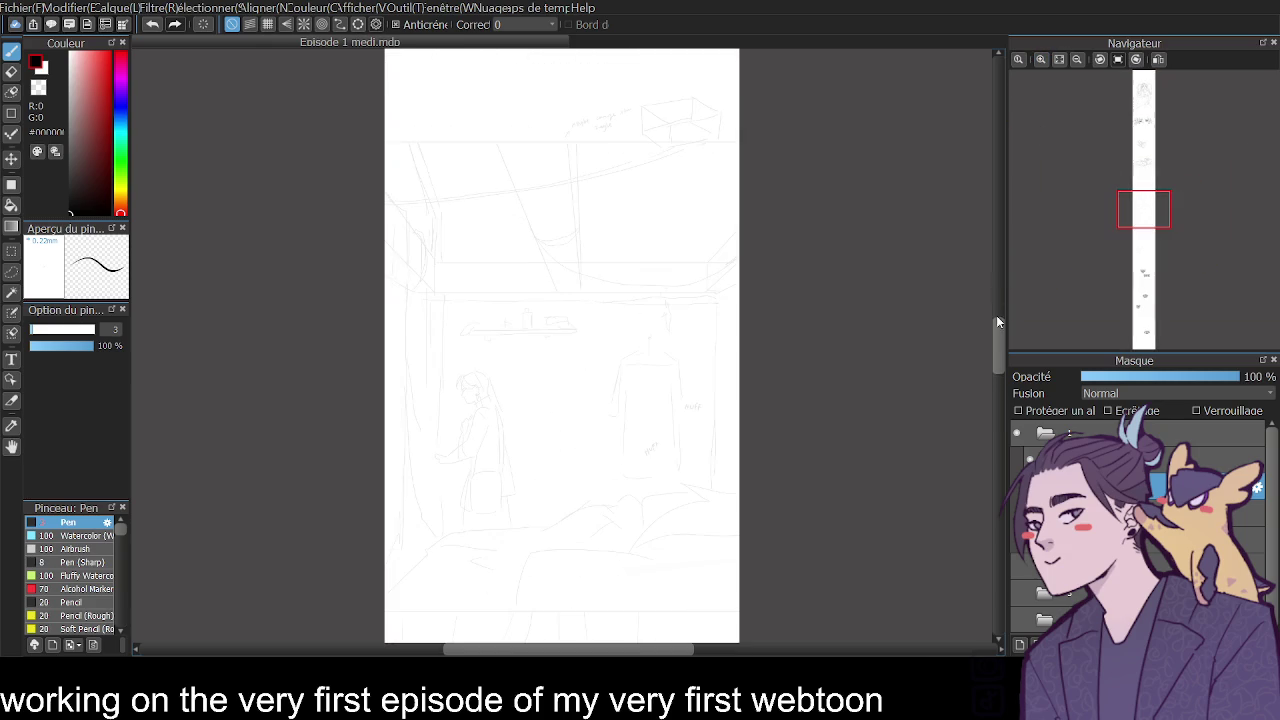
pyautogui.moveTo(998, 296)
pyautogui.mouseDown()
pyautogui.moveTo(994, 167)
pyautogui.moveTo(990, 262)
pyautogui.mouseUp()
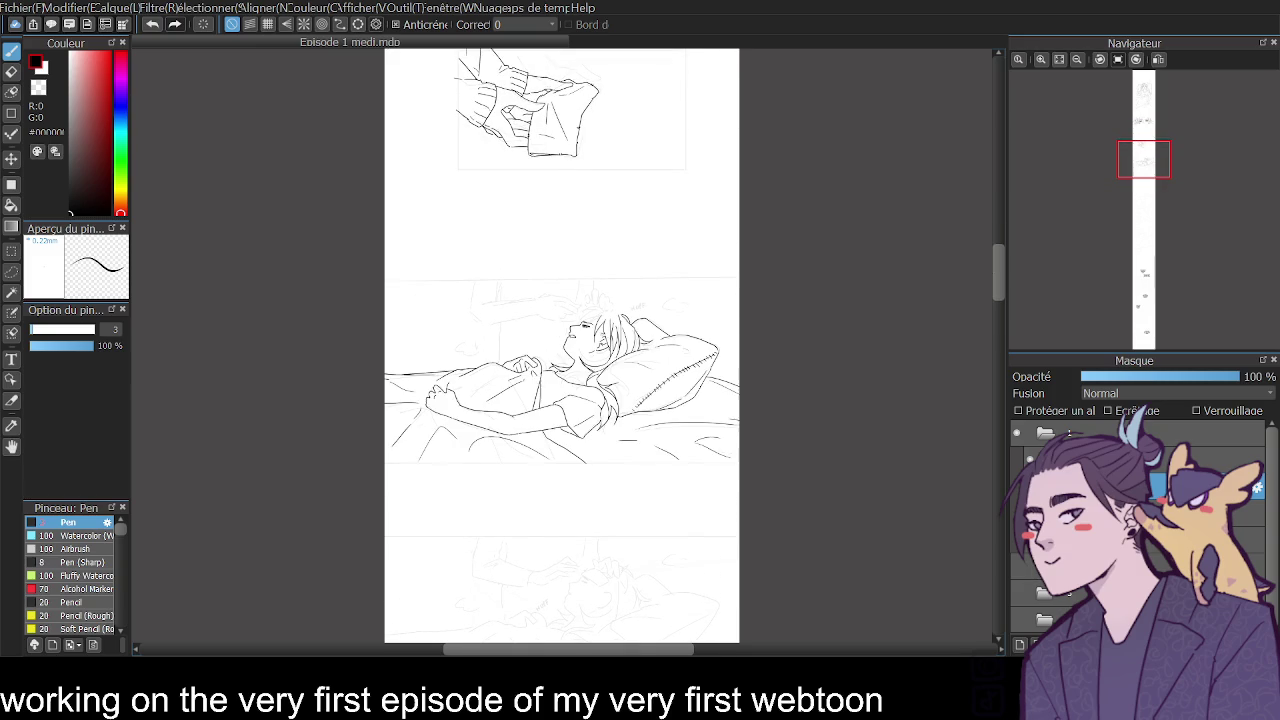
pyautogui.click(1041, 59)
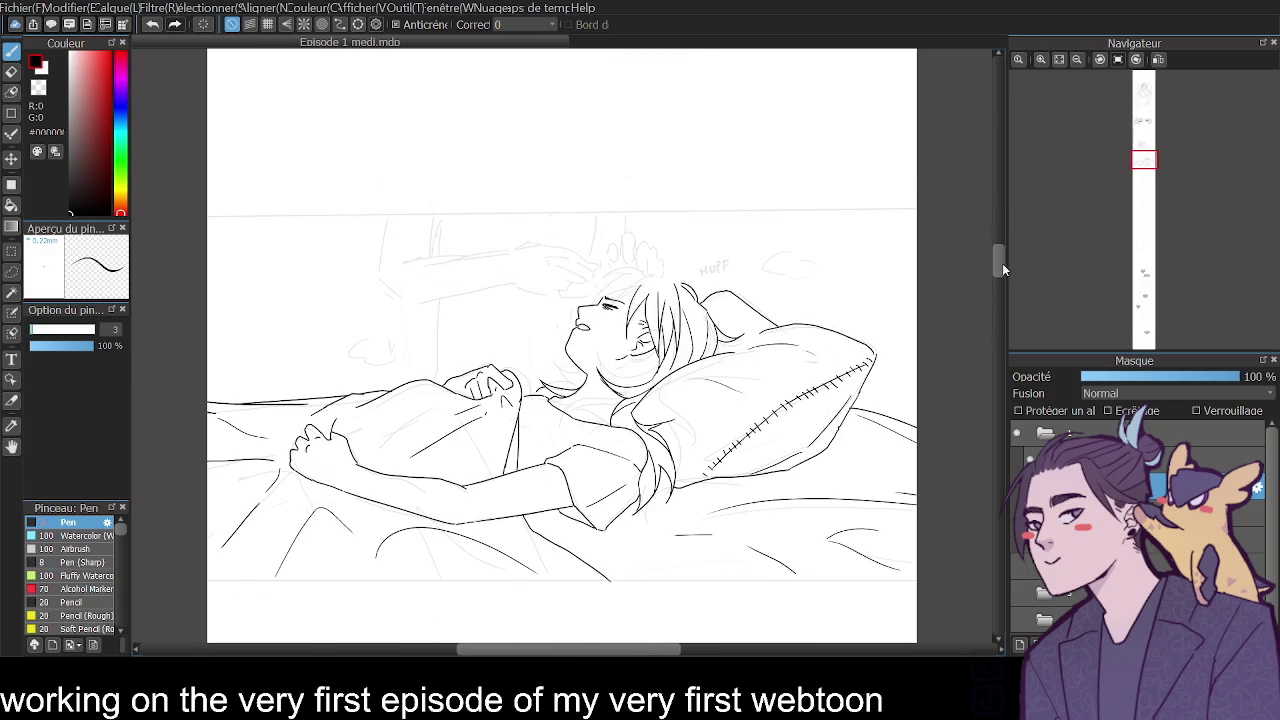
pyautogui.moveTo(1000, 262); pyautogui.dragTo(1000, 255)
pyautogui.click(1041, 59)
pyautogui.moveTo(563, 649)
pyautogui.mouseDown()
pyautogui.moveTo(533, 650)
pyautogui.moveTo(545, 655)
pyautogui.mouseUp()
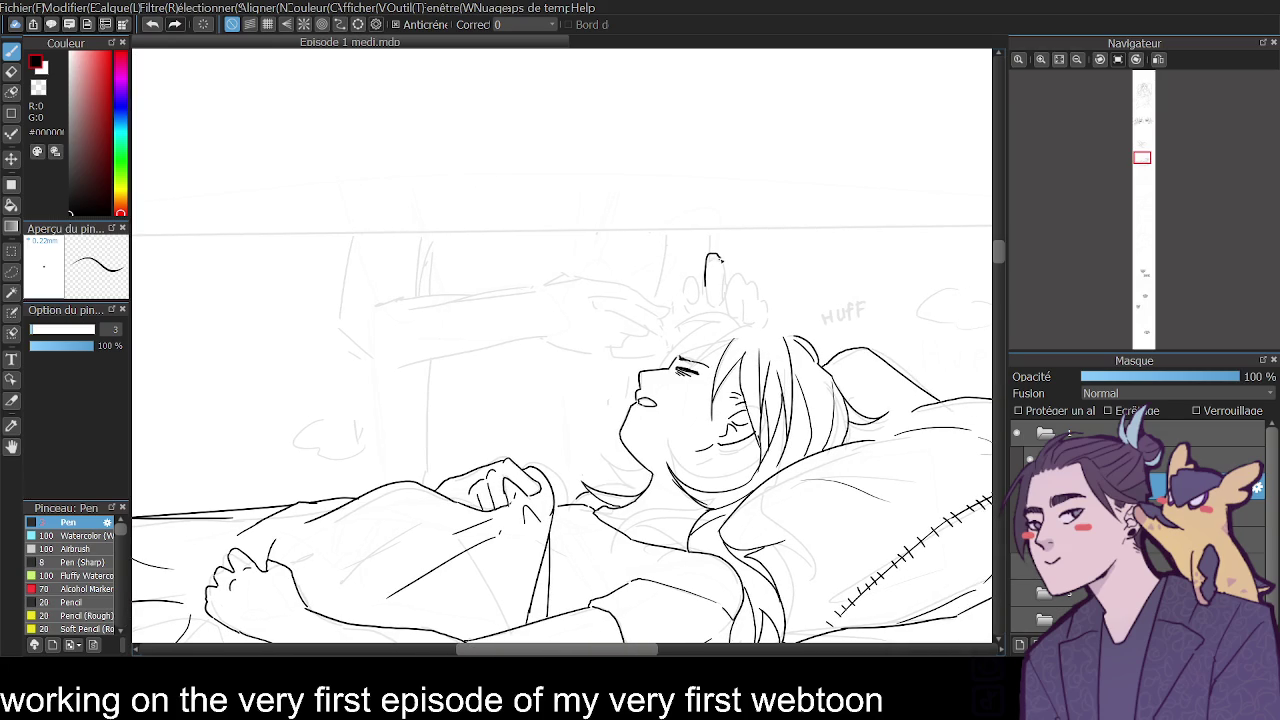
pyautogui.hotkey('ctrl', 'z')
# Draw the fingers resting on top of the sleeper's head, retrying the first strokes.
pyautogui.moveTo(714, 256); pyautogui.dragTo(727, 261)
pyautogui.hotkey('ctrl', 'z')
pyautogui.moveTo(700, 283)
pyautogui.mouseDown()
pyautogui.moveTo(703, 270)
pyautogui.moveTo(726, 284)
pyautogui.moveTo(716, 304)
pyautogui.moveTo(742, 274)
pyautogui.moveTo(744, 321)
pyautogui.mouseUp()
pyautogui.hotkey('ctrl', 'z')
pyautogui.moveTo(752, 278)
pyautogui.mouseDown()
pyautogui.moveTo(763, 302)
pyautogui.moveTo(752, 315)
pyautogui.moveTo(682, 280)
pyautogui.moveTo(700, 276)
pyautogui.moveTo(700, 302)
pyautogui.moveTo(678, 314)
pyautogui.moveTo(686, 330)
pyautogui.mouseUp()
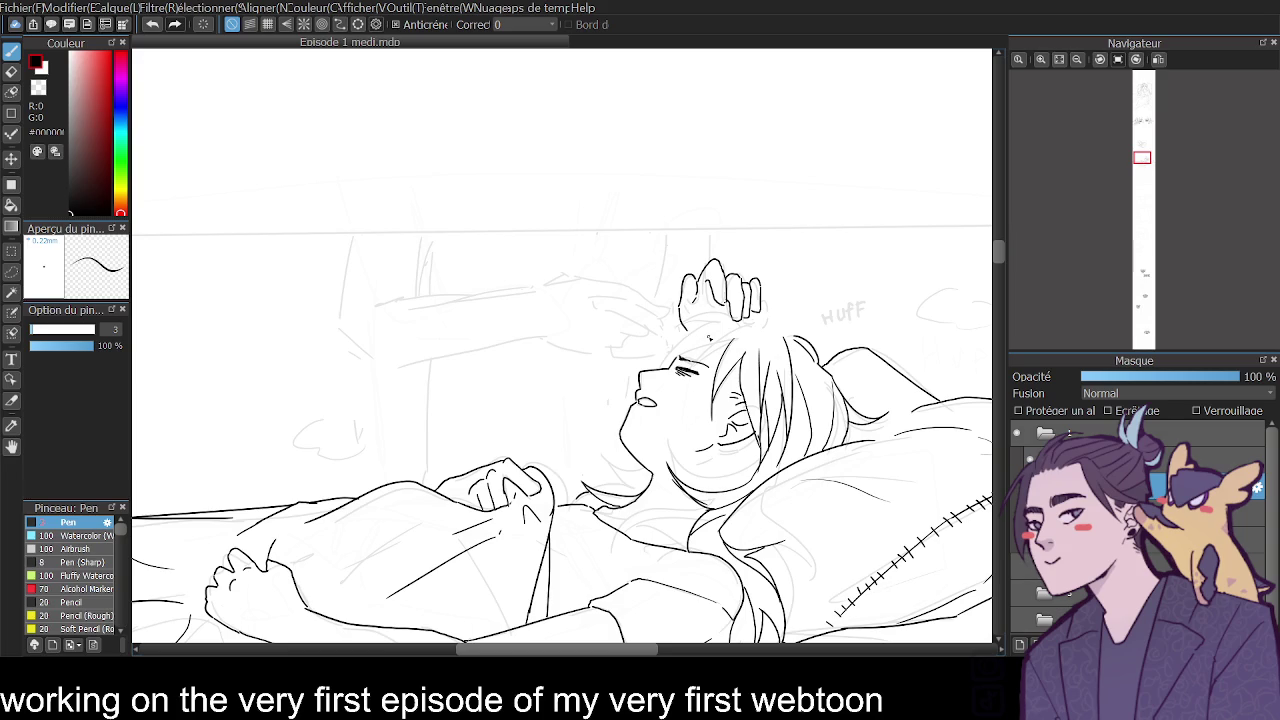
# Ink the reaching hand's outline, wrist and forearm line, and close off the sleeve.
pyautogui.click(1040, 59)
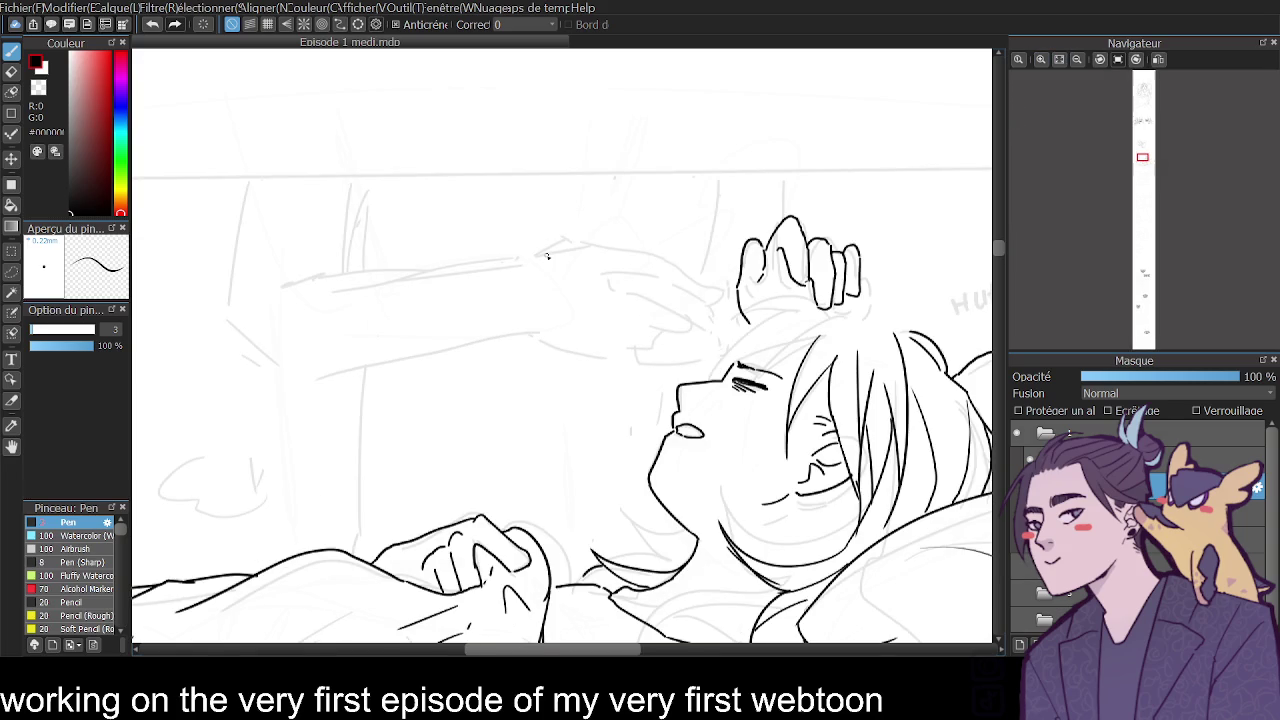
pyautogui.moveTo(474, 266)
pyautogui.mouseDown()
pyautogui.moveTo(588, 236)
pyautogui.moveTo(650, 257)
pyautogui.moveTo(688, 290)
pyautogui.mouseUp()
pyautogui.moveTo(688, 290)
pyautogui.mouseDown()
pyautogui.moveTo(626, 282)
pyautogui.moveTo(722, 349)
pyautogui.moveTo(716, 300)
pyautogui.moveTo(688, 287)
pyautogui.mouseUp()
pyautogui.hotkey('ctrl', 'z')
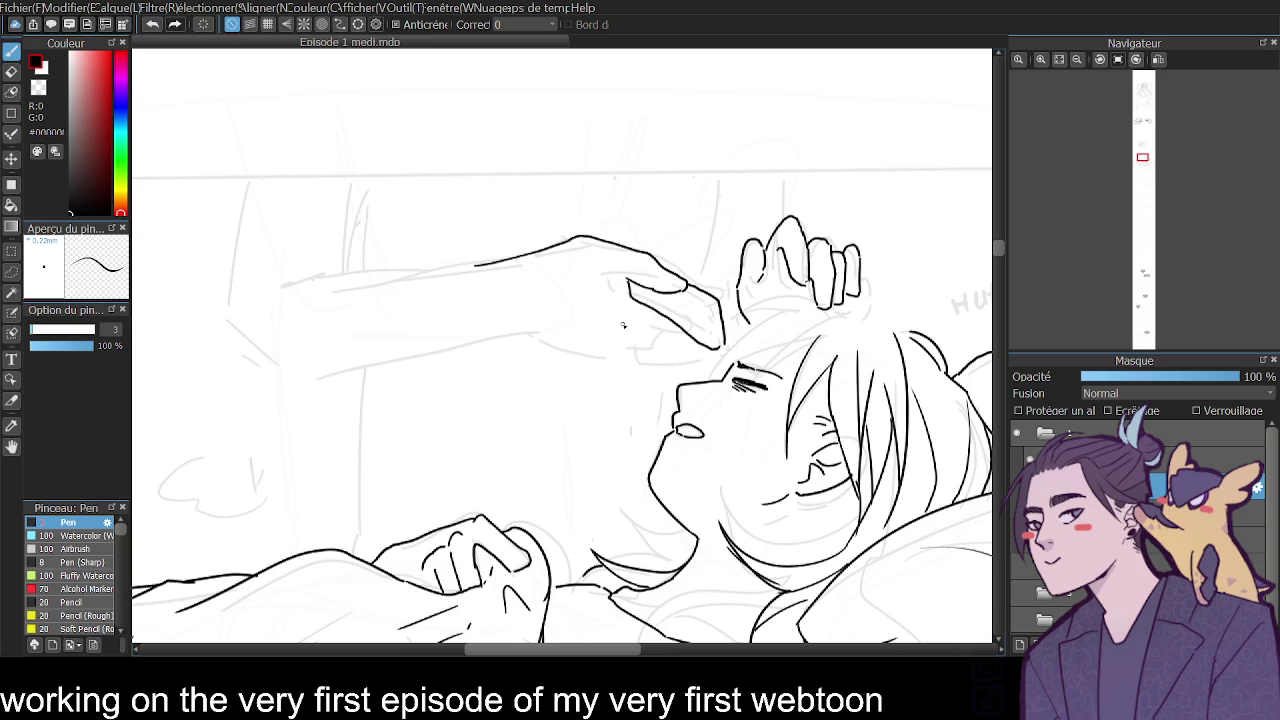
pyautogui.moveTo(622, 325); pyautogui.dragTo(690, 338)
pyautogui.moveTo(616, 351); pyautogui.dragTo(668, 331)
pyautogui.moveTo(588, 356); pyautogui.dragTo(626, 351)
pyautogui.moveTo(636, 346); pyautogui.dragTo(515, 327)
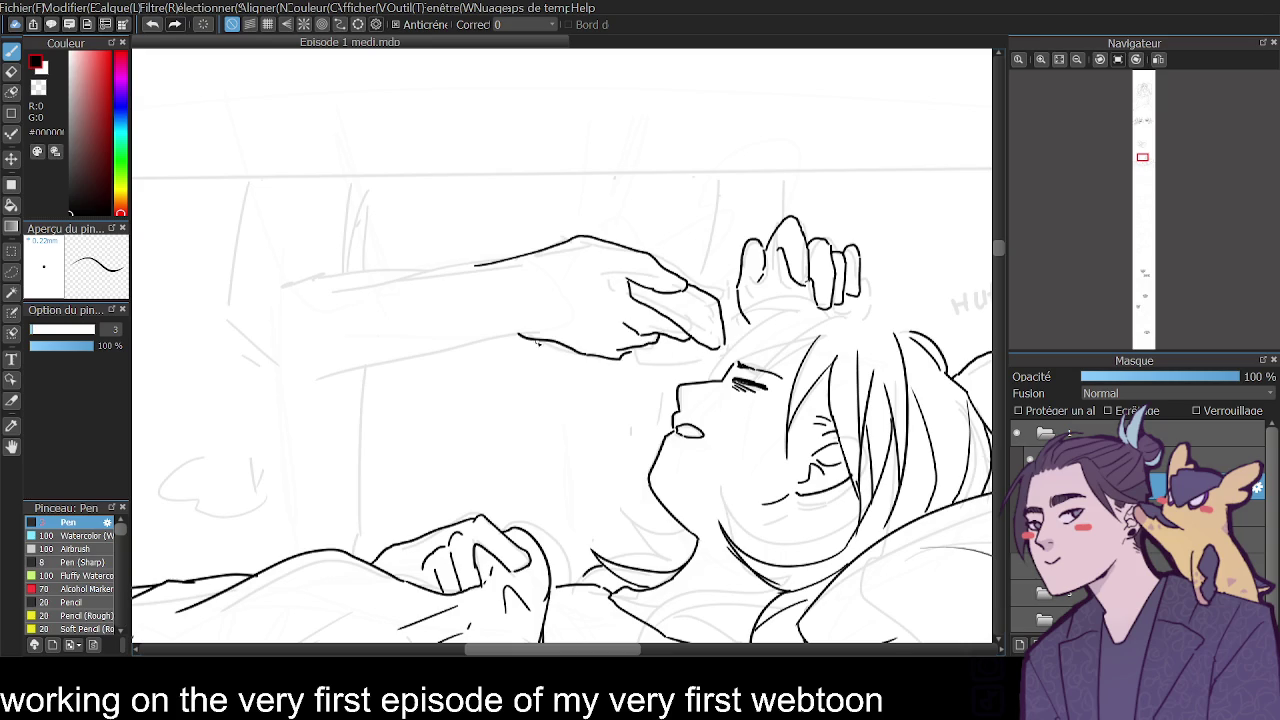
pyautogui.hotkey('ctrl', 'z')
pyautogui.moveTo(586, 356)
pyautogui.mouseDown()
pyautogui.moveTo(525, 333)
pyautogui.moveTo(295, 378)
pyautogui.mouseUp()
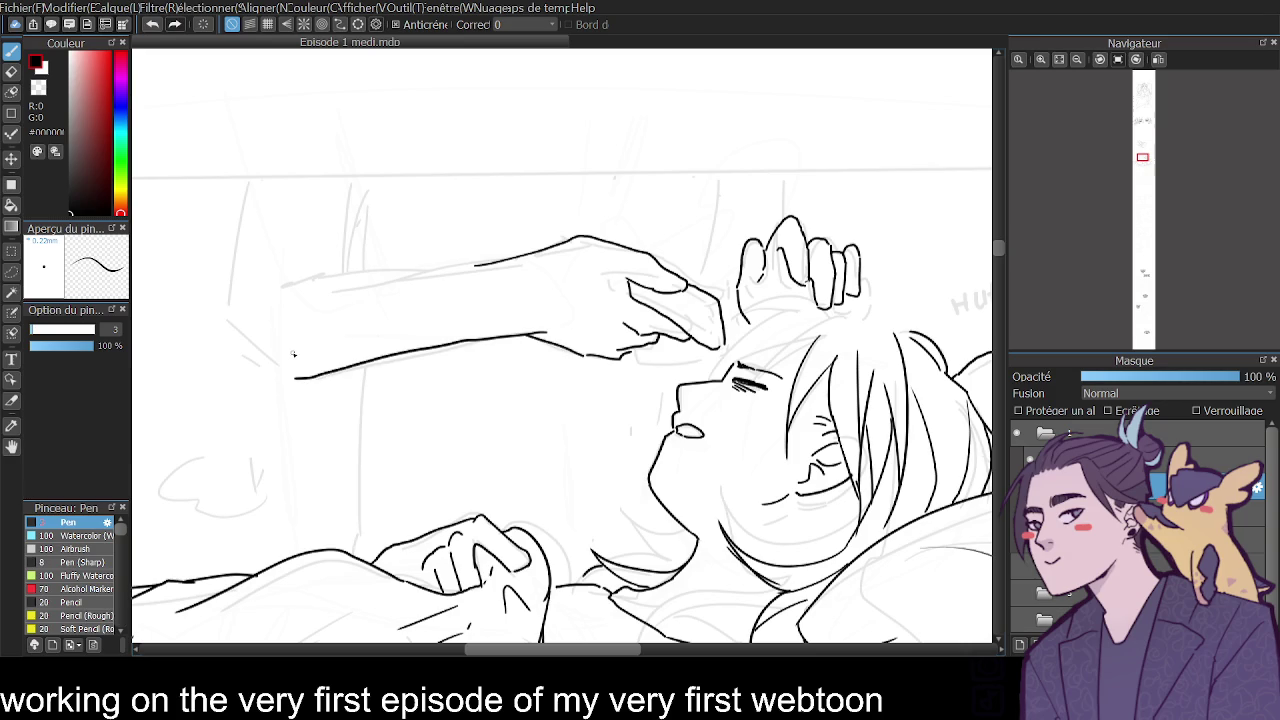
pyautogui.moveTo(579, 236); pyautogui.dragTo(574, 356)
# In mirrored view, extend the sleeve line and erase the sleeve's misplaced lower and right strokes.
pyautogui.click(1158, 59)
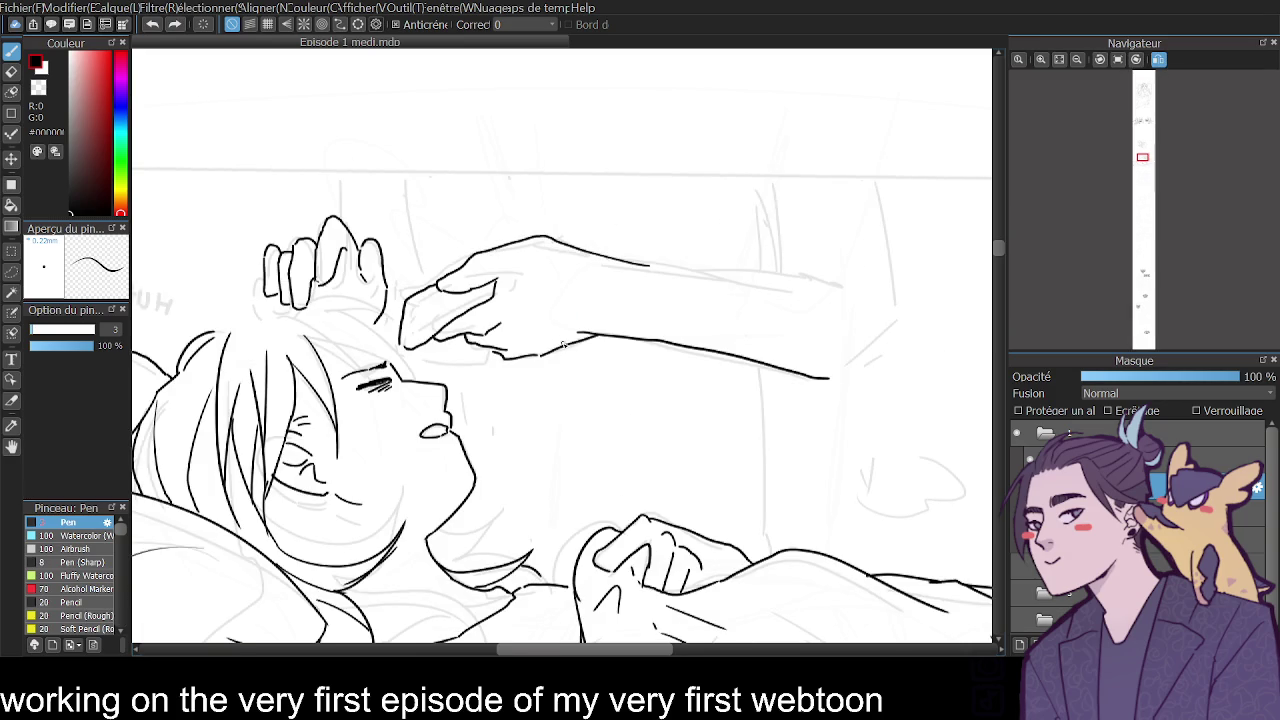
pyautogui.moveTo(543, 280)
pyautogui.mouseDown()
pyautogui.moveTo(556, 230)
pyautogui.moveTo(612, 256)
pyautogui.mouseUp()
pyautogui.press('e')
pyautogui.moveTo(578, 338); pyautogui.dragTo(838, 380)
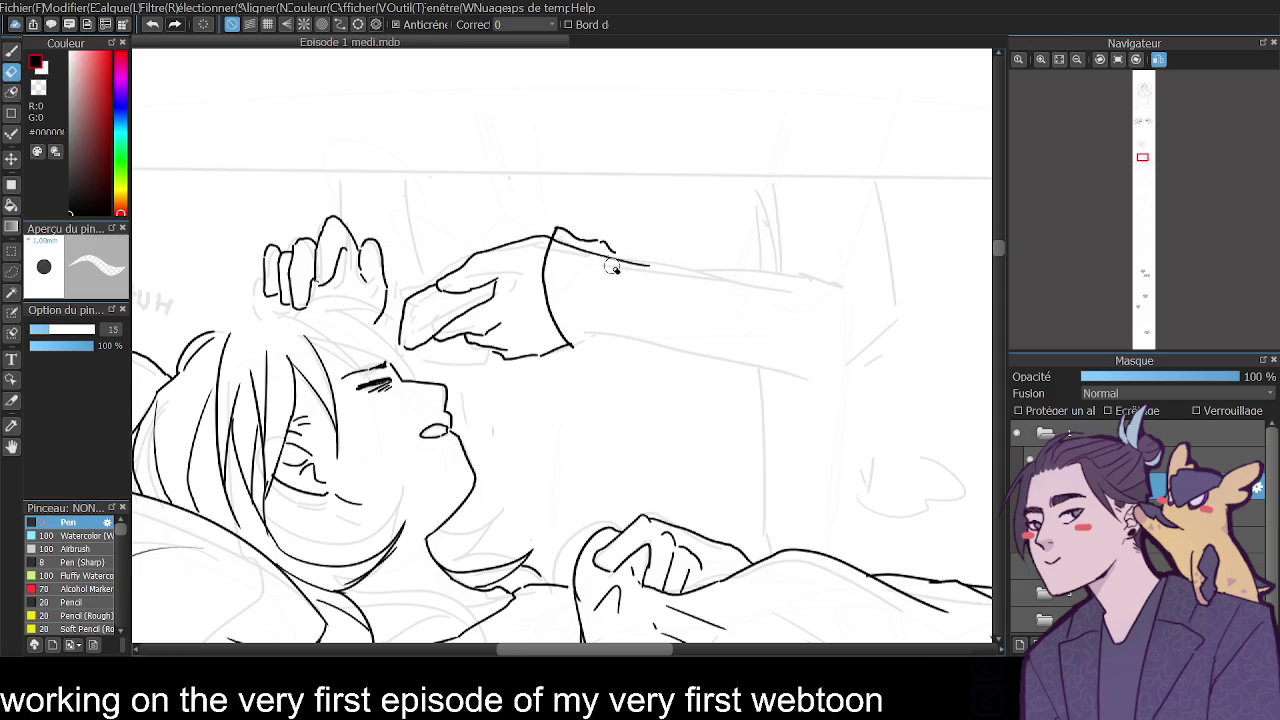
pyautogui.moveTo(563, 226); pyautogui.dragTo(666, 274)
pyautogui.click(12, 49)
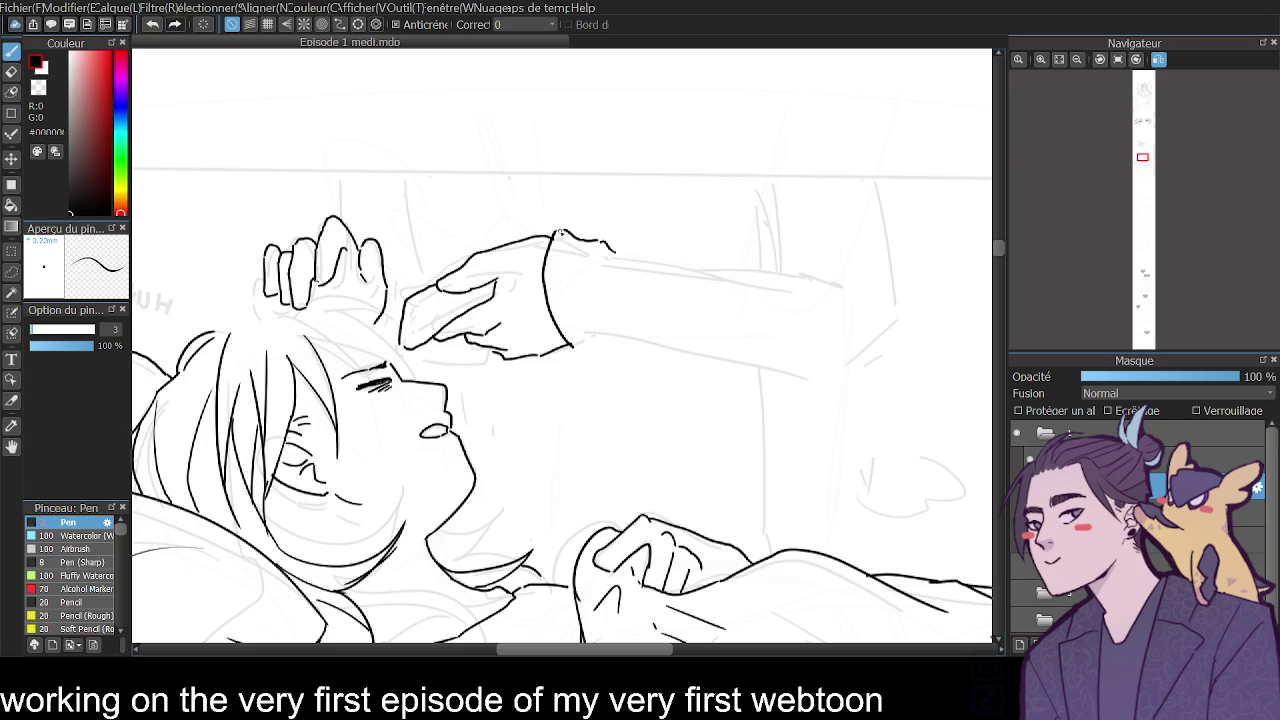
# Ink the sleeve's top edge, the arm outline up to the panel top, and the elbow folds.
pyautogui.moveTo(556, 236)
pyautogui.mouseDown()
pyautogui.moveTo(590, 250)
pyautogui.moveTo(610, 344)
pyautogui.moveTo(852, 397)
pyautogui.moveTo(896, 340)
pyautogui.moveTo(875, 183)
pyautogui.mouseUp()
pyautogui.moveTo(758, 181)
pyautogui.mouseDown()
pyautogui.moveTo(778, 238)
pyautogui.moveTo(772, 270)
pyautogui.moveTo(612, 248)
pyautogui.mouseUp()
pyautogui.moveTo(787, 272); pyautogui.dragTo(855, 320)
pyautogui.moveTo(826, 268)
pyautogui.mouseDown()
pyautogui.moveTo(856, 320)
pyautogui.moveTo(818, 253)
pyautogui.mouseUp()
pyautogui.moveTo(742, 284); pyautogui.dragTo(740, 292)
pyautogui.click(1077, 59)
pyautogui.click(1077, 59)
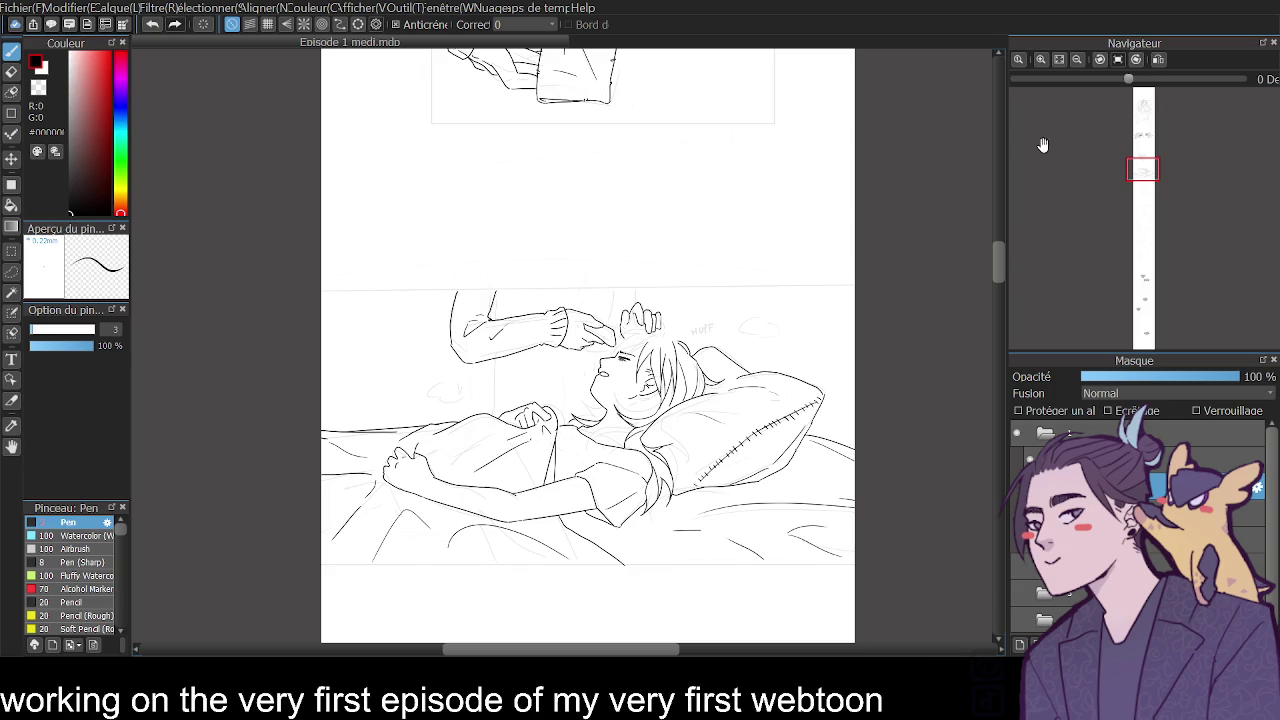
pyautogui.click(1041, 59)
# Ink a line down to the hand and the standing figure's torso edge and waist, retrying strokes.
pyautogui.moveTo(712, 230)
pyautogui.mouseDown()
pyautogui.moveTo(711, 262)
pyautogui.moveTo(670, 341)
pyautogui.mouseUp()
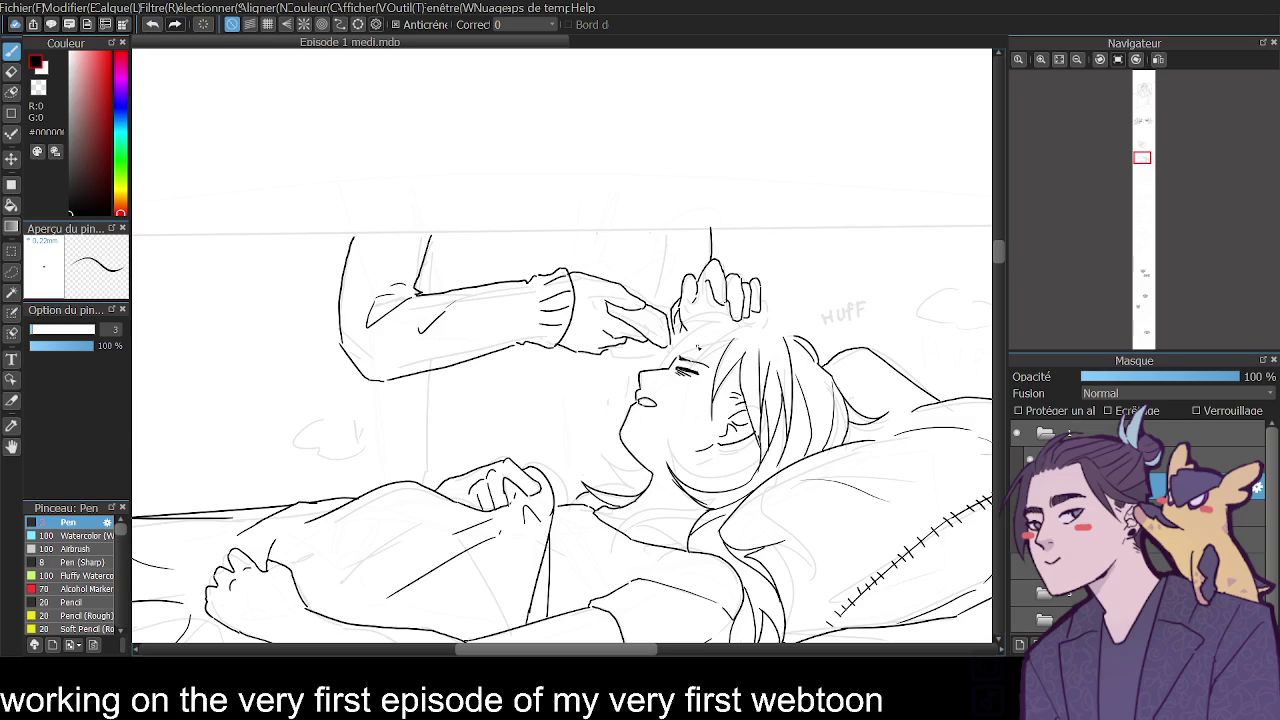
pyautogui.moveTo(430, 240); pyautogui.dragTo(433, 292)
pyautogui.hotkey('ctrl', 'z')
pyautogui.moveTo(437, 235); pyautogui.dragTo(447, 298)
pyautogui.hotkey('ctrl', 'z')
pyautogui.moveTo(416, 374)
pyautogui.mouseDown()
pyautogui.moveTo(416, 458)
pyautogui.moveTo(468, 462)
pyautogui.mouseUp()
pyautogui.hotkey('ctrl', 'z')
pyautogui.hotkey('ctrl', 'z')
pyautogui.hotkey('ctrl', 'z')
pyautogui.moveTo(418, 372)
pyautogui.mouseDown()
pyautogui.moveTo(416, 428)
pyautogui.moveTo(478, 427)
pyautogui.mouseUp()
# Ink hair strands curving down above the forehead hand.
pyautogui.moveTo(653, 232); pyautogui.dragTo(645, 290)
pyautogui.moveTo(704, 230); pyautogui.dragTo(696, 260)
pyautogui.hotkey('ctrl', 'z')
pyautogui.moveTo(649, 300)
pyautogui.mouseDown()
pyautogui.moveTo(686, 258)
pyautogui.moveTo(668, 280)
pyautogui.mouseUp()
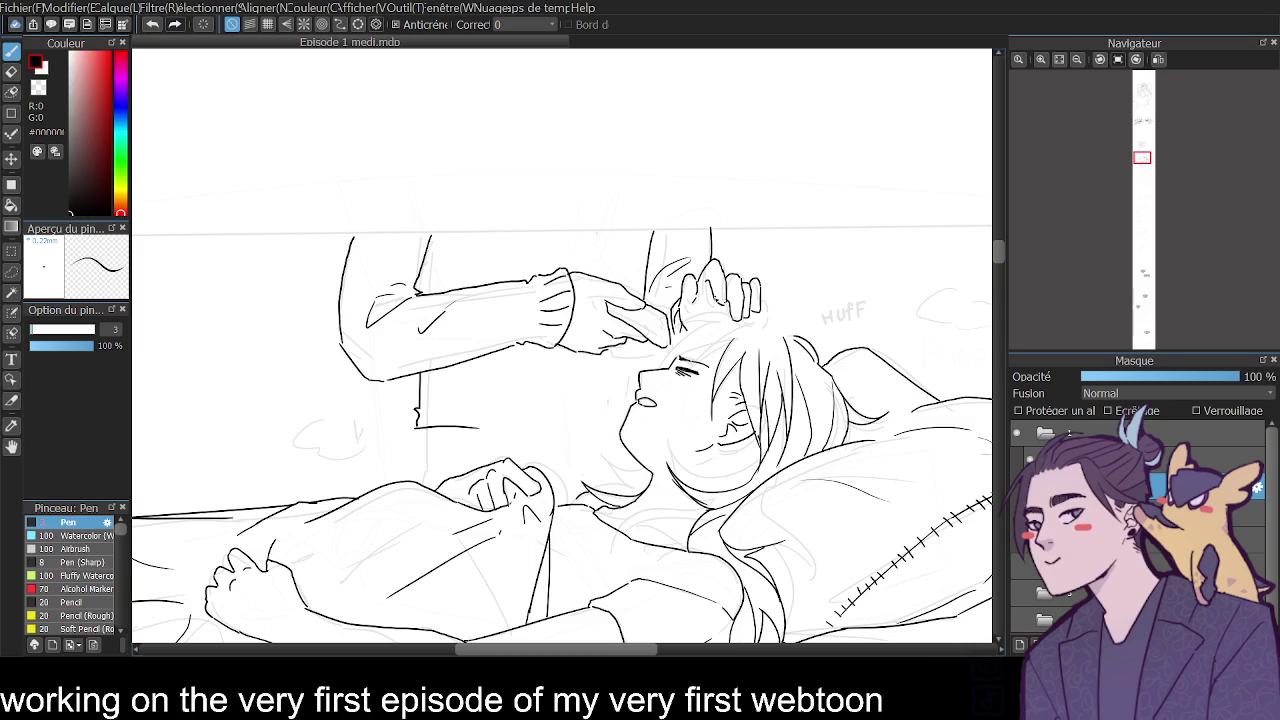
pyautogui.click(1096, 66)
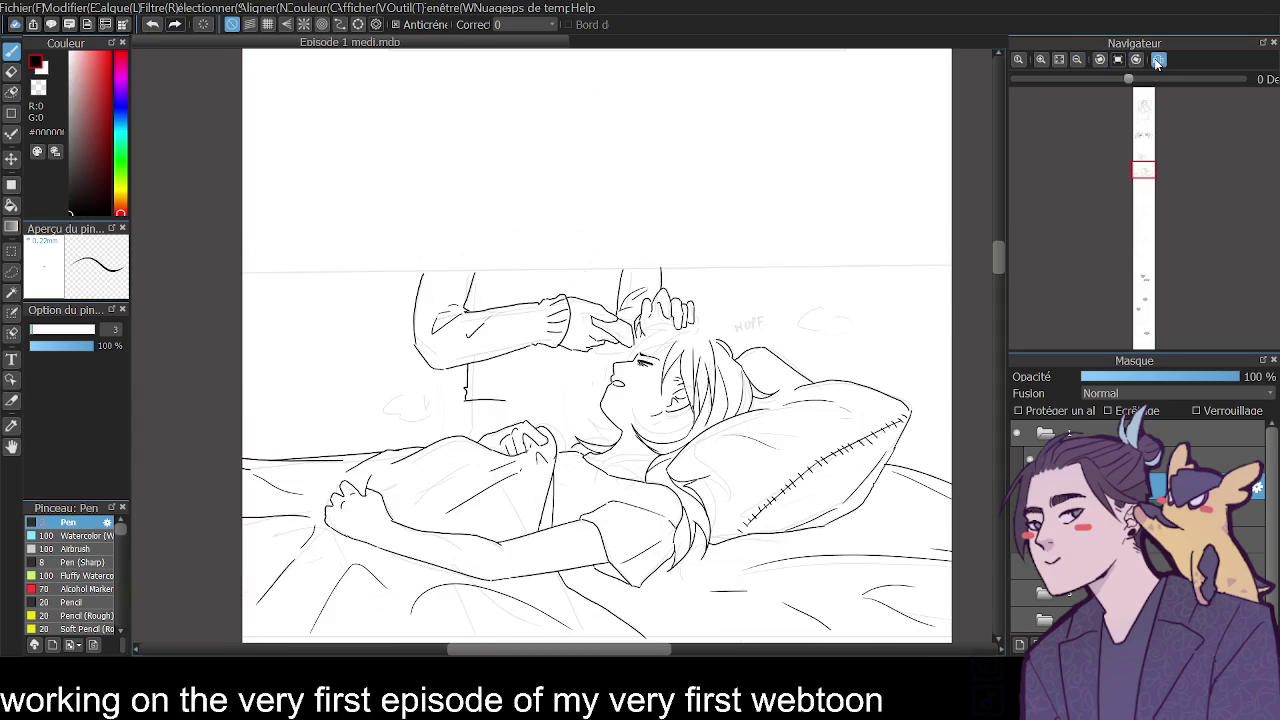
# Extend the sweater torso's vertical and waist lines, discarding two longer waist stroke attempts.
pyautogui.click(1157, 60)
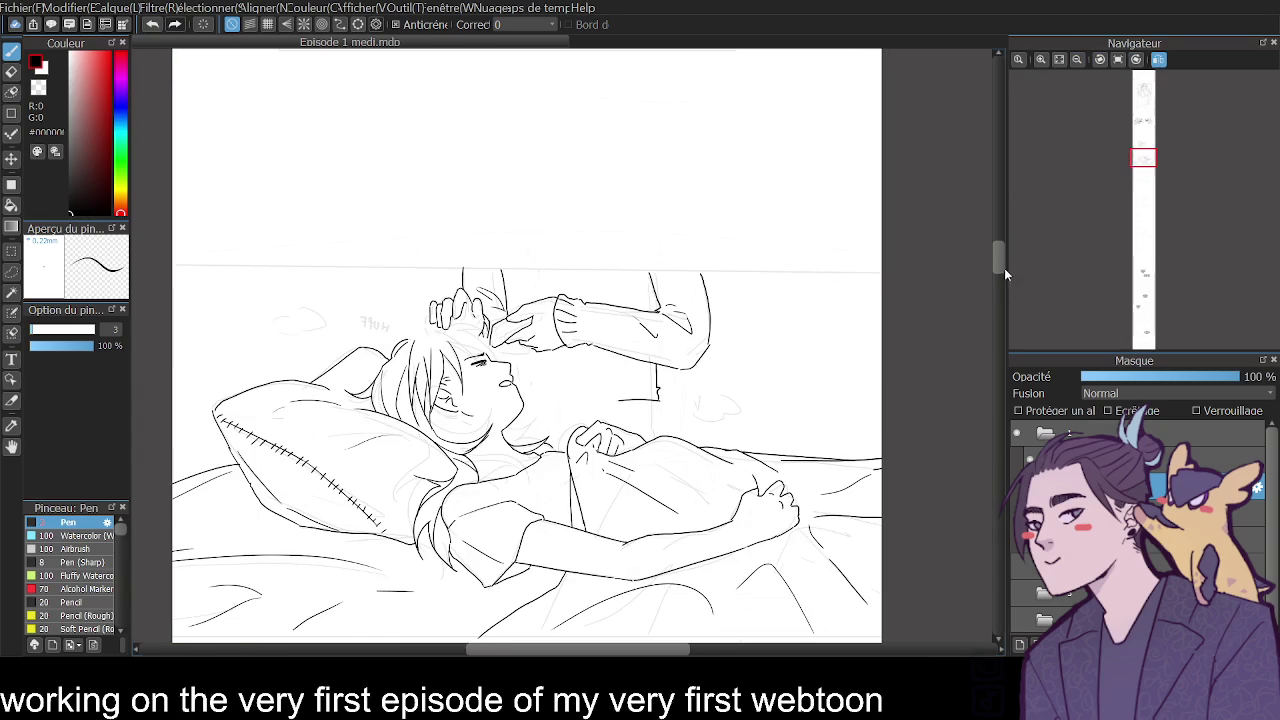
pyautogui.moveTo(999, 262); pyautogui.dragTo(1002, 252)
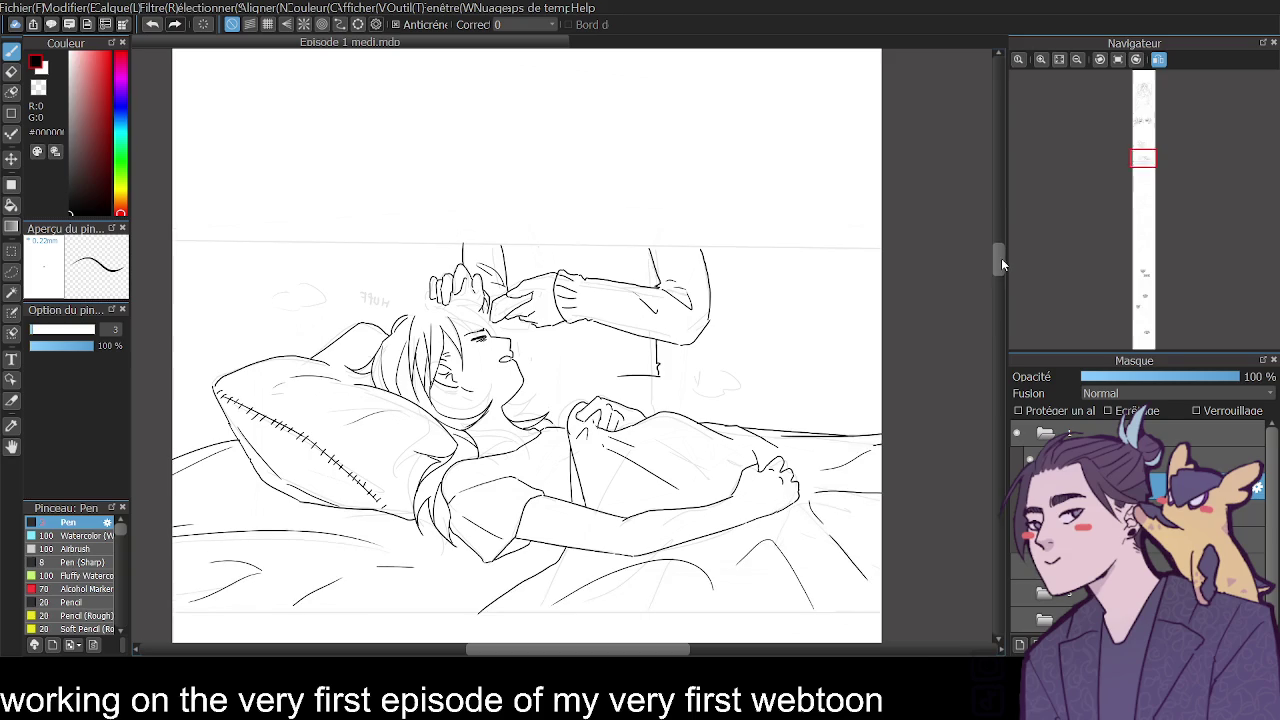
pyautogui.moveTo(656, 378); pyautogui.dragTo(660, 414)
pyautogui.moveTo(620, 378); pyautogui.dragTo(525, 386)
pyautogui.click(1040, 60)
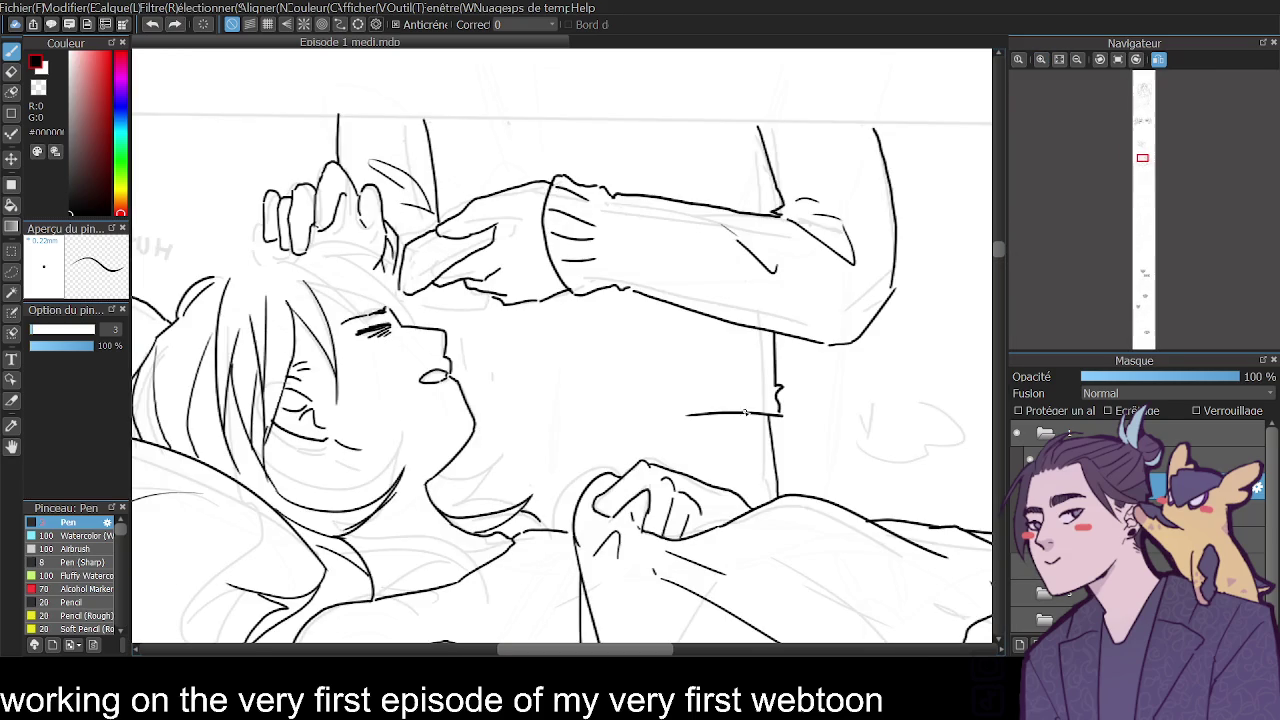
pyautogui.moveTo(696, 416); pyautogui.dragTo(488, 440)
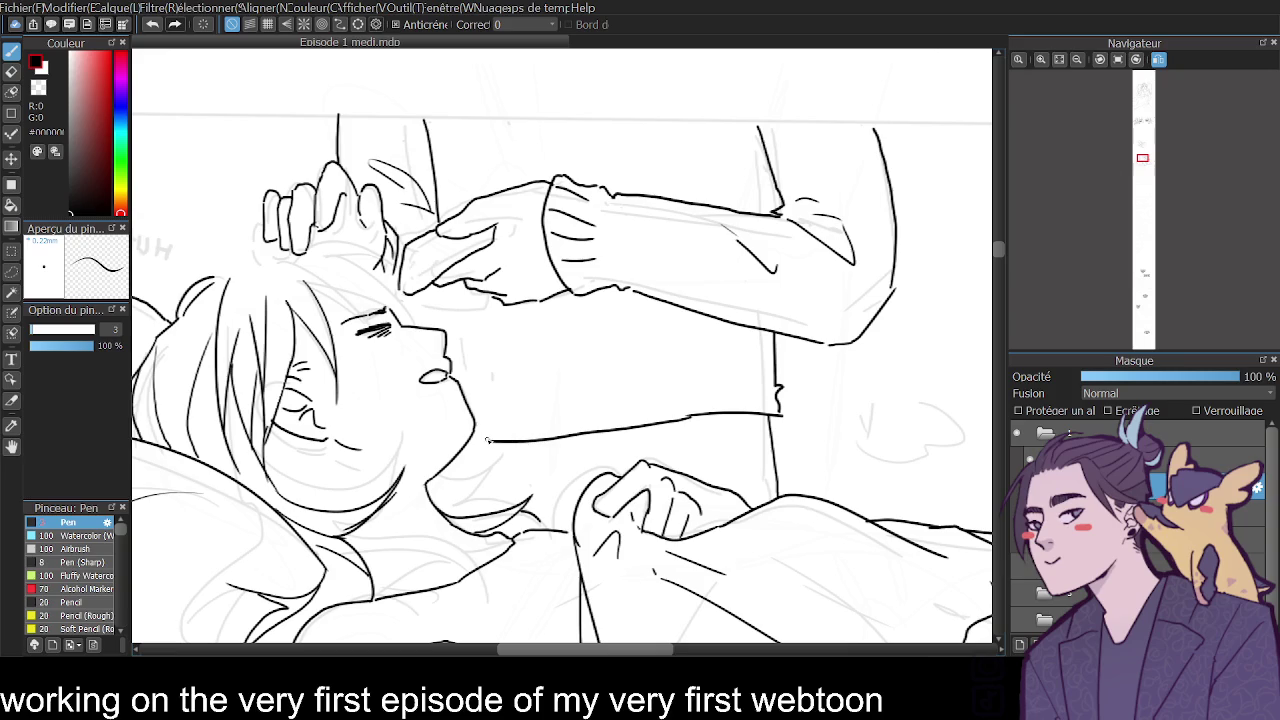
pyautogui.hotkey('ctrl', 'z')
pyautogui.moveTo(779, 416)
pyautogui.mouseDown()
pyautogui.moveTo(780, 454)
pyautogui.moveTo(505, 455)
pyautogui.mouseUp()
pyautogui.hotkey('ctrl', 'z')
pyautogui.hotkey('ctrl', 'z')
# Draw a curved lower-body line and ink a darker neck line after several redraws.
pyautogui.moveTo(784, 436)
pyautogui.mouseDown()
pyautogui.moveTo(756, 462)
pyautogui.moveTo(688, 476)
pyautogui.mouseUp()
pyautogui.moveTo(578, 500)
pyautogui.mouseDown()
pyautogui.moveTo(488, 472)
pyautogui.moveTo(577, 497)
pyautogui.mouseUp()
pyautogui.hotkey('ctrl', 'z')
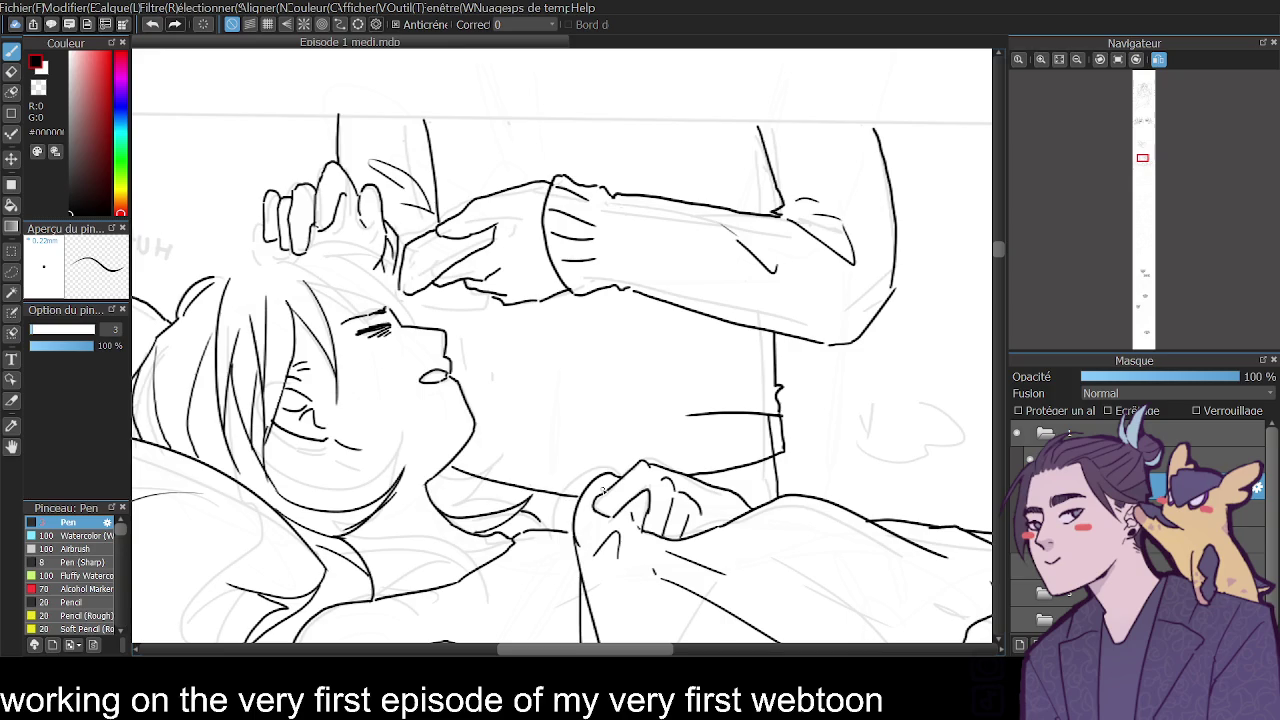
pyautogui.hotkey('ctrl', 'z')
pyautogui.moveTo(452, 470); pyautogui.dragTo(580, 497)
pyautogui.hotkey('ctrl', 'z')
pyautogui.moveTo(458, 471); pyautogui.dragTo(585, 492)
# Erase the stray horizontal shirt line from the sweater.
pyautogui.press('e')
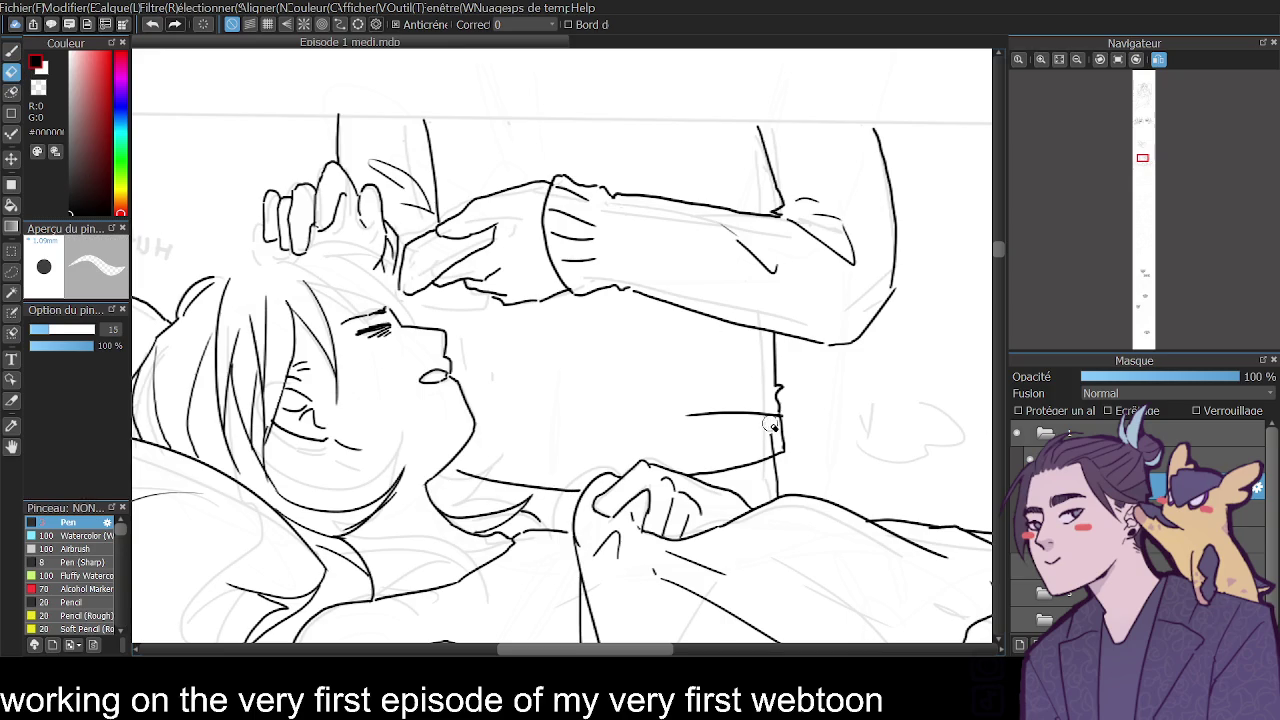
pyautogui.moveTo(686, 413)
pyautogui.mouseDown()
pyautogui.moveTo(768, 414)
pyautogui.moveTo(686, 435)
pyautogui.moveTo(744, 465)
pyautogui.moveTo(770, 458)
pyautogui.moveTo(710, 470)
pyautogui.mouseUp()
pyautogui.press('p')
# Add collar lines, ribbing on the sweater hem and a curve along the sweater front.
pyautogui.moveTo(471, 443)
pyautogui.mouseDown()
pyautogui.moveTo(477, 472)
pyautogui.moveTo(499, 482)
pyautogui.moveTo(576, 489)
pyautogui.mouseUp()
pyautogui.moveTo(606, 449); pyautogui.dragTo(611, 467)
pyautogui.moveTo(673, 441)
pyautogui.mouseDown()
pyautogui.moveTo(679, 467)
pyautogui.moveTo(731, 461)
pyautogui.mouseUp()
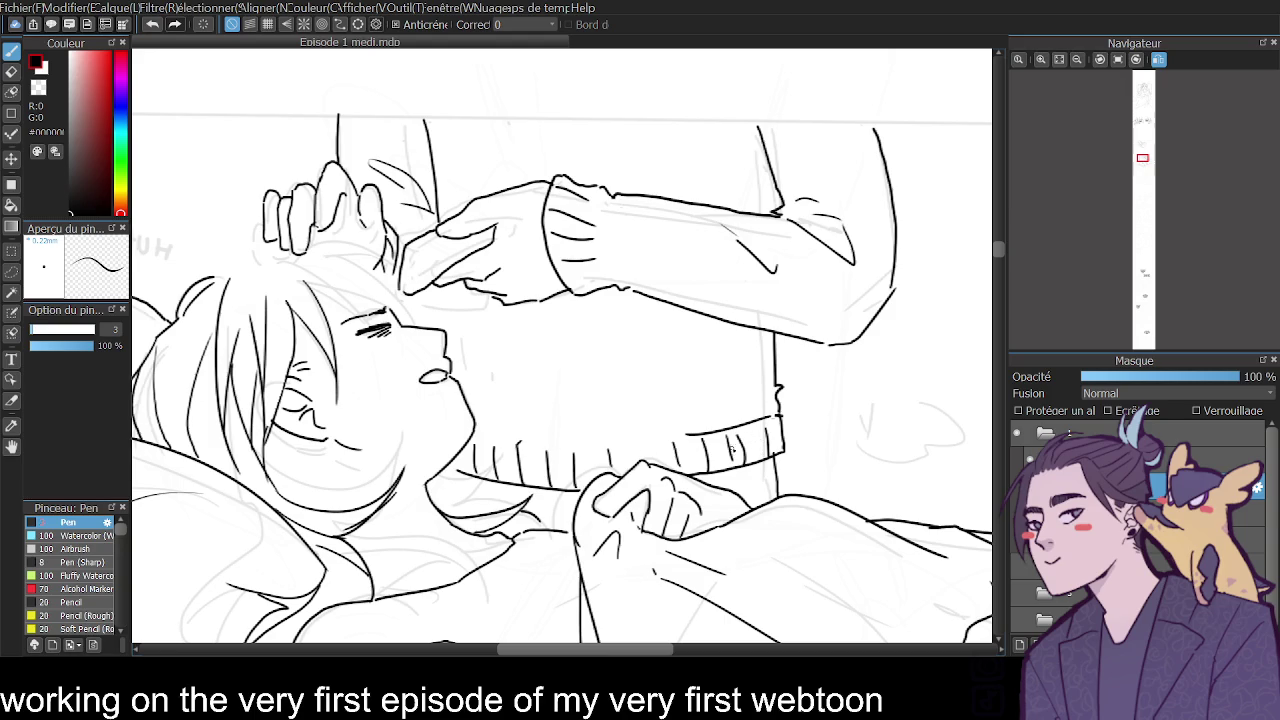
pyautogui.moveTo(490, 365); pyautogui.dragTo(668, 419)
# Ink the sleeve's left edge and the sweater's right edge, undoing two misplaced fold strokes.
pyautogui.moveTo(570, 327); pyautogui.dragTo(712, 359)
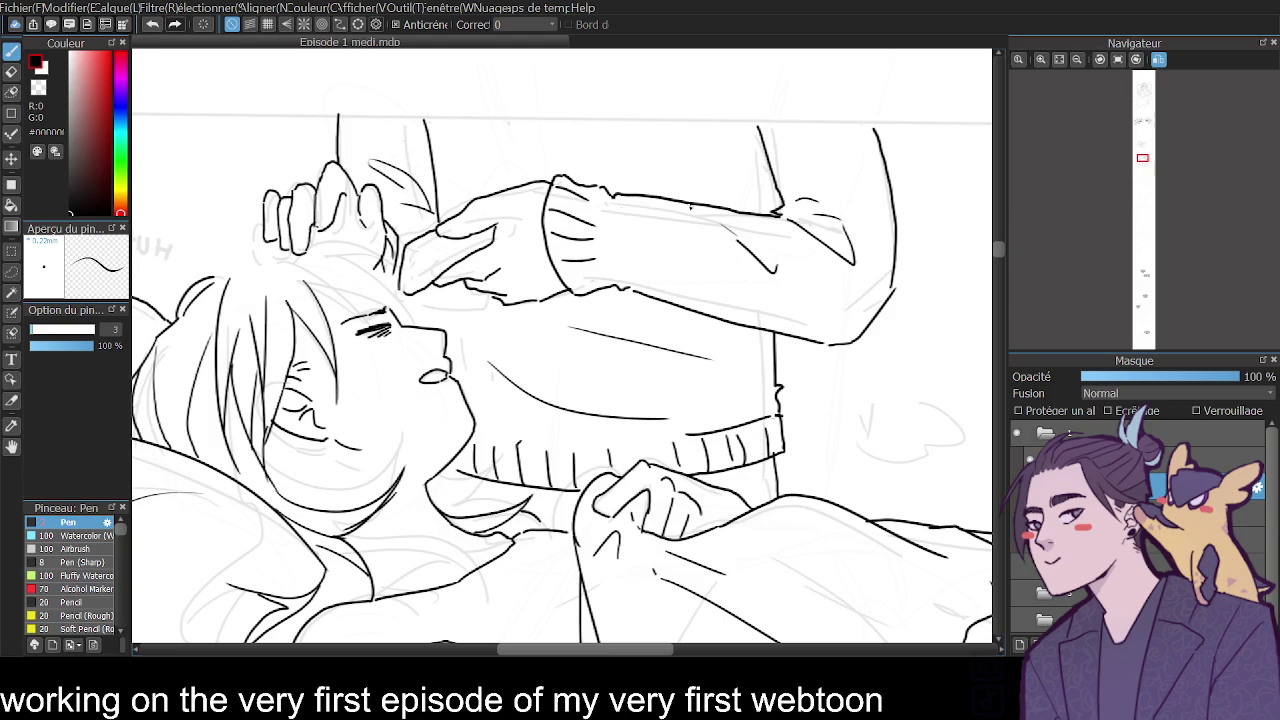
pyautogui.hotkey('ctrl', 'z')
pyautogui.moveTo(472, 128)
pyautogui.mouseDown()
pyautogui.moveTo(530, 184)
pyautogui.moveTo(548, 178)
pyautogui.mouseUp()
pyautogui.hotkey('ctrl', 'z')
pyautogui.moveTo(755, 160); pyautogui.dragTo(767, 216)
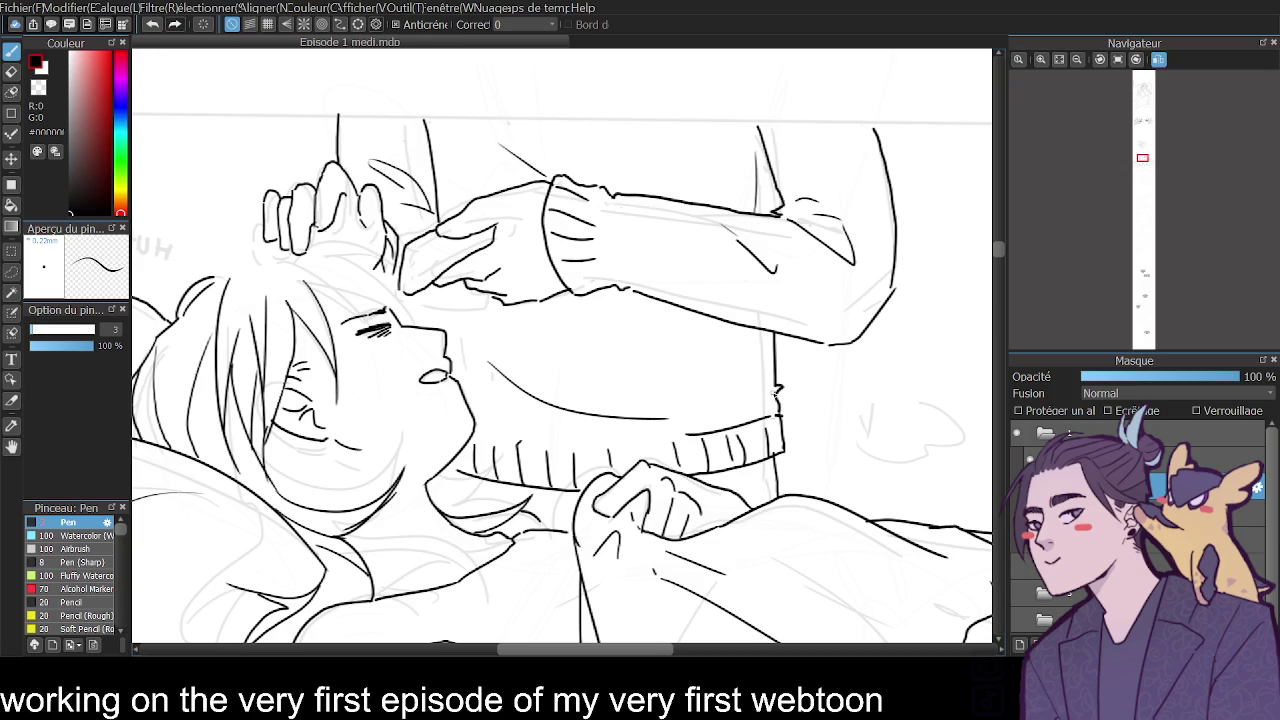
pyautogui.moveTo(764, 414); pyautogui.dragTo(766, 334)
# Try a short line below the fingertip by the nose, then undo it.
pyautogui.click(1079, 61)
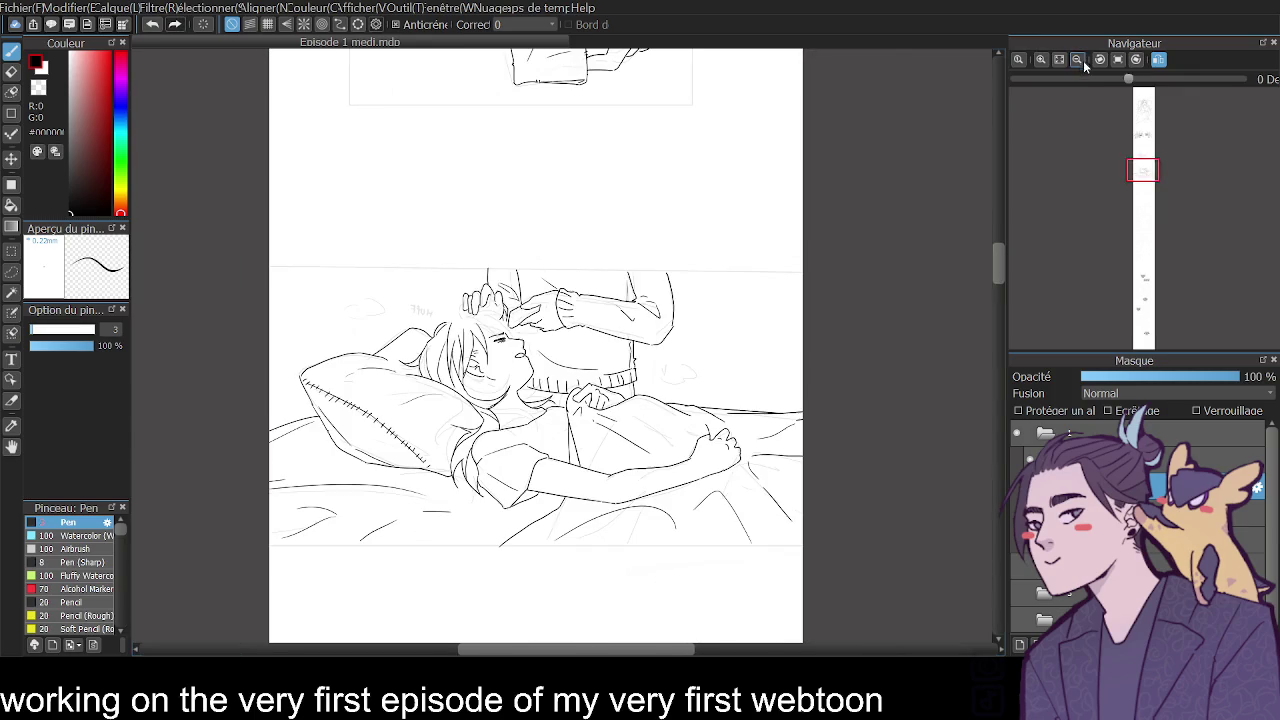
pyautogui.click(1040, 64)
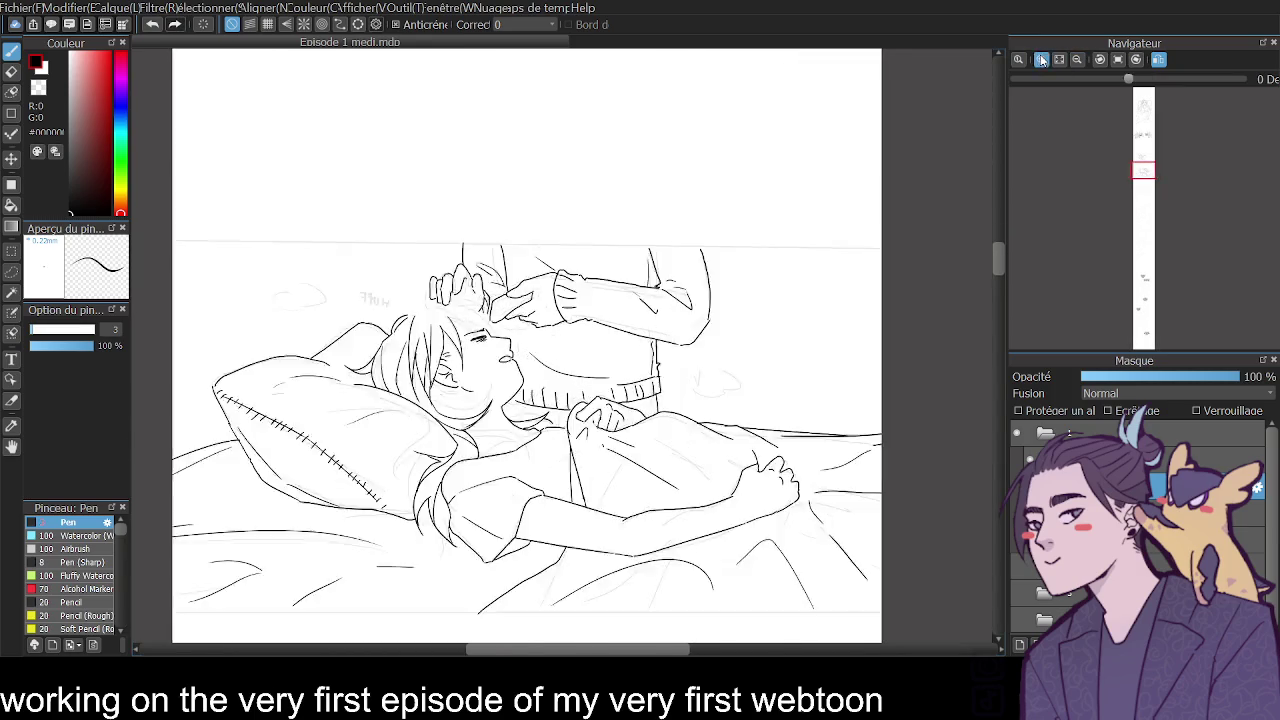
pyautogui.moveTo(433, 292); pyautogui.dragTo(443, 330)
pyautogui.hotkey('ctrl', 'z')
pyautogui.hotkey('ctrl', 'z')
pyautogui.hotkey('ctrl', 'z')
# Draw a longer nose-to-cheek line, a vertical line beside the face and a short line under the sweater.
pyautogui.moveTo(444, 286); pyautogui.dragTo(462, 394)
pyautogui.click(1077, 59)
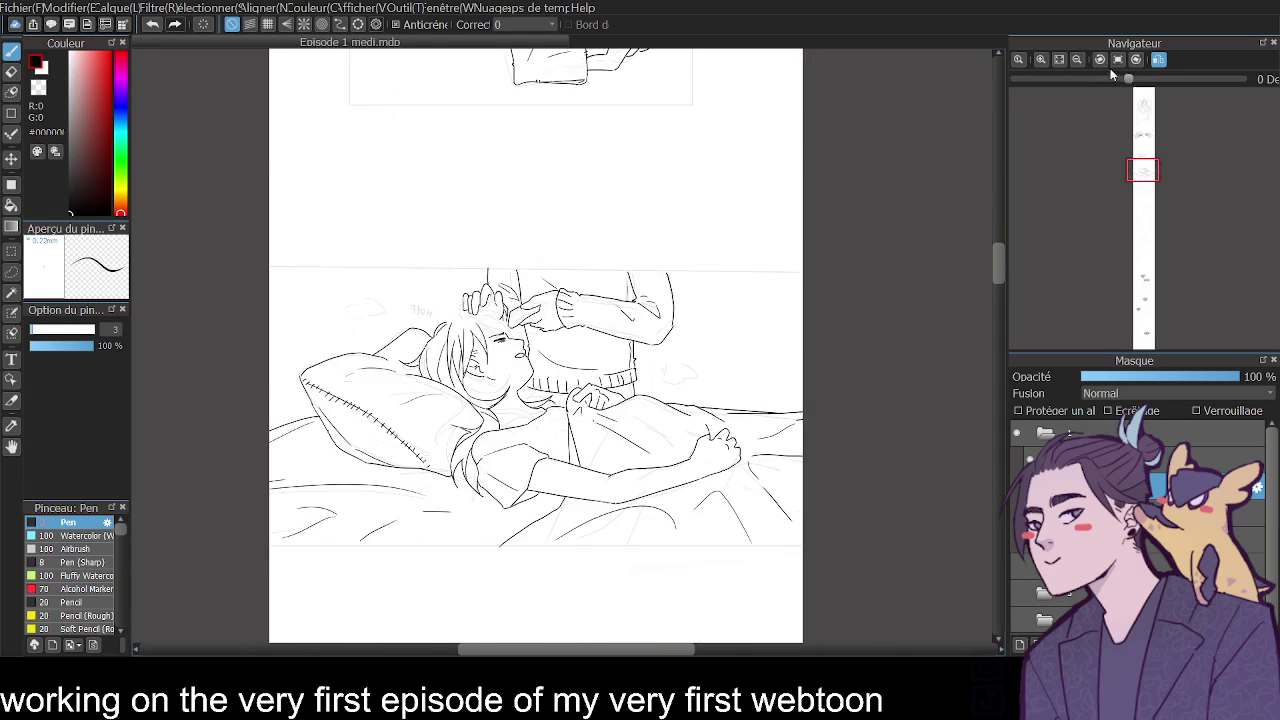
pyautogui.click(1157, 62)
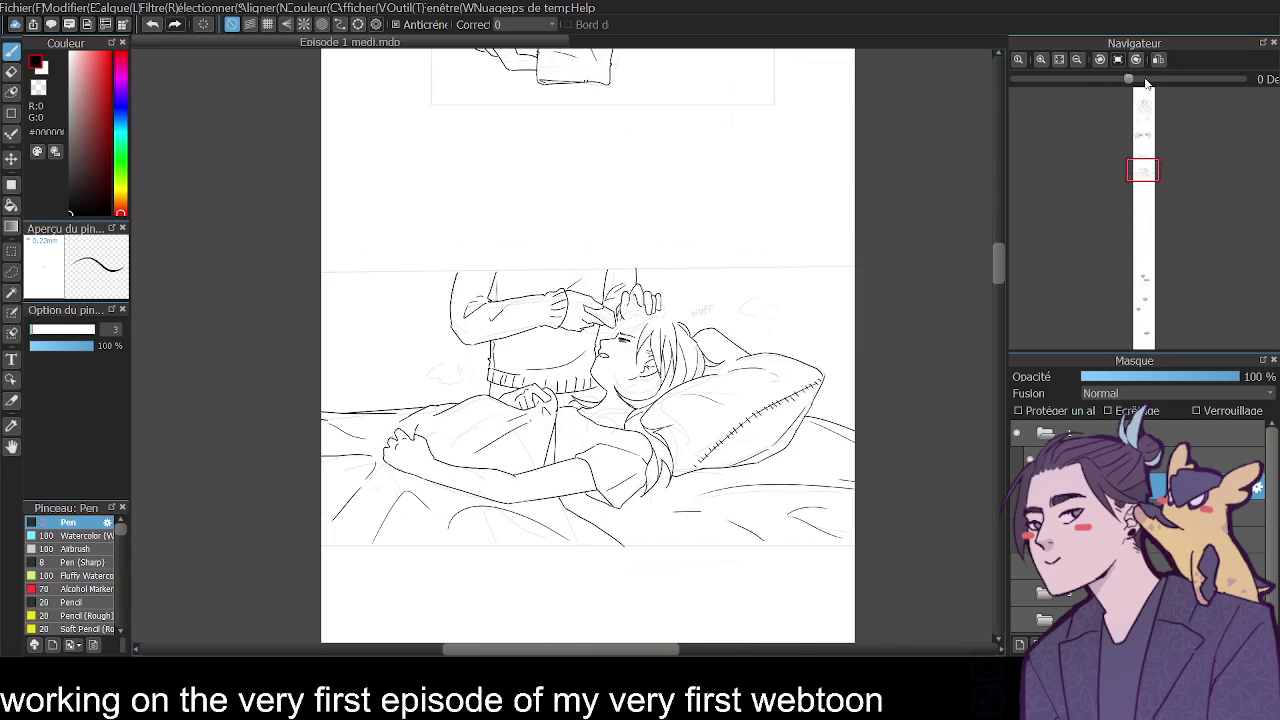
pyautogui.click(1043, 59)
pyautogui.click(1045, 62)
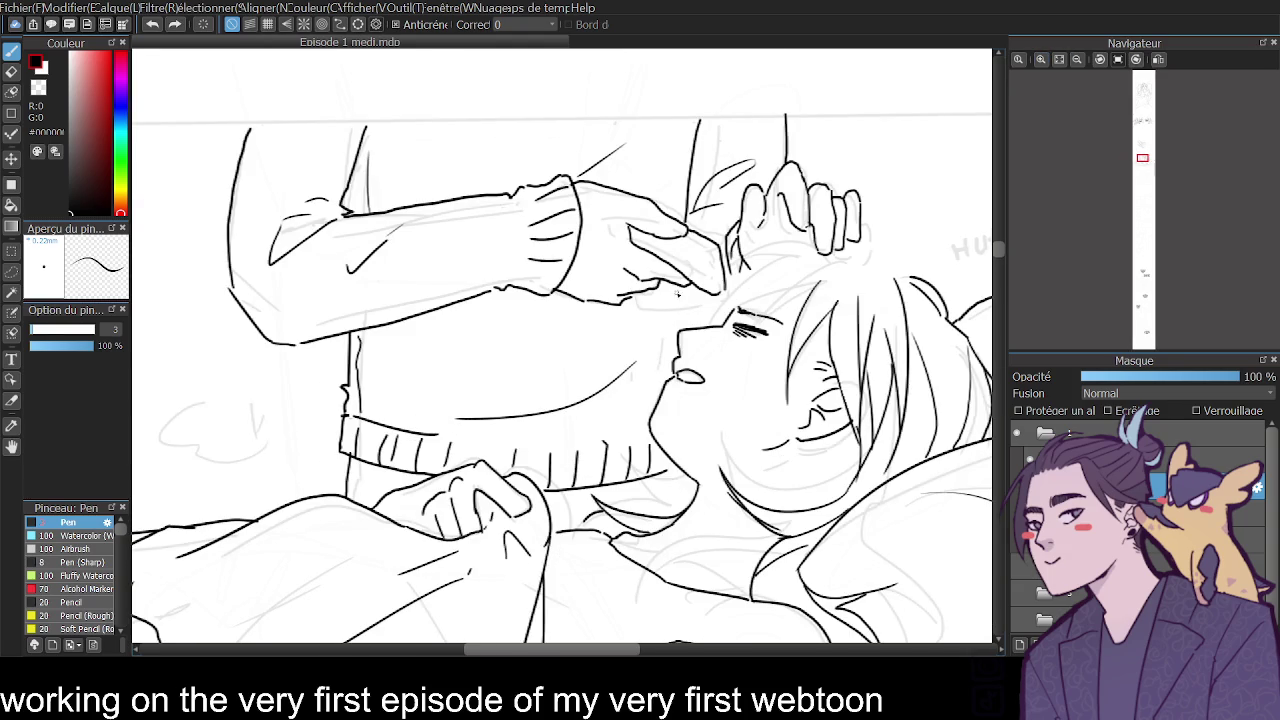
pyautogui.moveTo(667, 292); pyautogui.dragTo(658, 398)
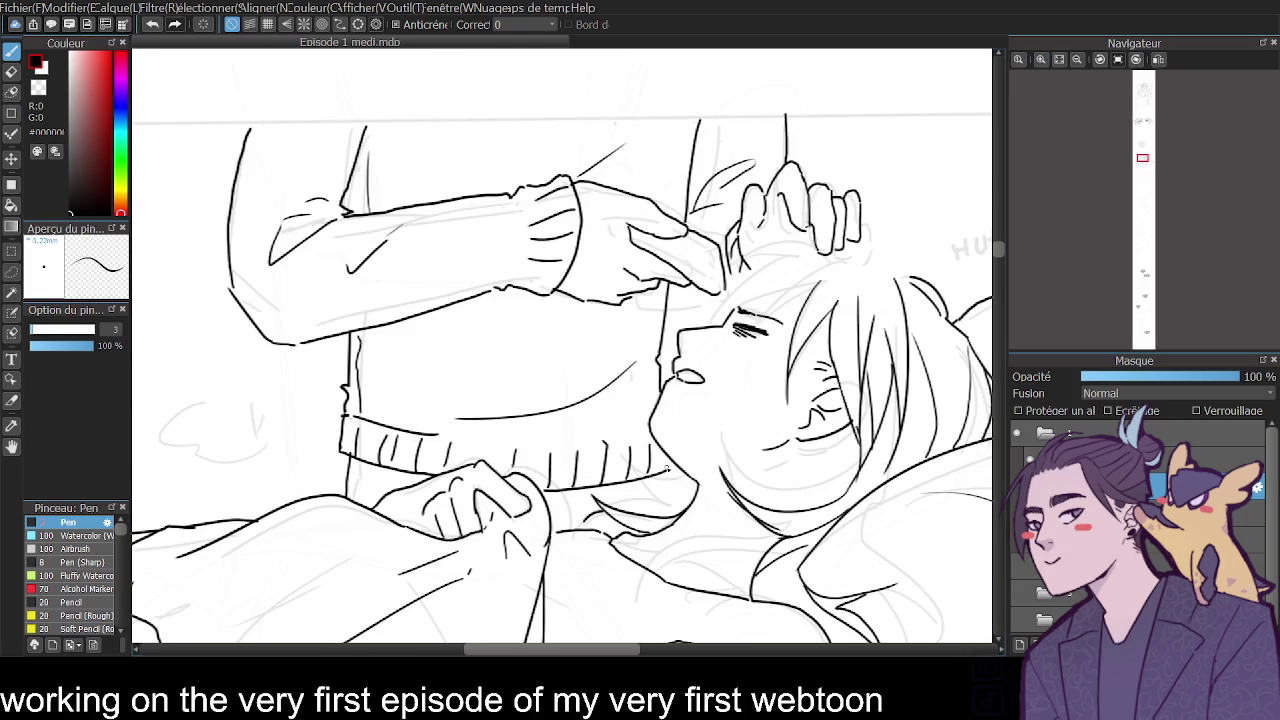
pyautogui.moveTo(655, 476); pyautogui.dragTo(659, 513)
pyautogui.click(1077, 59)
pyautogui.click(1077, 59)
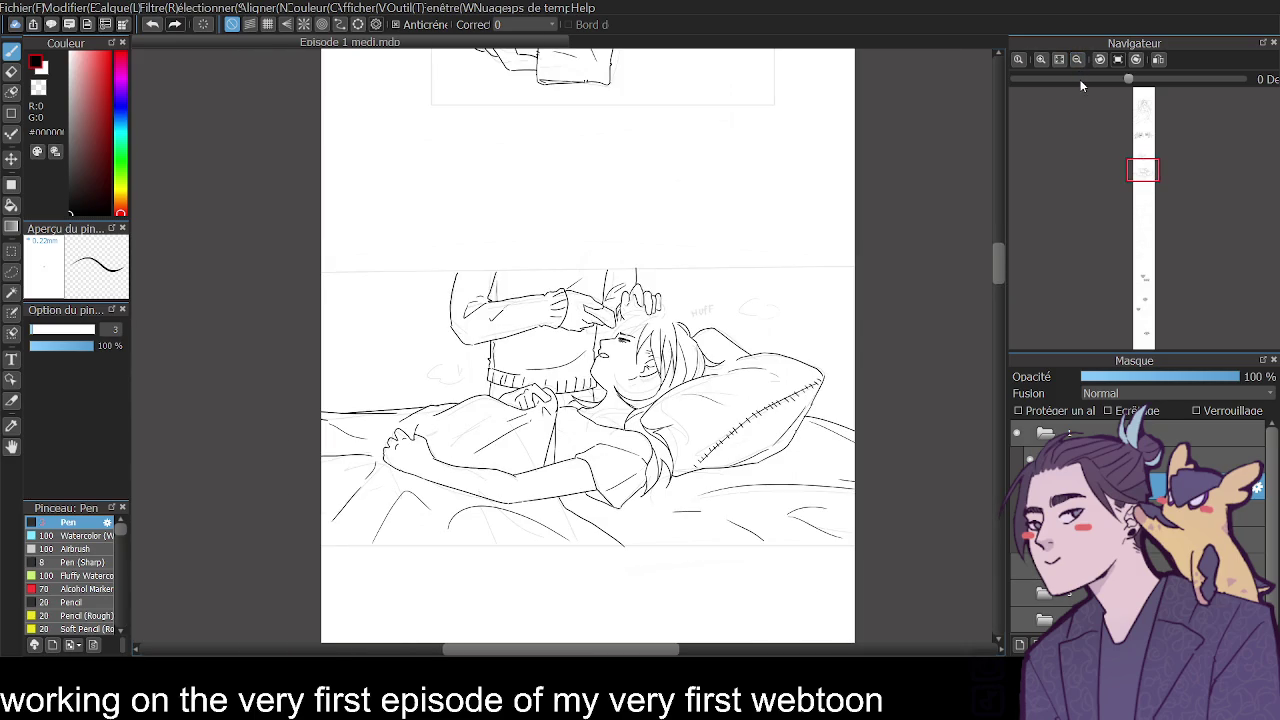
pyautogui.click(1042, 57)
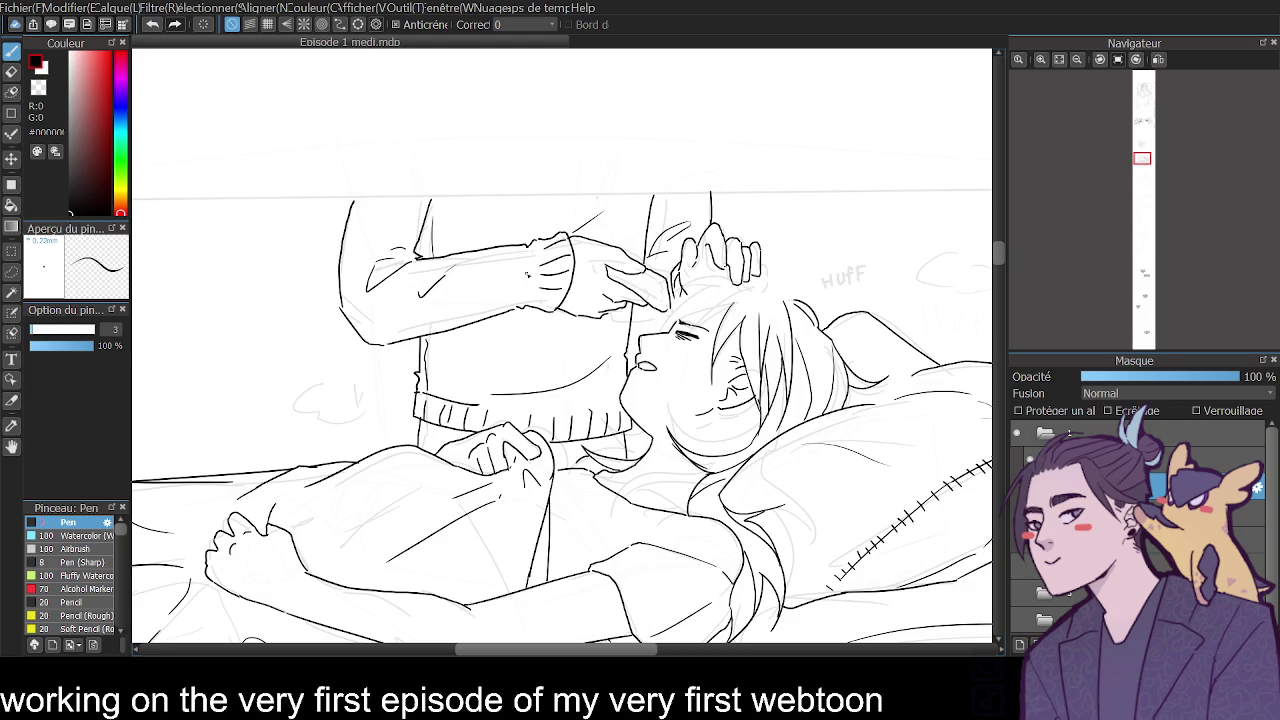
# Close the top corner of the arm outline and add detail strokes to the forehead hand.
pyautogui.moveTo(352, 203); pyautogui.dragTo(362, 196)
pyautogui.press('e')
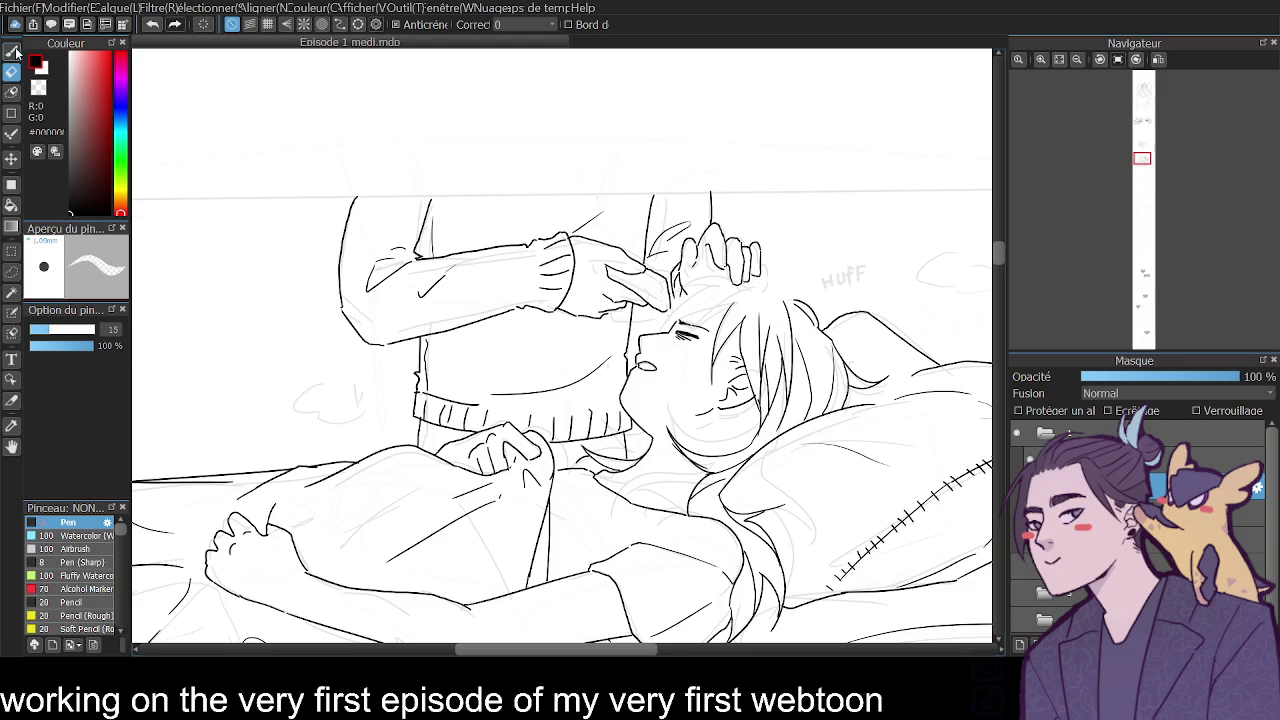
pyautogui.click(18, 48)
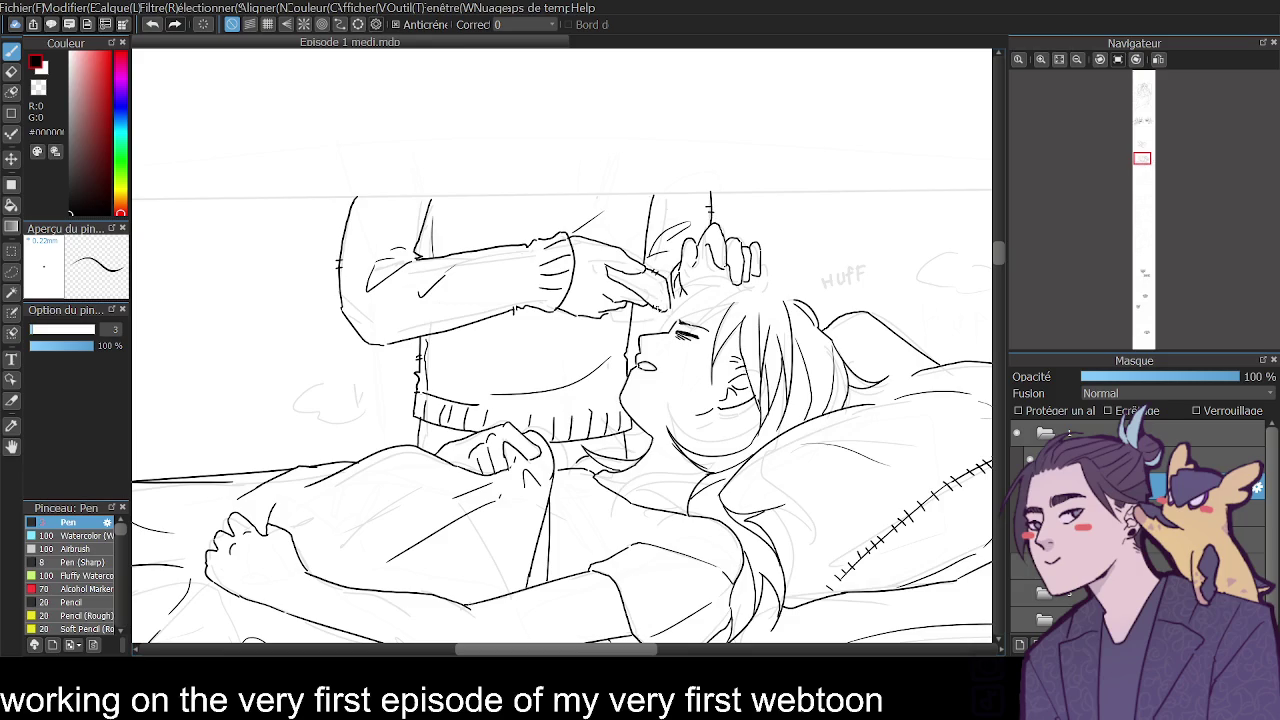
pyautogui.moveTo(614, 277); pyautogui.dragTo(644, 292)
pyautogui.moveTo(636, 285); pyautogui.dragTo(670, 309)
pyautogui.moveTo(565, 651); pyautogui.dragTo(567, 651)
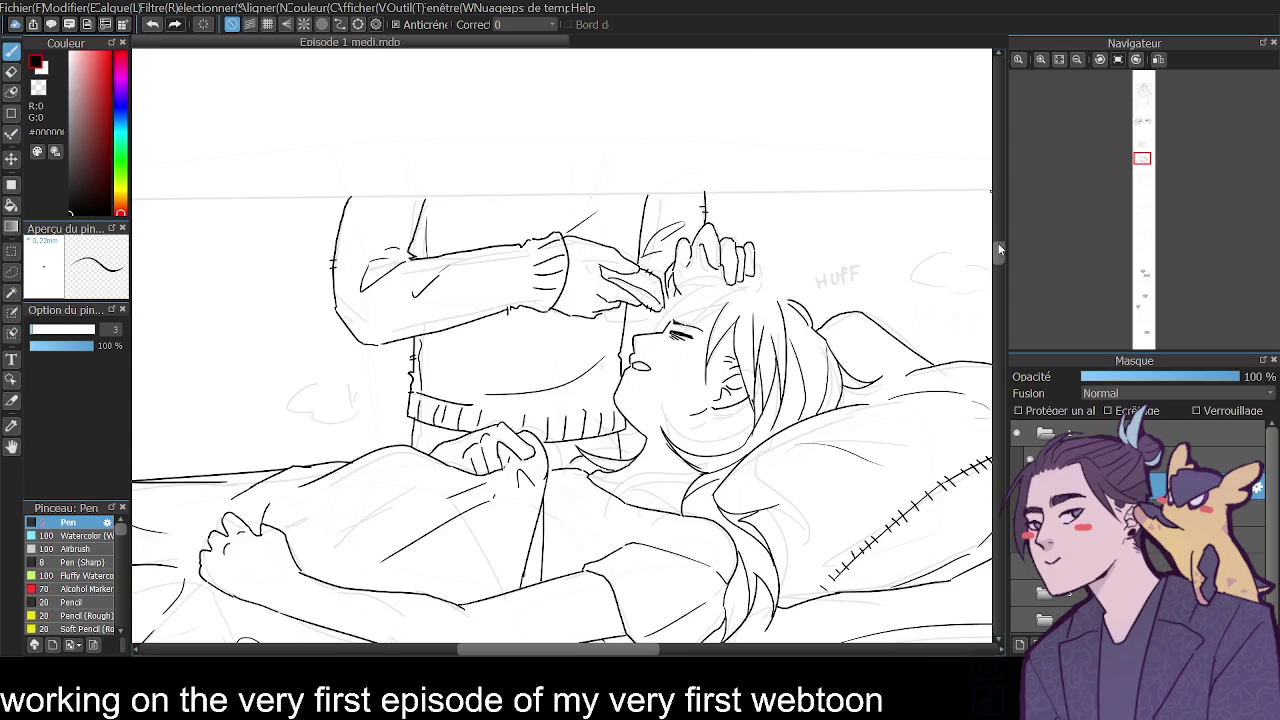
# Extend and join the collar lines to close the gaps around the collar.
pyautogui.scroll(-5, 998, 250)
pyautogui.click(1041, 59)
pyautogui.scroll(5, 999, 255)
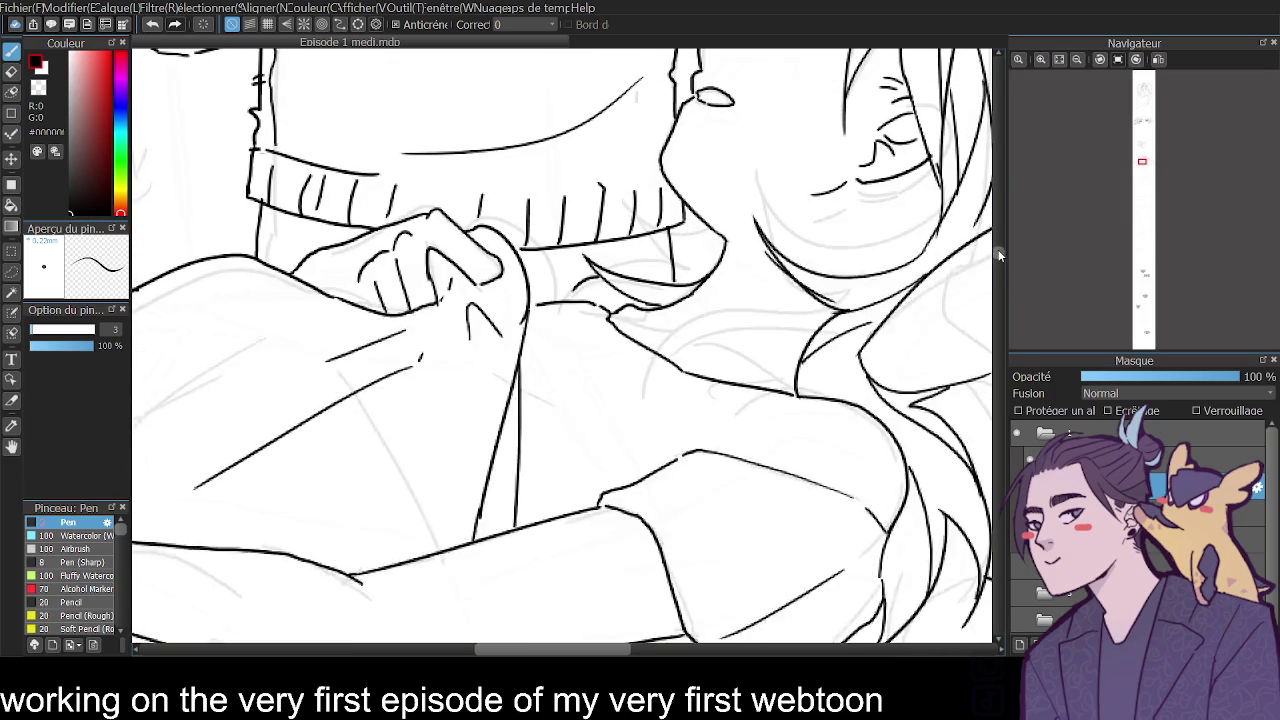
pyautogui.scroll(-2, 999, 257)
pyautogui.click(1041, 59)
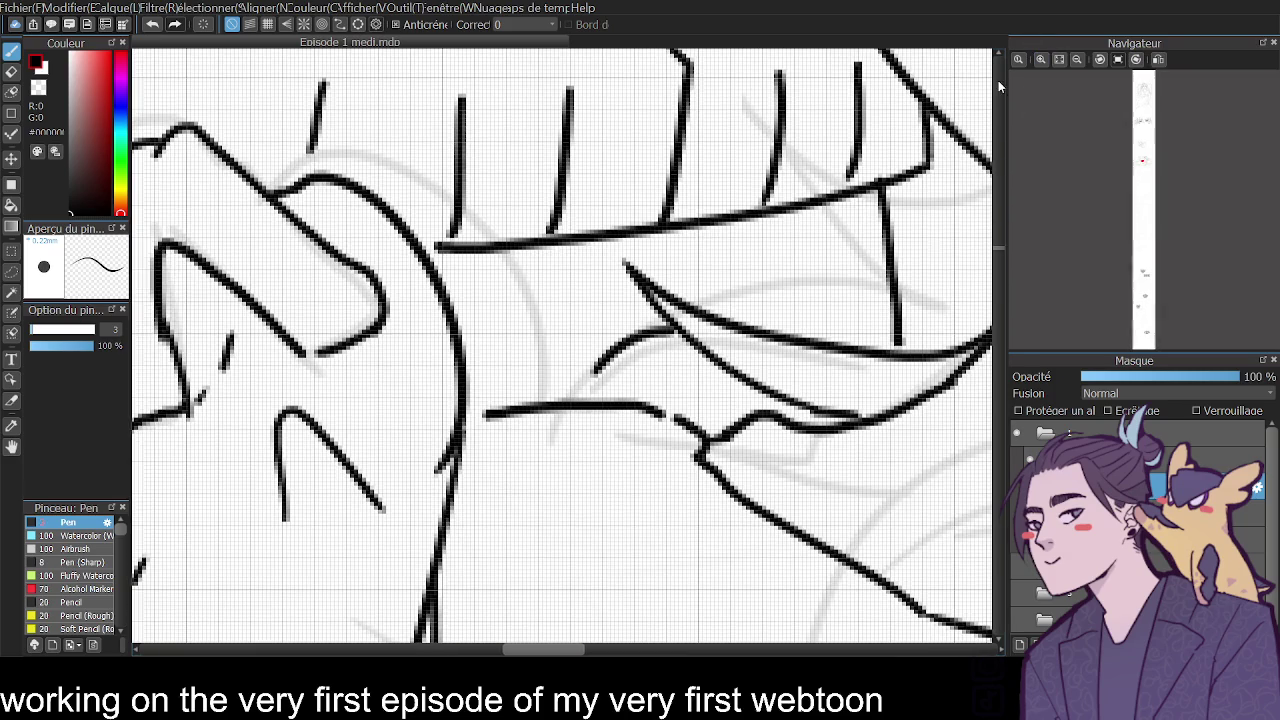
pyautogui.moveTo(486, 412); pyautogui.dragTo(459, 423)
pyautogui.moveTo(575, 402); pyautogui.dragTo(617, 358)
pyautogui.moveTo(650, 406); pyautogui.dragTo(701, 432)
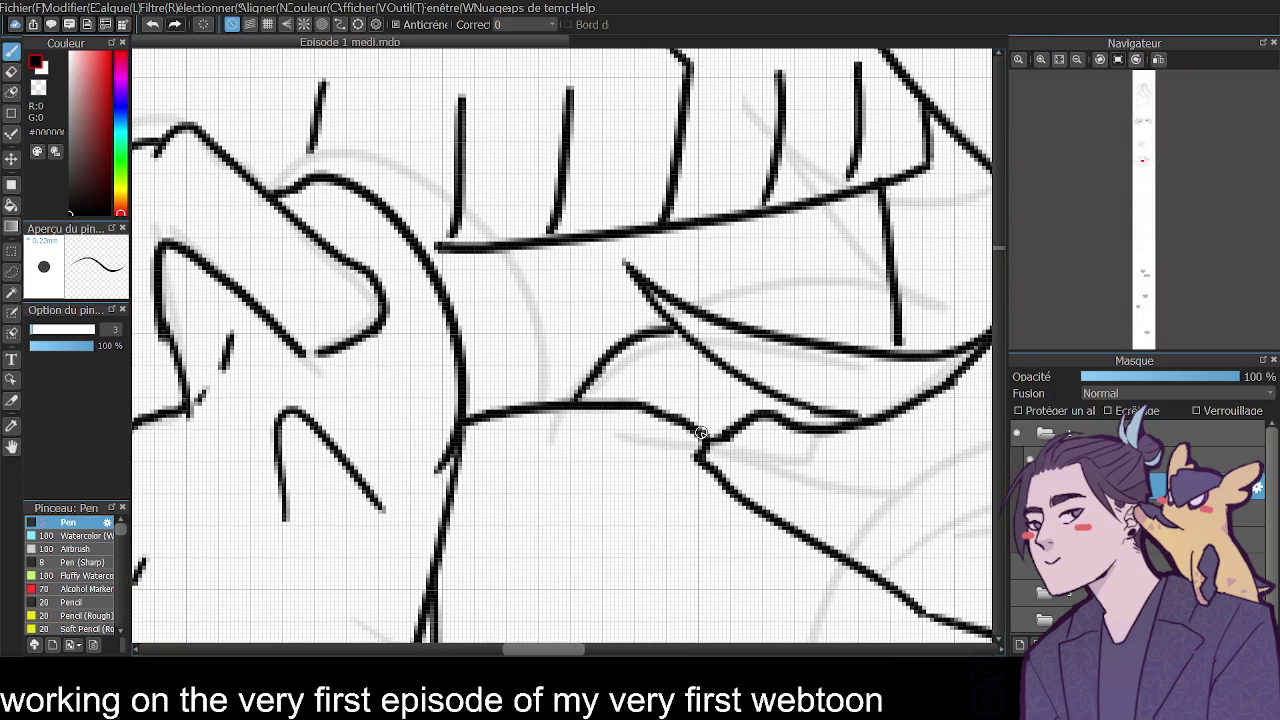
pyautogui.click(1077, 59)
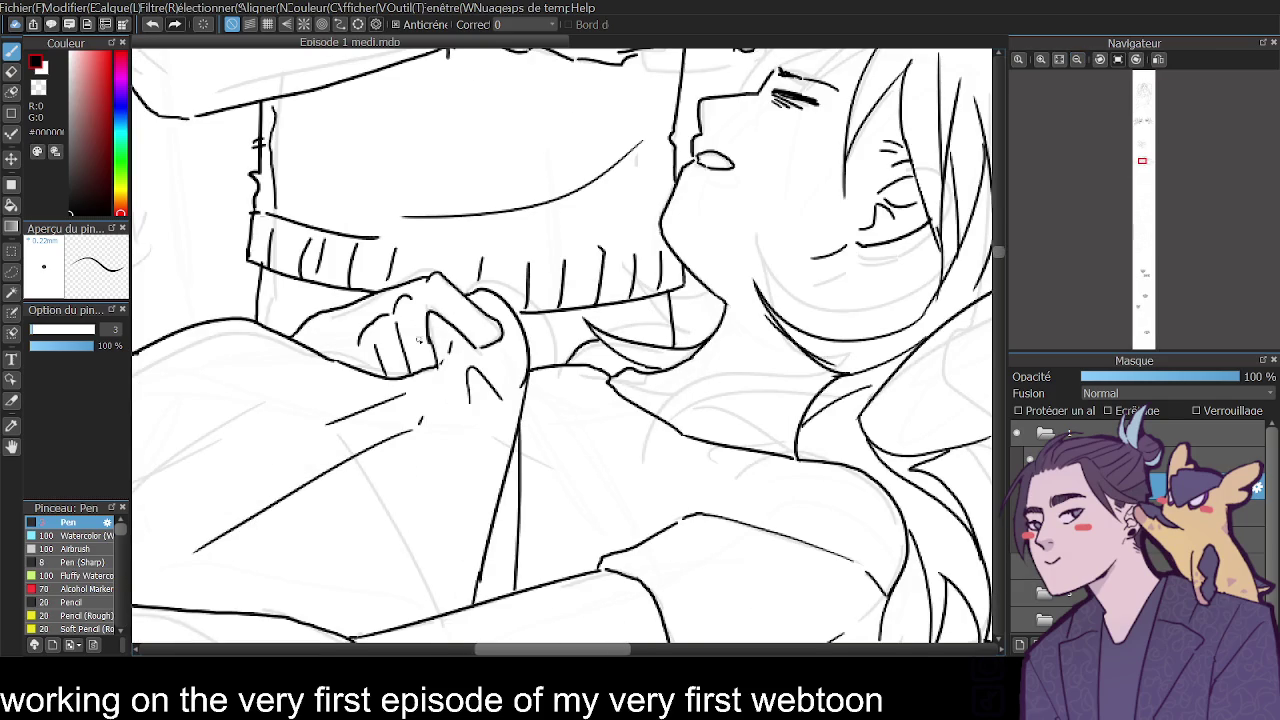
# Erase the old finger lines on the gripping hand and redraw its thumb outline.
pyautogui.press('e')
pyautogui.moveTo(398, 318)
pyautogui.mouseDown()
pyautogui.moveTo(392, 366)
pyautogui.moveTo(404, 317)
pyautogui.moveTo(434, 360)
pyautogui.moveTo(394, 378)
pyautogui.moveTo(357, 347)
pyautogui.mouseUp()
pyautogui.press('b')
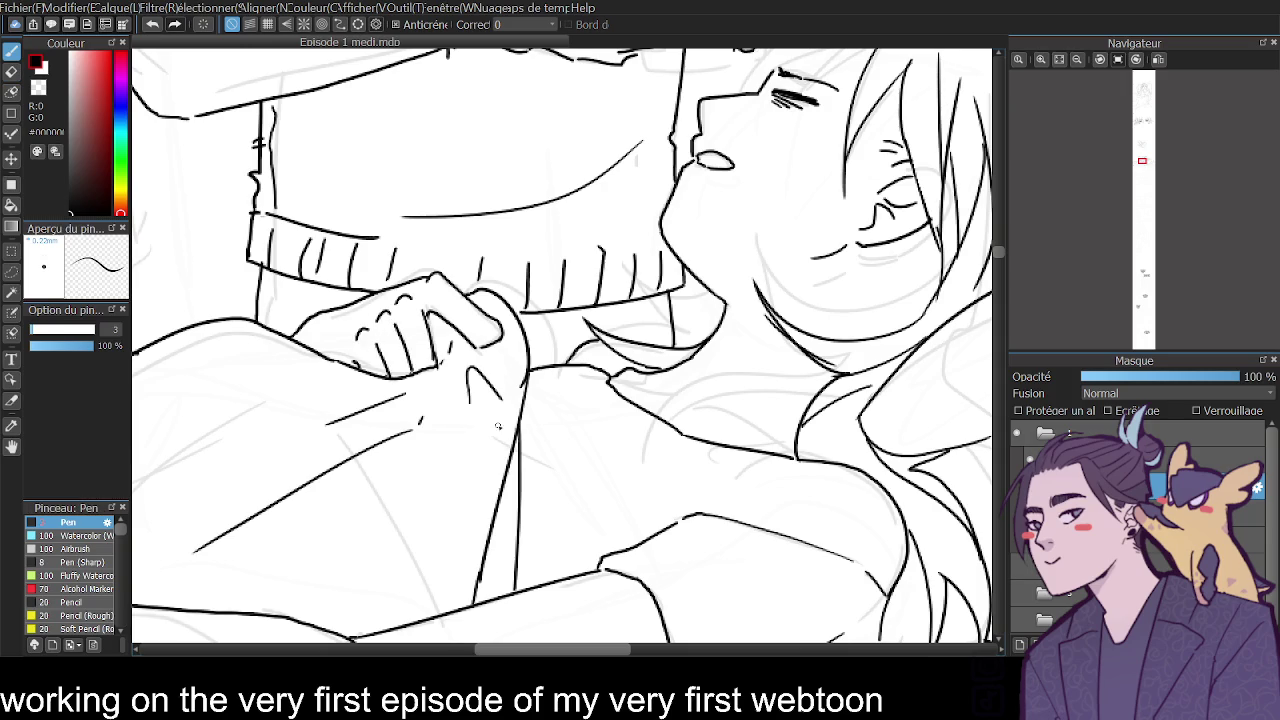
pyautogui.moveTo(484, 312); pyautogui.dragTo(508, 352)
pyautogui.press('e')
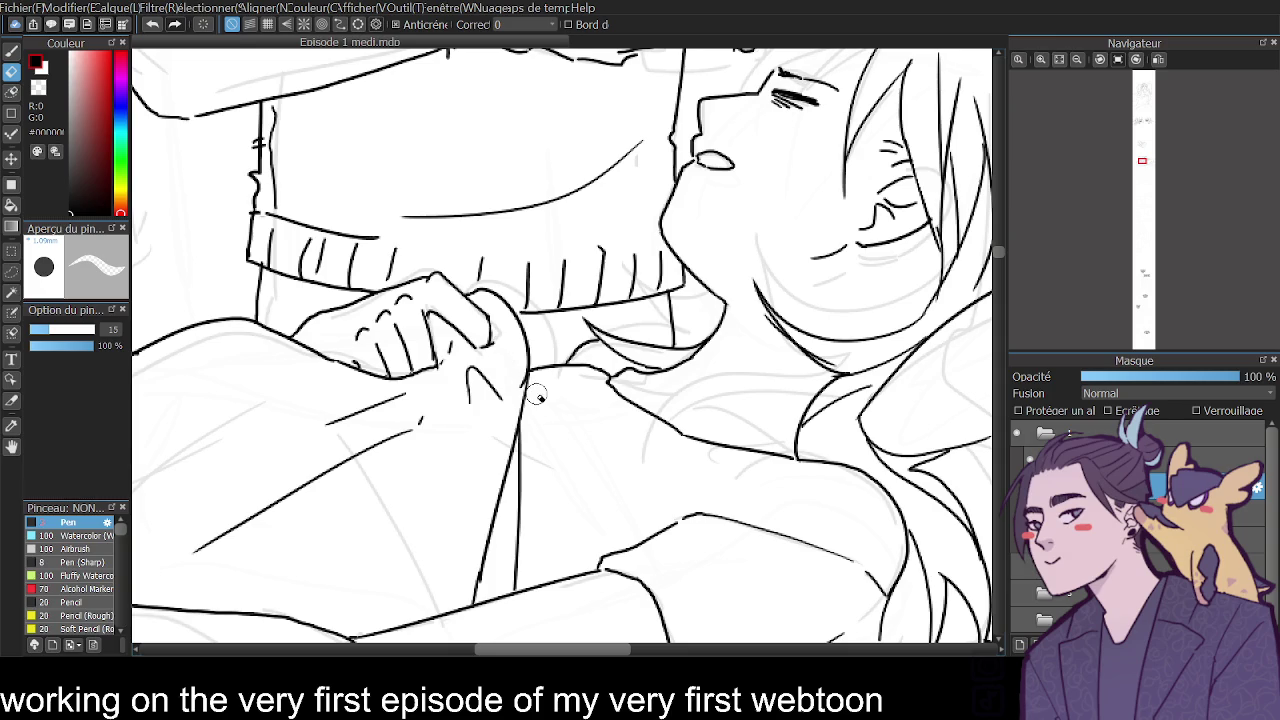
pyautogui.click(1076, 59)
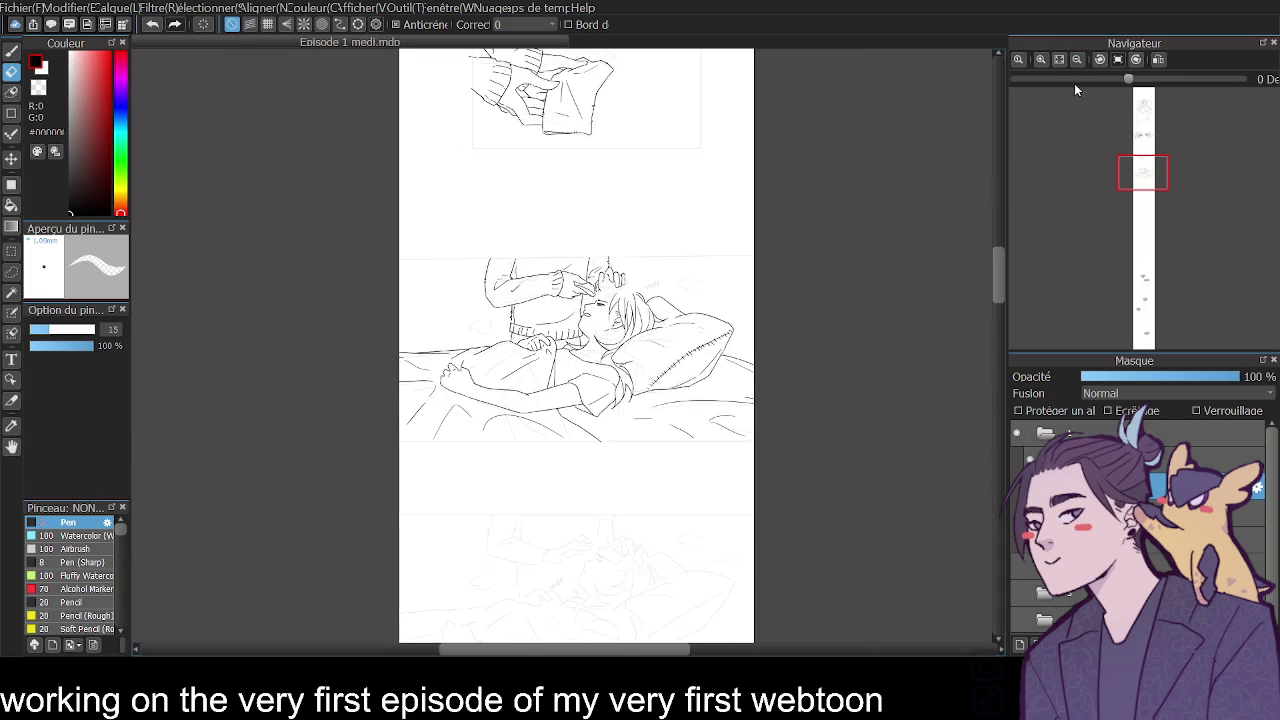
pyautogui.click(1156, 60)
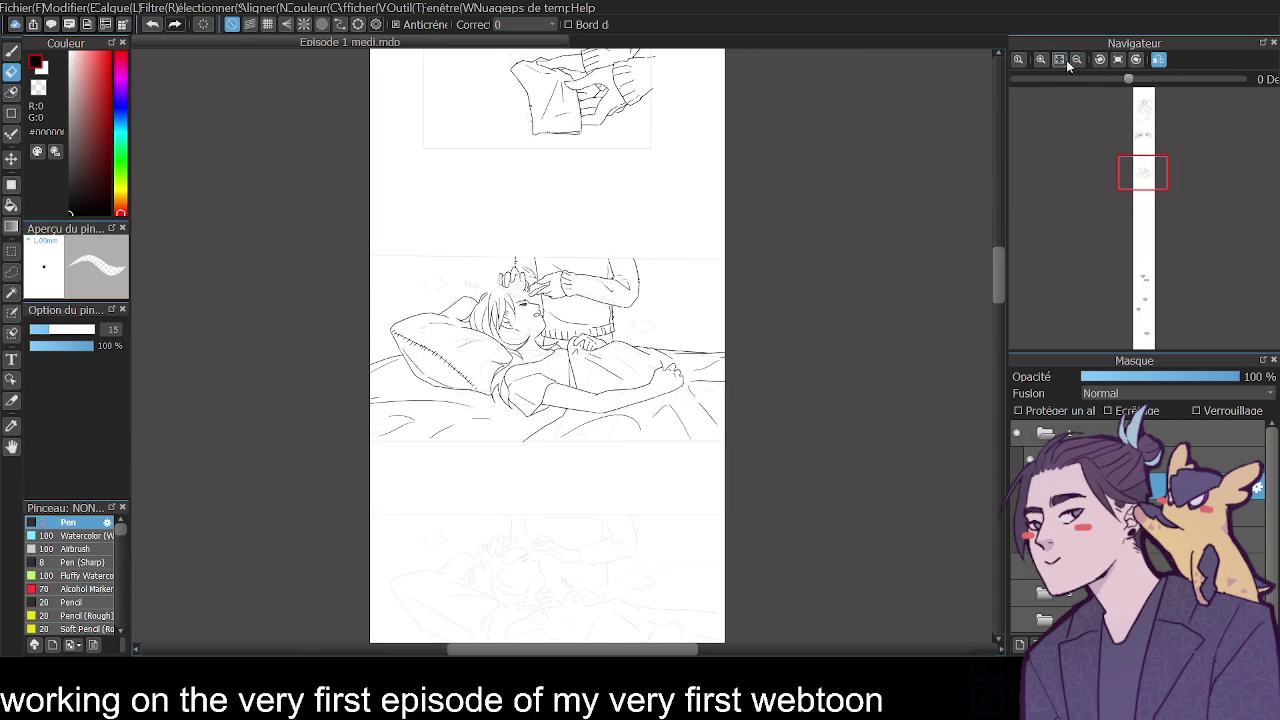
pyautogui.click(1040, 59)
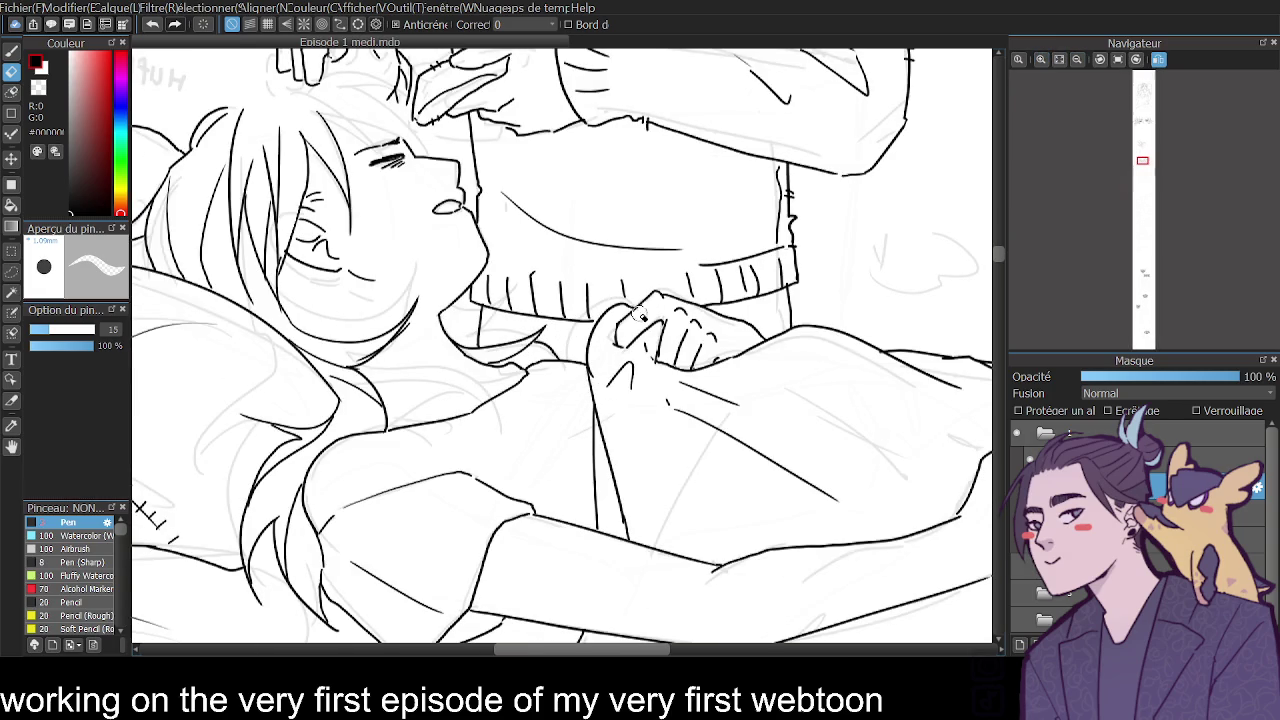
pyautogui.press('b')
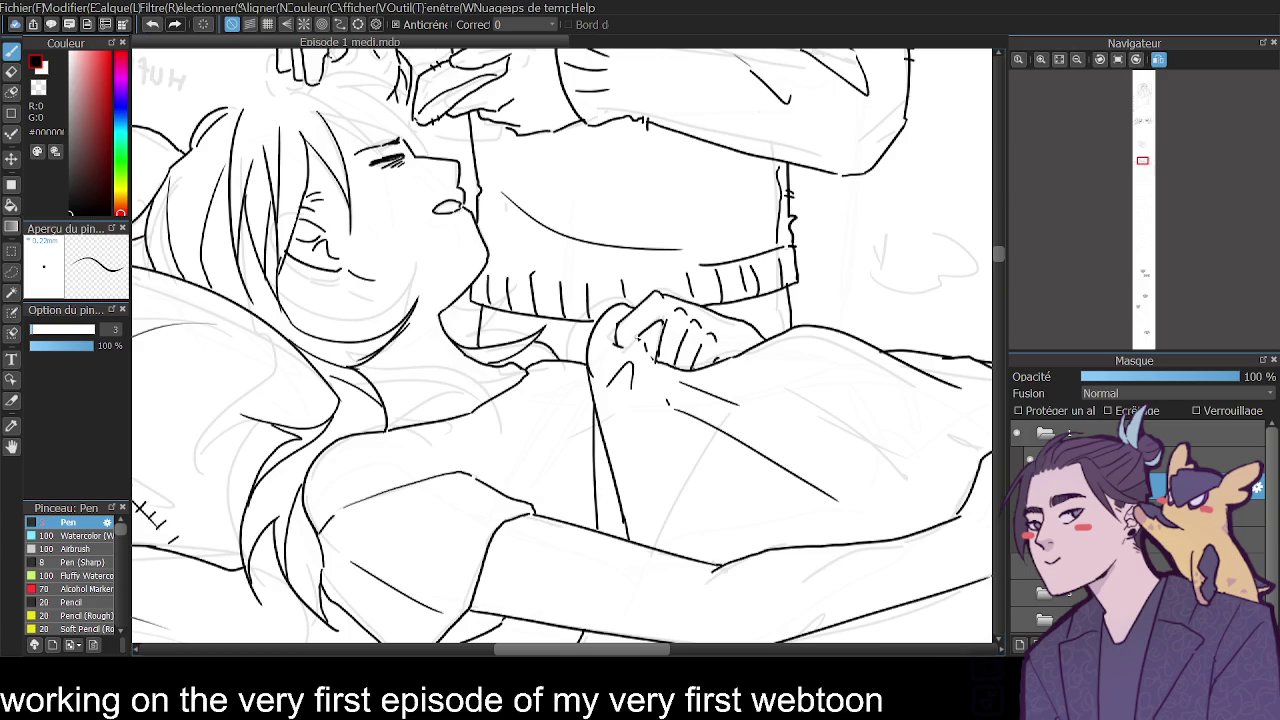
# Rework the gripping hand's finger lines, settling on a short knuckle line.
pyautogui.hotkey('ctrl', 'z')
pyautogui.moveTo(662, 332)
pyautogui.mouseDown()
pyautogui.moveTo(697, 375)
pyautogui.moveTo(661, 353)
pyautogui.mouseUp()
pyautogui.hotkey('ctrl', 'z')
pyautogui.press('e')
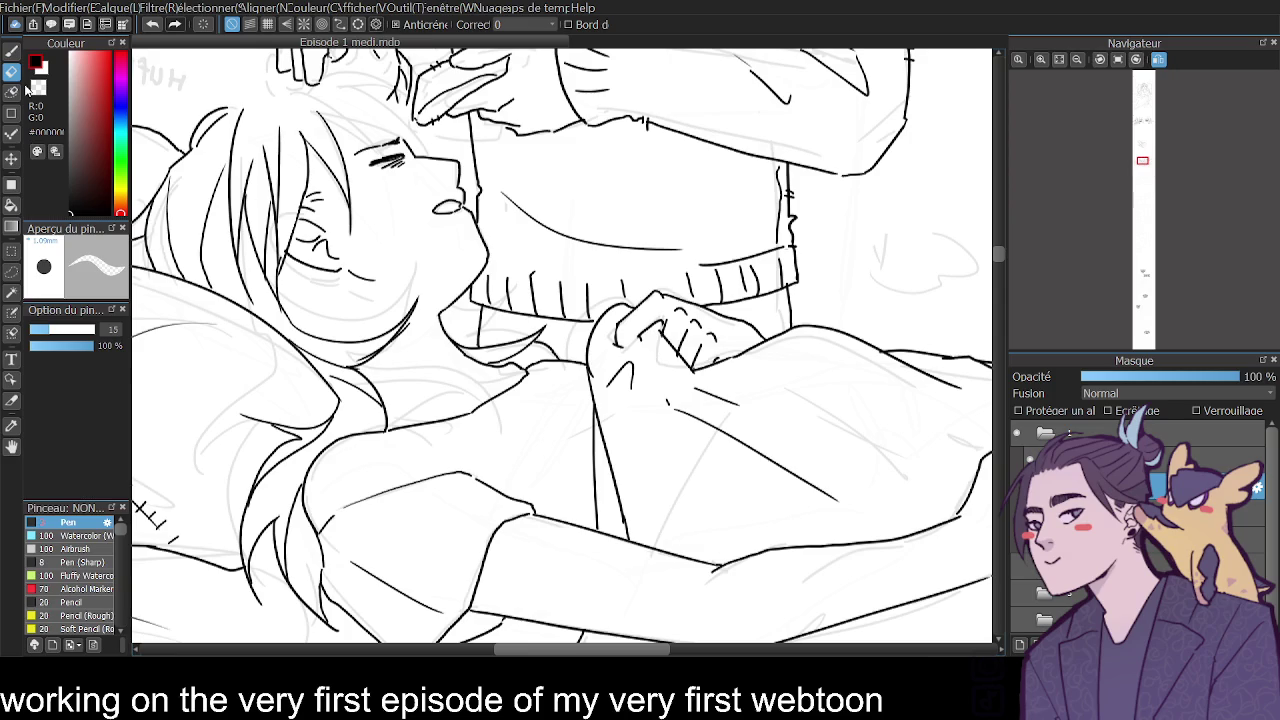
pyautogui.click(12, 50)
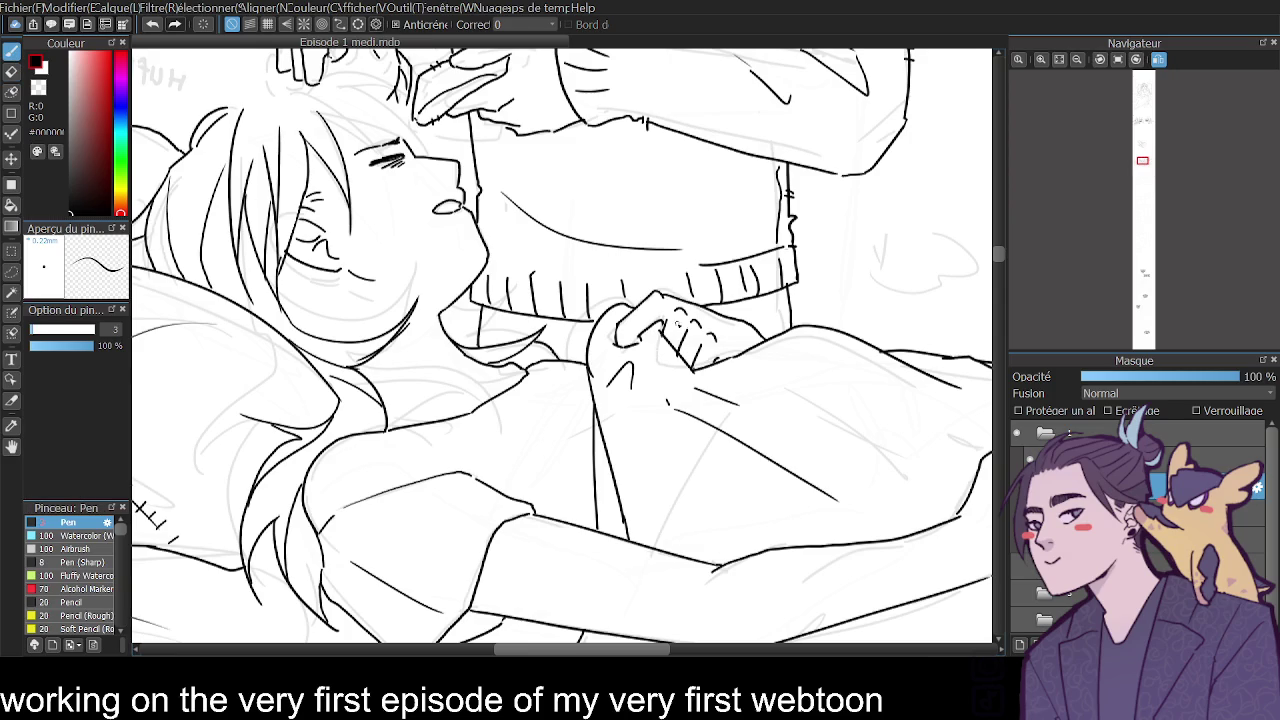
pyautogui.click(1158, 60)
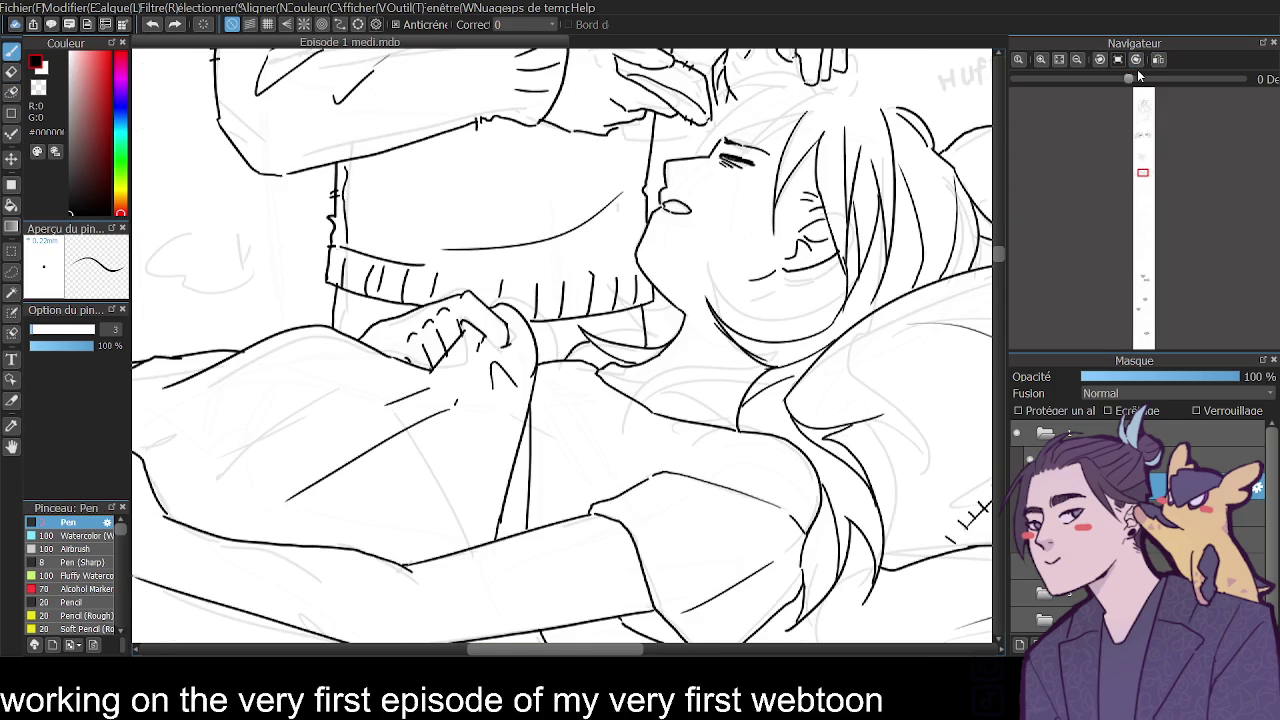
pyautogui.moveTo(470, 336); pyautogui.dragTo(436, 370)
pyautogui.hotkey('ctrl', 'z')
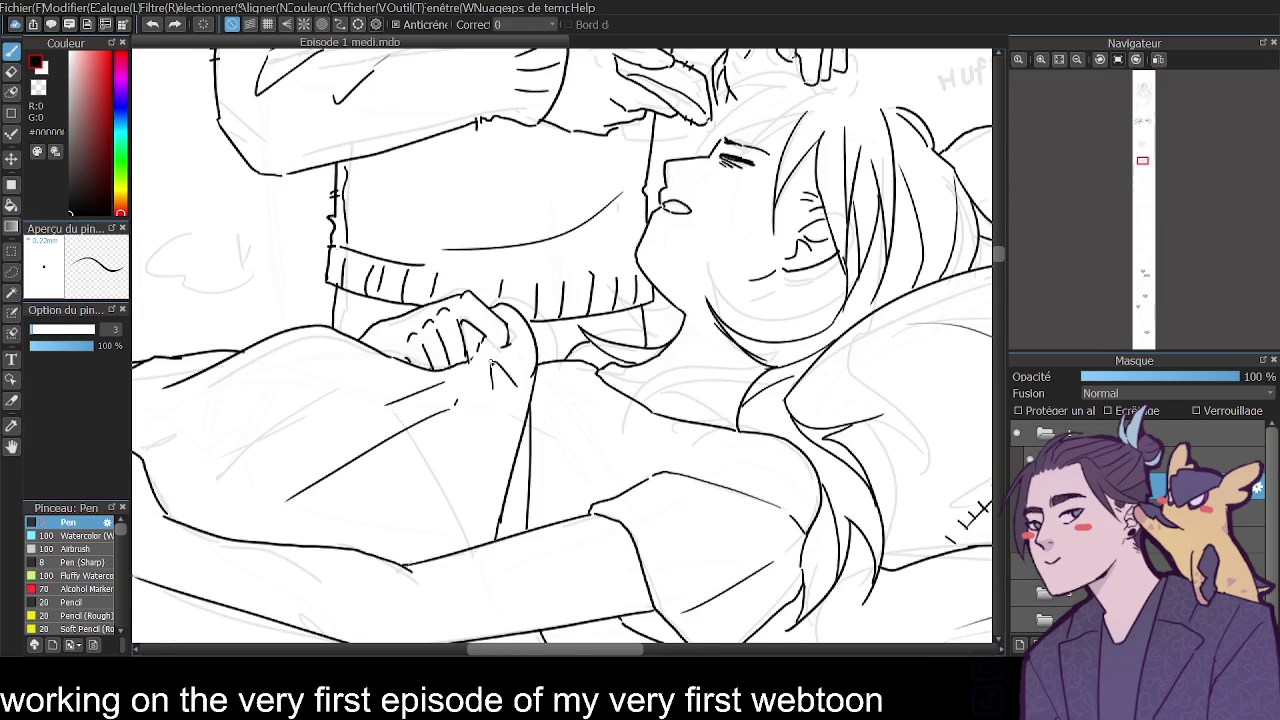
pyautogui.moveTo(476, 352); pyautogui.dragTo(510, 343)
# Switch to the Eraser and scroll the view down the panel.
pyautogui.press('e')
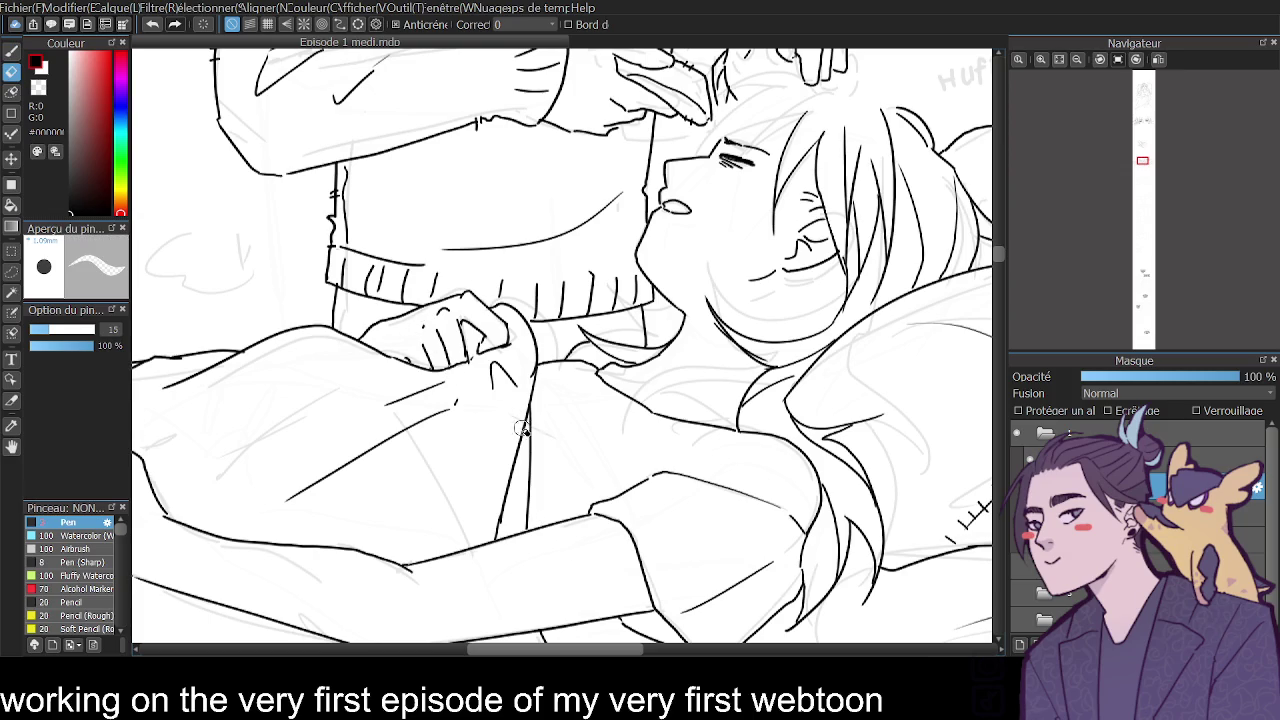
pyautogui.scroll(-1, 600, 520)
pyautogui.scroll(-1, 700, 400)
pyautogui.scroll(-1, 900, 300)
pyautogui.moveTo(996, 254)
pyautogui.mouseDown()
pyautogui.moveTo(994, 153)
pyautogui.moveTo(1000, 261)
pyautogui.mouseUp()
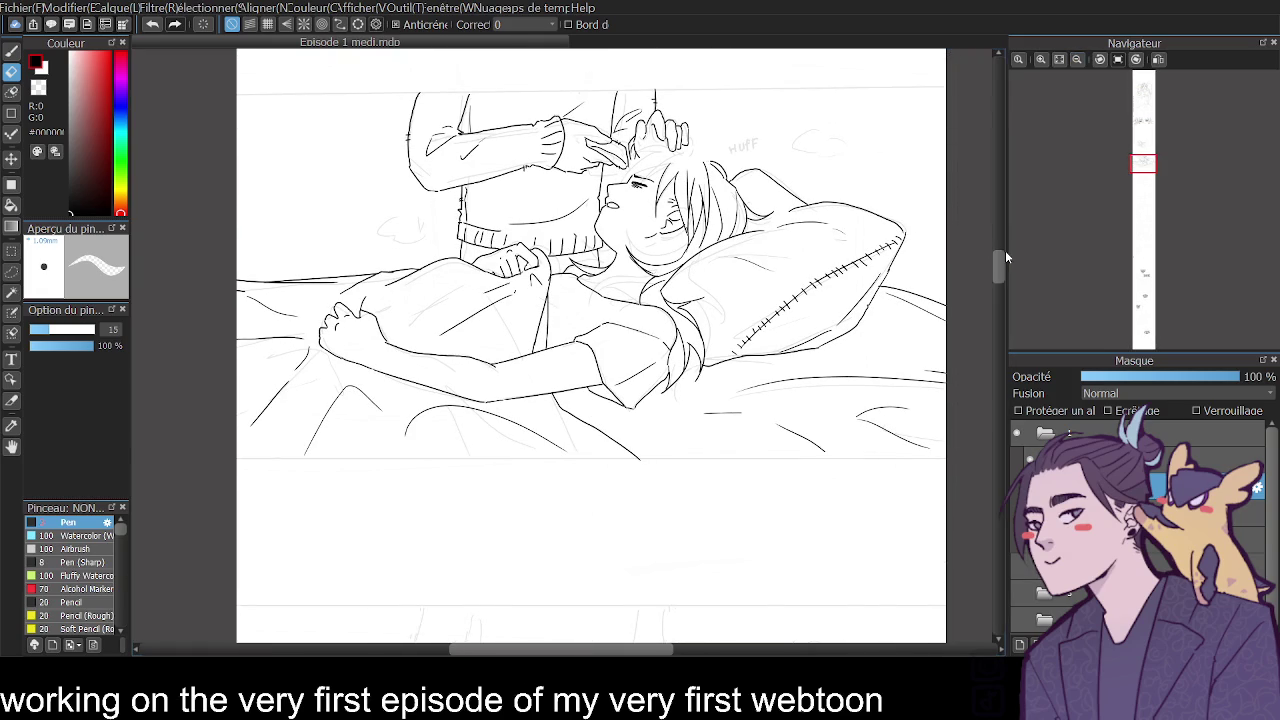
# Zoom in on the resting hand and erase its old finger lines.
pyautogui.click(1040, 59)
pyautogui.click(1040, 59)
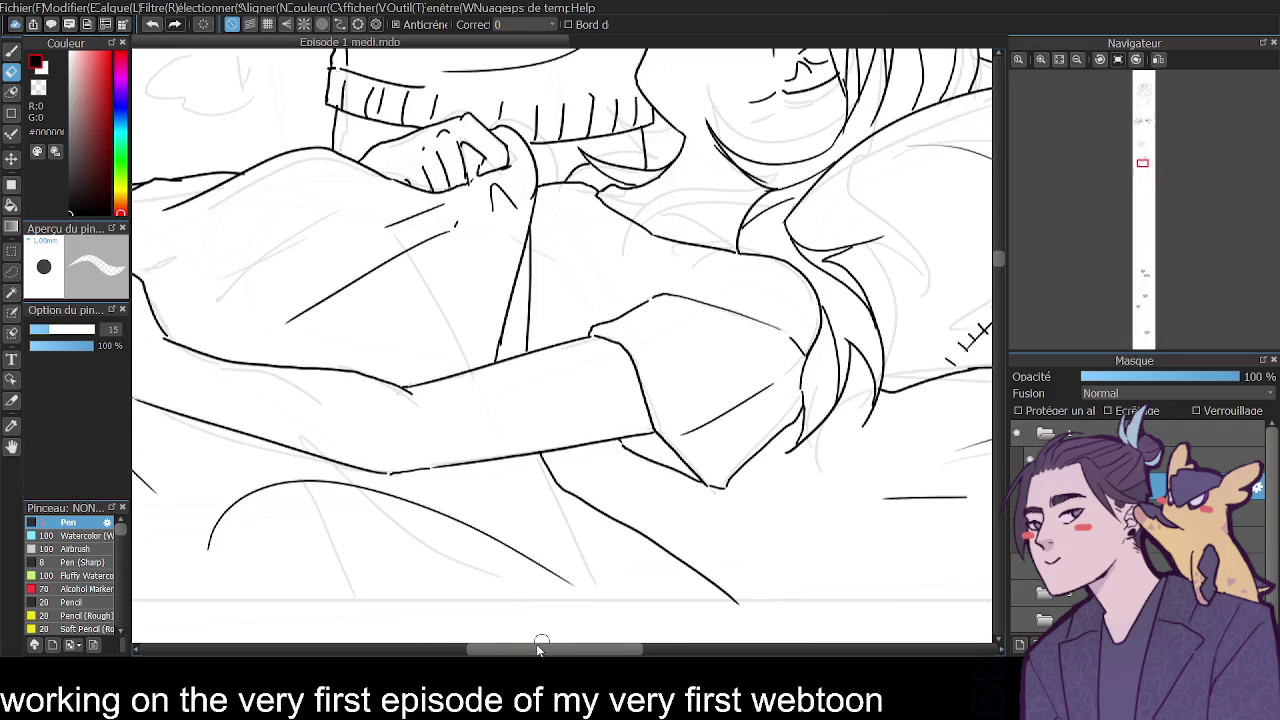
pyautogui.click(1040, 59)
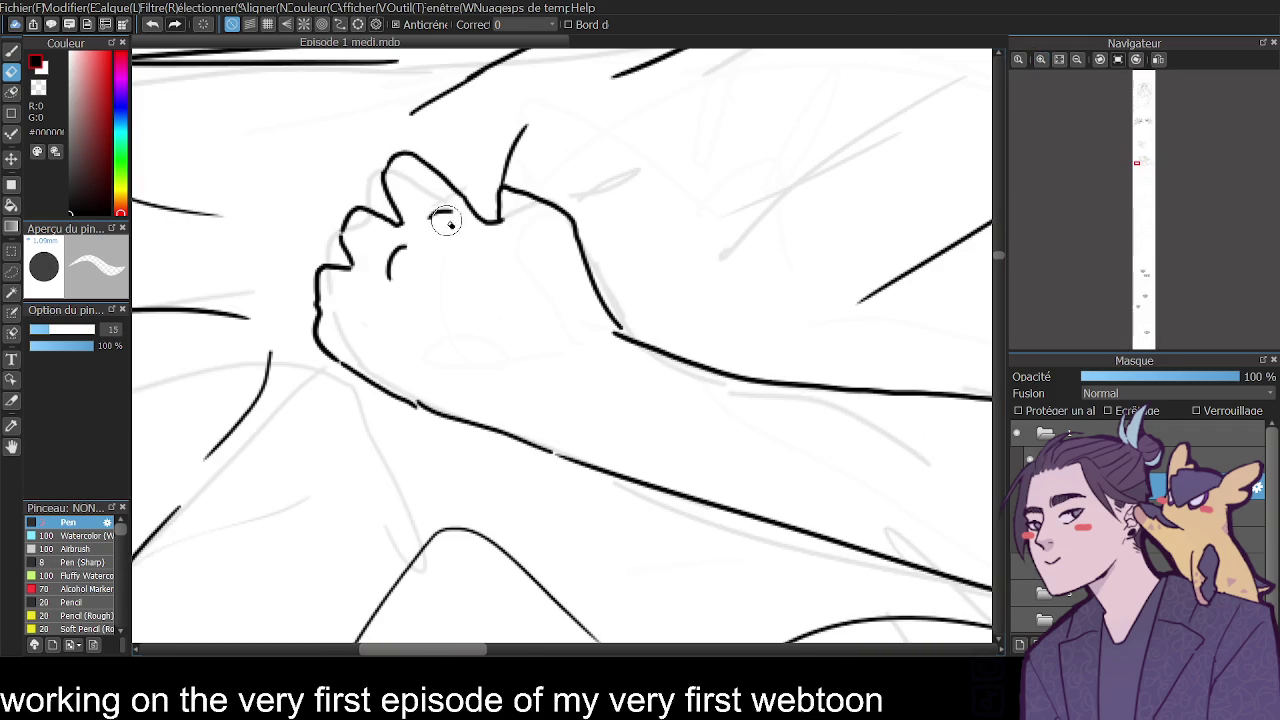
pyautogui.moveTo(388, 224); pyautogui.dragTo(342, 338)
pyautogui.moveTo(348, 218)
pyautogui.mouseDown()
pyautogui.moveTo(392, 226)
pyautogui.moveTo(414, 206)
pyautogui.moveTo(411, 228)
pyautogui.moveTo(348, 208)
pyautogui.moveTo(336, 238)
pyautogui.moveTo(362, 265)
pyautogui.moveTo(298, 250)
pyautogui.moveTo(333, 290)
pyautogui.moveTo(265, 292)
pyautogui.moveTo(346, 364)
pyautogui.mouseUp()
# Redraw a finger arc plus the knuckle and wrist lines with a thin pen.
pyautogui.press('b')
pyautogui.hotkey('ctrl', 'z')
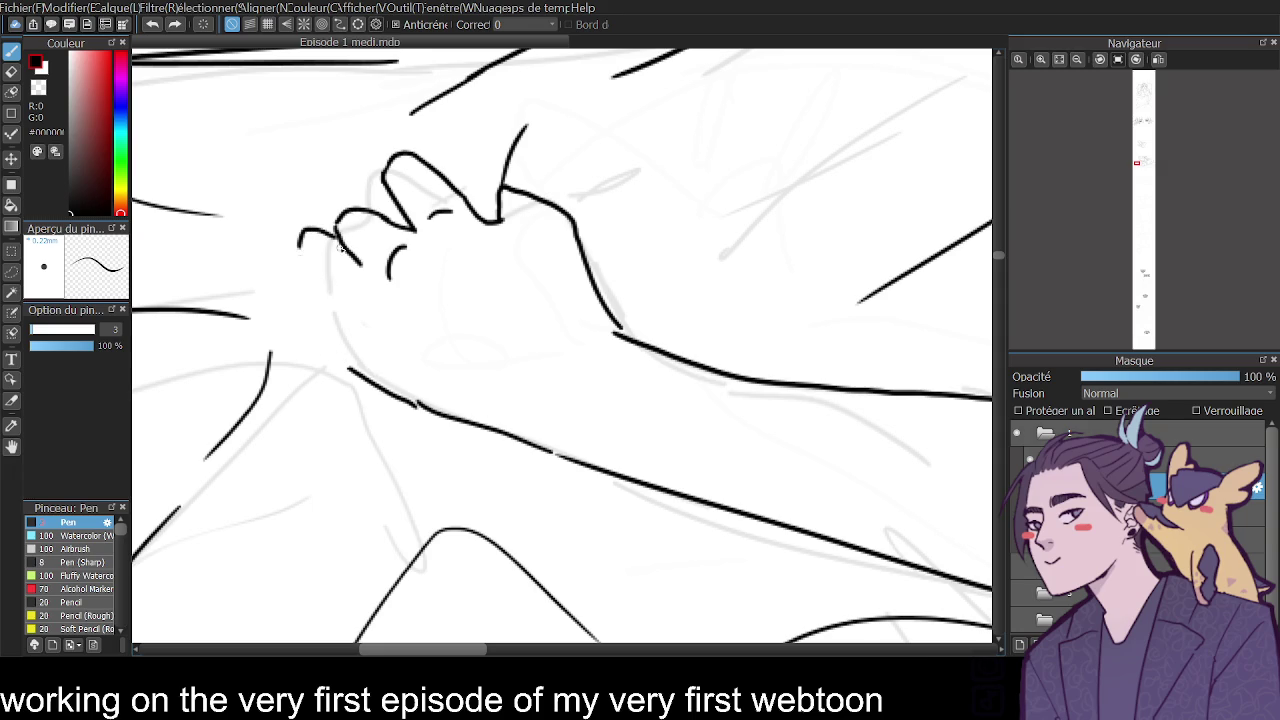
pyautogui.hotkey('ctrl', 'z')
pyautogui.hotkey('ctrl', 'z')
pyautogui.moveTo(345, 252)
pyautogui.mouseDown()
pyautogui.moveTo(317, 270)
pyautogui.moveTo(340, 306)
pyautogui.mouseUp()
pyautogui.moveTo(347, 364)
pyautogui.mouseDown()
pyautogui.moveTo(286, 272)
pyautogui.moveTo(312, 268)
pyautogui.moveTo(320, 286)
pyautogui.mouseUp()
pyautogui.scroll(-2, 330, 268)
pyautogui.scroll(-3, 330, 268)
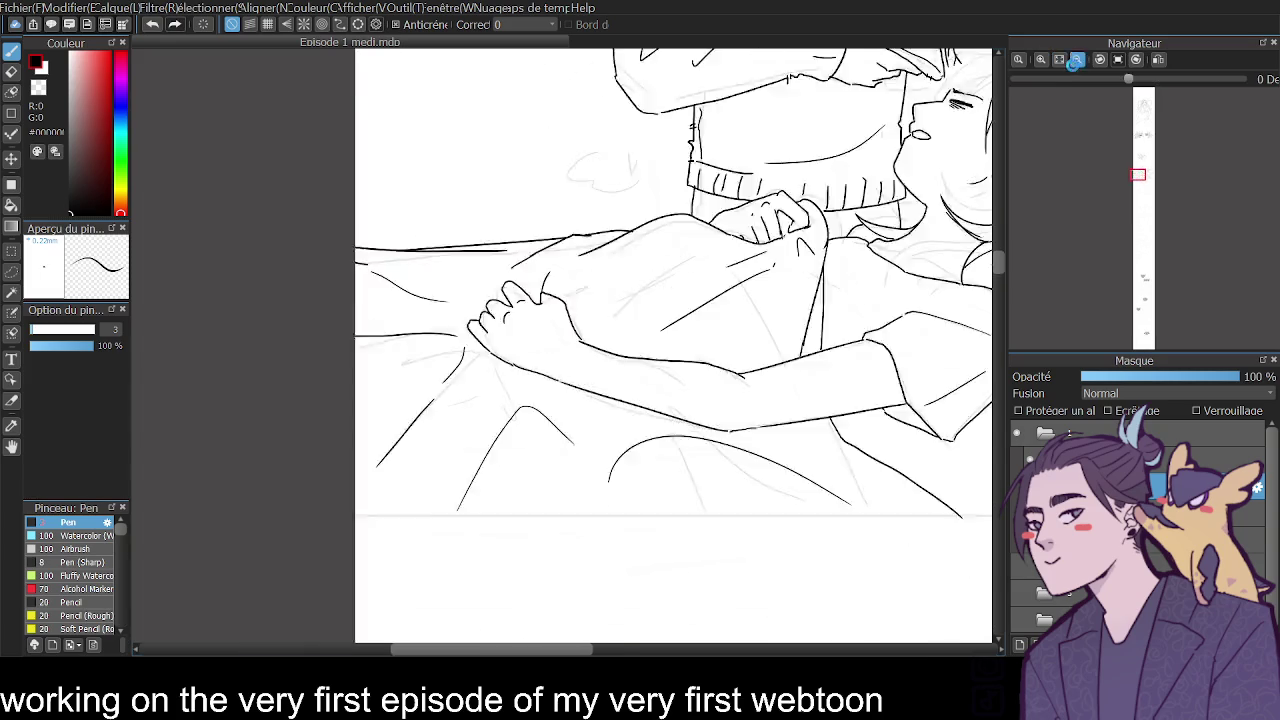
pyautogui.scroll(-2, 330, 268)
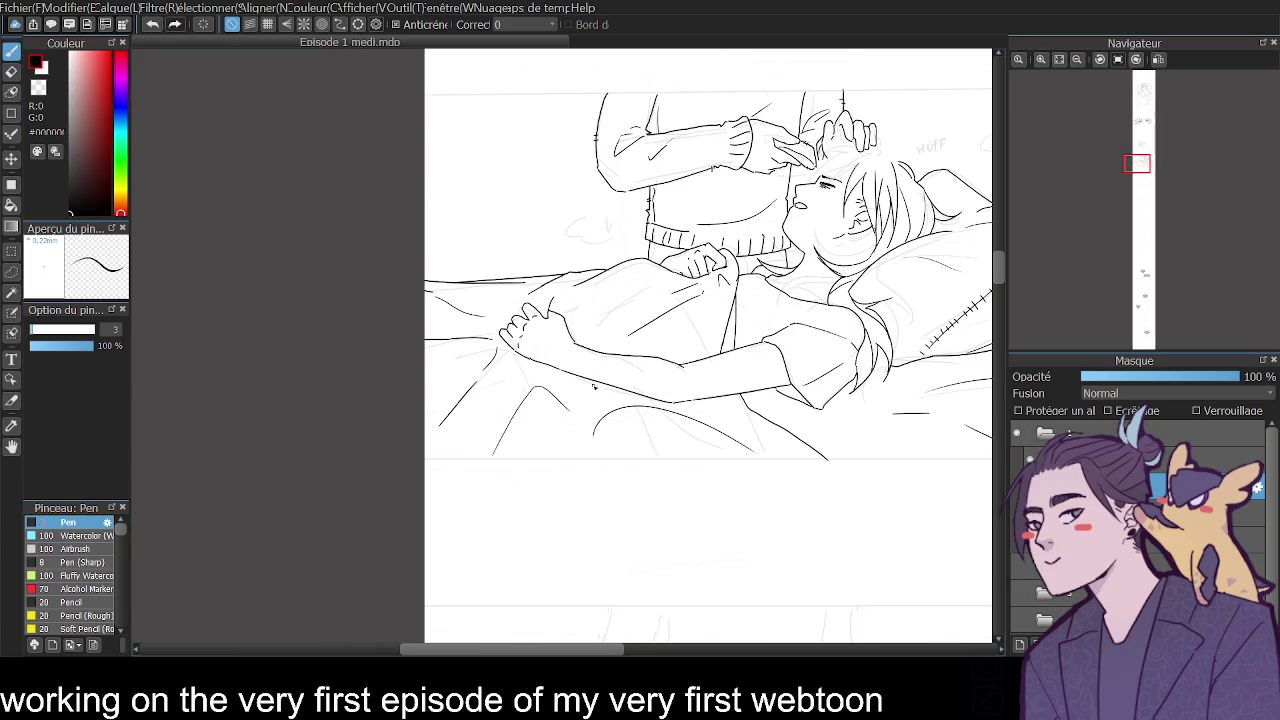
# Erase stray lines along the stitched pillow with a half-size eraser.
pyautogui.click(1158, 59)
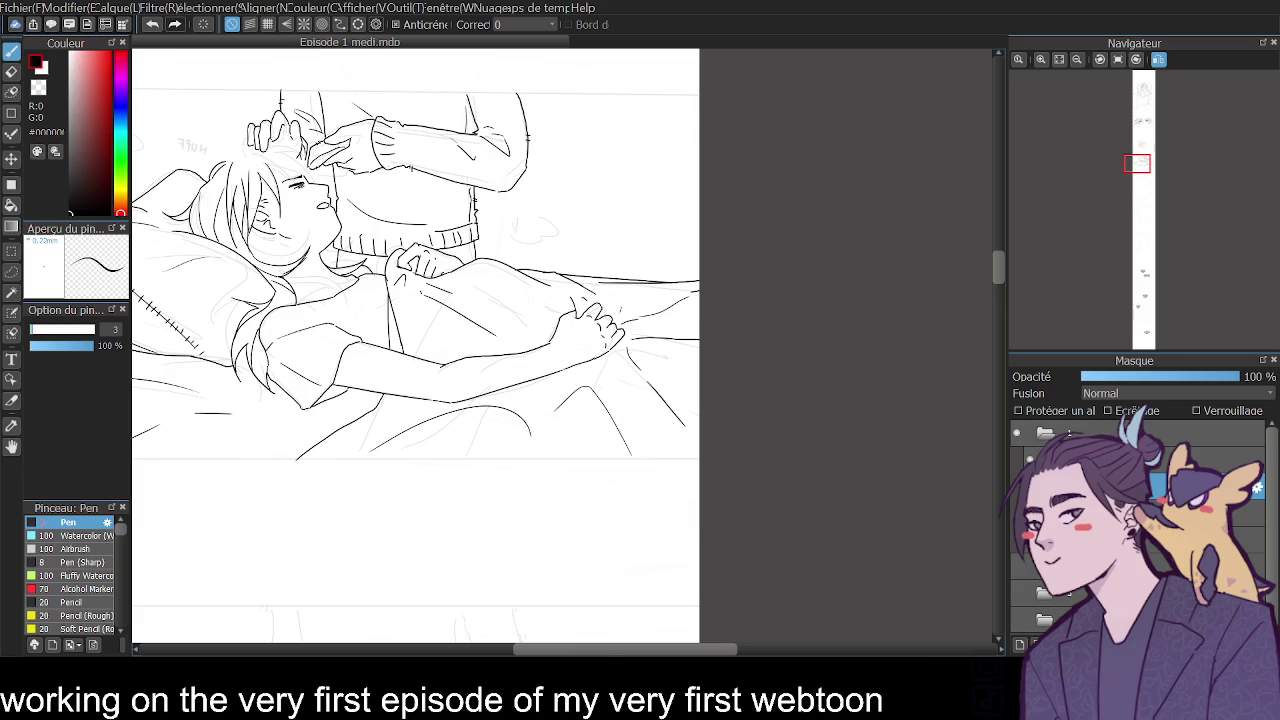
pyautogui.hscroll(-2, 465, 603)
pyautogui.hscroll(-5, 465, 603)
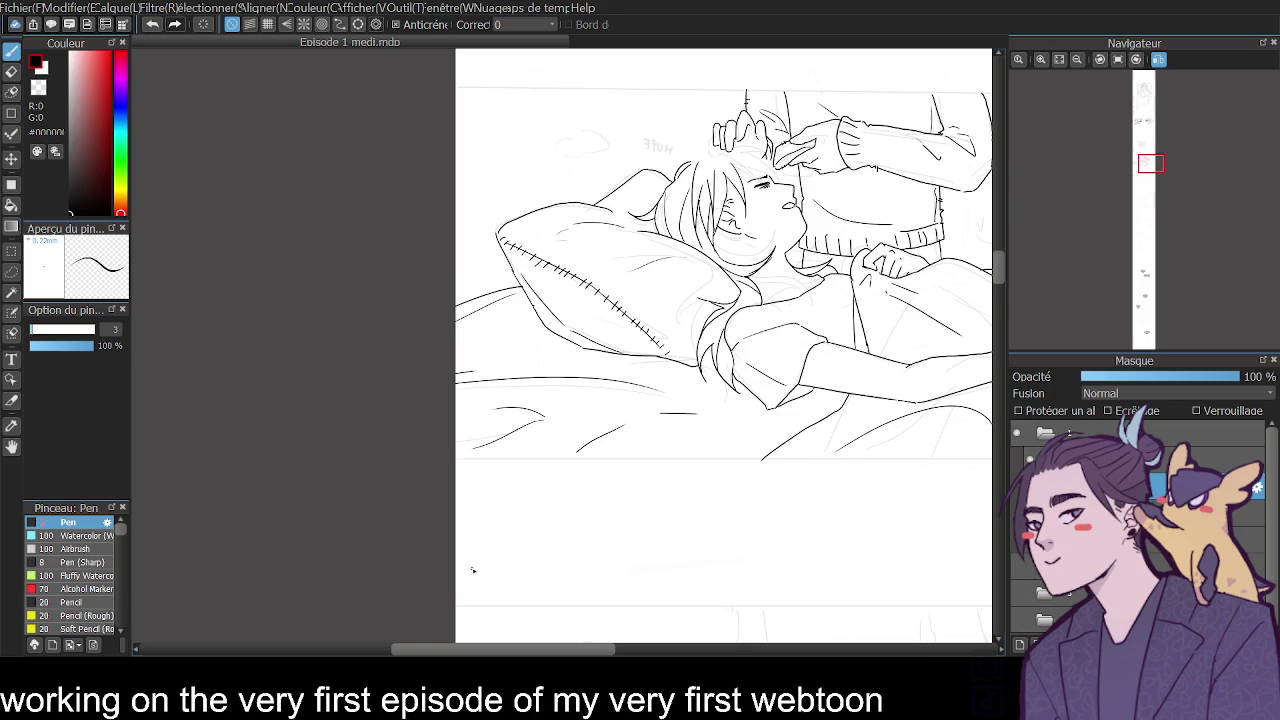
pyautogui.click(1043, 57)
pyautogui.click(1043, 57)
pyautogui.scroll(-1, 979, 114)
pyautogui.moveTo(999, 256); pyautogui.dragTo(997, 252)
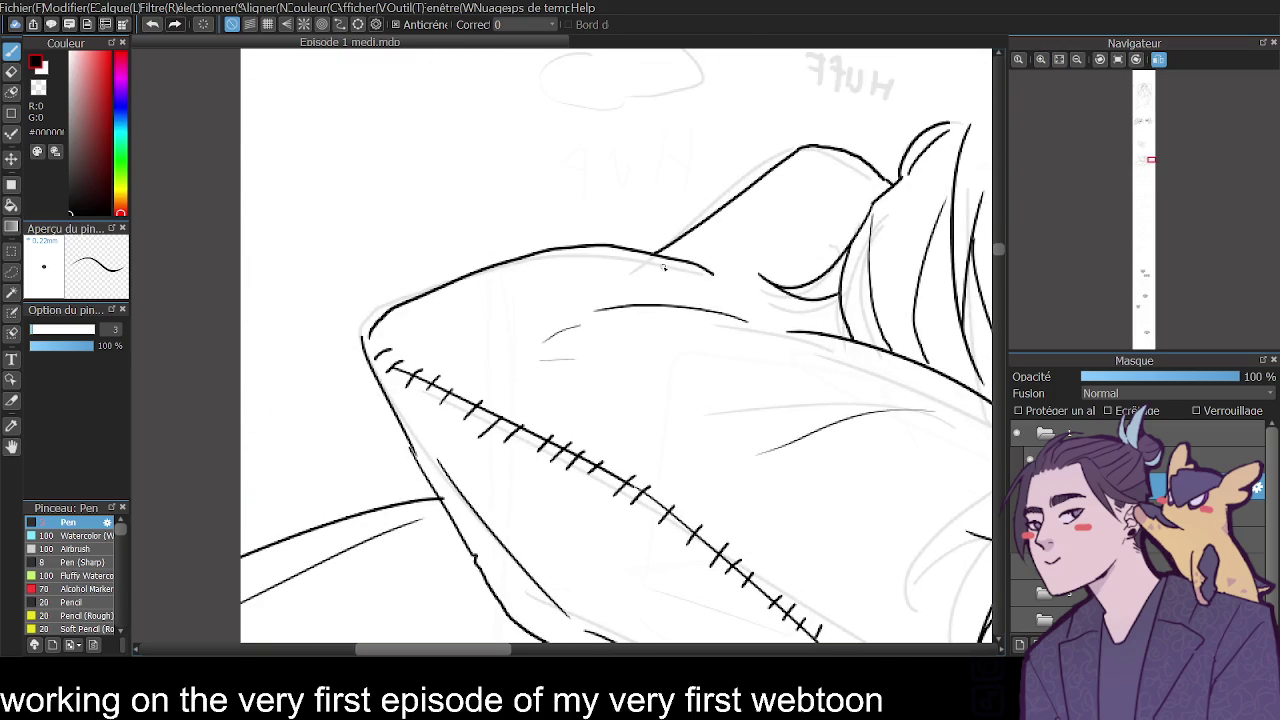
pyautogui.press('e')
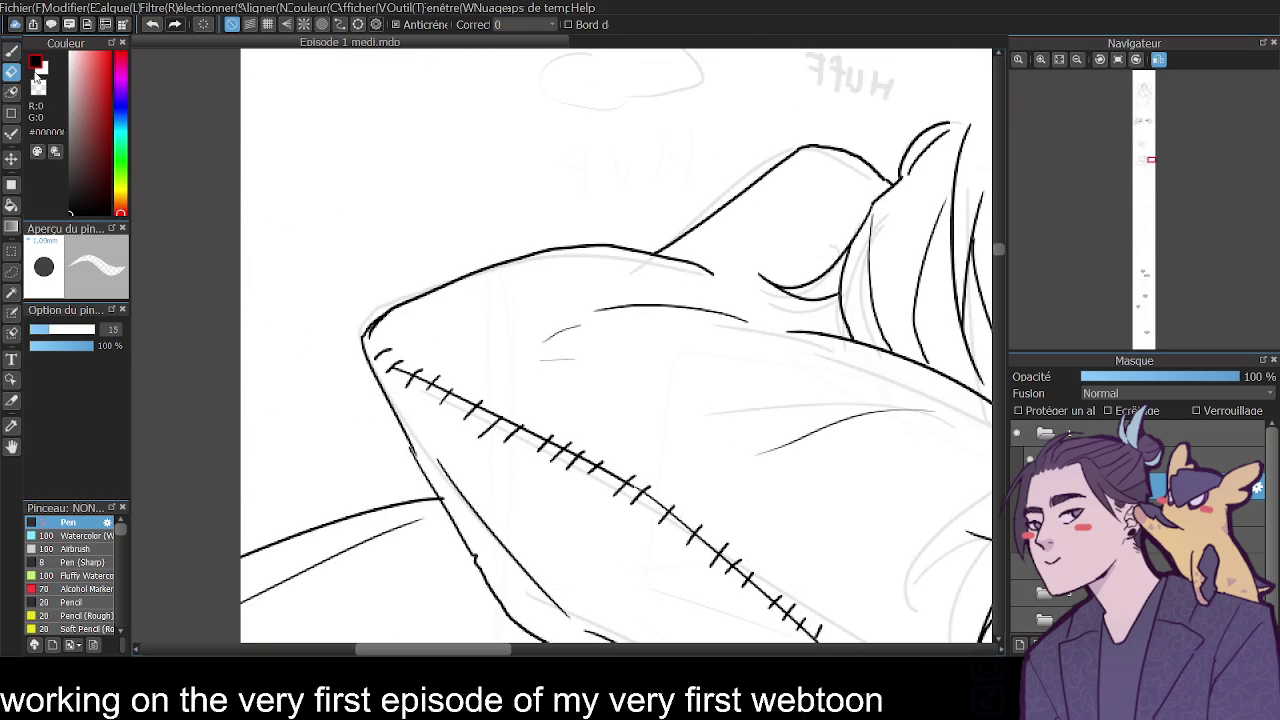
pyautogui.press('[')
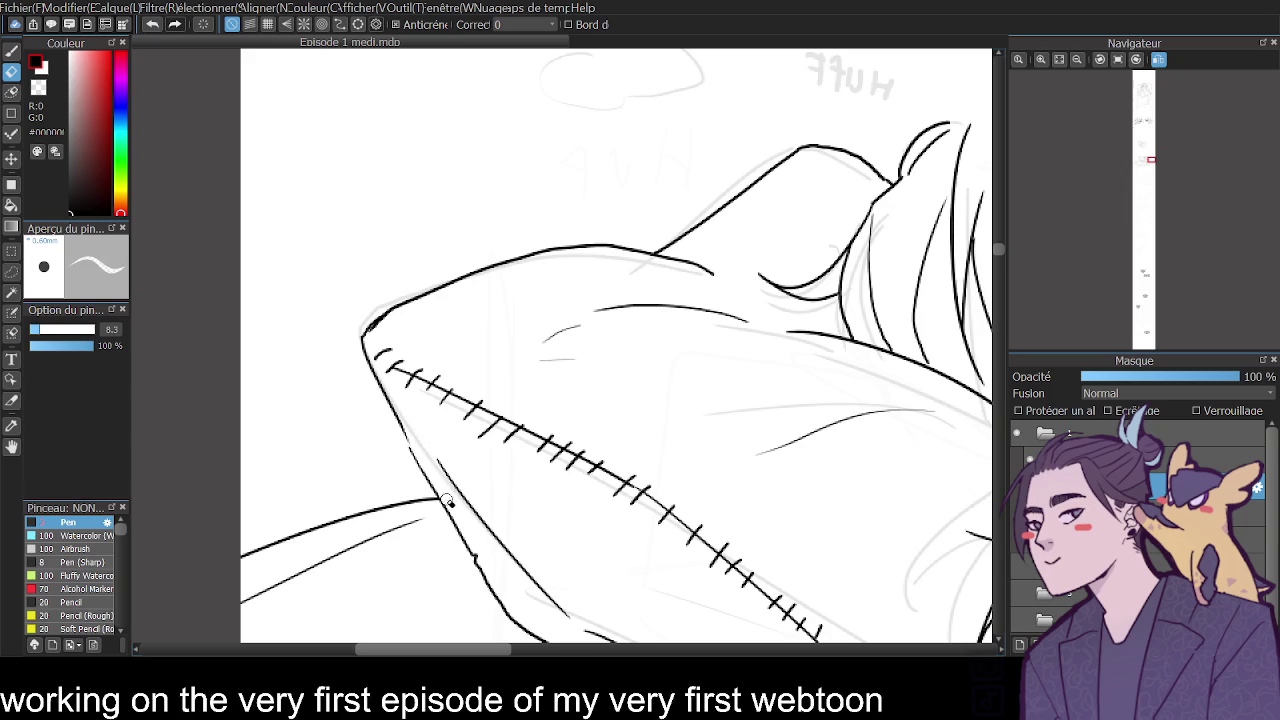
pyautogui.hotkey('ctrl', '-')
pyautogui.moveTo(440, 647); pyautogui.dragTo(648, 652)
pyautogui.hotkey('ctrl', '+')
pyautogui.moveTo(1077, 60)
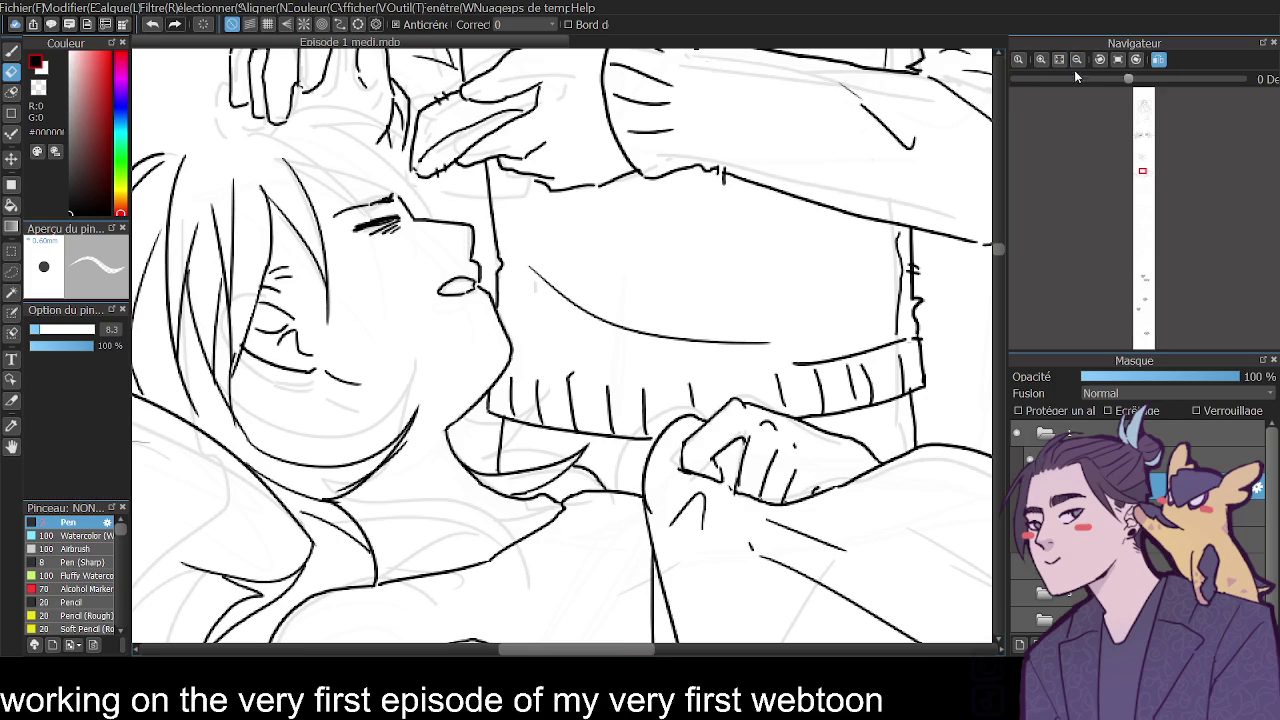
# Darken a short hand outline stroke and draw the sweater hem line.
pyautogui.click(11, 50)
pyautogui.moveTo(545, 184); pyautogui.dragTo(552, 185)
pyautogui.moveTo(786, 344)
pyautogui.mouseDown()
pyautogui.moveTo(835, 341)
pyautogui.moveTo(640, 364)
pyautogui.mouseUp()
pyautogui.hotkey('ctrl', 'z')
pyautogui.moveTo(546, 370); pyautogui.dragTo(626, 377)
pyautogui.moveTo(546, 368); pyautogui.dragTo(521, 364)
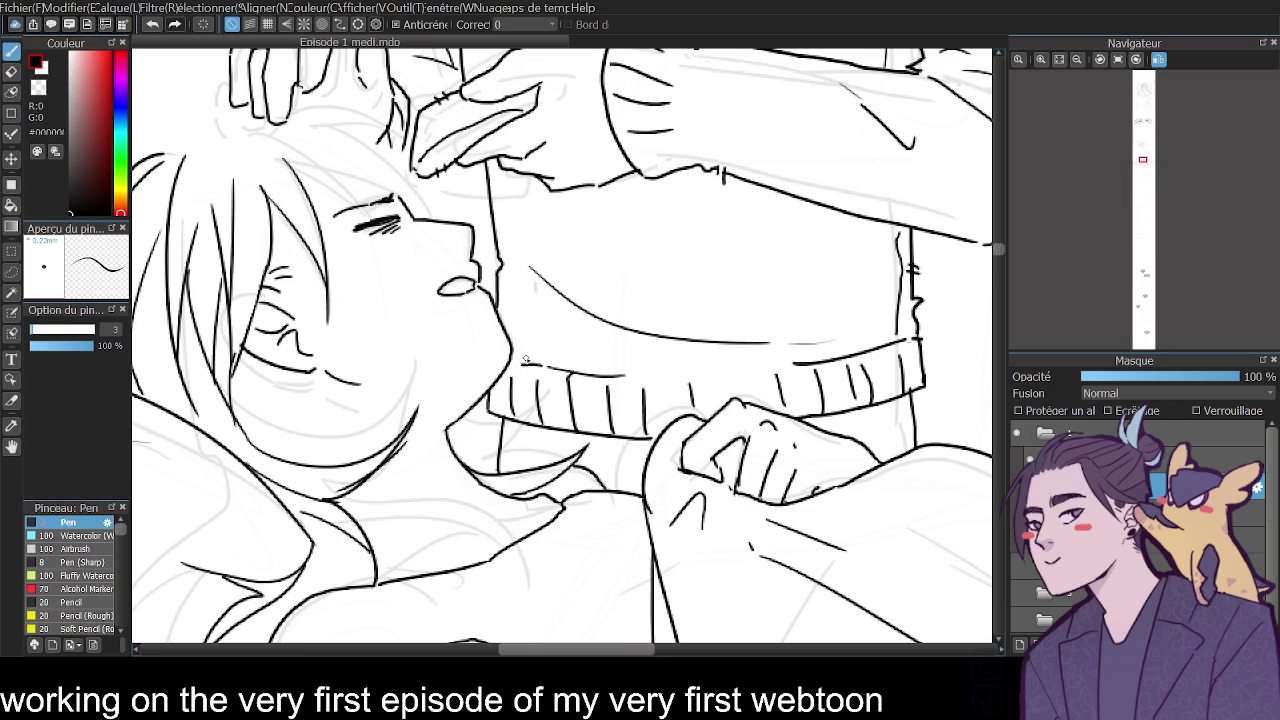
pyautogui.scroll(-3, 1080, 80)
pyautogui.scroll(-3, 1080, 90)
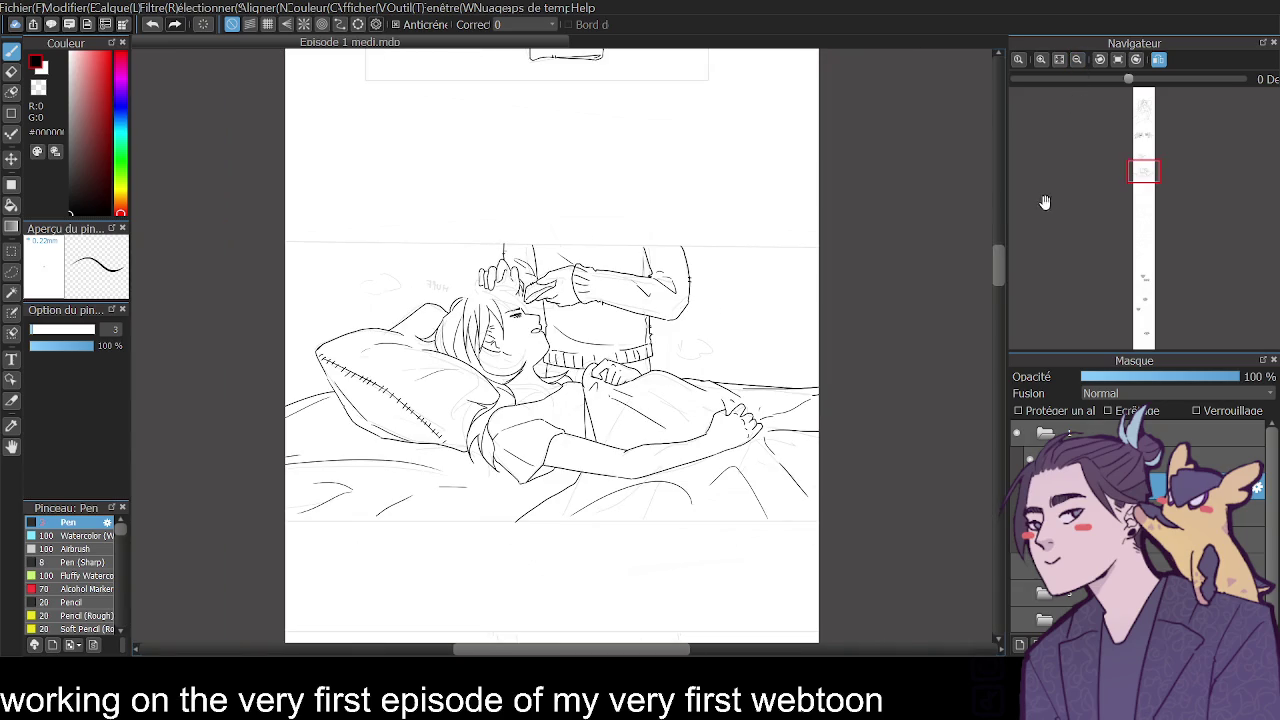
# Unmirror the canvas, zoom out and scroll down to the faint sketch of the next bed panel.
pyautogui.click(1060, 60)
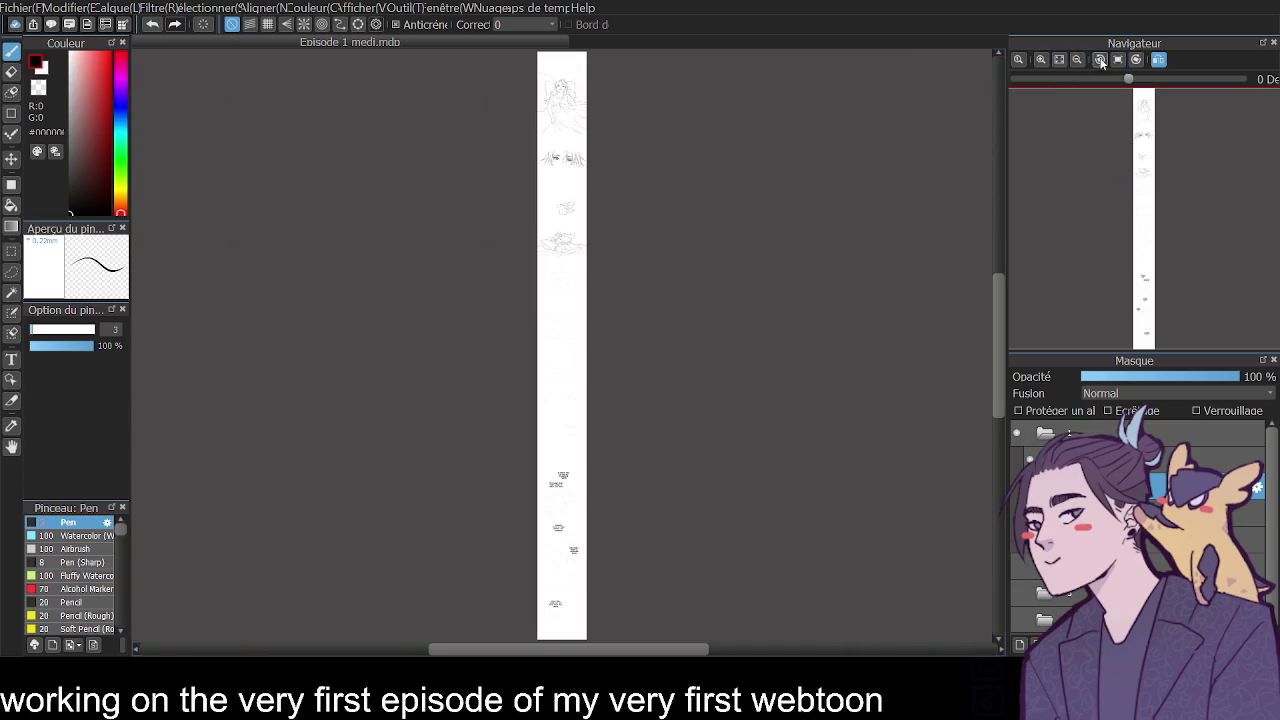
pyautogui.click(1041, 59)
pyautogui.moveTo(1000, 345); pyautogui.dragTo(997, 264)
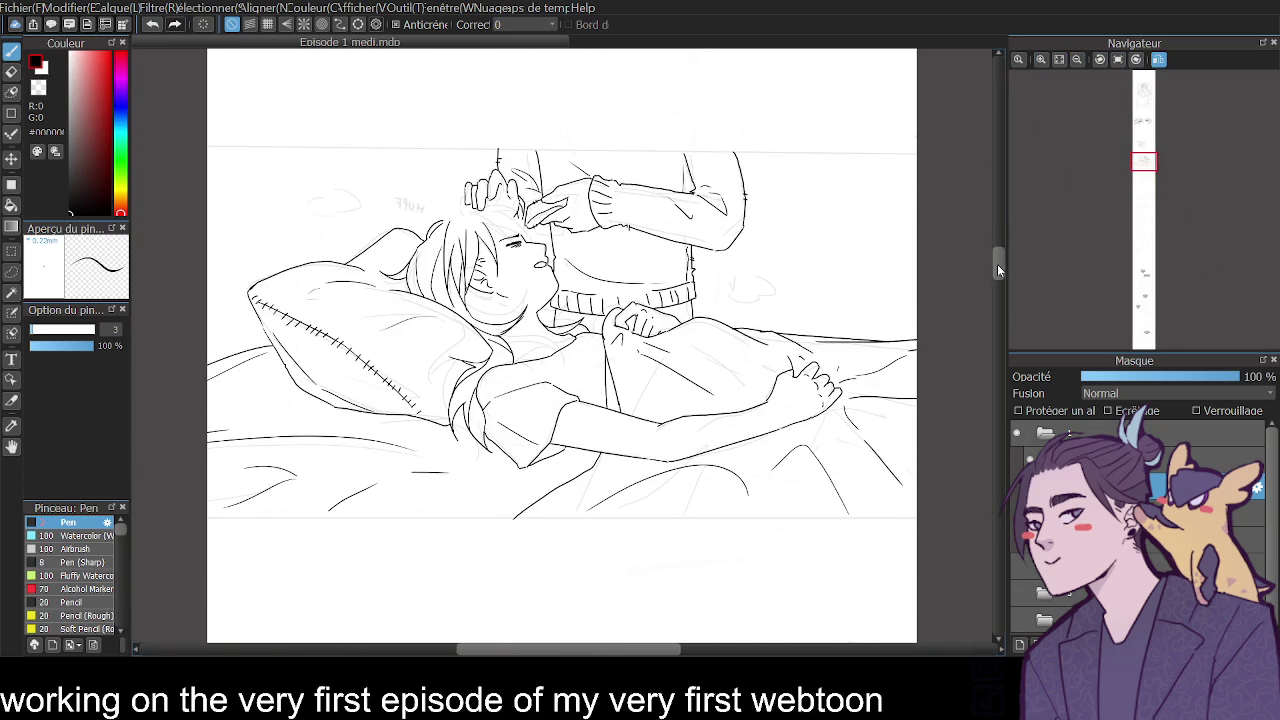
pyautogui.click(1158, 59)
pyautogui.click(1118, 59)
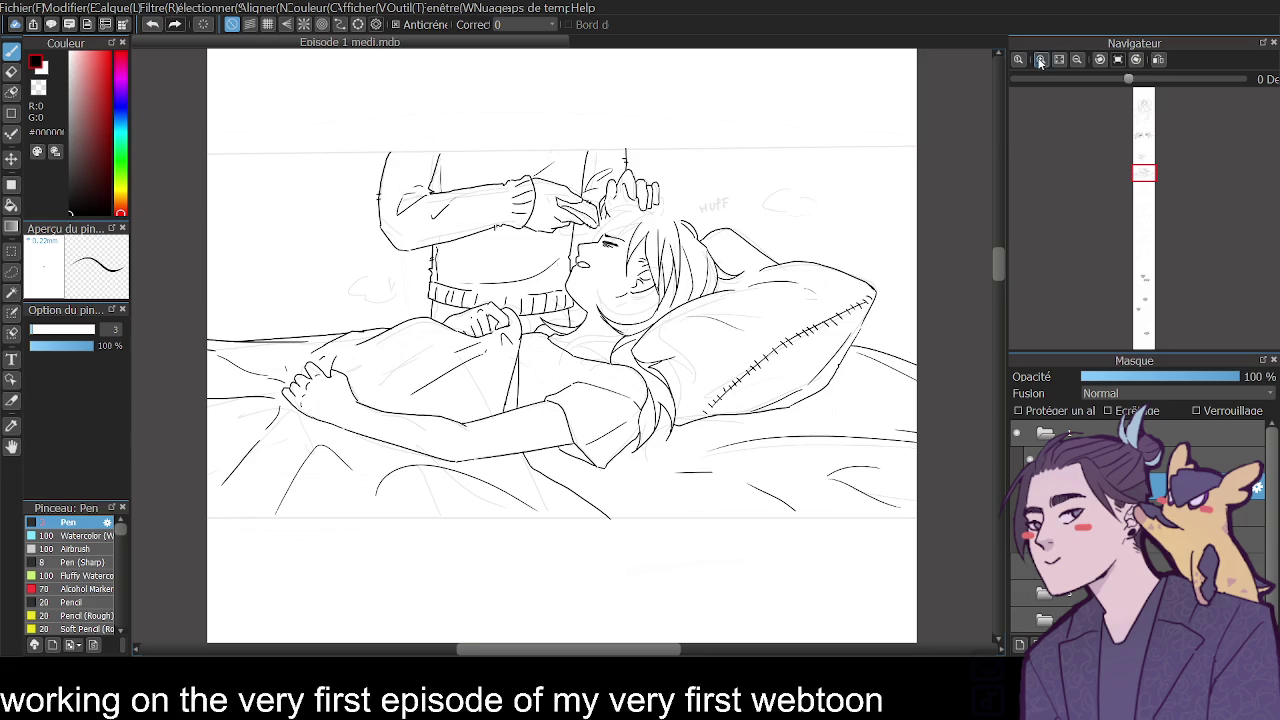
pyautogui.click(1041, 59)
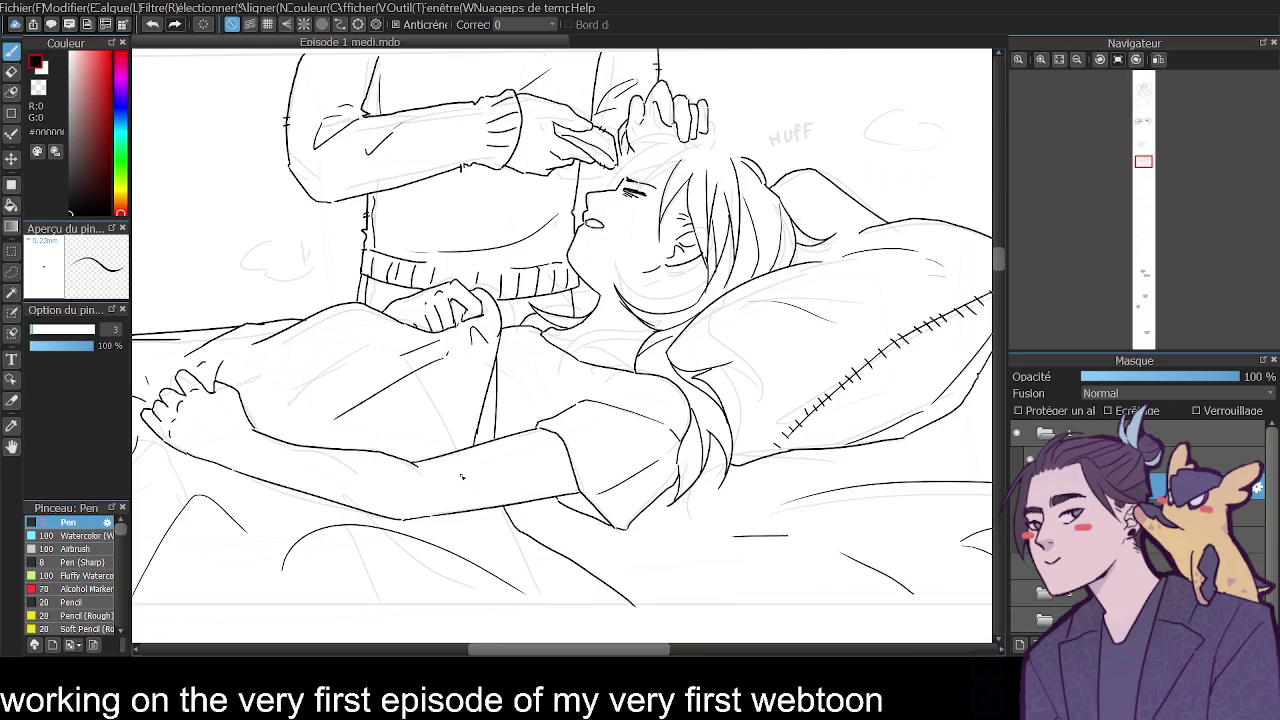
pyautogui.hotkey('ctrl', '-')
pyautogui.hotkey('ctrl', '-')
pyautogui.moveTo(996, 273)
pyautogui.mouseDown()
pyautogui.moveTo(1004, 347)
pyautogui.moveTo(1002, 169)
pyautogui.moveTo(1003, 246)
pyautogui.mouseUp()
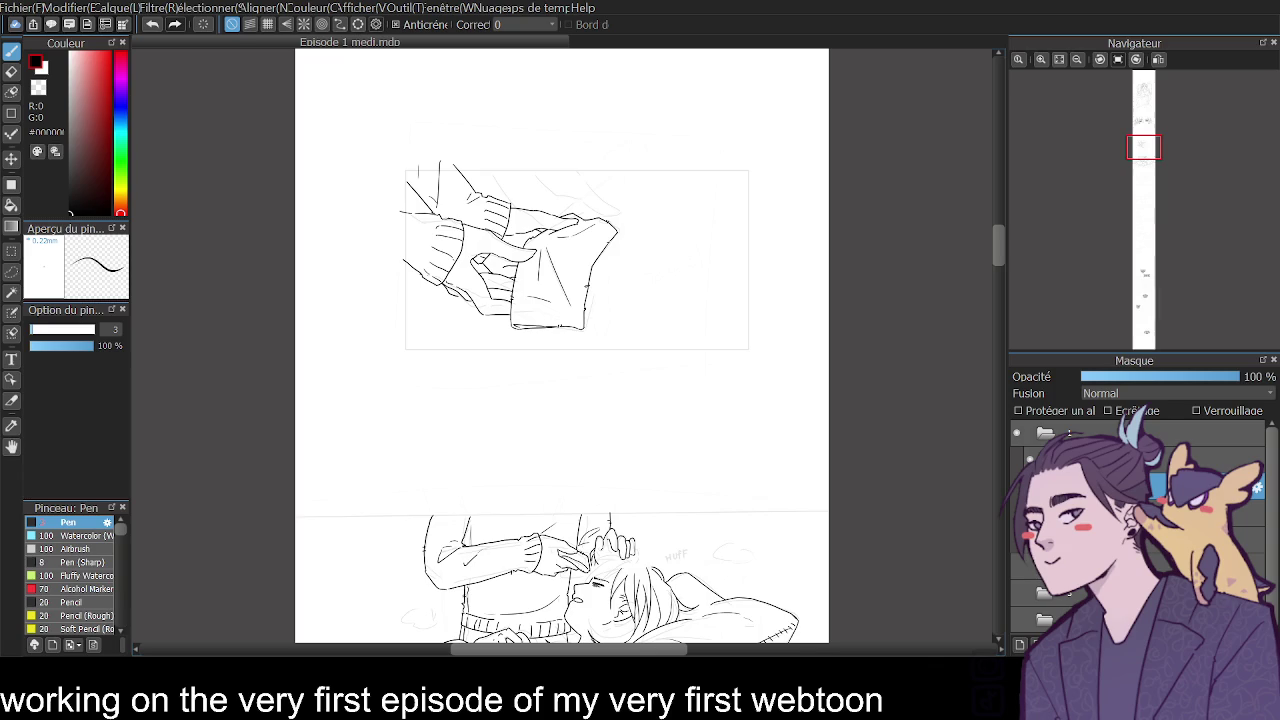
pyautogui.moveTo(999, 236)
pyautogui.mouseDown()
pyautogui.moveTo(999, 153)
pyautogui.moveTo(992, 273)
pyautogui.mouseUp()
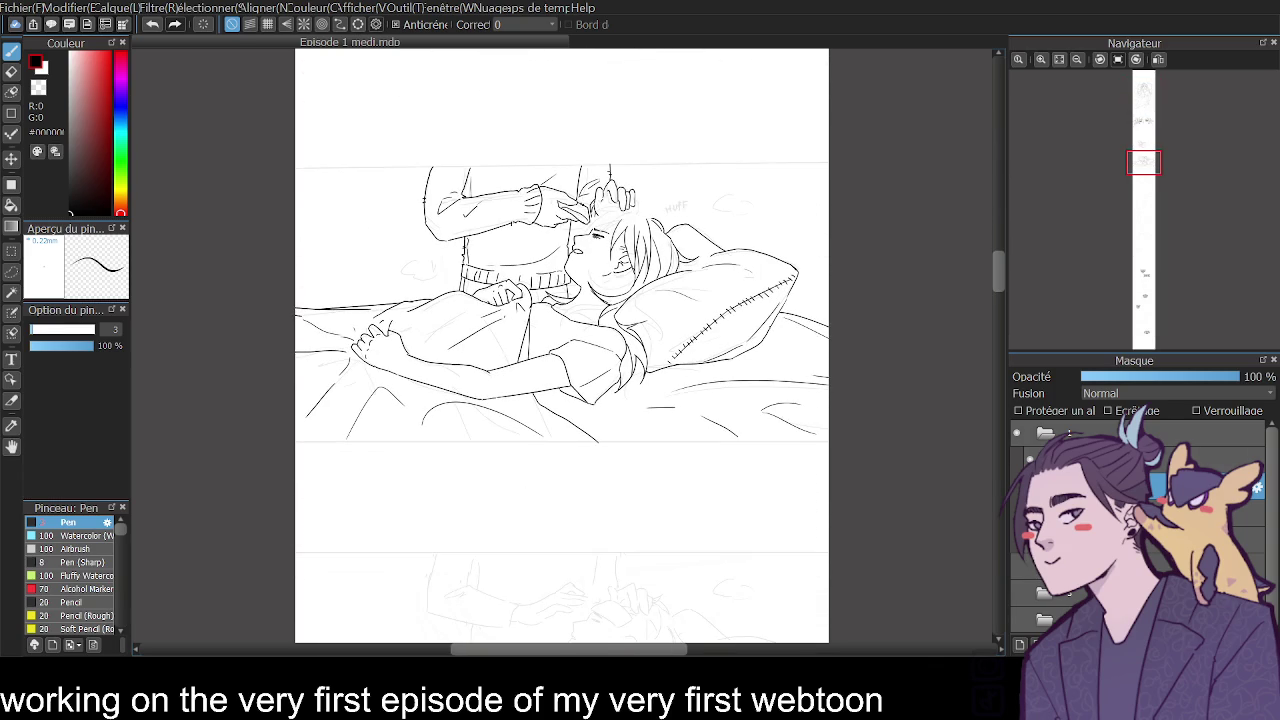
pyautogui.moveTo(990, 287)
pyautogui.mouseDown()
pyautogui.moveTo(998, 268)
pyautogui.moveTo(995, 294)
pyautogui.mouseUp()
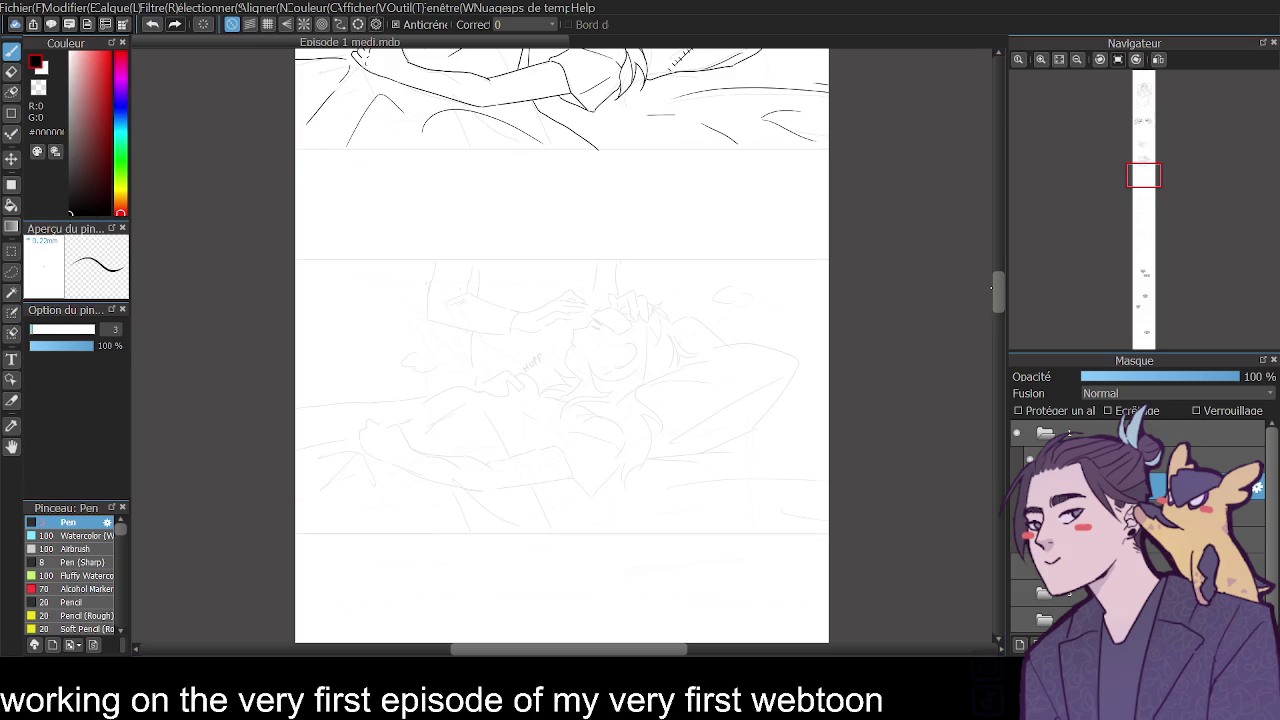
# Zoom in, mirror the view horizontally, and add a short touch-up stroke to the bed-scene line art.
pyautogui.scroll(2, 993, 288)
pyautogui.scroll(5, 997, 270)
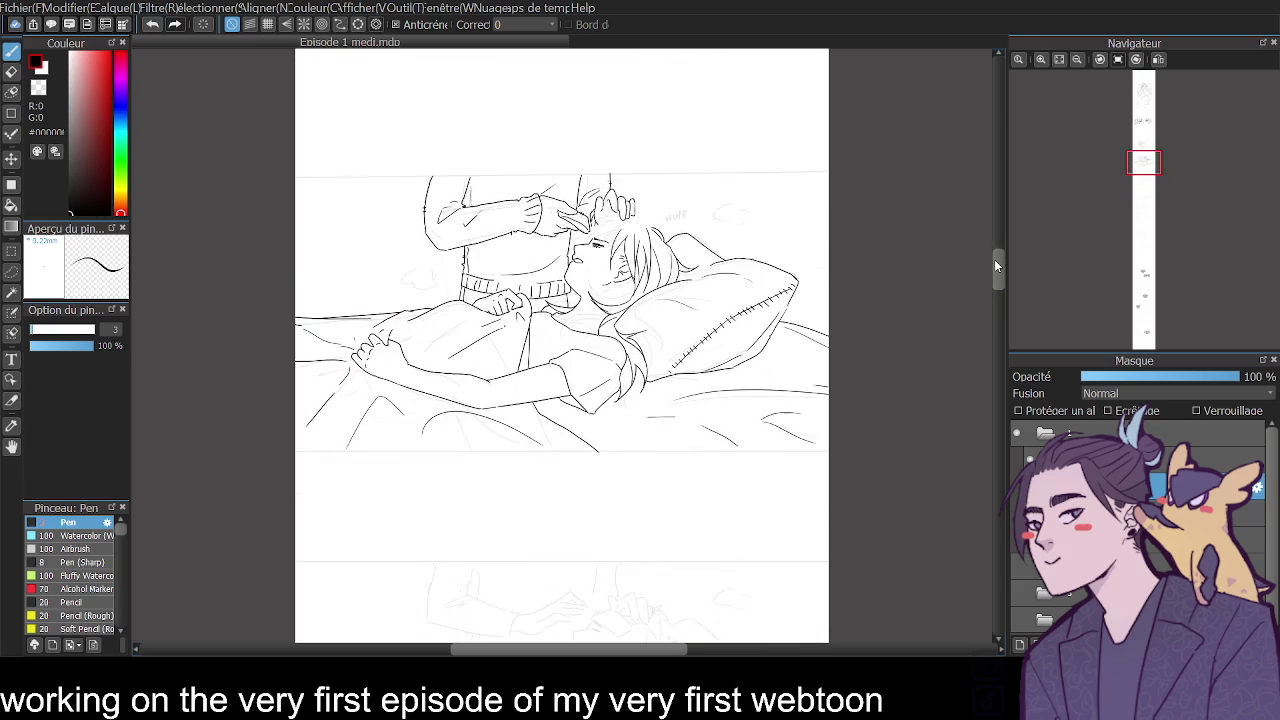
pyautogui.click(1040, 59)
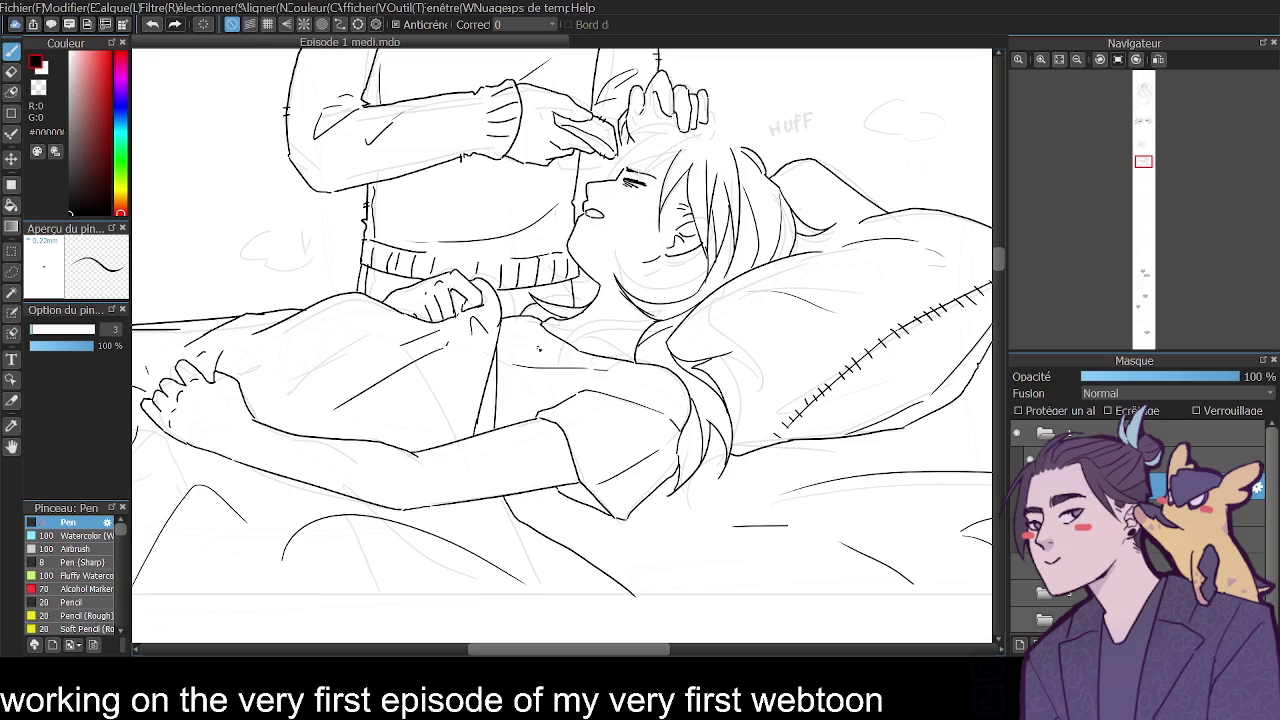
pyautogui.moveTo(1135, 120)
pyautogui.click(1158, 59)
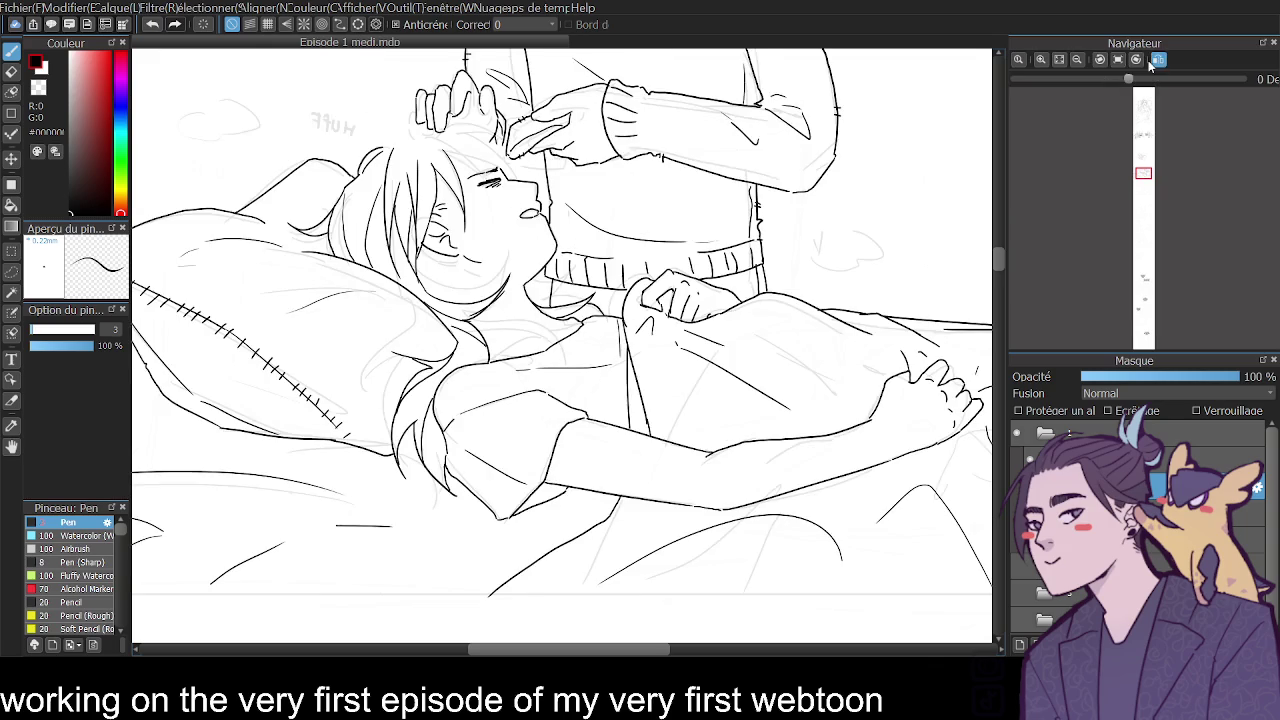
pyautogui.moveTo(565, 346); pyautogui.dragTo(597, 333)
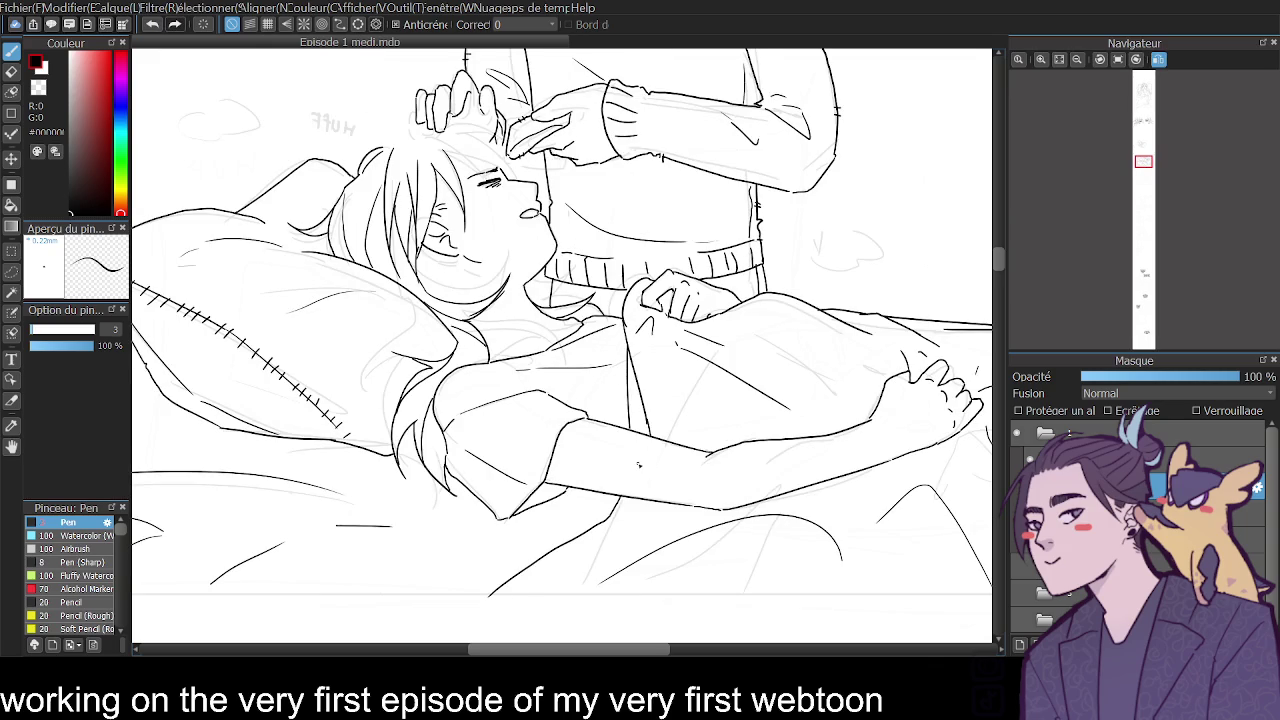
# Zoom back out to the whole panel and make the folder layer active.
pyautogui.scroll(5, 1004, 255)
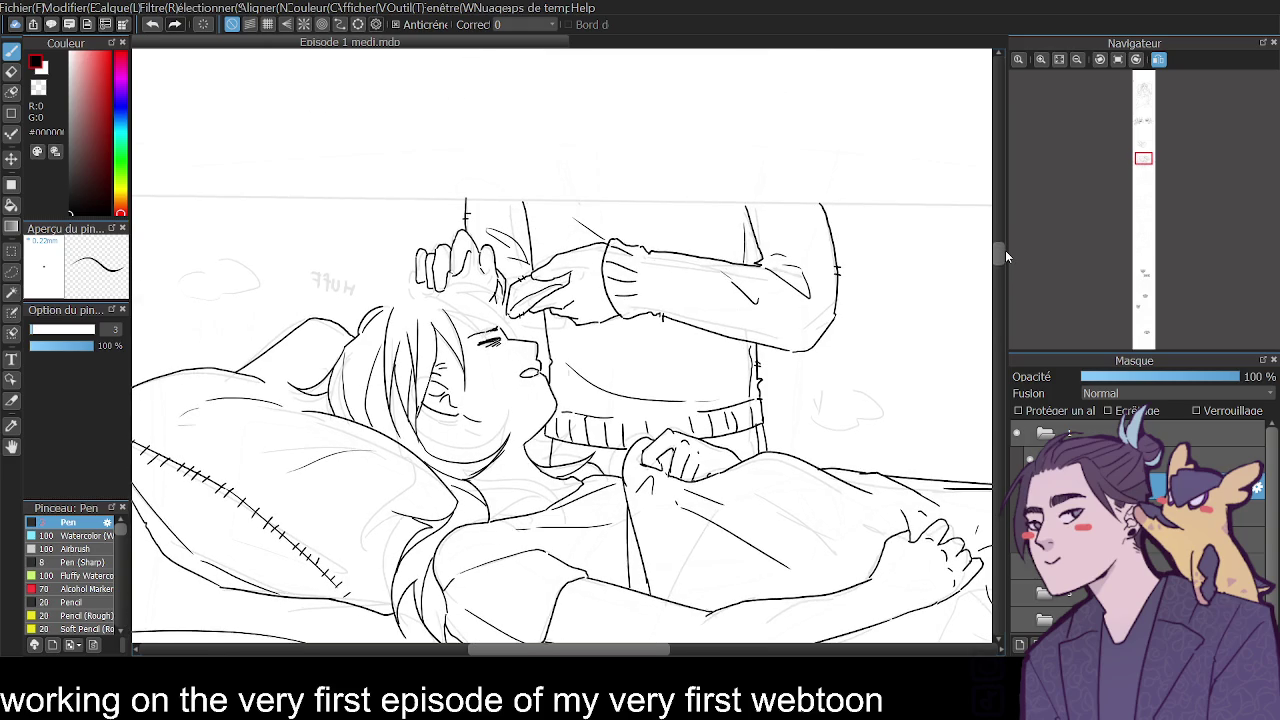
pyautogui.scroll(-3, 1004, 253)
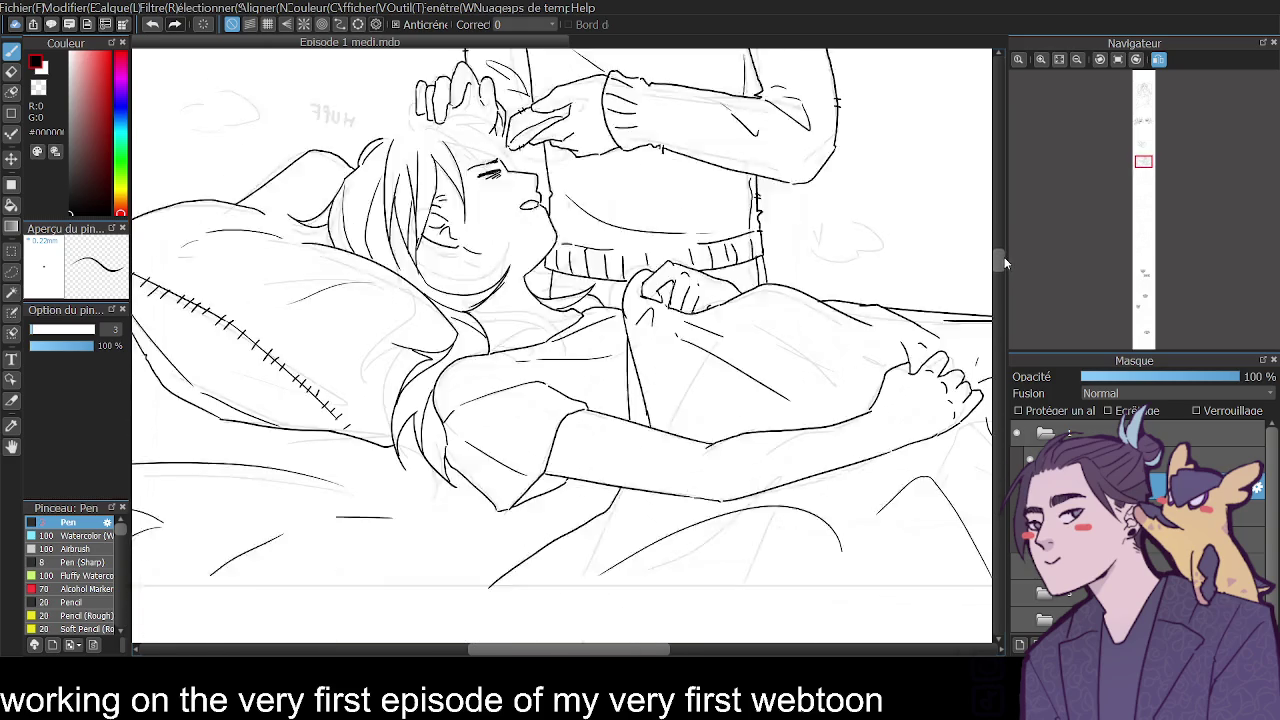
pyautogui.scroll(-5, 1004, 255)
pyautogui.click(1077, 59)
pyautogui.scroll(-1, 997, 273)
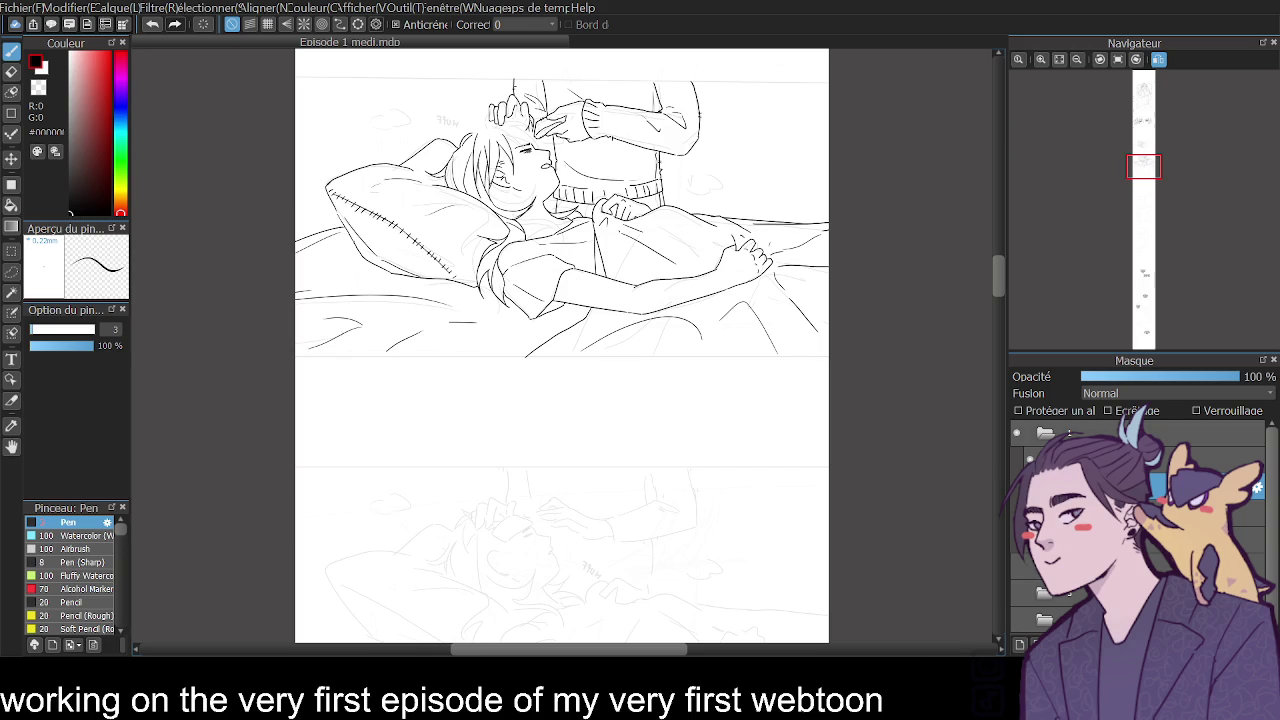
pyautogui.hotkey('alt', ']')
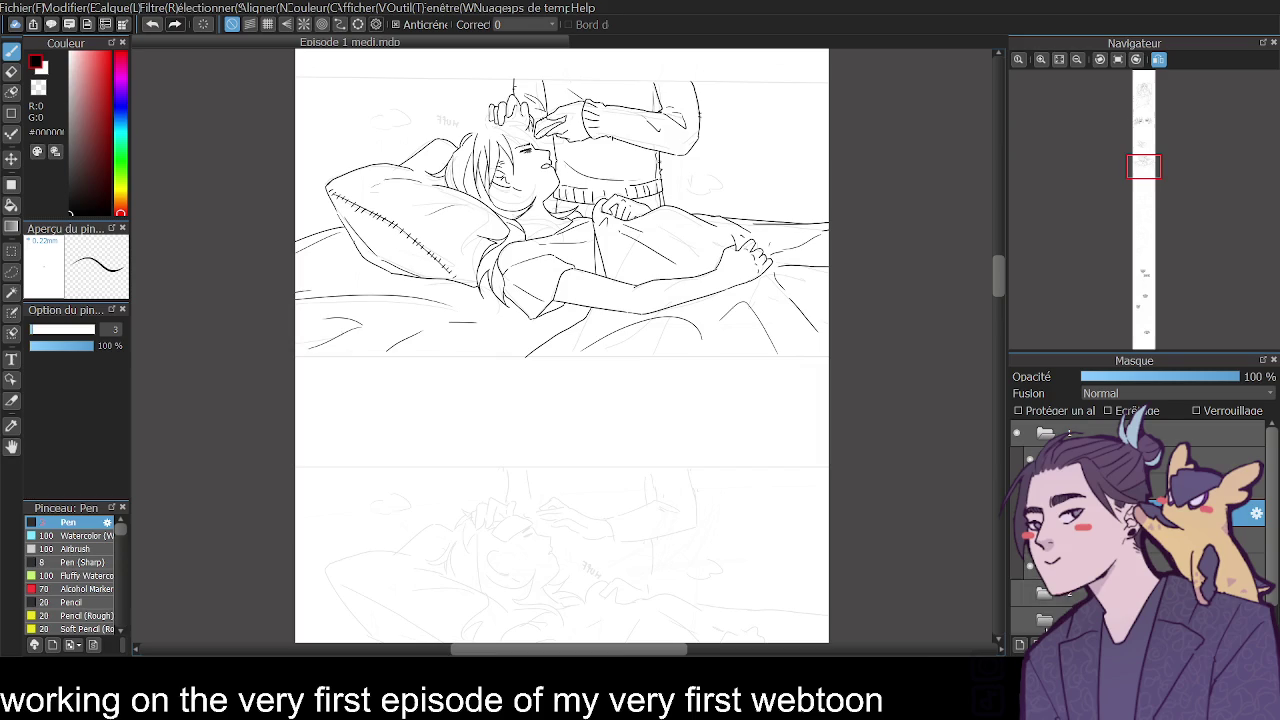
# Draw a black rectangle border around the bed-scene panel, retrying after two misplaced attempts.
pyautogui.click(11, 116)
pyautogui.scroll(3, 120, 328)
pyautogui.scroll(2, 990, 266)
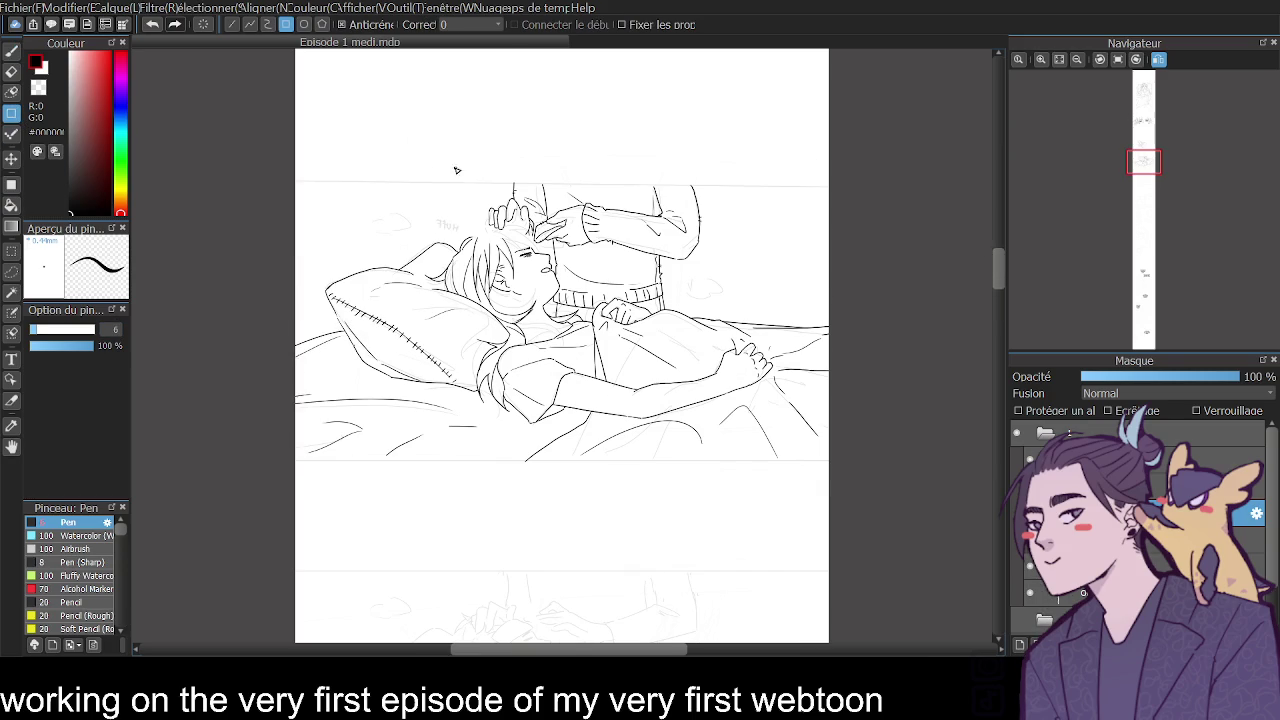
pyautogui.moveTo(291, 181); pyautogui.dragTo(764, 402)
pyautogui.hotkey('ctrl', 'z')
pyautogui.moveTo(295, 183); pyautogui.dragTo(760, 350)
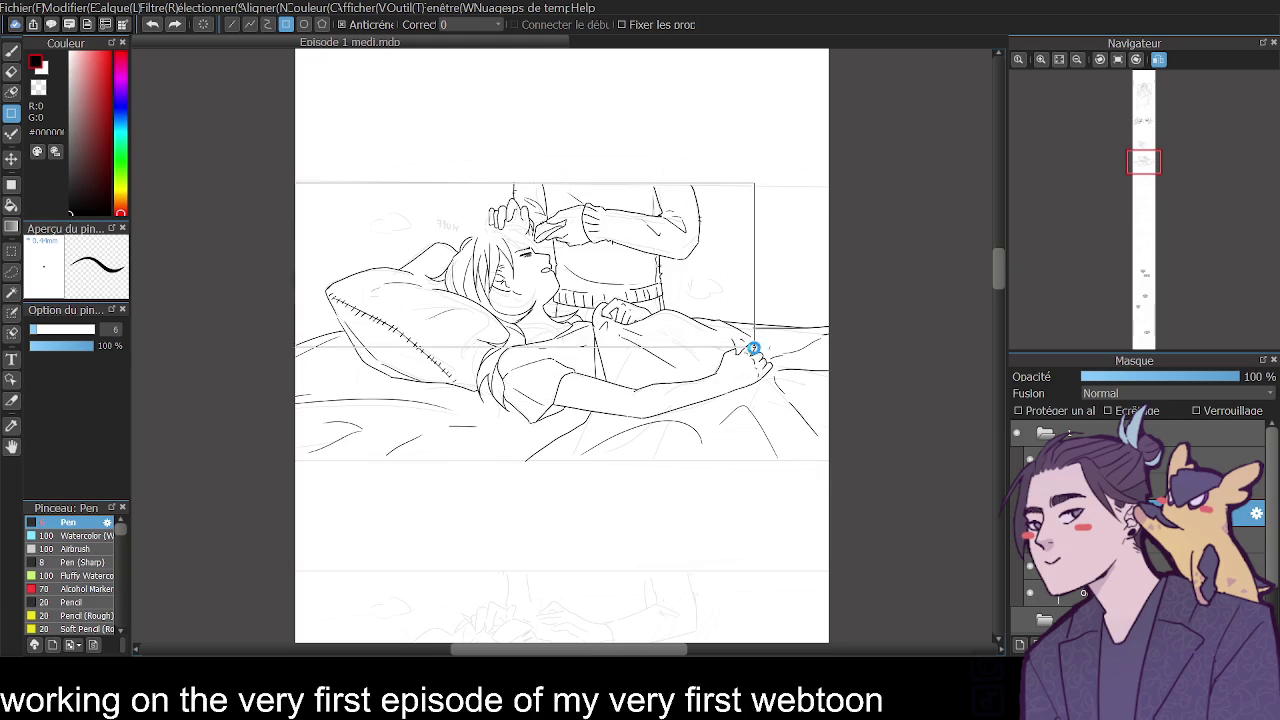
pyautogui.hotkey('ctrl', 'z')
pyautogui.moveTo(296, 187); pyautogui.dragTo(846, 463)
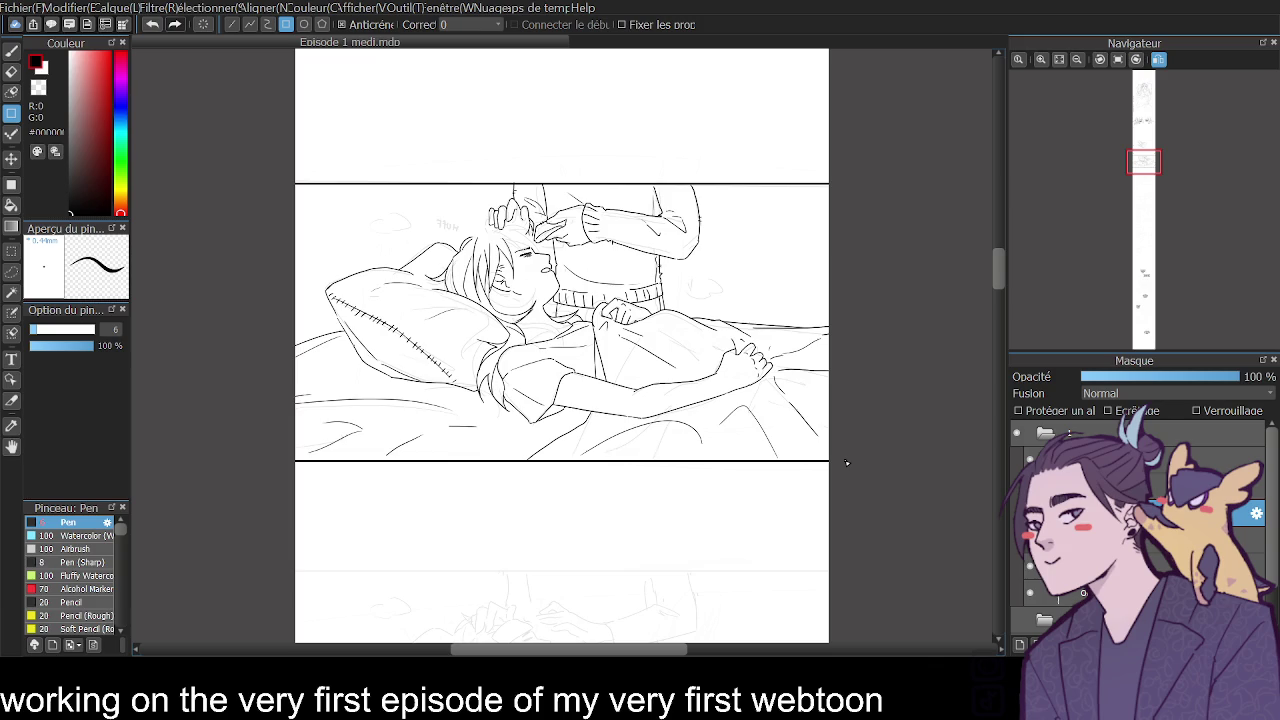
# Select the bordered panel's layer and start a Ctrl+T transform on it.
pyautogui.moveTo(998, 271); pyautogui.dragTo(998, 276)
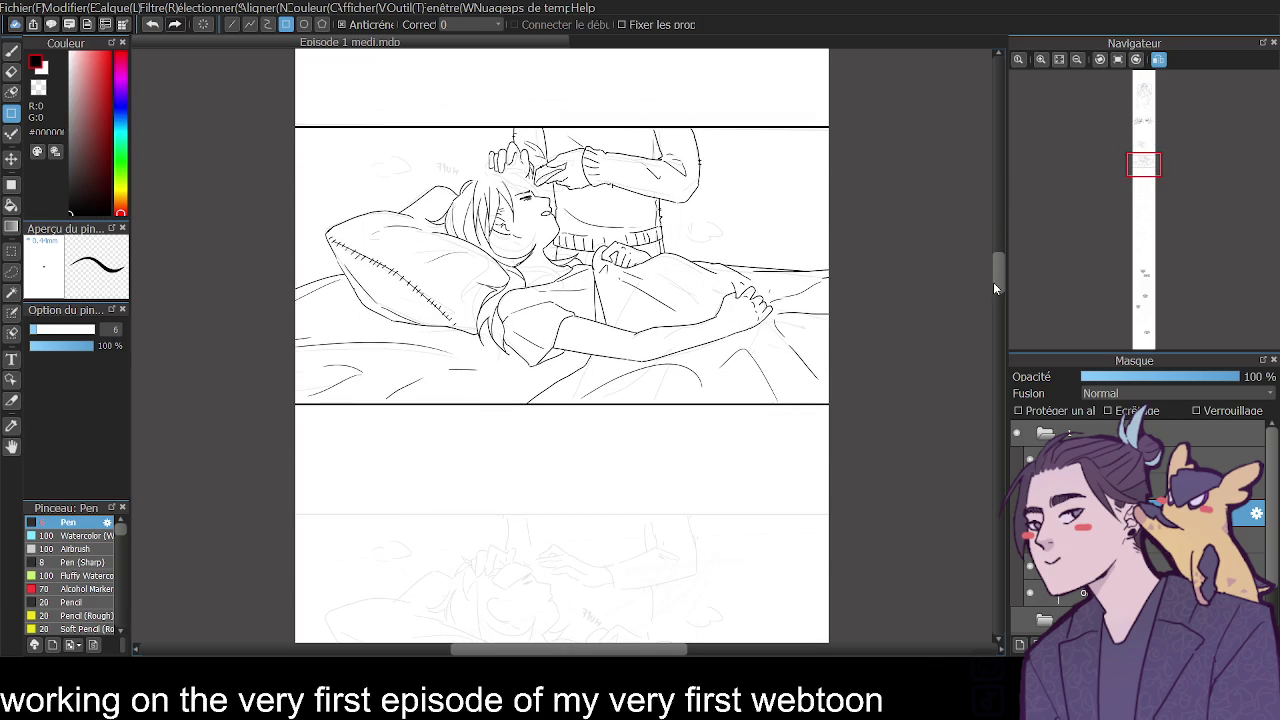
pyautogui.click(1200, 488)
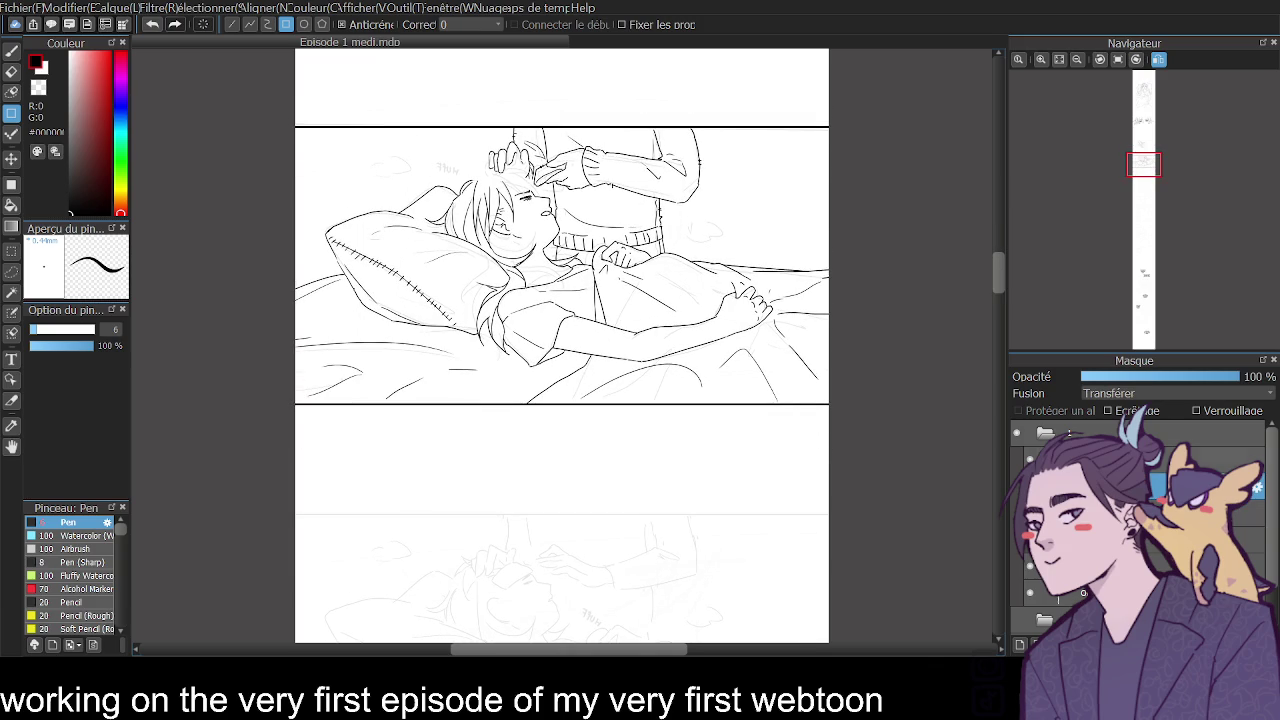
pyautogui.click(1200, 513)
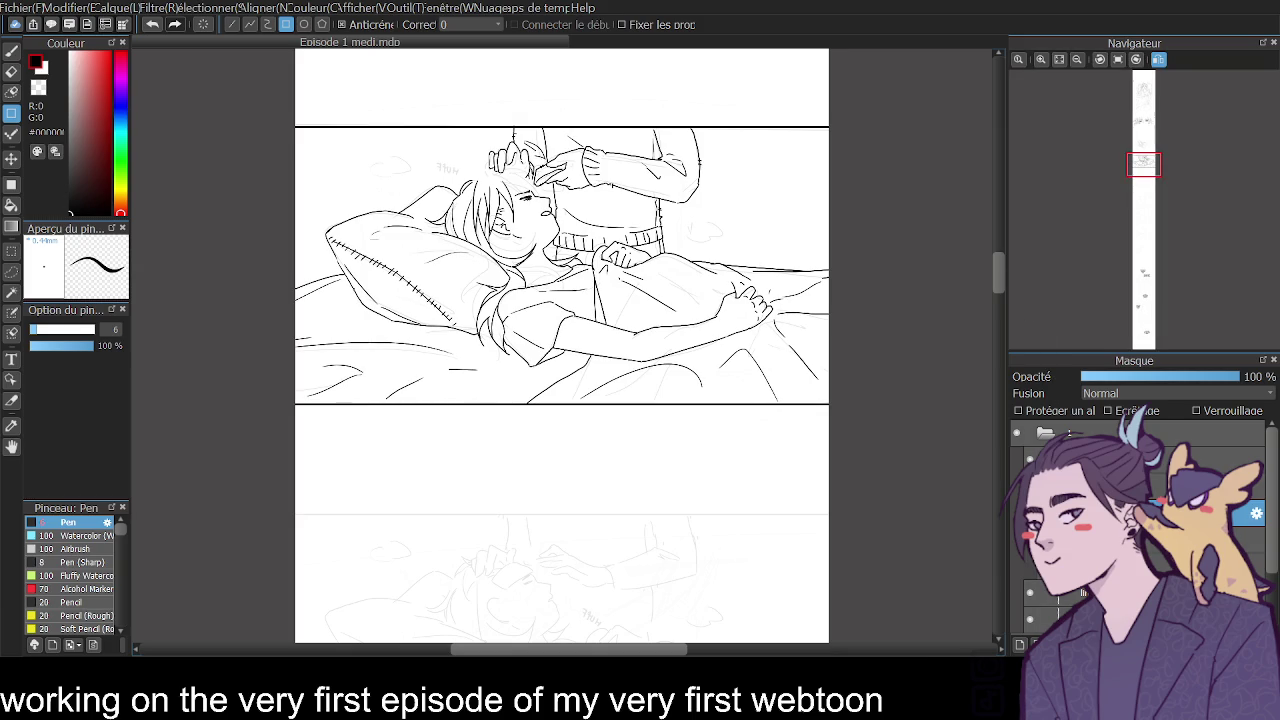
pyautogui.click(1200, 488)
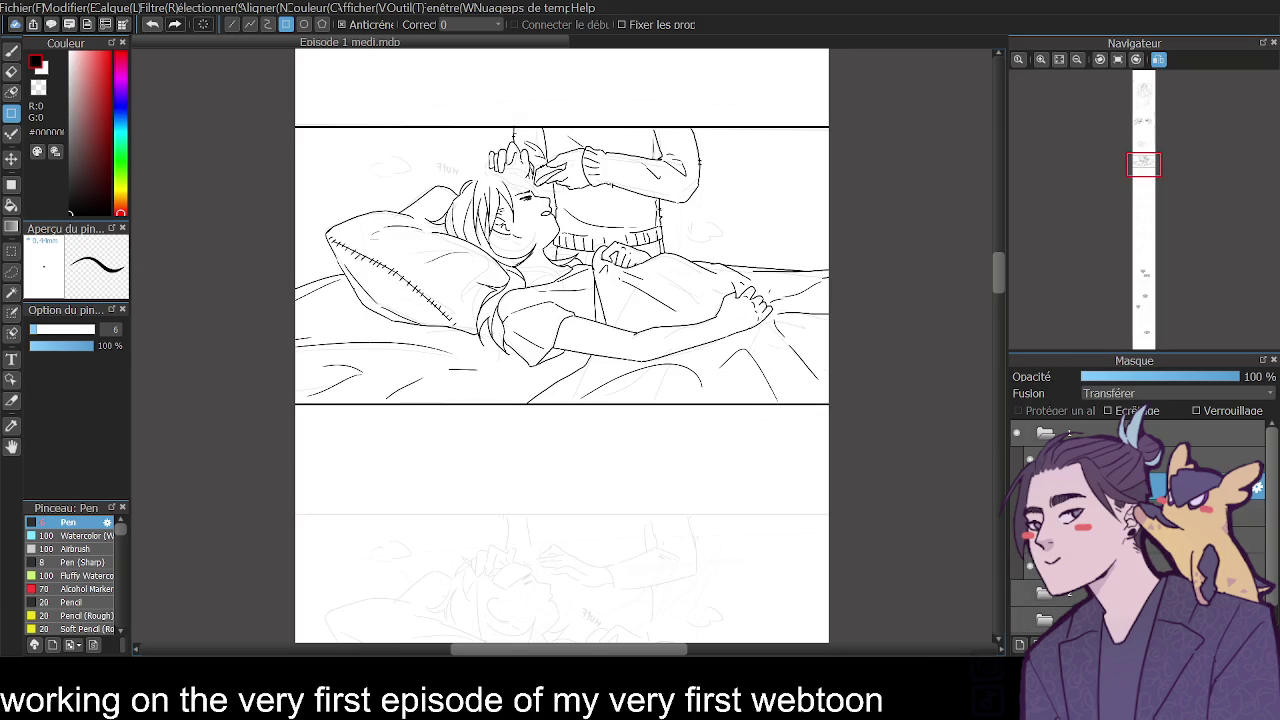
pyautogui.hotkey('ctrl', 't')
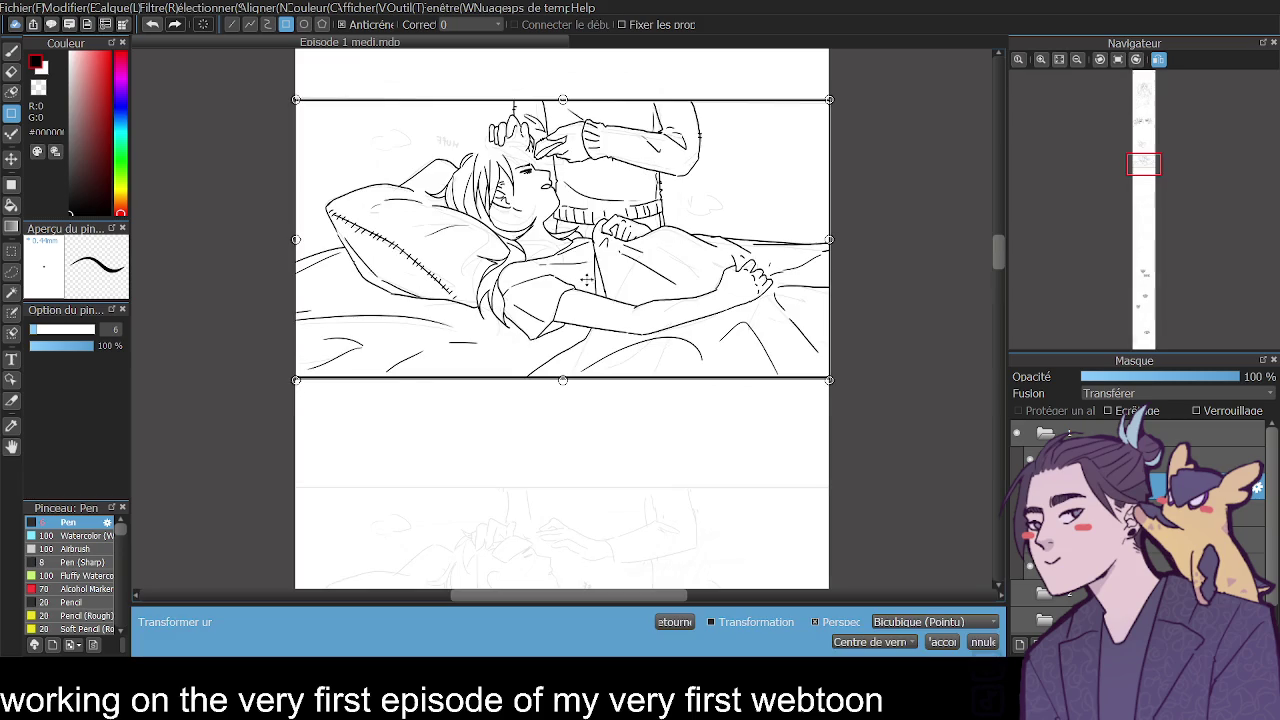
# Move the bordered bed-scene panel copy directly below the original and confirm the transform.
pyautogui.moveTo(591, 263); pyautogui.dragTo(594, 561)
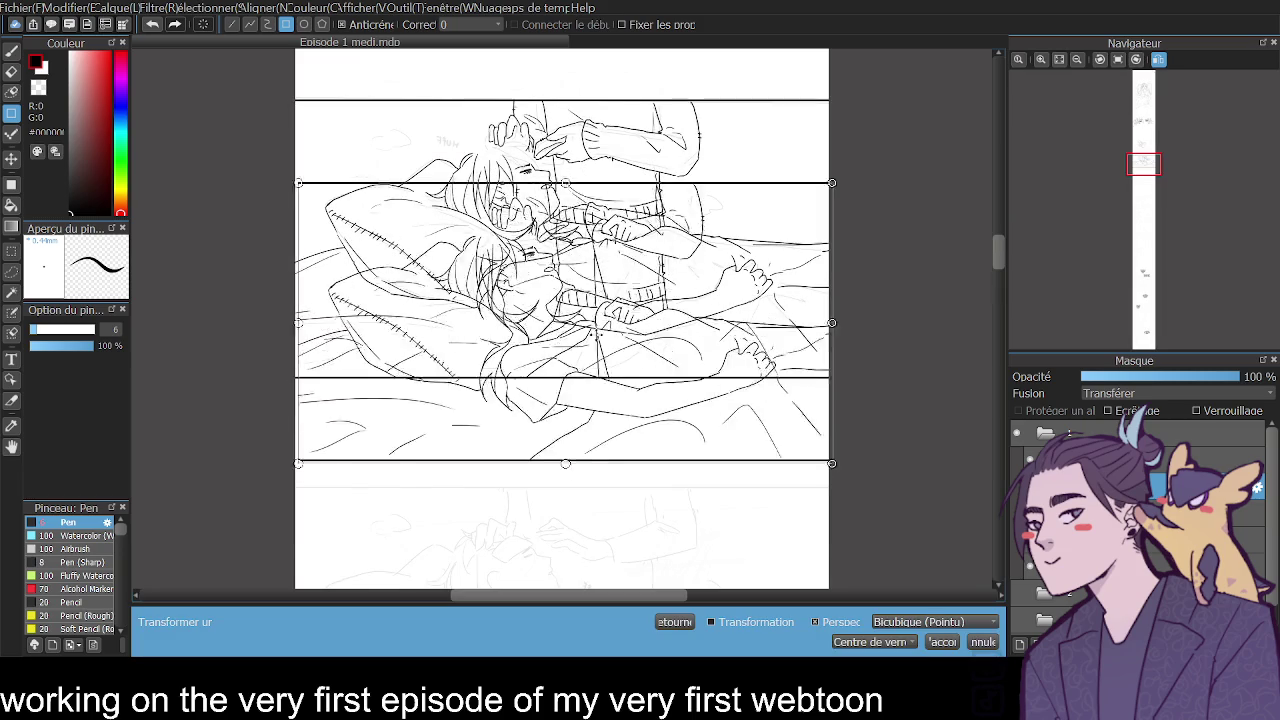
pyautogui.moveTo(995, 258); pyautogui.dragTo(996, 280)
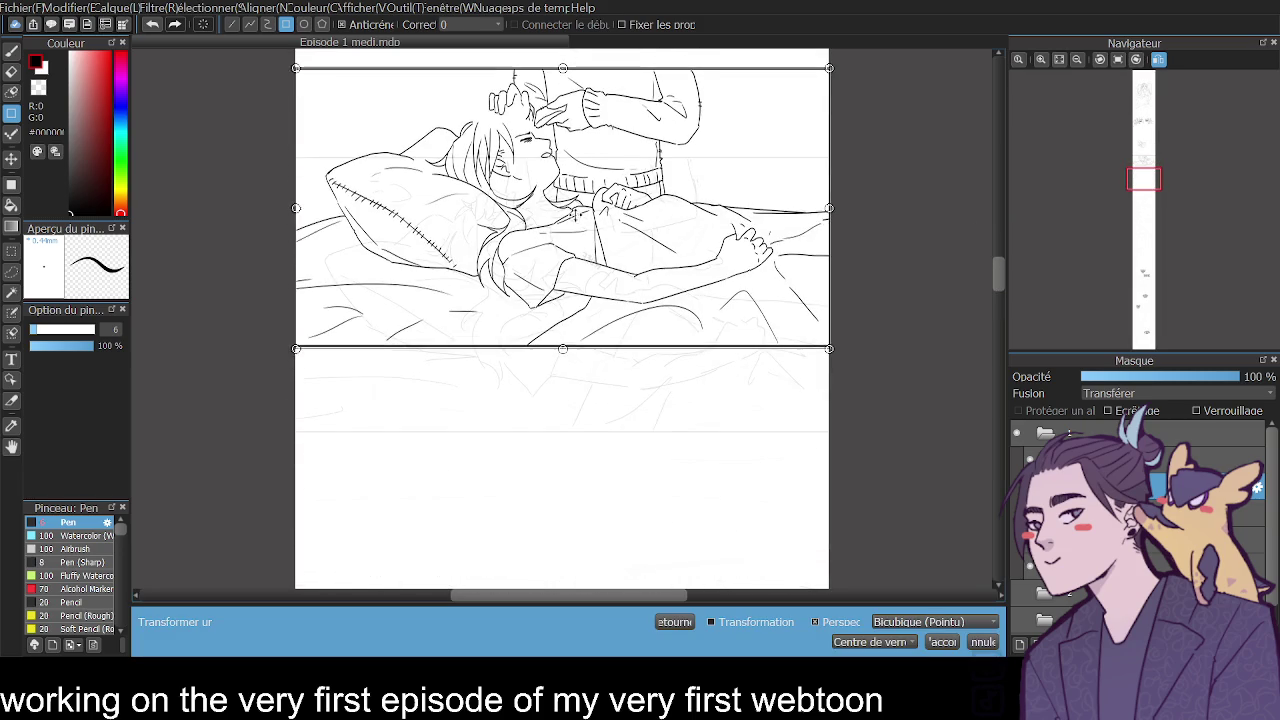
pyautogui.moveTo(573, 260); pyautogui.dragTo(575, 330)
pyautogui.scroll(2, 575, 330)
pyautogui.scroll(2, 500, 330)
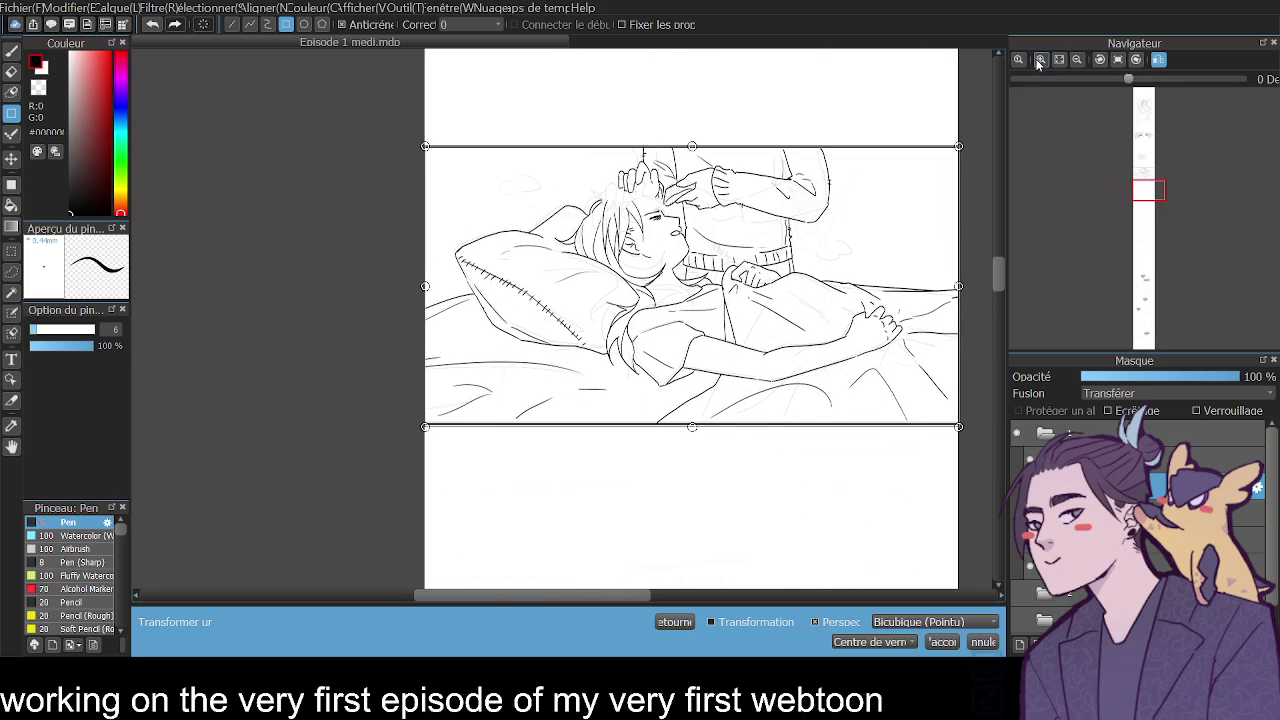
pyautogui.scroll(2, 420, 330)
pyautogui.scroll(2, 390, 330)
pyautogui.scroll(-2, 998, 272)
pyautogui.scroll(-1, 998, 272)
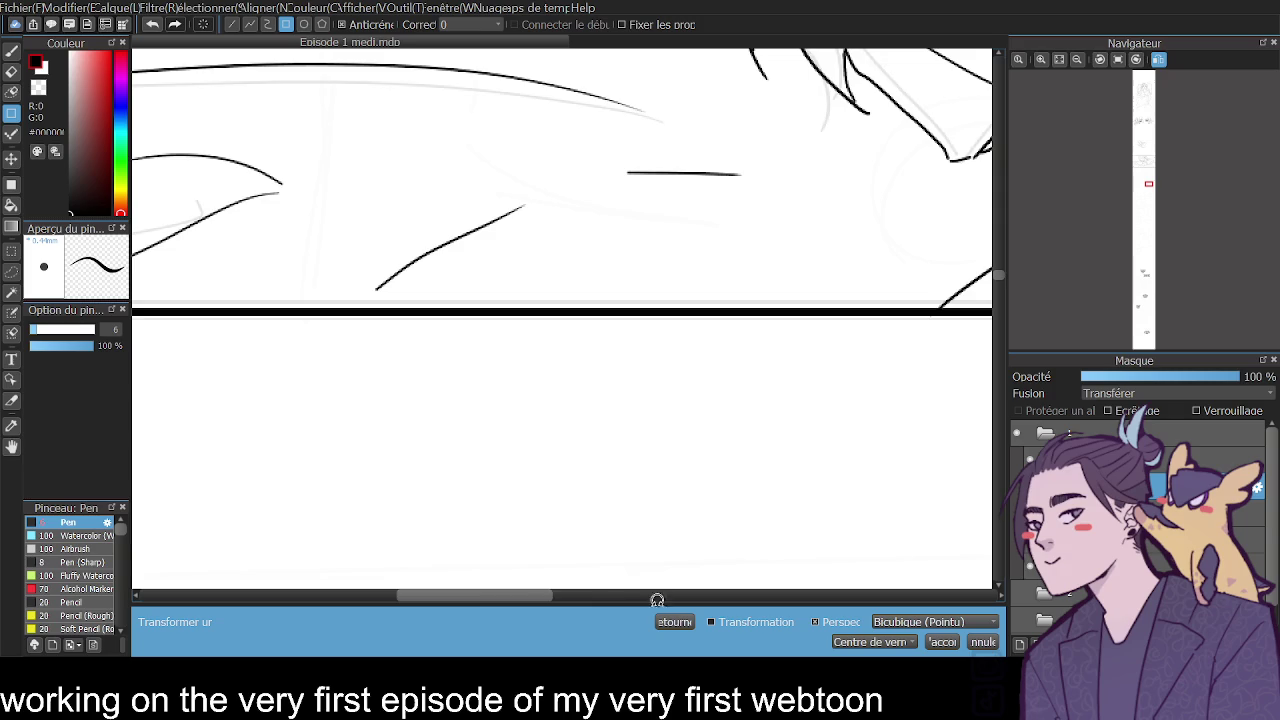
pyautogui.scroll(-1, 547, 598)
pyautogui.moveTo(547, 598); pyautogui.dragTo(476, 599)
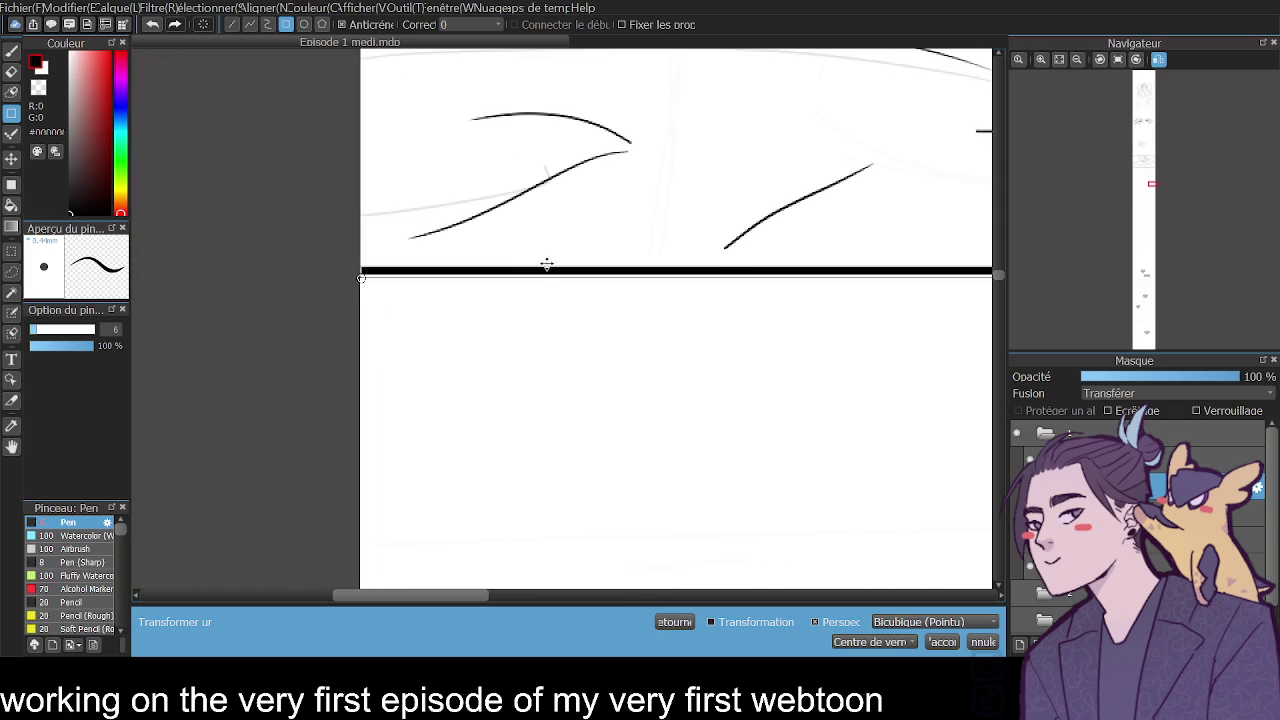
pyautogui.moveTo(548, 267); pyautogui.dragTo(546, 264)
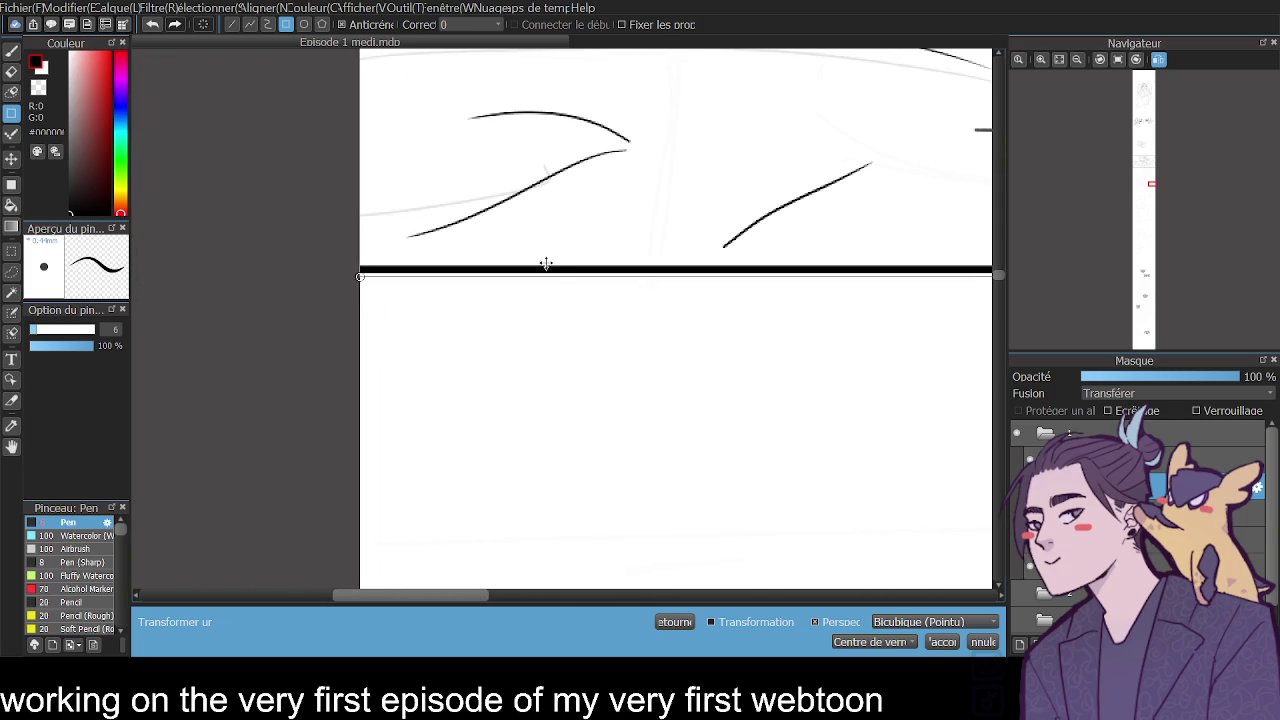
pyautogui.click(942, 642)
# Zoom out and scroll so both bordered bedroom panels are fully visible.
pyautogui.click(1077, 59)
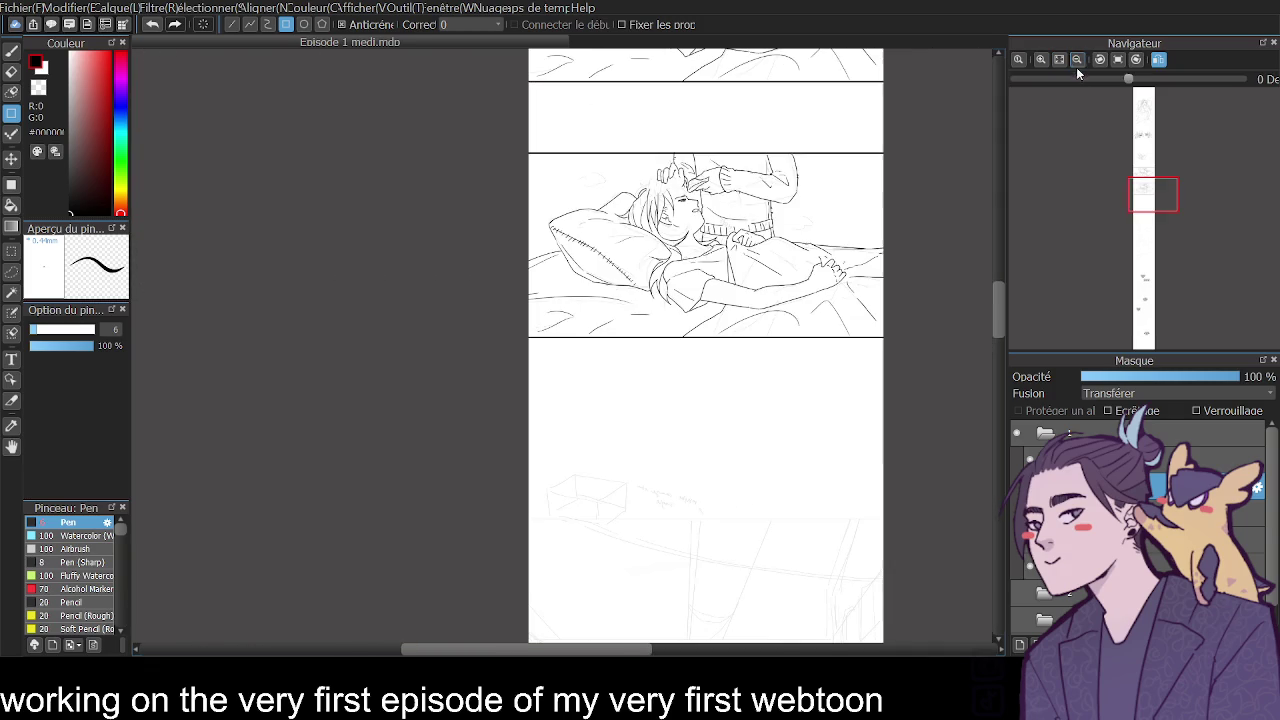
pyautogui.scroll(3, 998, 291)
pyautogui.hscroll(1, 998, 291)
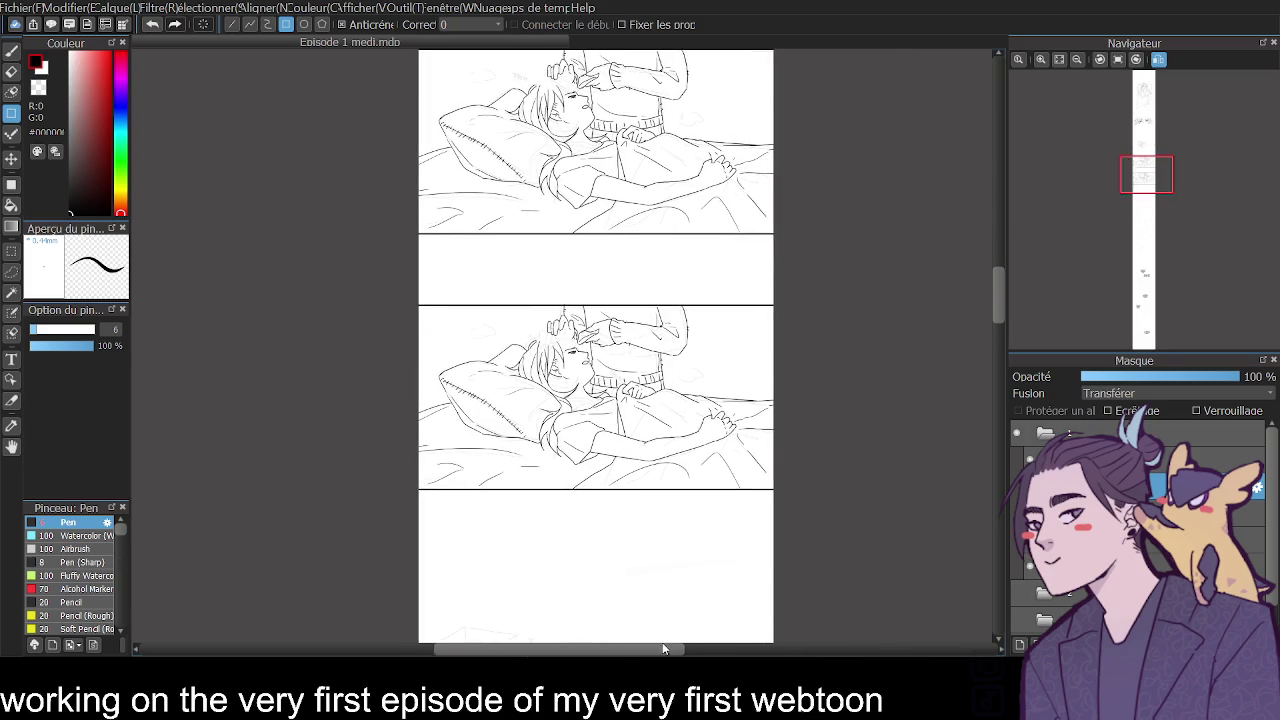
pyautogui.hscroll(1, 996, 294)
pyautogui.moveTo(996, 288); pyautogui.dragTo(999, 291)
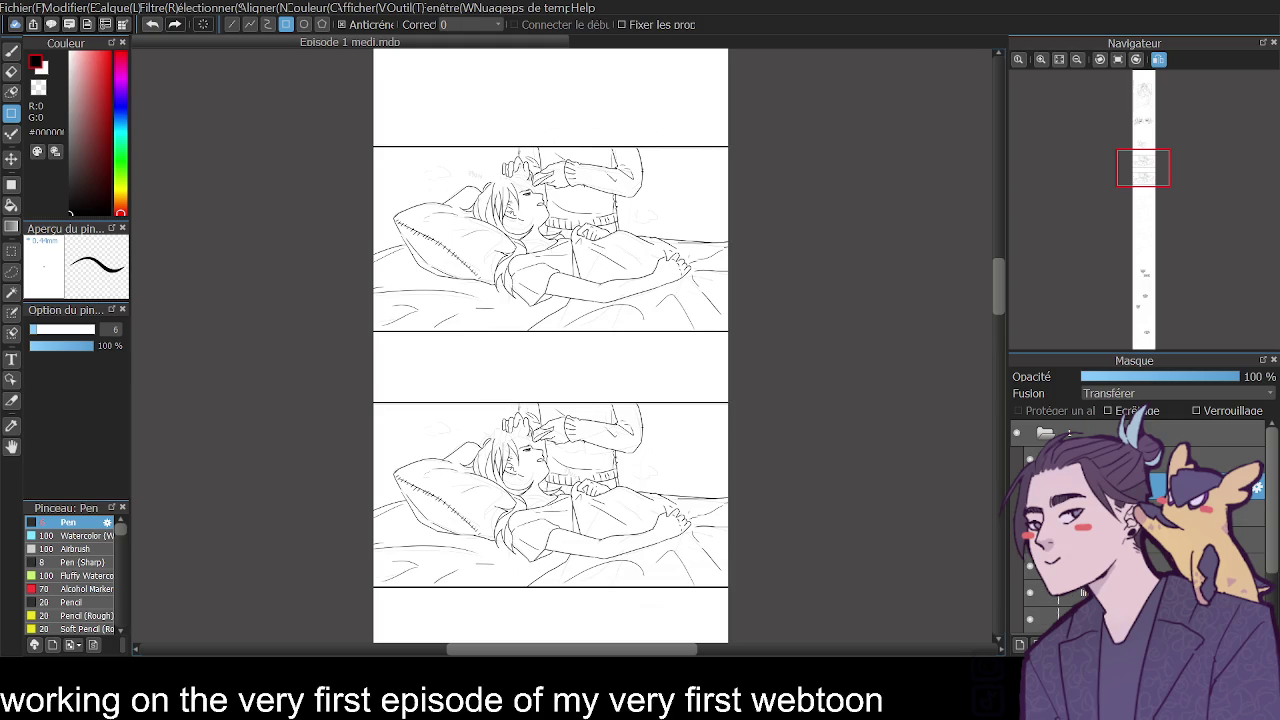
# Select layers and toggle visibility of the second panel's border lines and line art.
pyautogui.click(1180, 512)
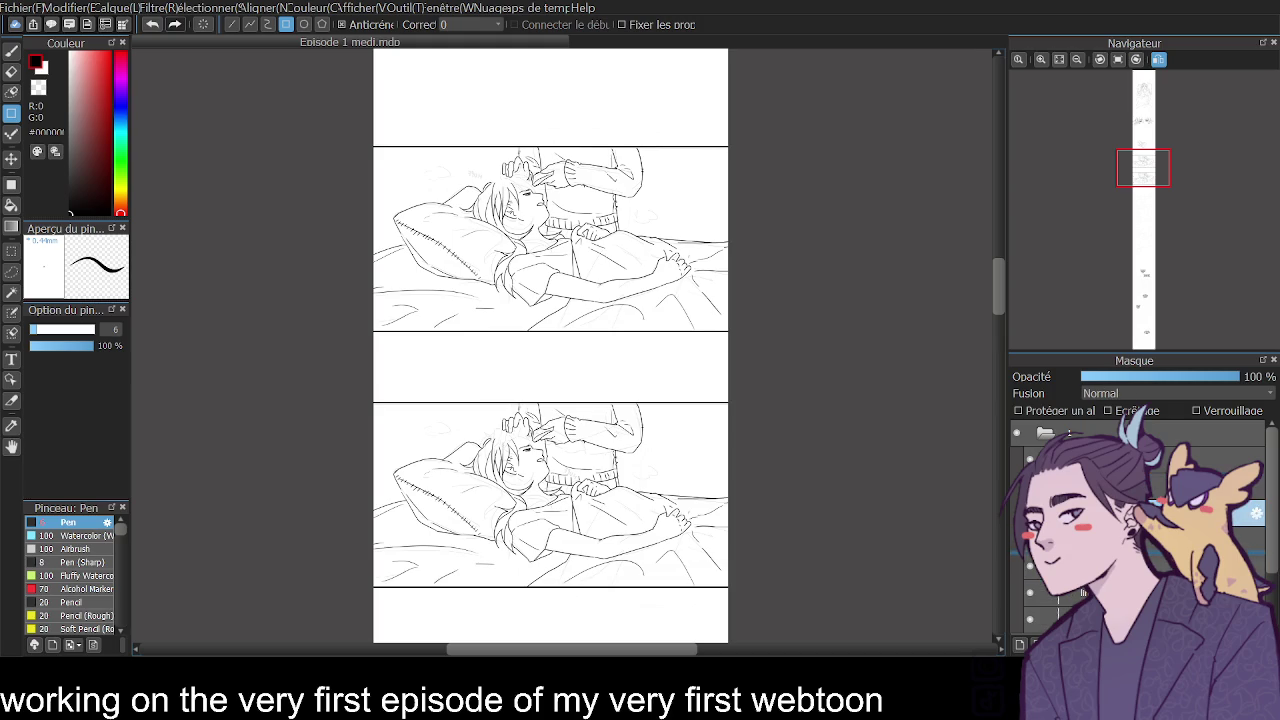
pyautogui.click(1180, 486)
pyautogui.click(1200, 512)
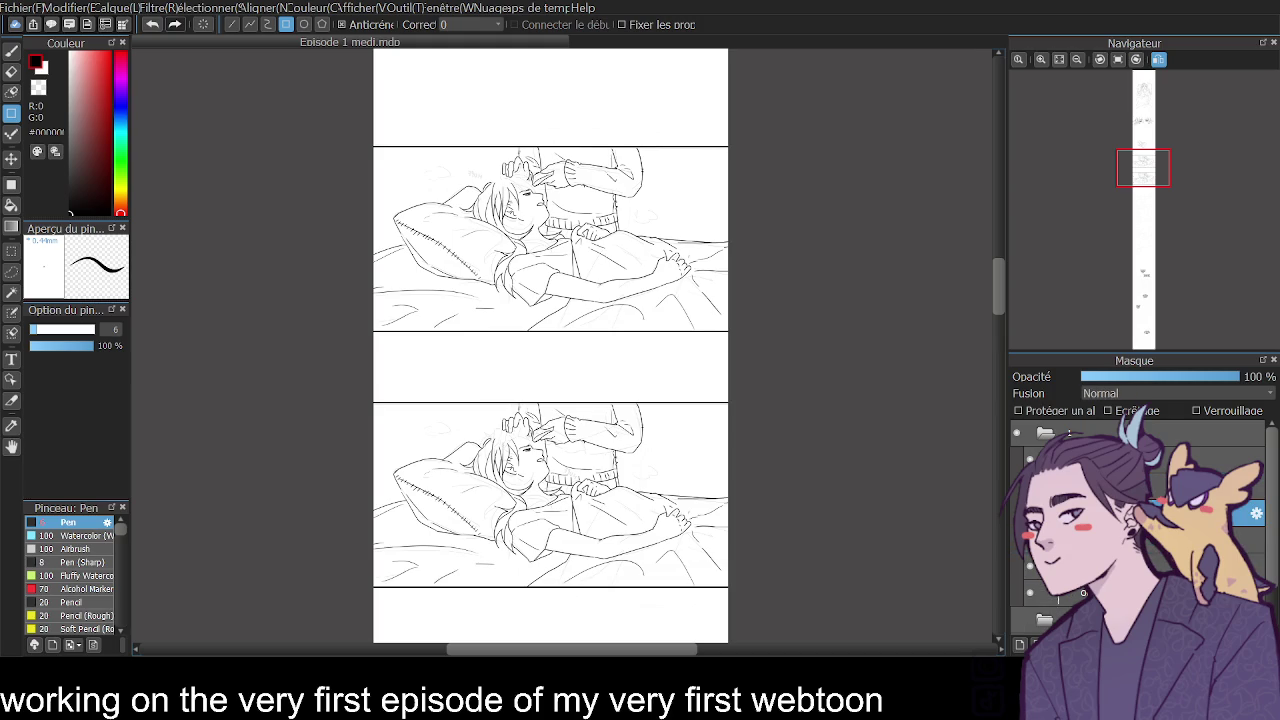
pyautogui.click(1030, 512)
pyautogui.click(1030, 512)
pyautogui.click(1030, 512)
pyautogui.click(1030, 539)
pyautogui.click(1030, 539)
pyautogui.click(1030, 512)
pyautogui.click(1030, 512)
pyautogui.click(1030, 512)
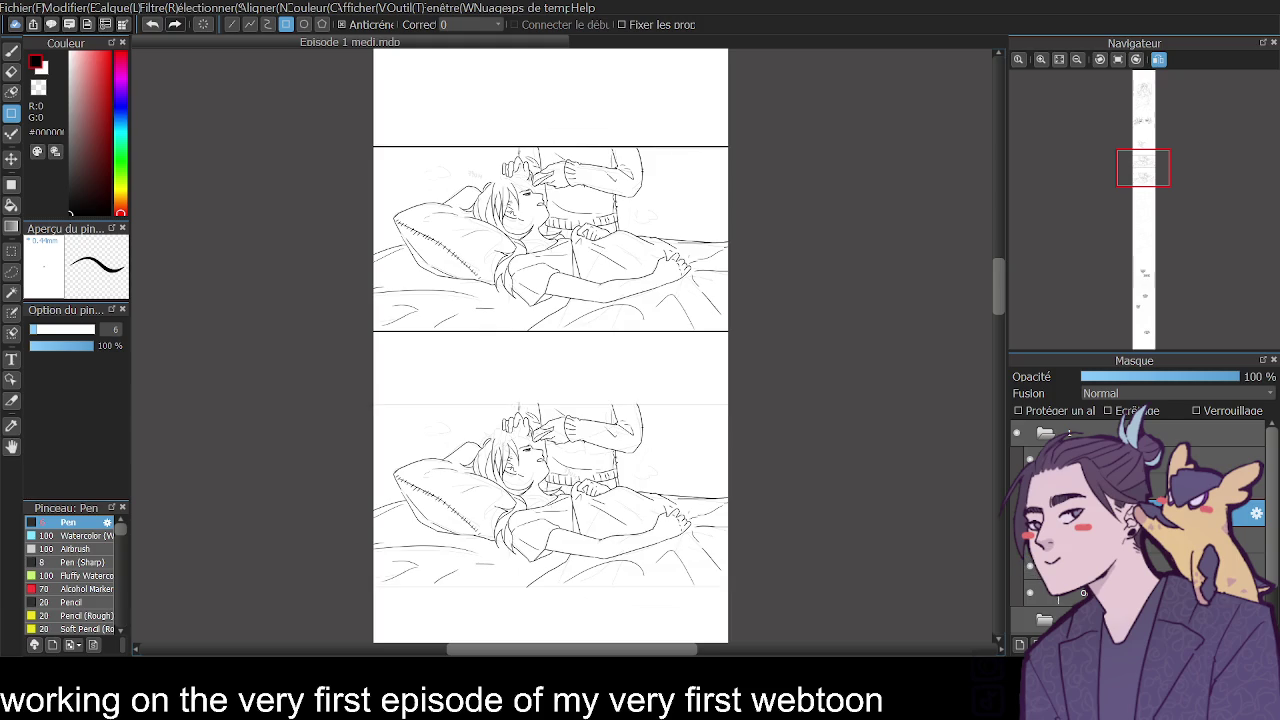
pyautogui.click(1030, 539)
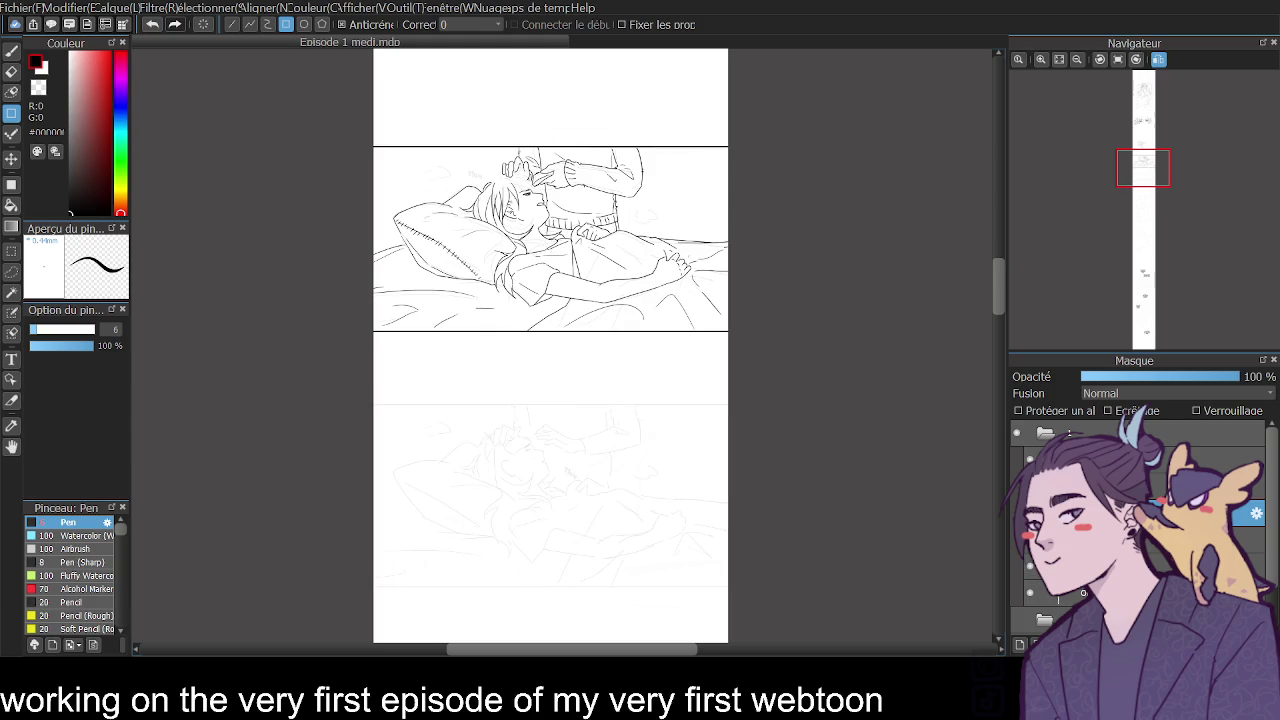
# Find which layer holds the faint panel lines, restore visibility, and compare the Transférer and Normal layers.
pyautogui.click(1031, 590)
pyautogui.click(1031, 566)
pyautogui.click(1031, 566)
pyautogui.click(1031, 539)
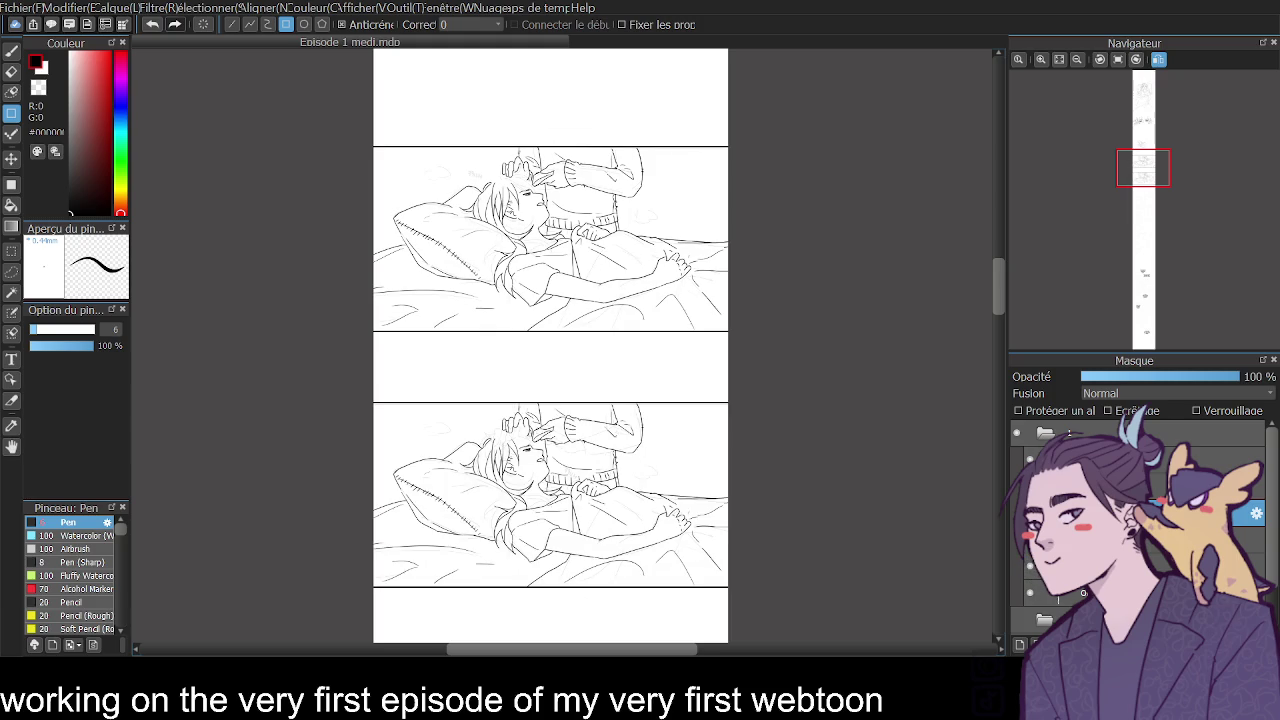
pyautogui.click(1200, 460)
pyautogui.click(1200, 487)
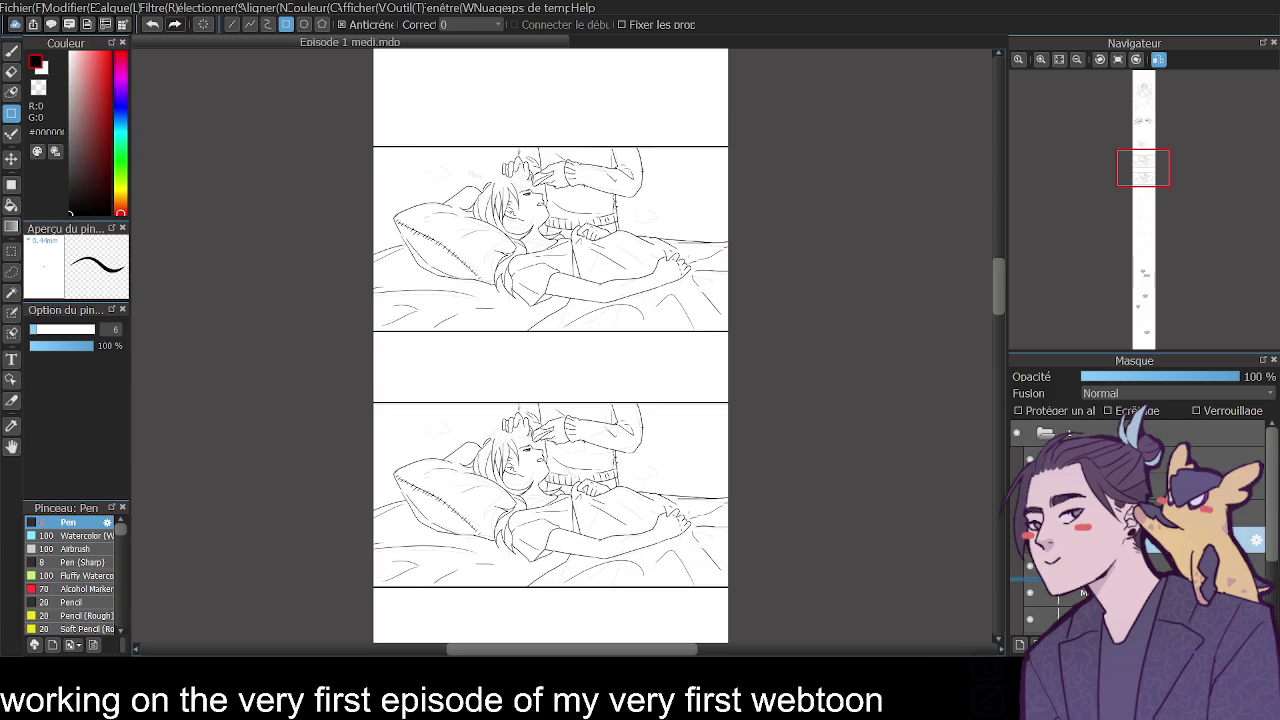
pyautogui.click(1200, 513)
pyautogui.click(1200, 487)
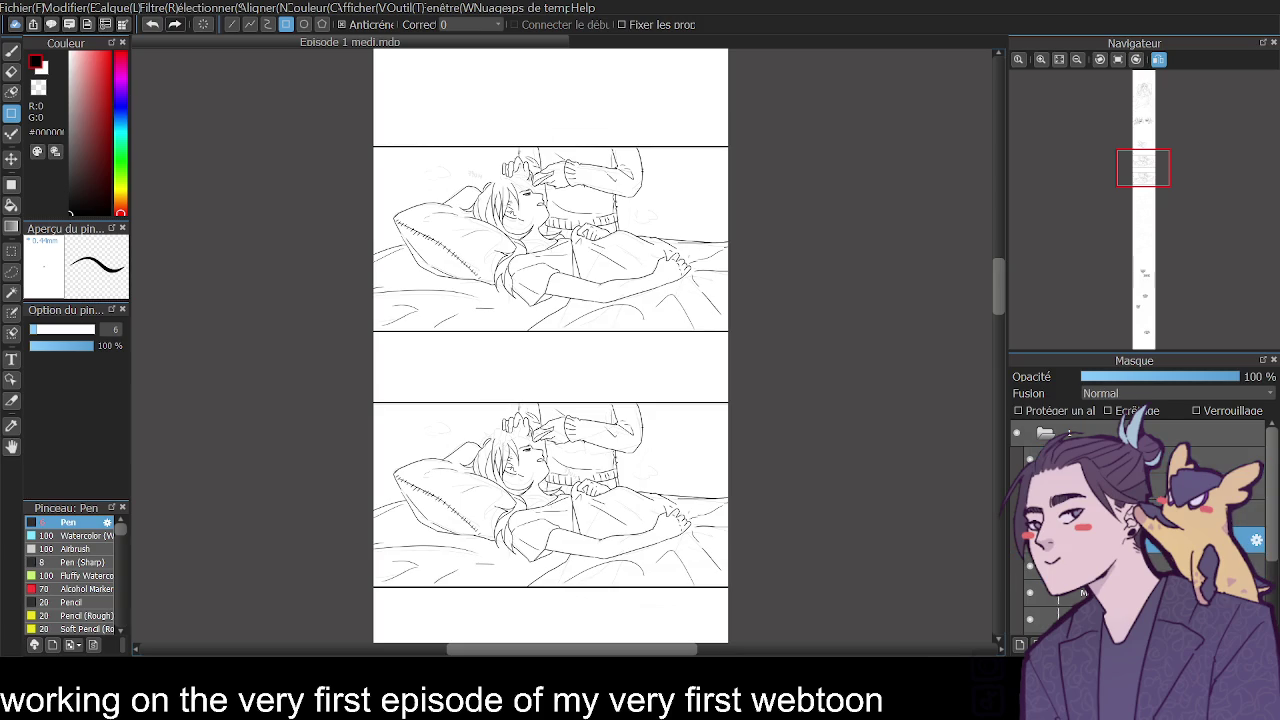
pyautogui.click(1200, 513)
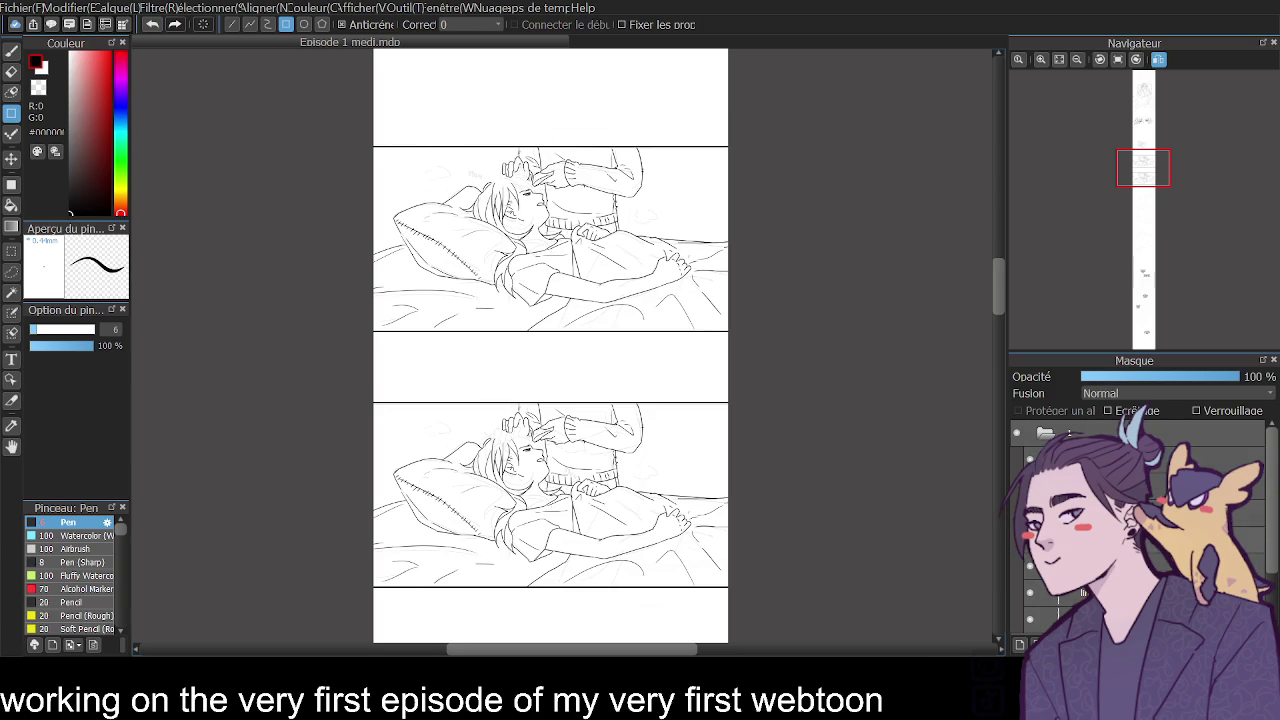
pyautogui.click(1200, 487)
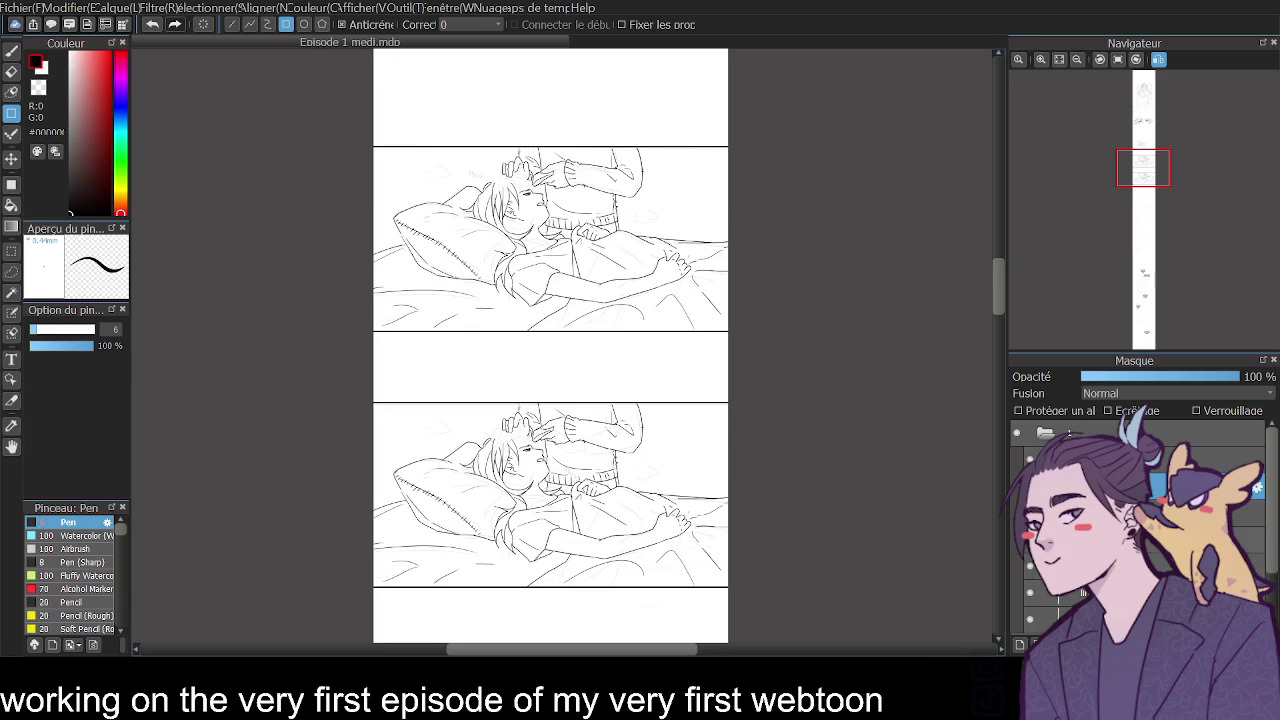
# Toggle the upper and lower panels' line art and borders to check them, then scroll up to the hands sketch.
pyautogui.scroll(-1, 1275, 468)
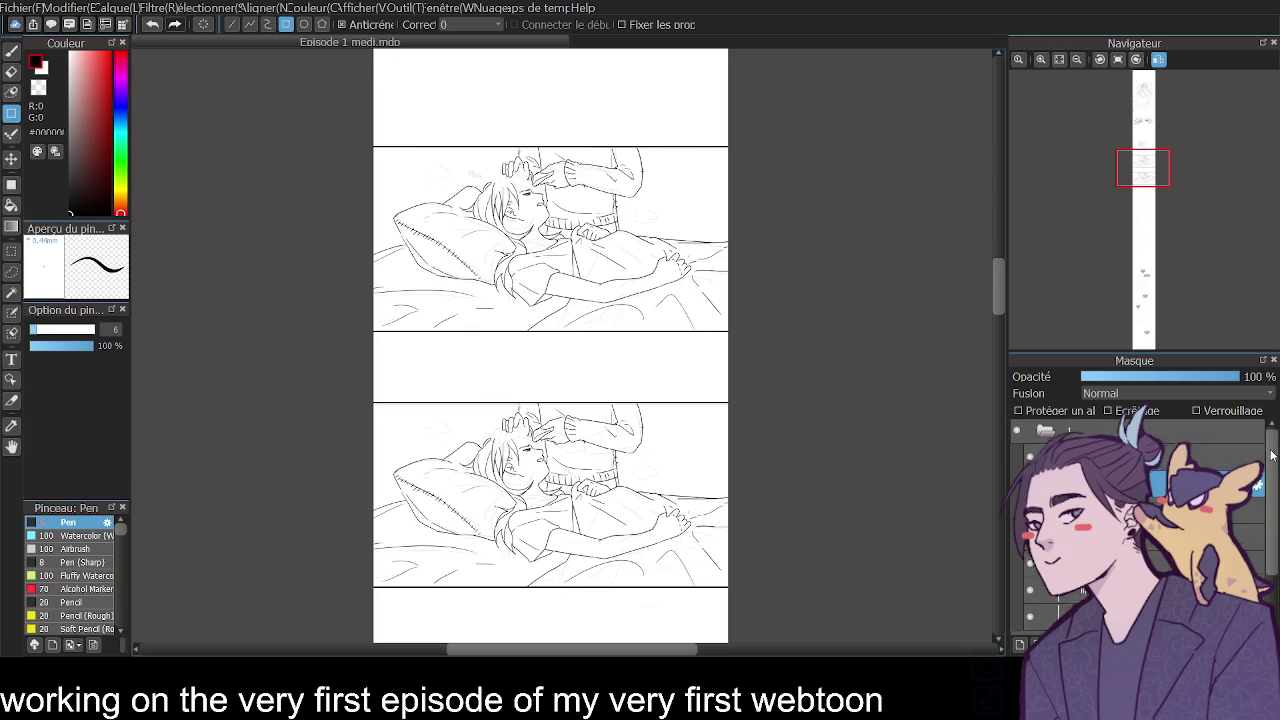
pyautogui.click(1065, 433)
pyautogui.click(1200, 487)
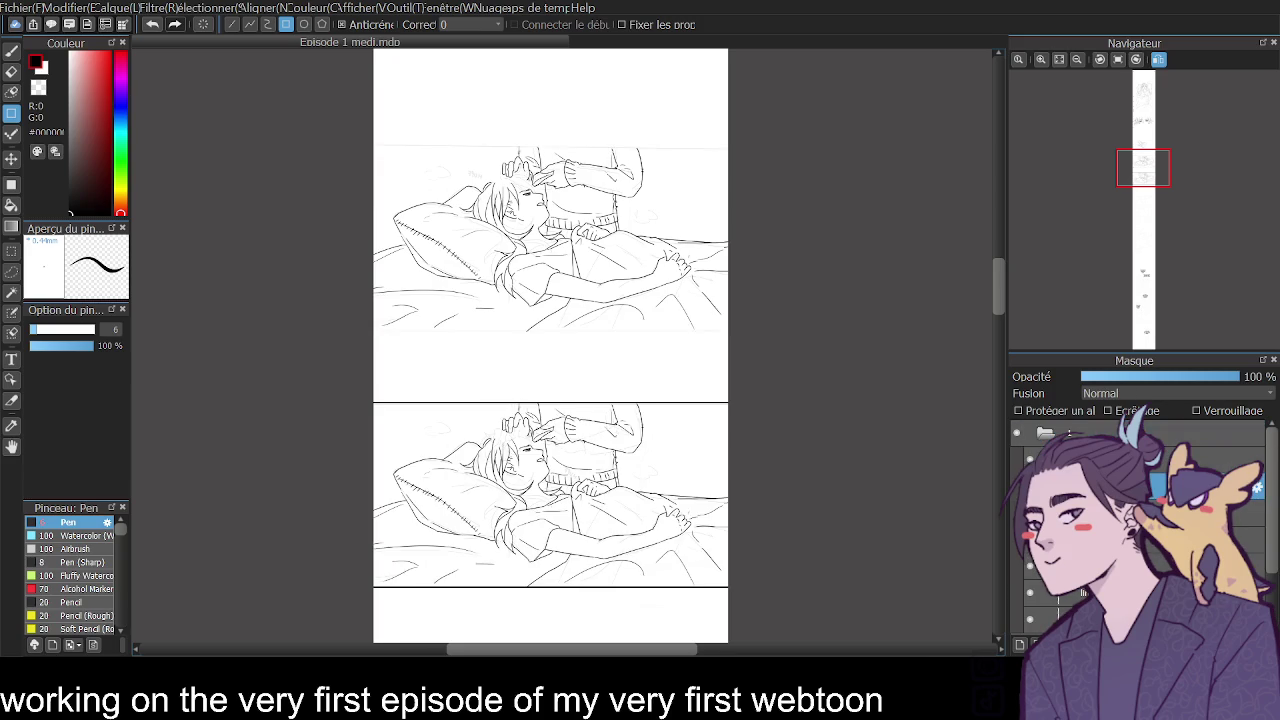
pyautogui.click(1031, 487)
pyautogui.click(1033, 572)
pyautogui.click(1033, 572)
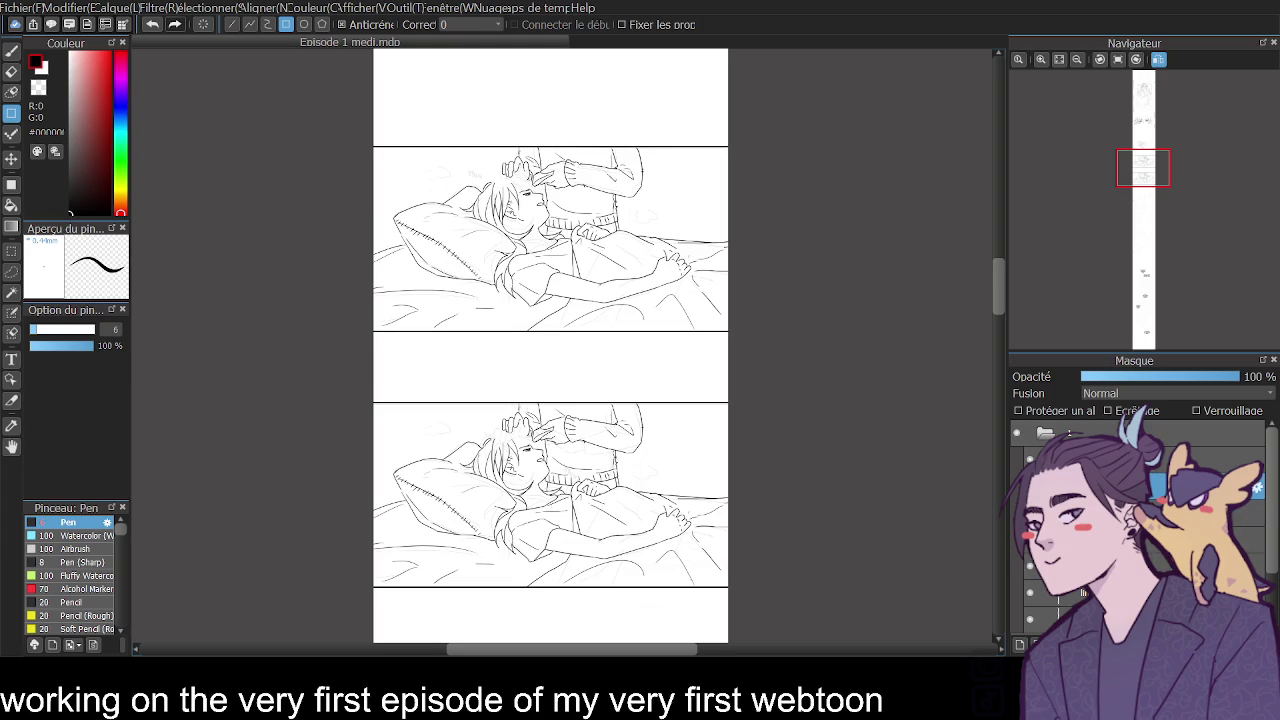
pyautogui.click(1031, 487)
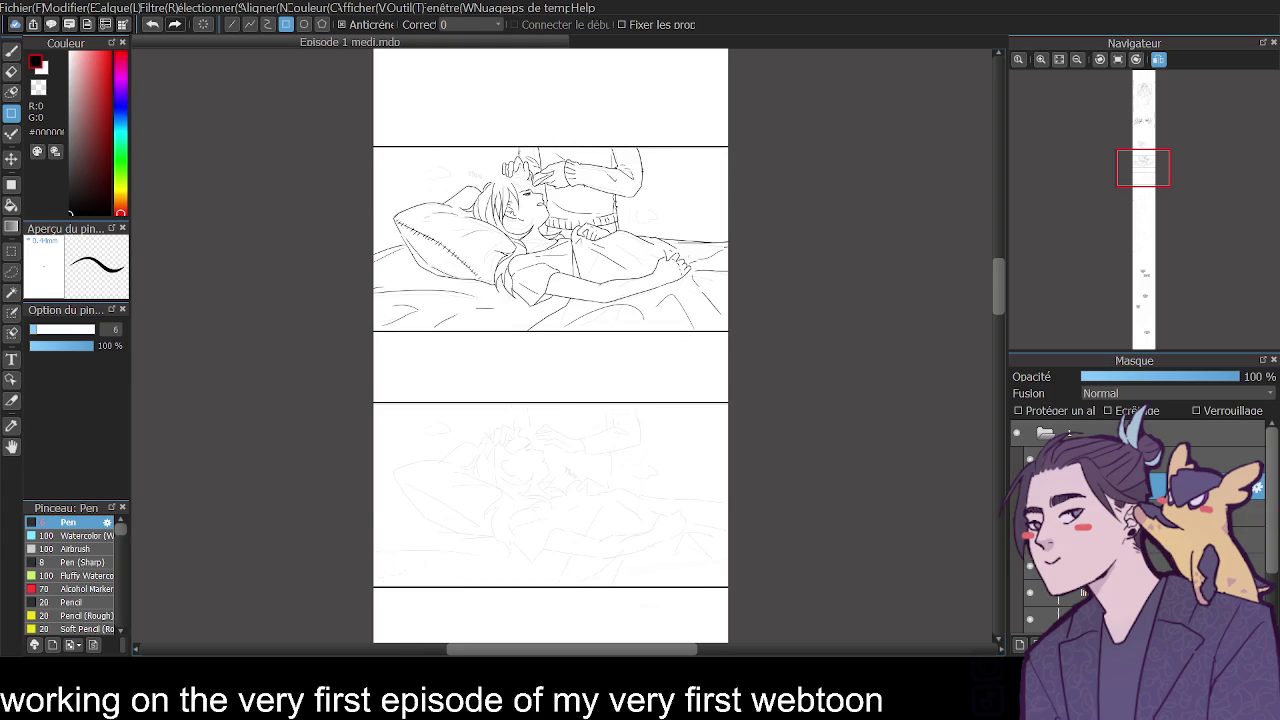
pyautogui.click(1031, 487)
pyautogui.click(1033, 572)
pyautogui.click(1033, 572)
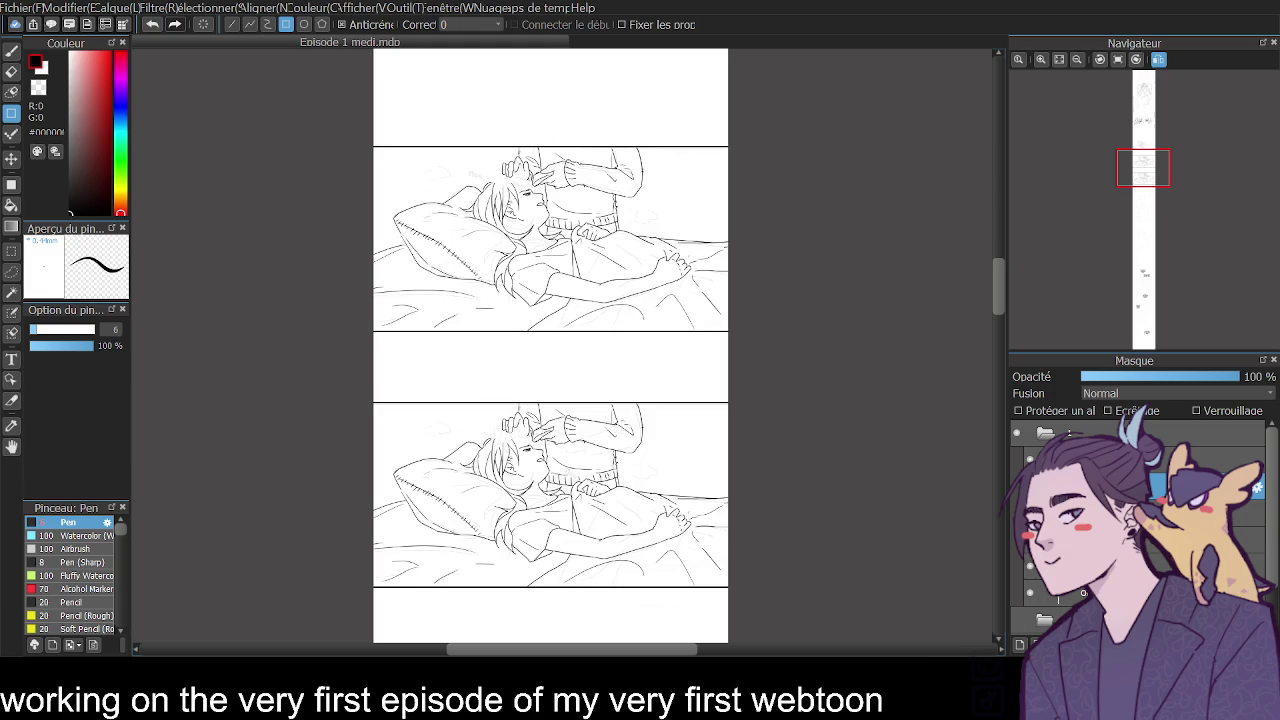
pyautogui.click(1031, 459)
pyautogui.click(1031, 459)
pyautogui.scroll(5, 989, 228)
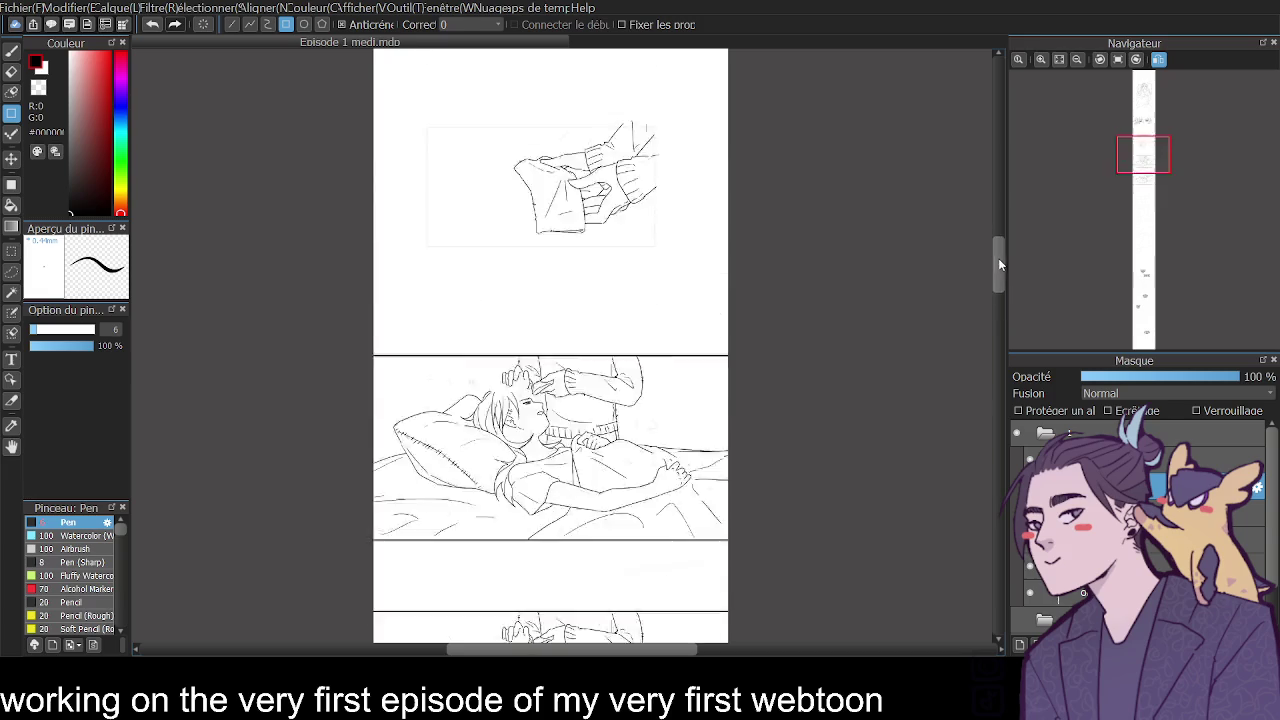
# Frame the hands-gripping-fabric sketch with a black rectangle, redrawing it larger after undoing a too-small one.
pyautogui.click(1040, 59)
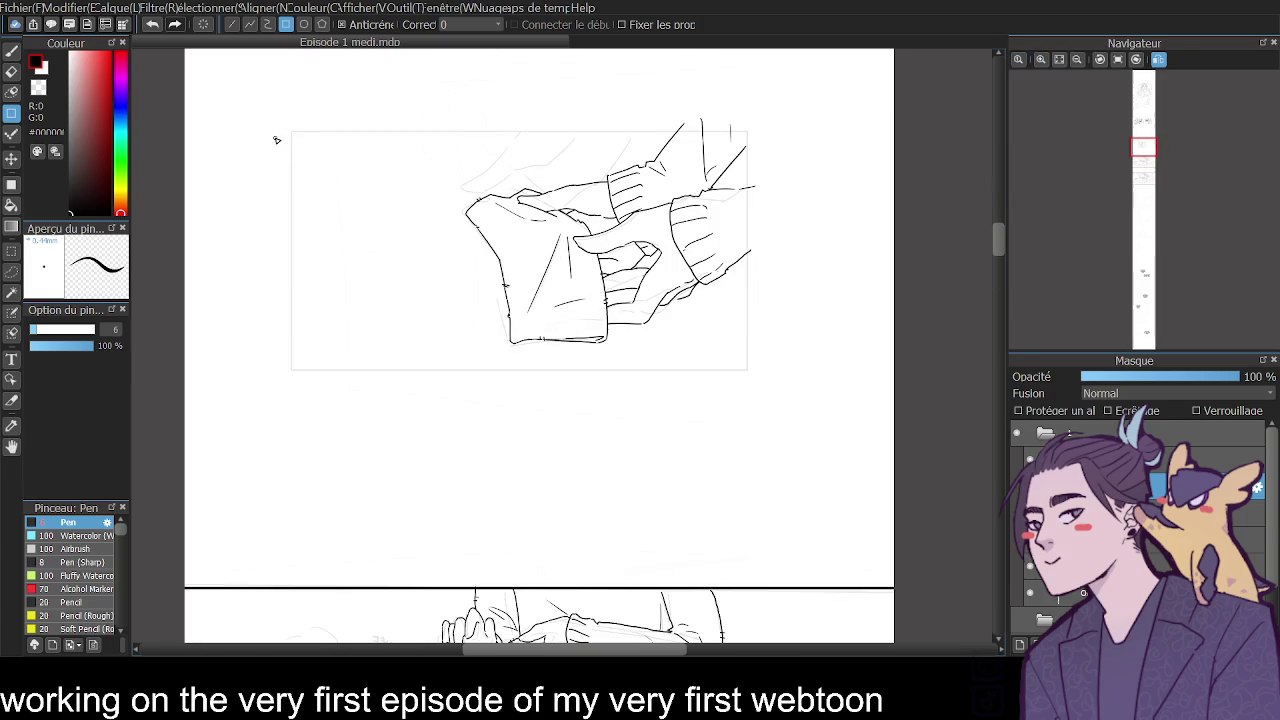
pyautogui.moveTo(294, 131); pyautogui.dragTo(749, 367)
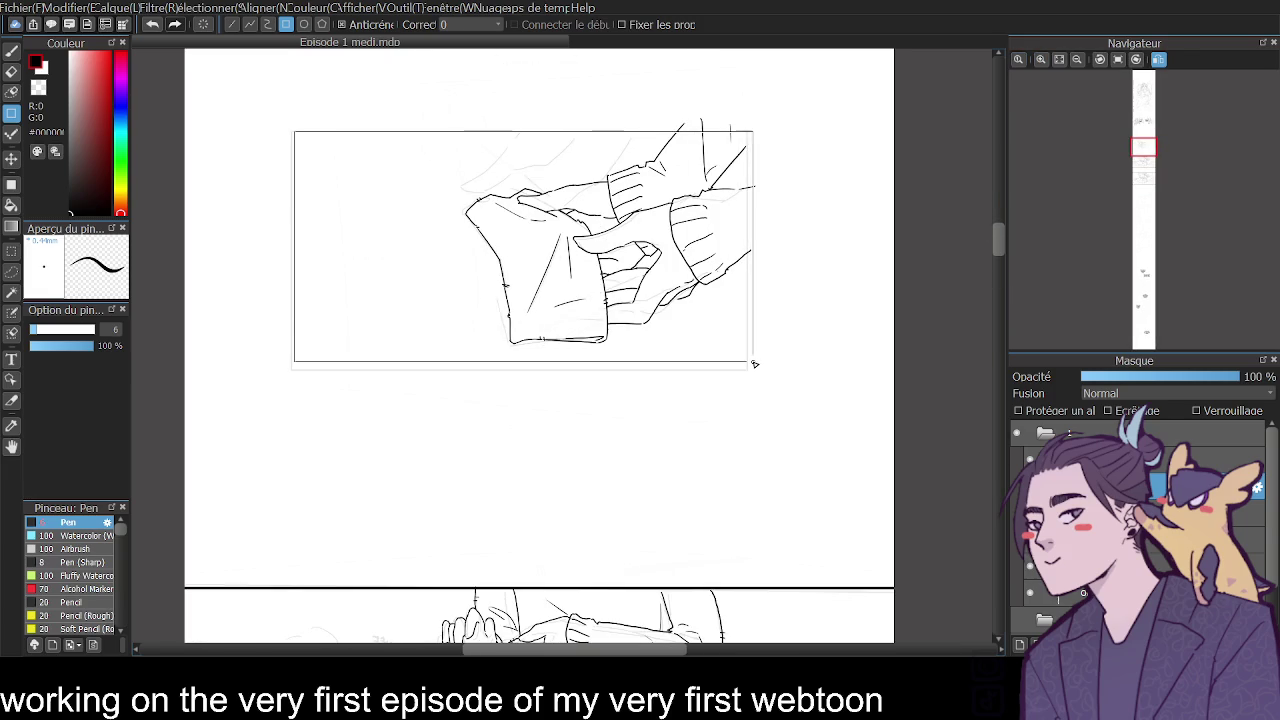
pyautogui.moveTo(749, 367); pyautogui.dragTo(749, 371)
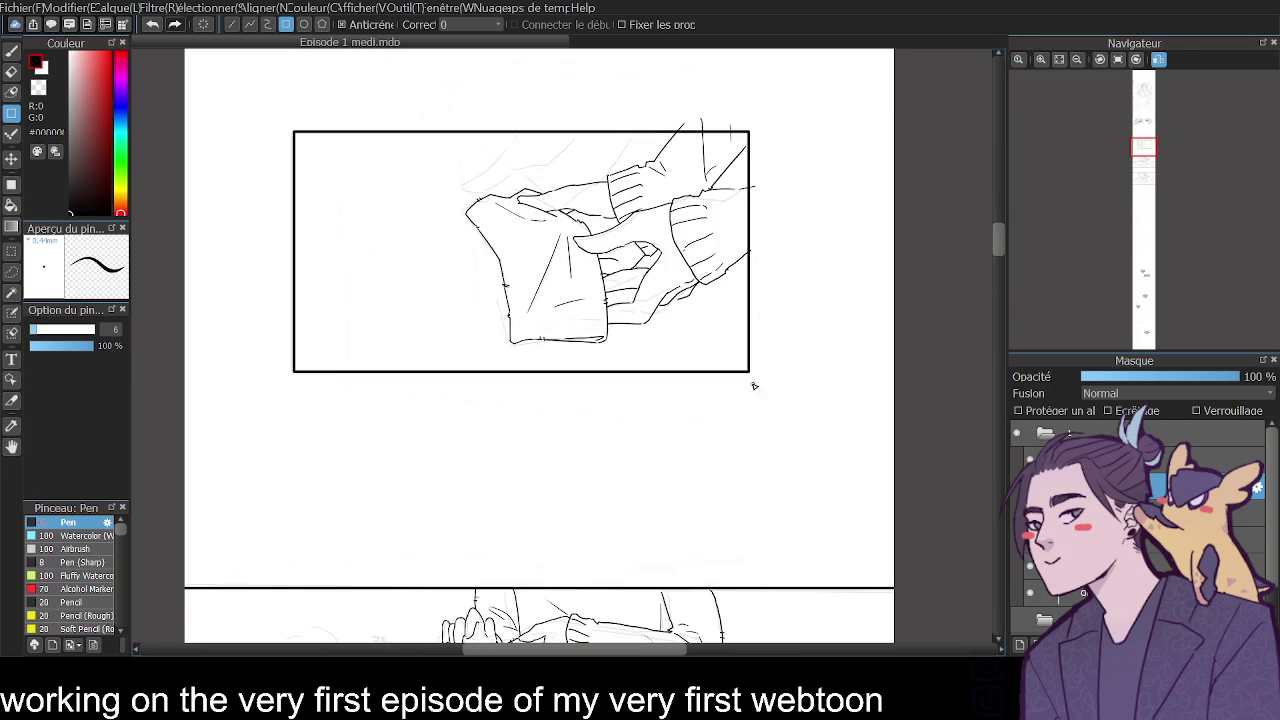
pyautogui.hotkey('ctrl', 'z')
pyautogui.moveTo(753, 122)
pyautogui.mouseDown()
pyautogui.moveTo(470, 350)
pyautogui.moveTo(277, 375)
pyautogui.mouseUp()
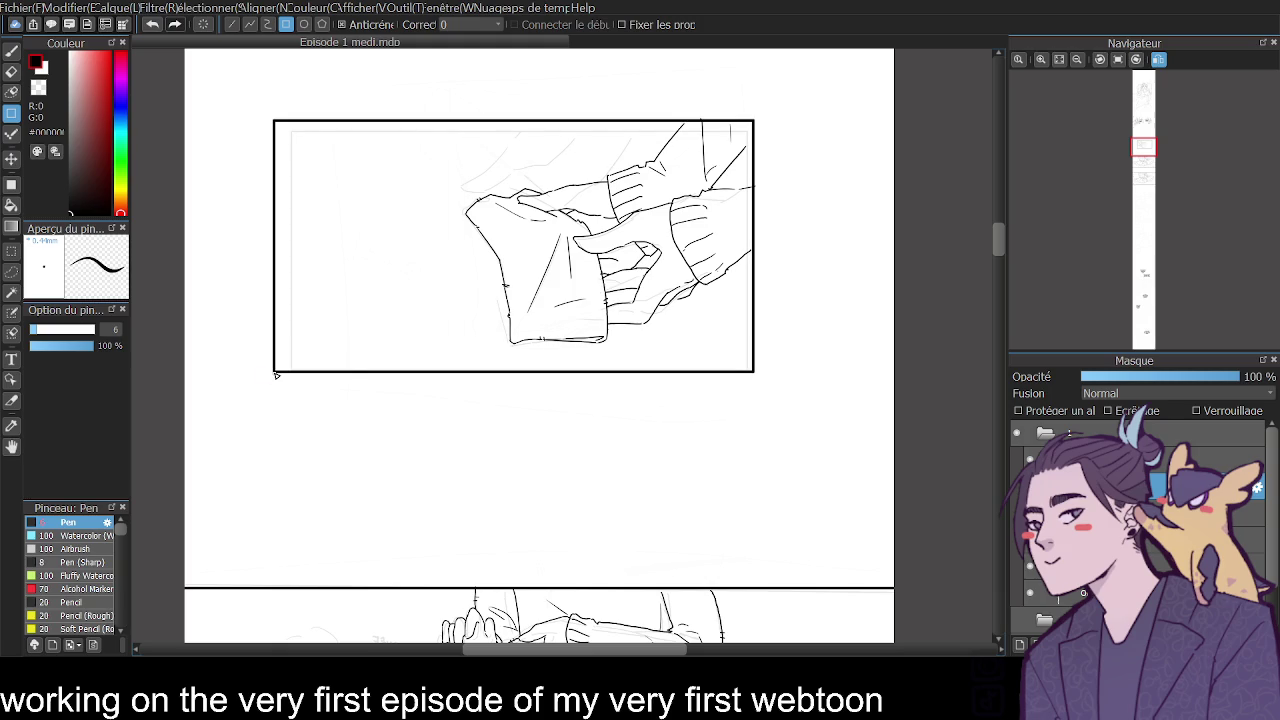
pyautogui.scroll(3, 994, 235)
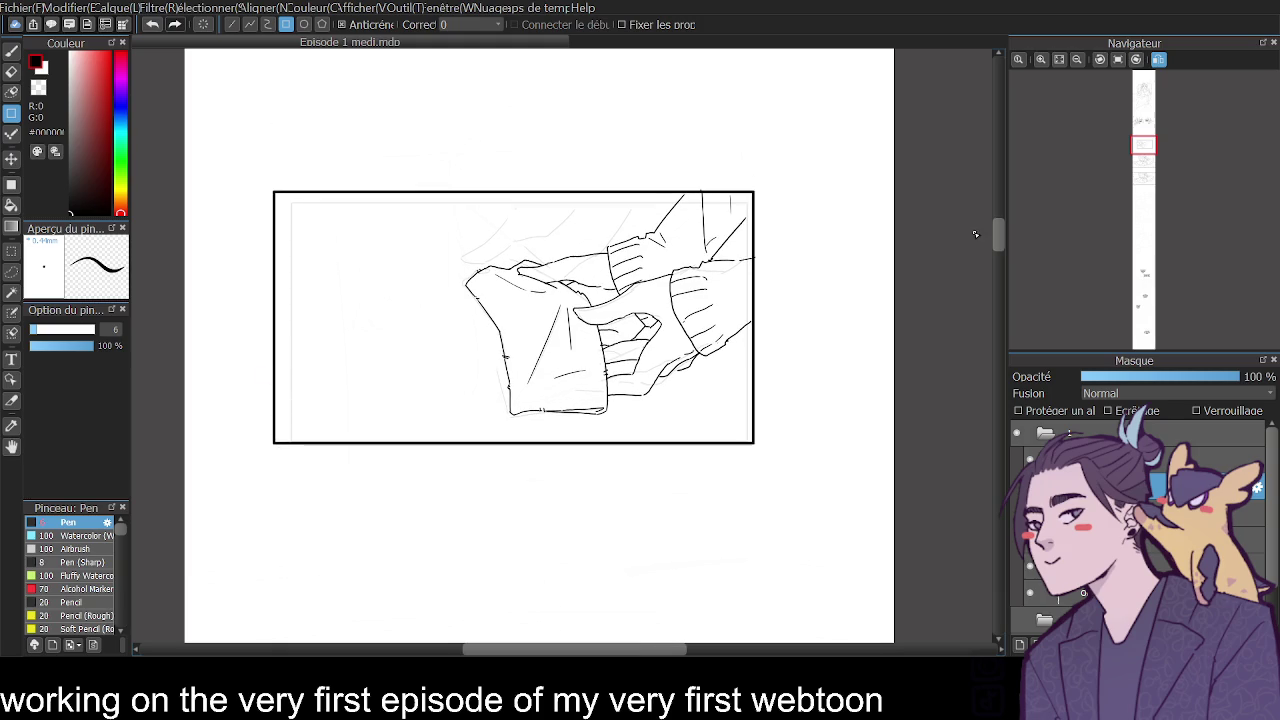